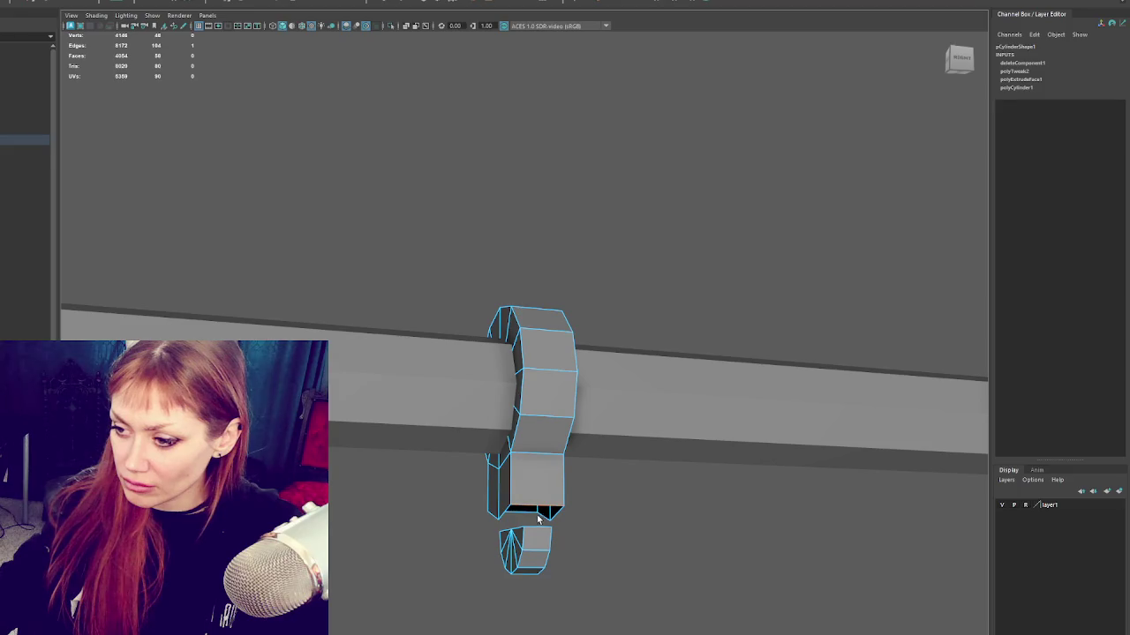
# Step: Merge the hook's lower ring vertices to a single center point to cap its bottom end
pyautogui.click(578, 311)
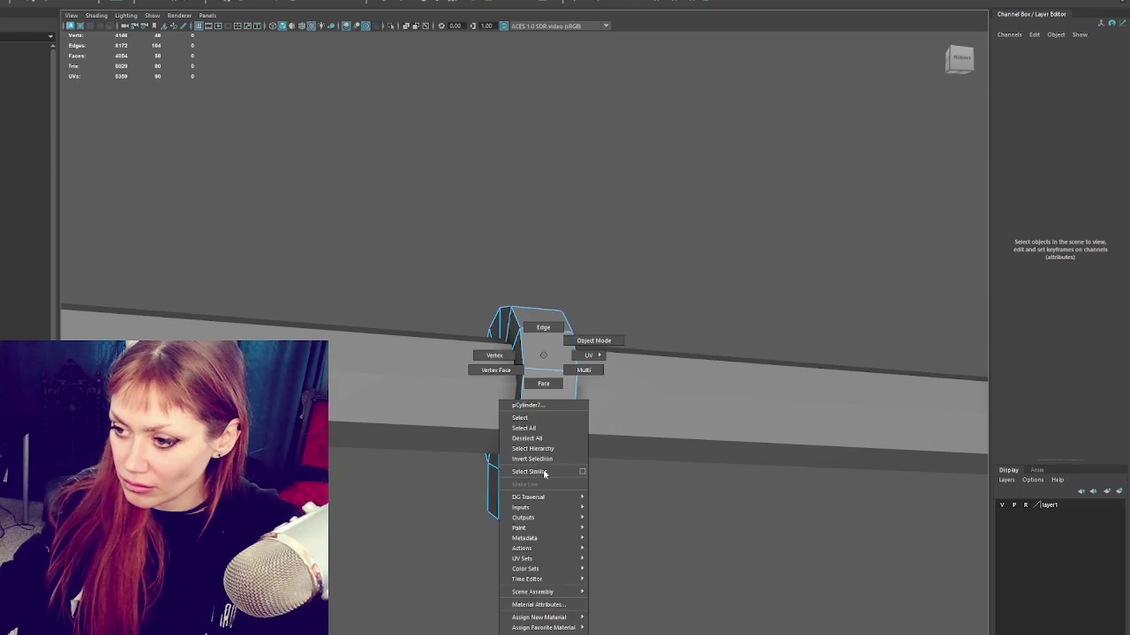
pyautogui.click(525, 527)
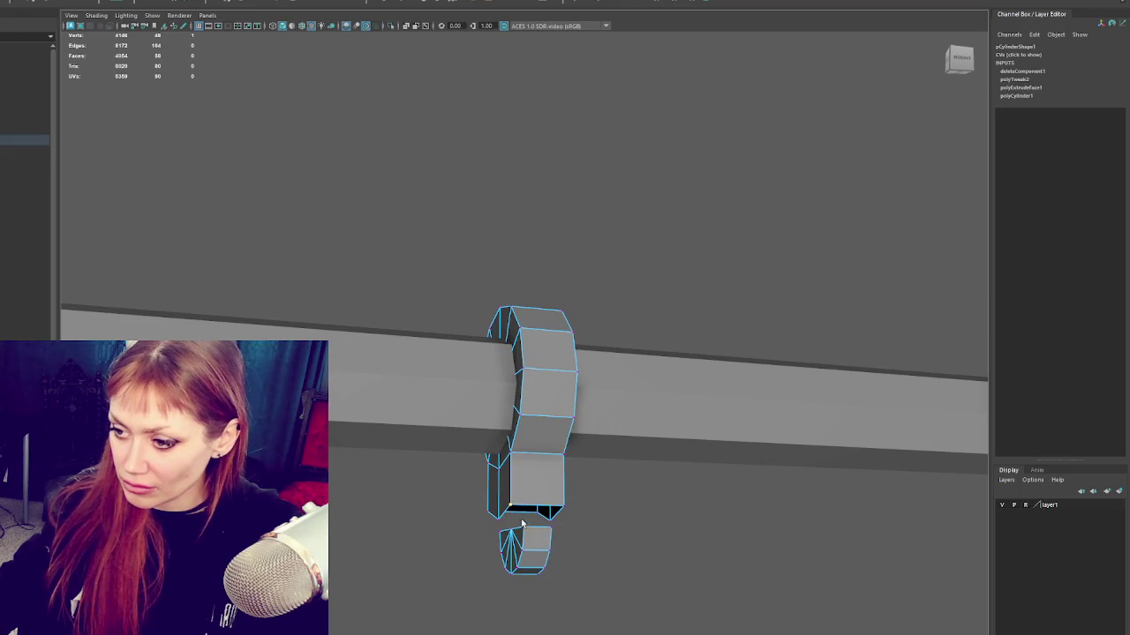
pyautogui.click(50, 81)
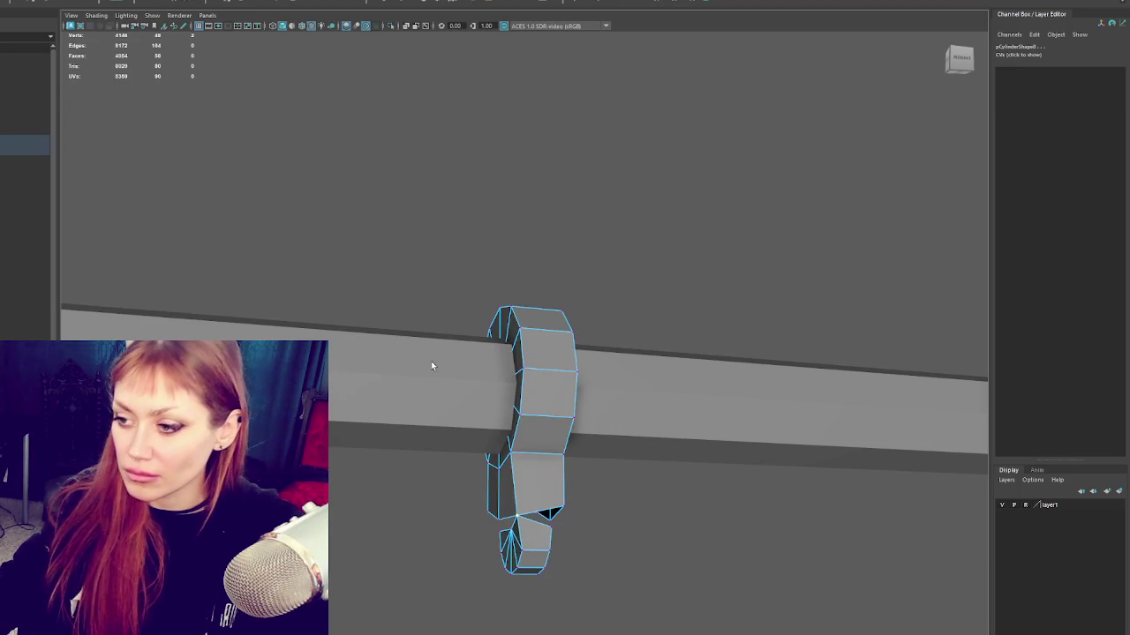
pyautogui.keyDown('alt'); pyautogui.moveTo(573, 507); pyautogui.dragTo(623, 505); pyautogui.keyUp('alt')
pyautogui.keyDown('alt'); pyautogui.moveTo(559, 535); pyautogui.dragTo(607, 535); pyautogui.keyUp('alt')
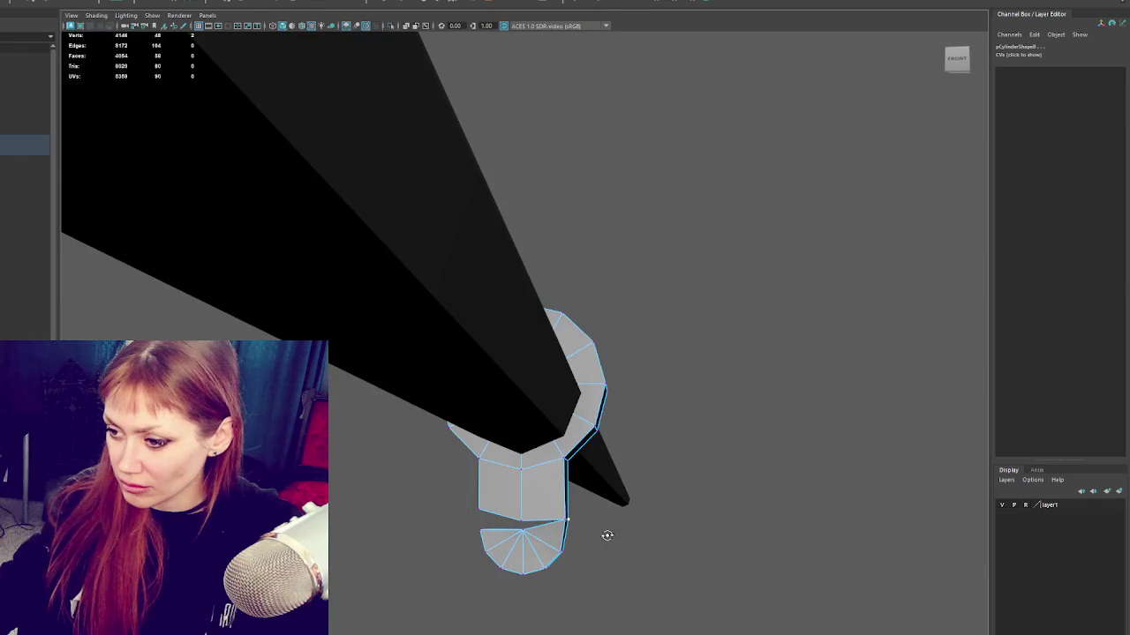
pyautogui.keyDown('alt'); pyautogui.moveTo(525, 528); pyautogui.dragTo(600, 550); pyautogui.keyUp('alt')
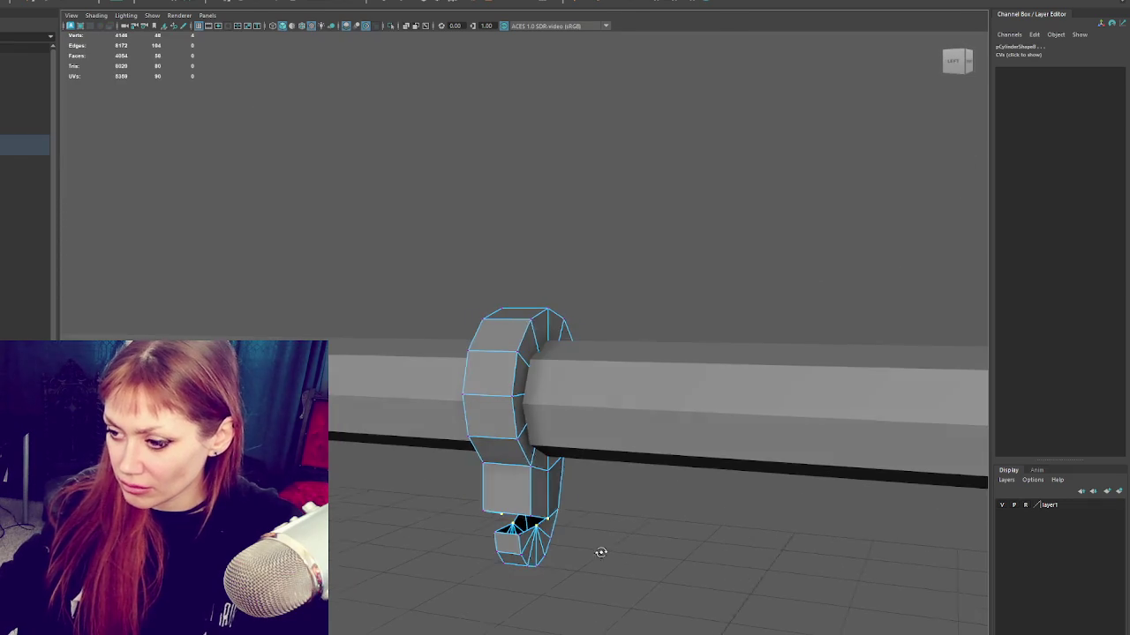
pyautogui.click(530, 524)
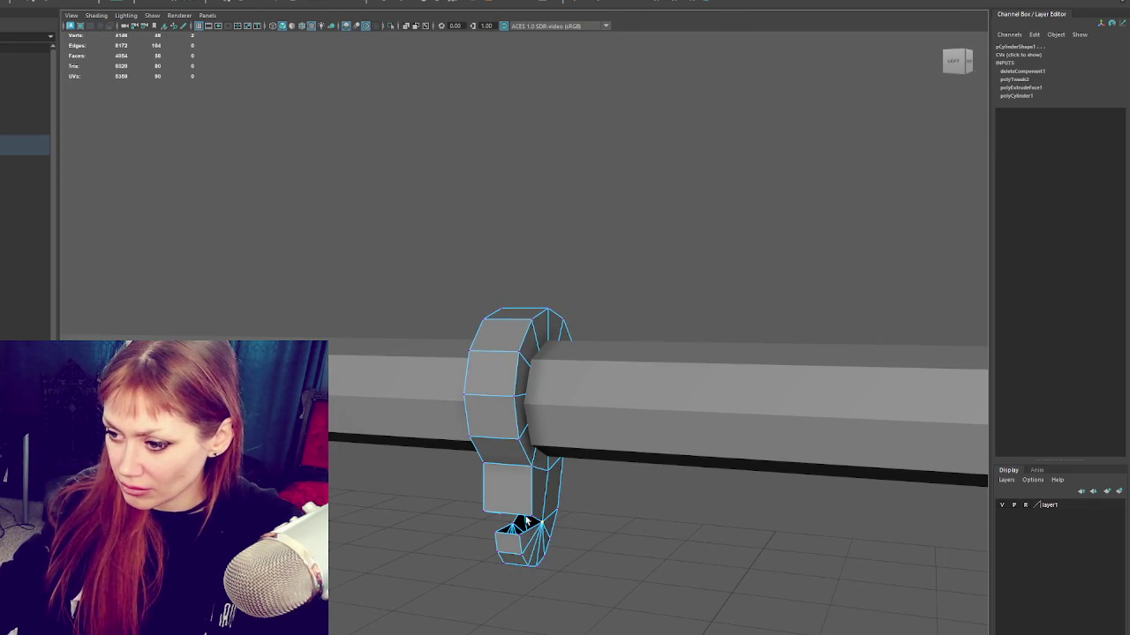
pyautogui.moveTo(516, 521)
pyautogui.keyDown('alt'); pyautogui.mouseDown()
pyautogui.moveTo(610, 526)
pyautogui.moveTo(558, 540)
pyautogui.moveTo(661, 524)
pyautogui.moveTo(607, 503)
pyautogui.mouseUp(); pyautogui.keyUp('alt')
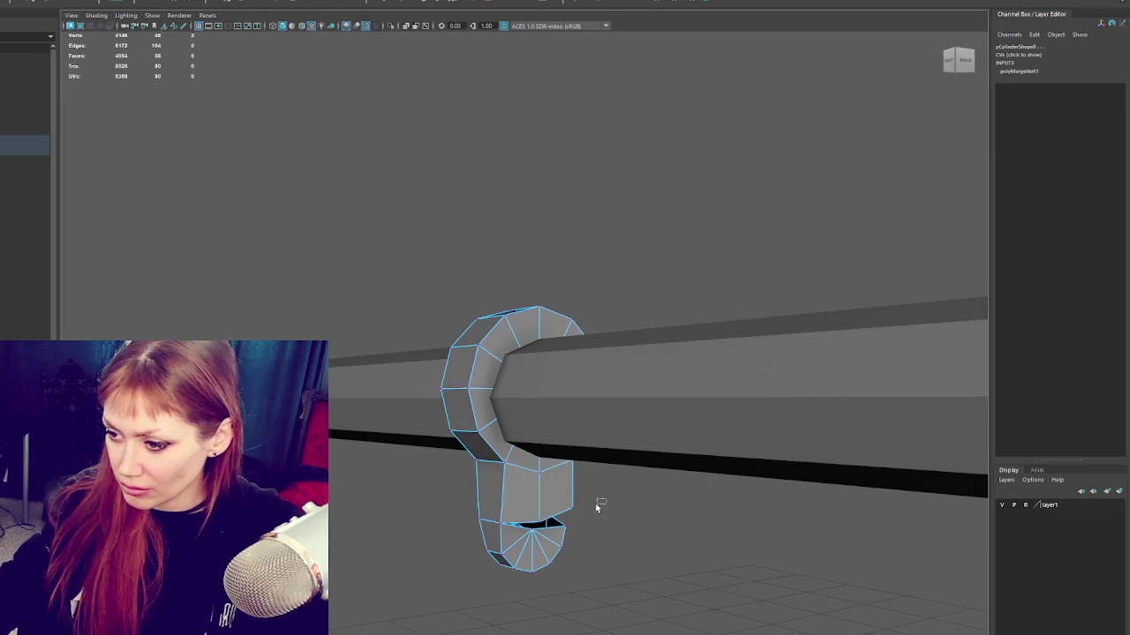
pyautogui.click(541, 526)
pyautogui.click(536, 535)
pyautogui.moveTo(535, 535)
pyautogui.keyDown('alt'); pyautogui.mouseDown()
pyautogui.moveTo(608, 467)
pyautogui.moveTo(465, 474)
pyautogui.moveTo(457, 435)
pyautogui.mouseUp(); pyautogui.keyUp('alt')
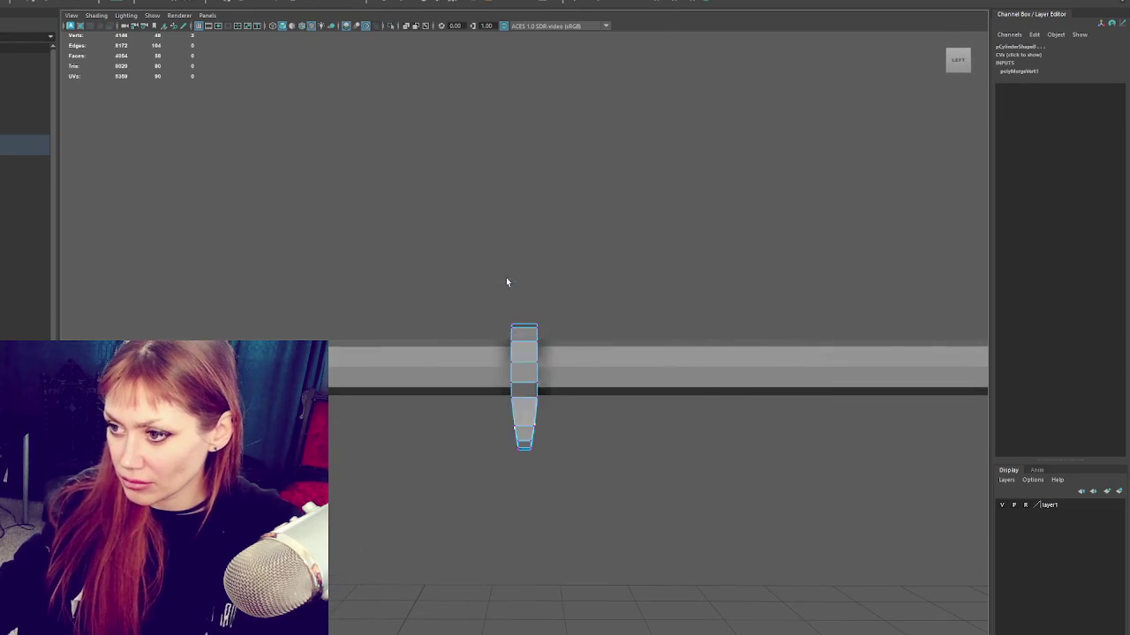
# Step: In wireframe, shift the hook's right-side vertices slightly right, then return to shaded display
pyautogui.moveTo(534, 291); pyautogui.dragTo(496, 287, button='right')
pyautogui.press('4')
pyautogui.moveTo(517, 297); pyautogui.dragTo(562, 459)
pyautogui.moveTo(561, 389); pyautogui.dragTo(736, 389, button='middle')
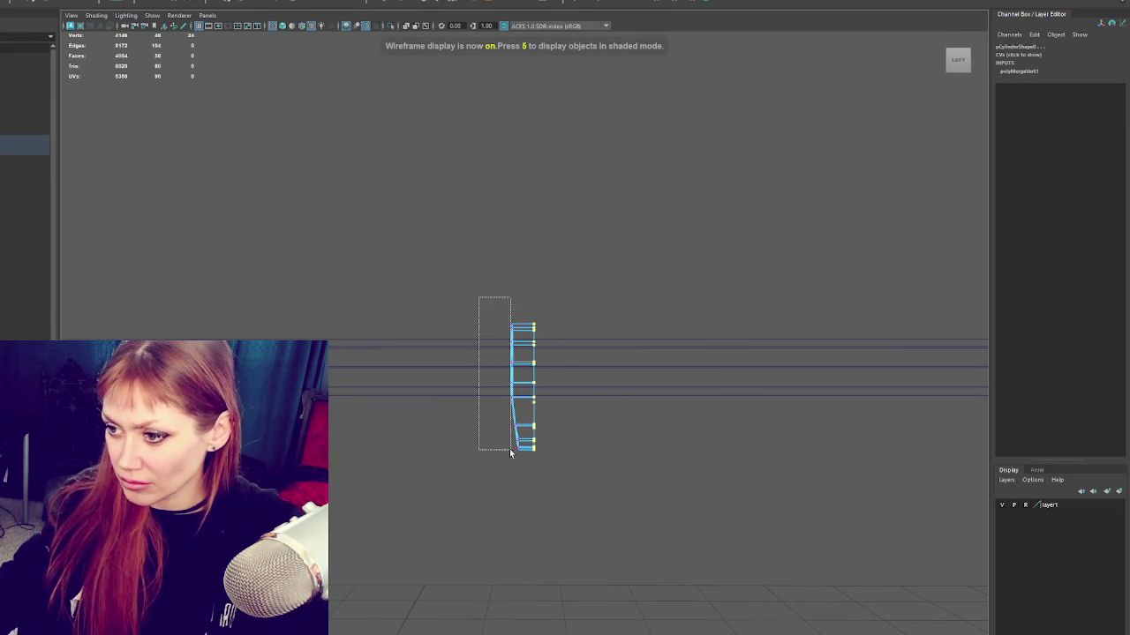
pyautogui.moveTo(505, 435); pyautogui.dragTo(527, 471)
pyautogui.press('5')
pyautogui.click(645, 245)
pyautogui.moveTo(645, 245)
pyautogui.keyDown('alt'); pyautogui.mouseDown()
pyautogui.moveTo(544, 298)
pyautogui.moveTo(575, 302)
pyautogui.moveTo(524, 420)
pyautogui.mouseUp(); pyautogui.keyUp('alt')
# Step: Reselect the hook object and bring up the sweep mesh's attribute settings
pyautogui.click(525, 420)
pyautogui.moveTo(600, 260); pyautogui.dragTo(565, 258, button='right')
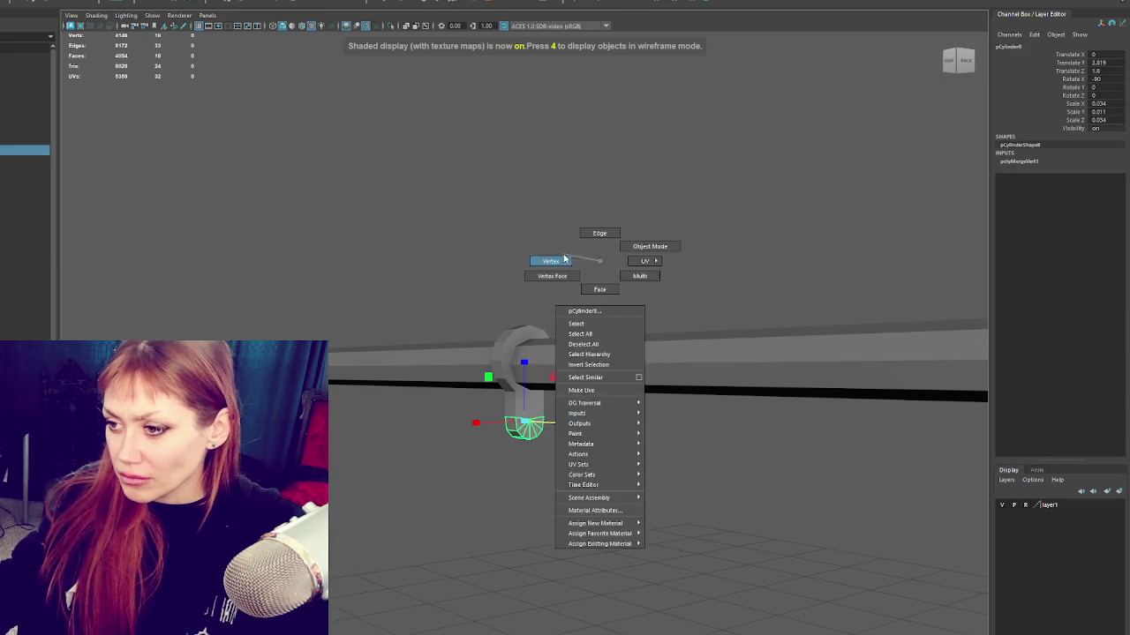
pyautogui.click(547, 265)
pyautogui.hotkey('ctrl', 'z')
pyautogui.click(35, 2)
pyautogui.click(35, 97)
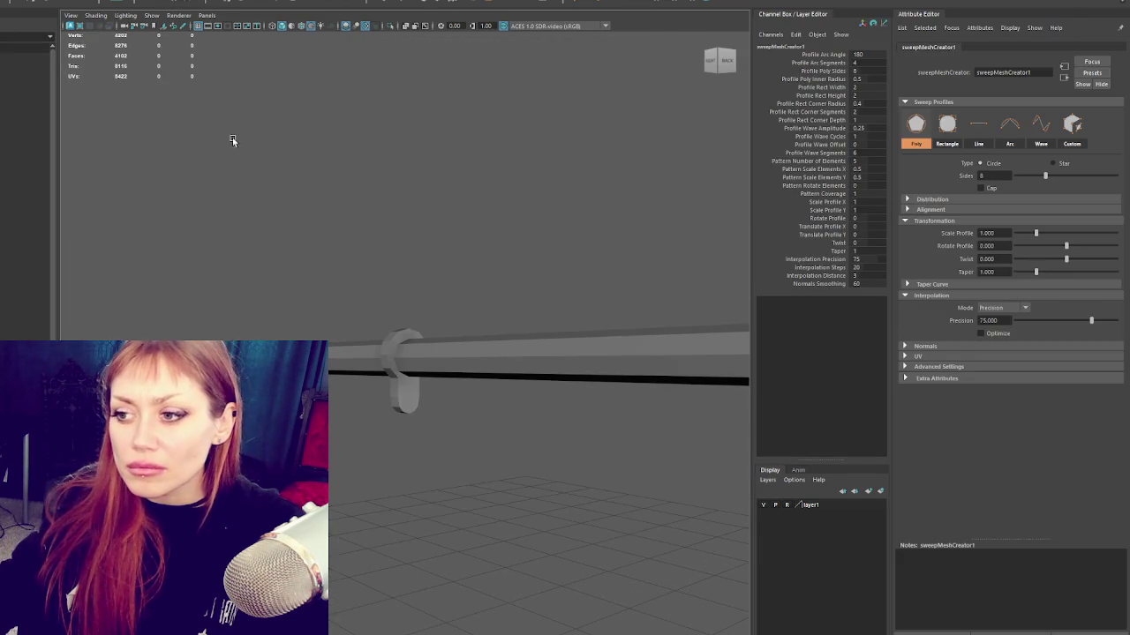
# Step: Hide the side panels and merge the hook's overlapping vertices with Edit Mesh > Merge
pyautogui.click(489, 207)
pyautogui.hotkey('ctrl', 'a')
pyautogui.hotkey('ctrl', 'a')
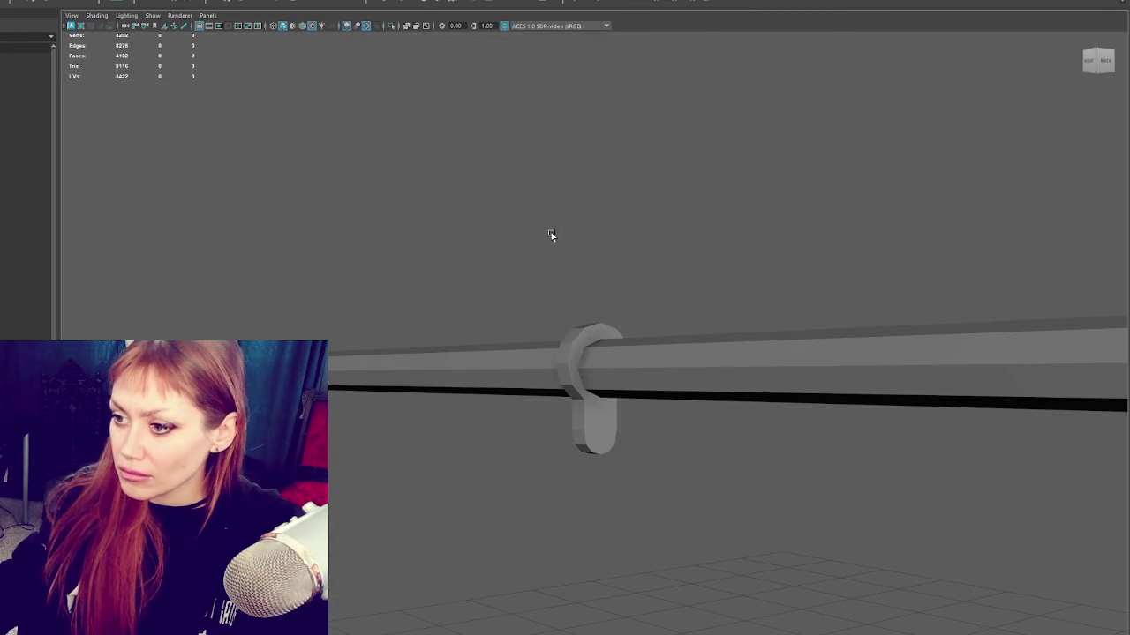
pyautogui.click(593, 415)
pyautogui.rightClick(562, 189)
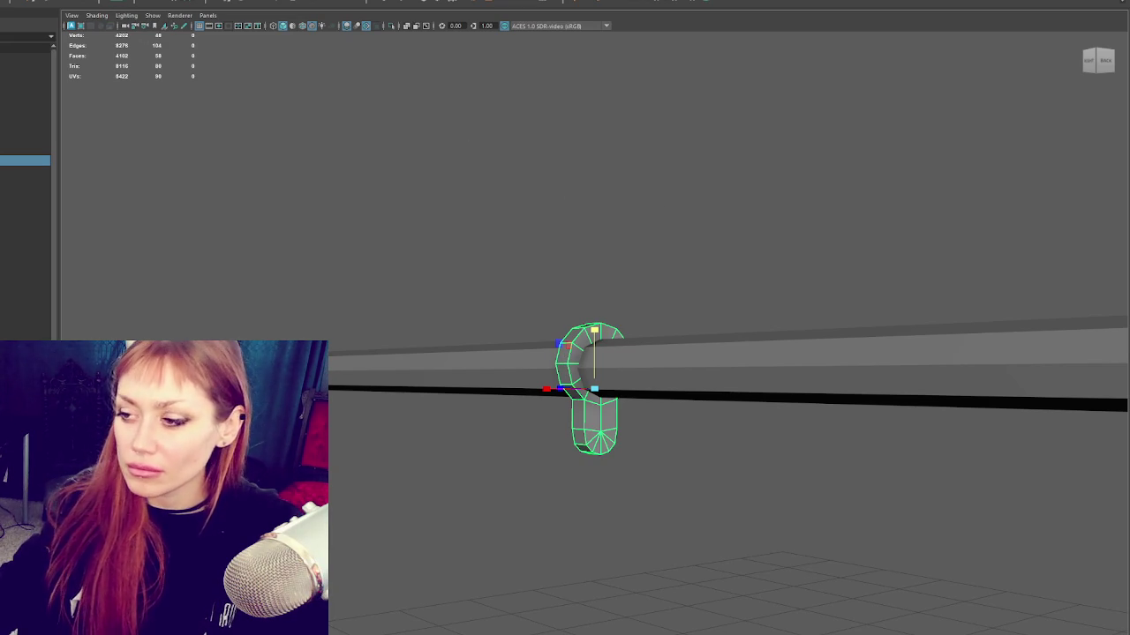
pyautogui.click(39, 1)
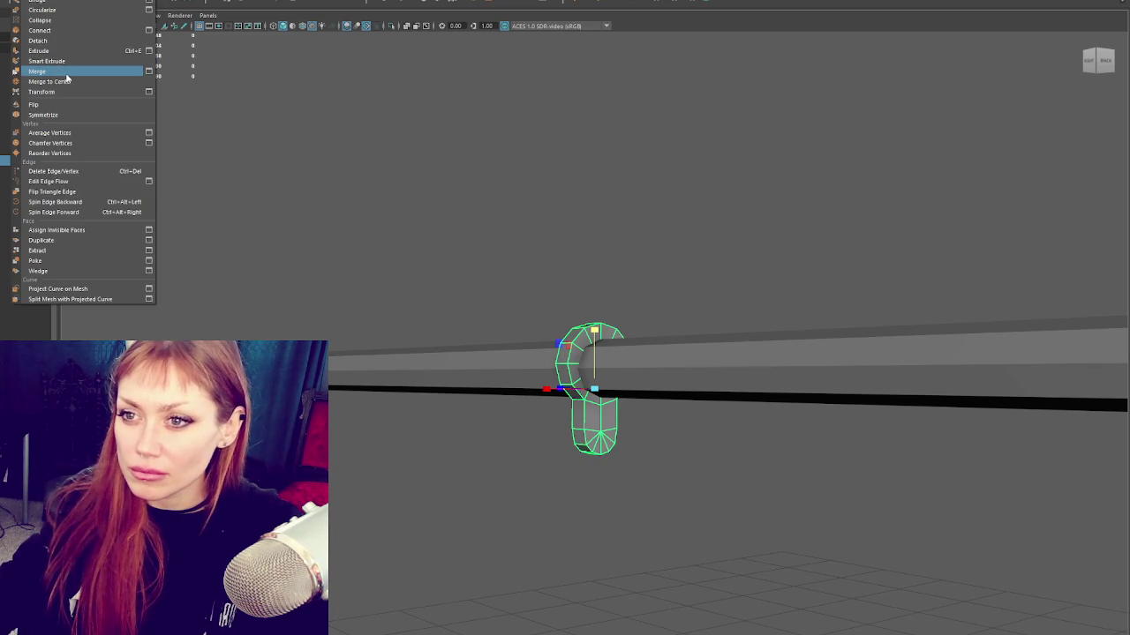
pyautogui.click(66, 76)
pyautogui.moveTo(580, 239); pyautogui.dragTo(547, 241, button='right')
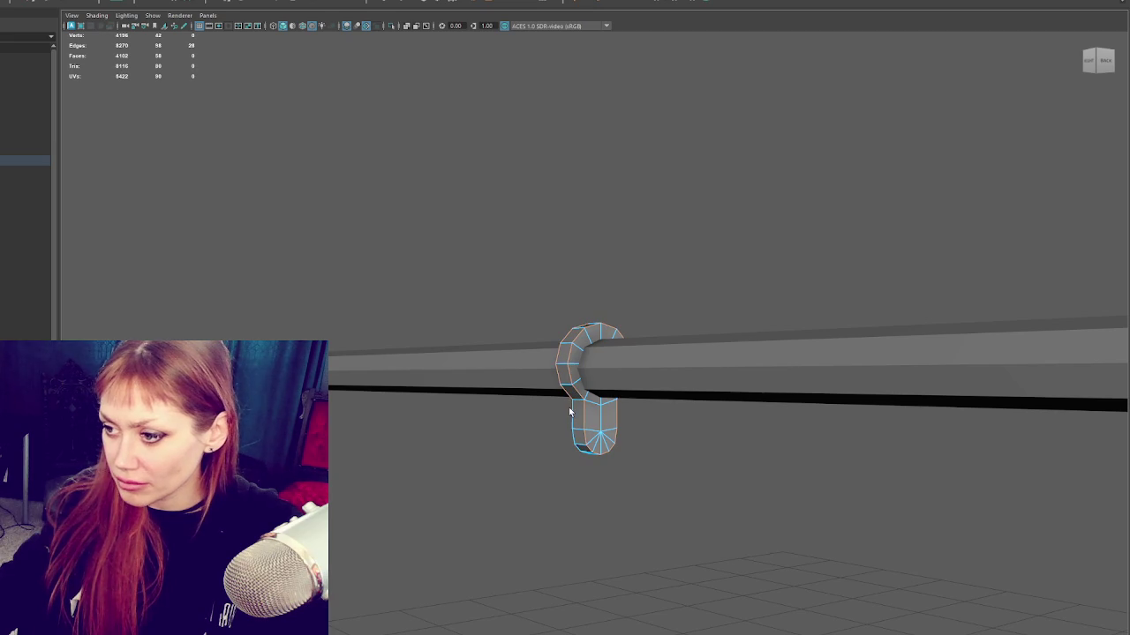
# Step: Bevel the hook's edges with a Fraction of 0.2
pyautogui.moveTo(636, 409)
pyautogui.keyDown('alt'); pyautogui.mouseDown()
pyautogui.moveTo(777, 418)
pyautogui.moveTo(880, 409)
pyautogui.mouseUp(); pyautogui.keyUp('alt')
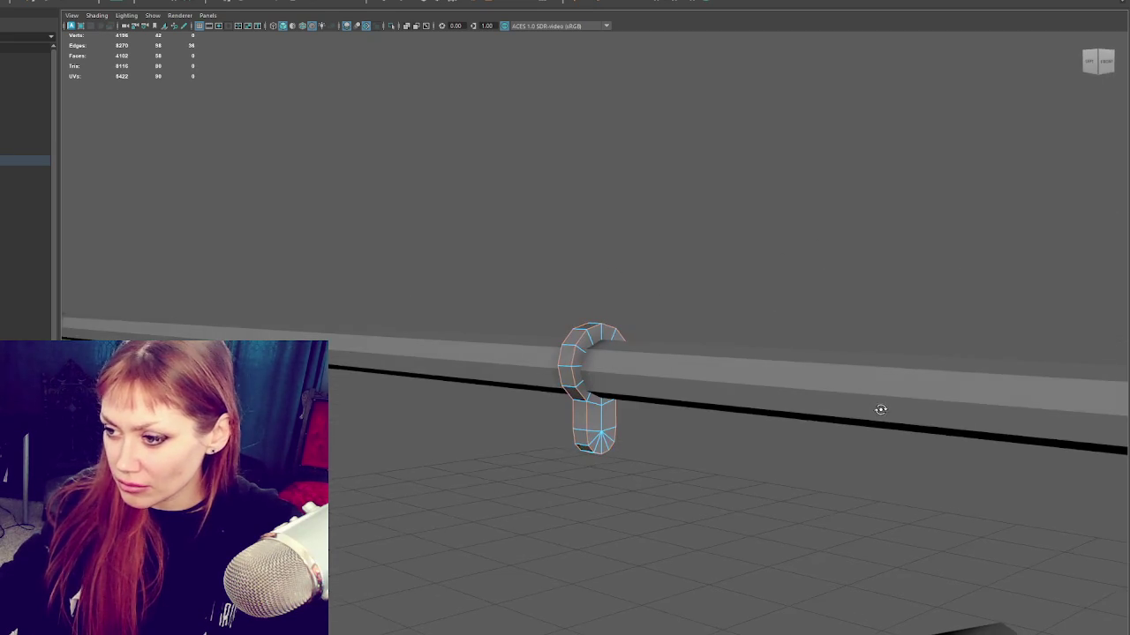
pyautogui.hotkey('ctrl', 'b')
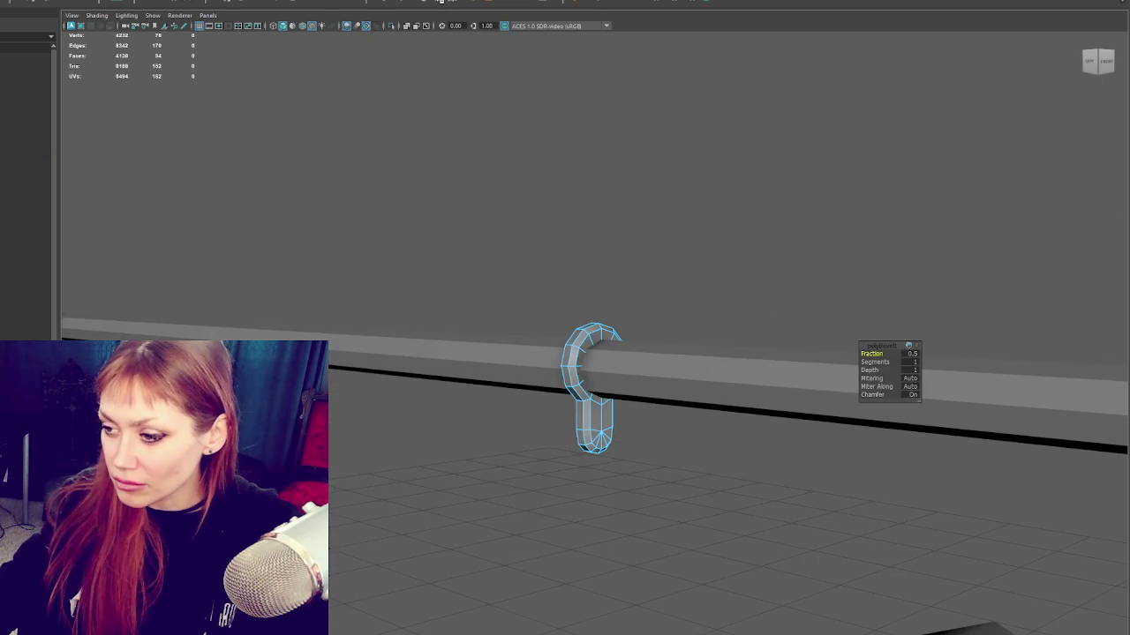
pyautogui.moveTo(889, 351); pyautogui.dragTo(875, 351)
# Step: Raise the hook's lower vertices closer to the crossbar
pyautogui.press('F9')
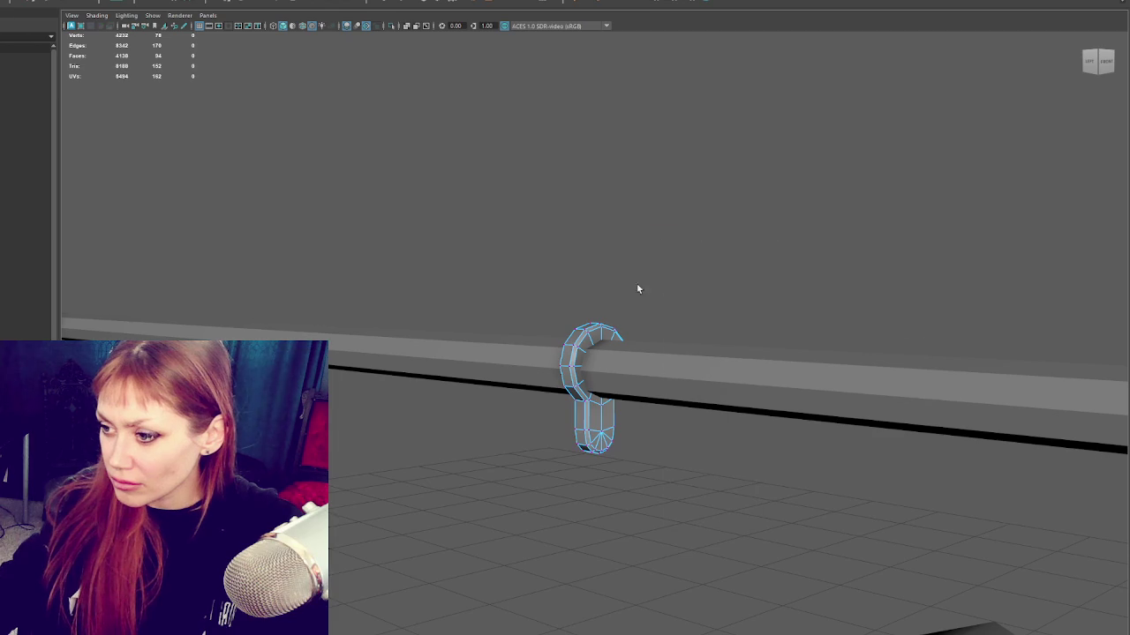
pyautogui.moveTo(641, 408); pyautogui.dragTo(570, 459)
pyautogui.moveTo(603, 409); pyautogui.dragTo(603, 387)
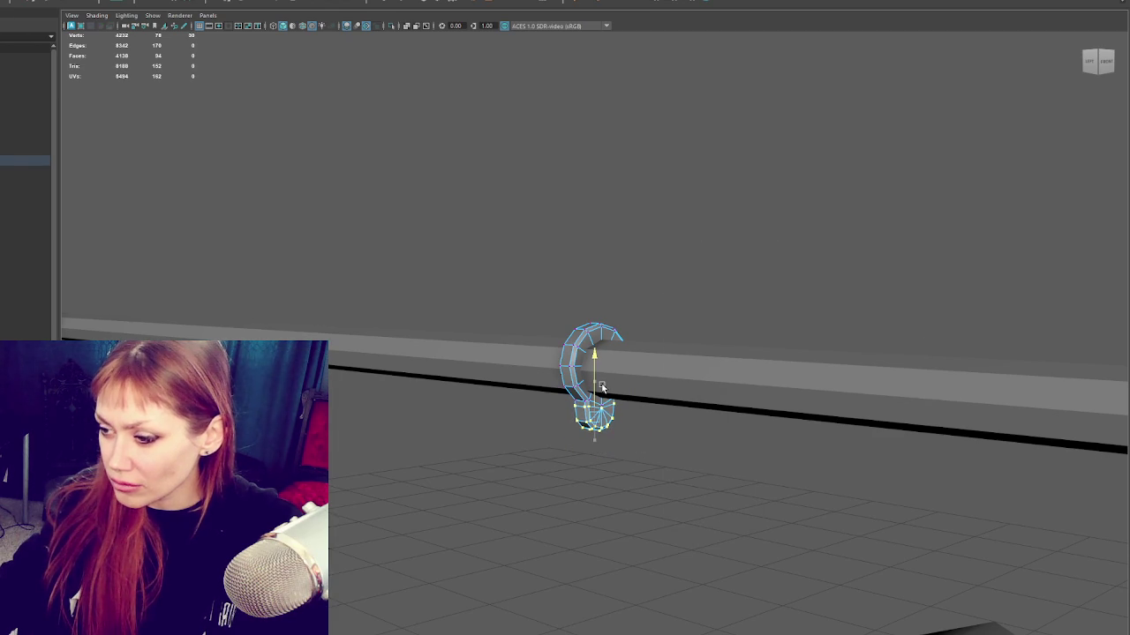
pyautogui.click(699, 265)
# Step: Nudge the hook's lower-end vertices slightly
pyautogui.click(591, 335)
pyautogui.keyDown('shift'); pyautogui.click(592, 337); pyautogui.keyUp('shift')
pyautogui.keyDown('shift'); pyautogui.click(597, 342); pyautogui.keyUp('shift')
pyautogui.press('F9')
pyautogui.moveTo(601, 420); pyautogui.dragTo(600, 427)
# Step: Rotate the whole hook so it sits over the crossbar
pyautogui.click(641, 323)
pyautogui.click(599, 362)
pyautogui.moveTo(600, 363)
pyautogui.mouseDown()
pyautogui.moveTo(857, 345)
pyautogui.moveTo(789, 351)
pyautogui.moveTo(1066, 301)
pyautogui.moveTo(621, 348)
pyautogui.mouseUp()
pyautogui.scroll(-2, 658, 363)
# Step: Select the small cube on the rail, compare against the swing reference photo, and reselect the hook
pyautogui.click(1005, 305)
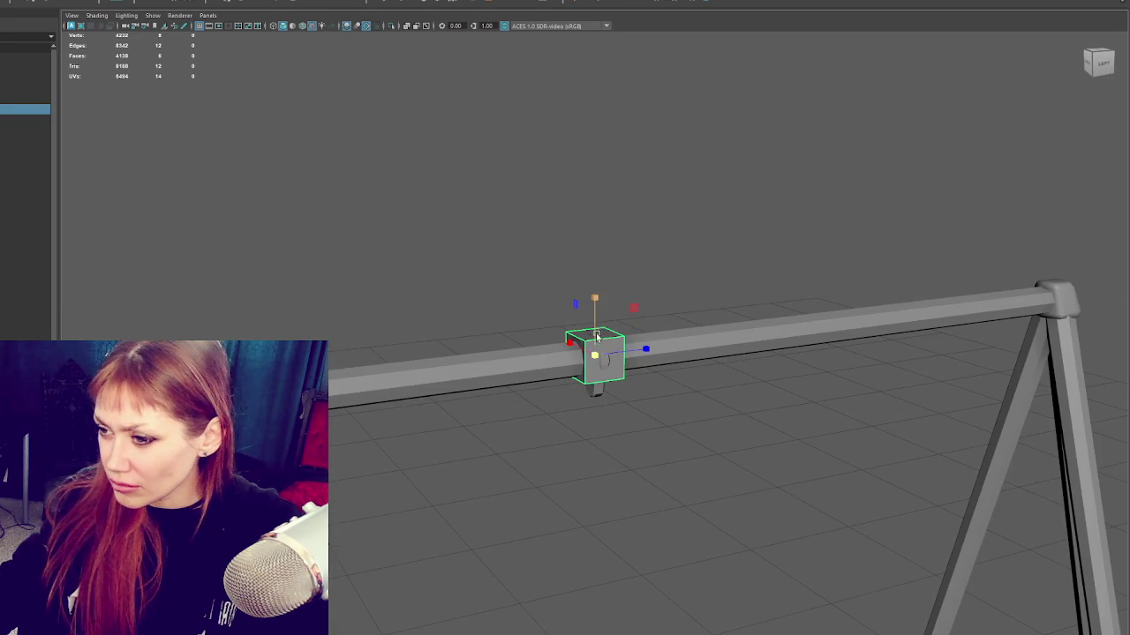
pyautogui.hotkey('alt', 'Tab')
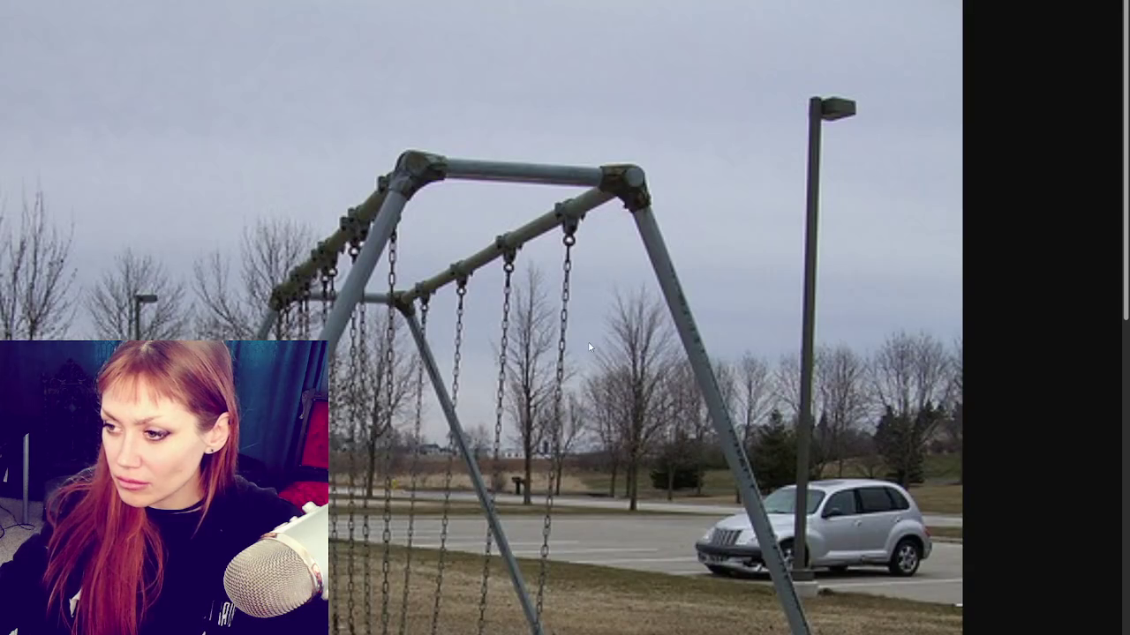
pyautogui.hotkey('alt', 'Tab')
pyautogui.click(596, 357)
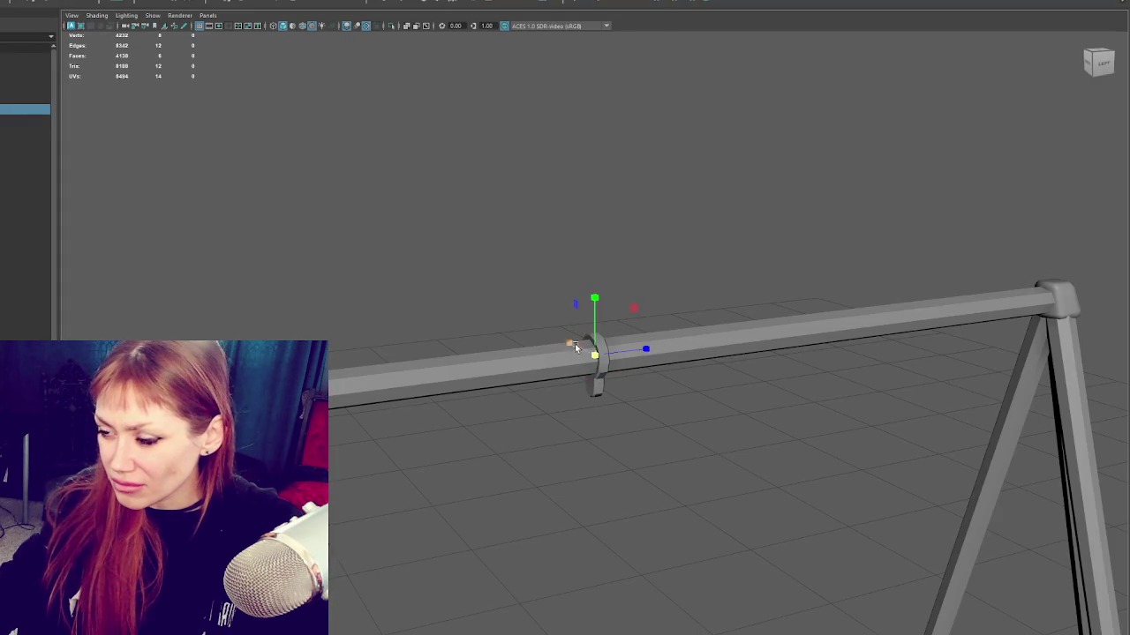
# Step: Switch to a side wireframe view of the rail and select the small box clamp
pyautogui.keyDown('alt'); pyautogui.moveTo(516, 302); pyautogui.dragTo(545, 360); pyautogui.keyUp('alt')
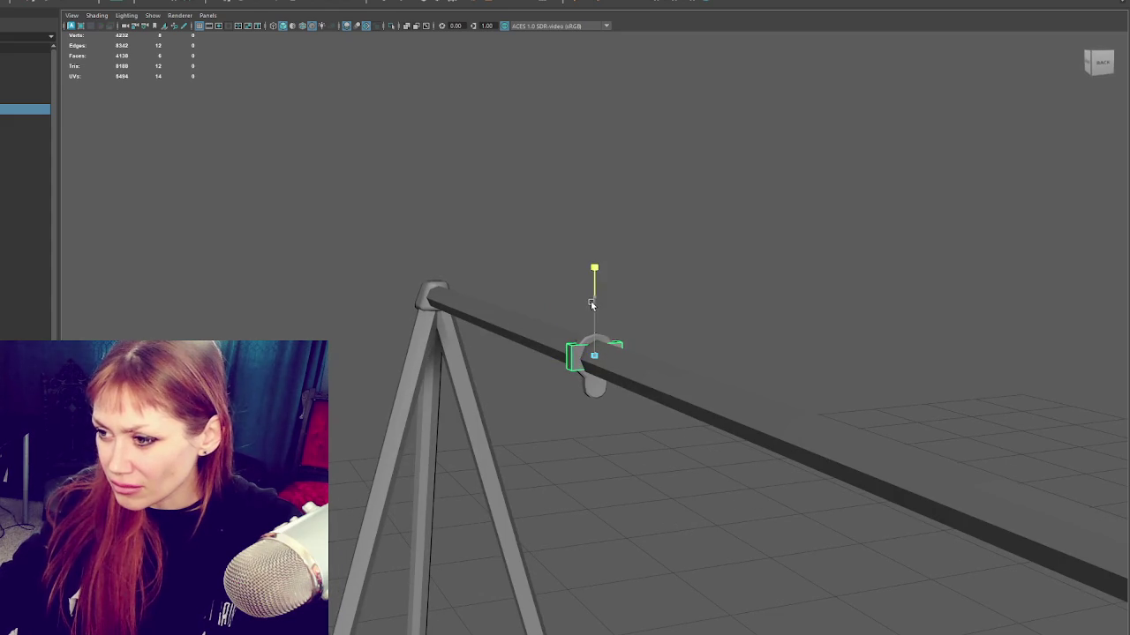
pyautogui.keyDown('alt'); pyautogui.moveTo(600, 362); pyautogui.dragTo(625, 371); pyautogui.keyUp('alt')
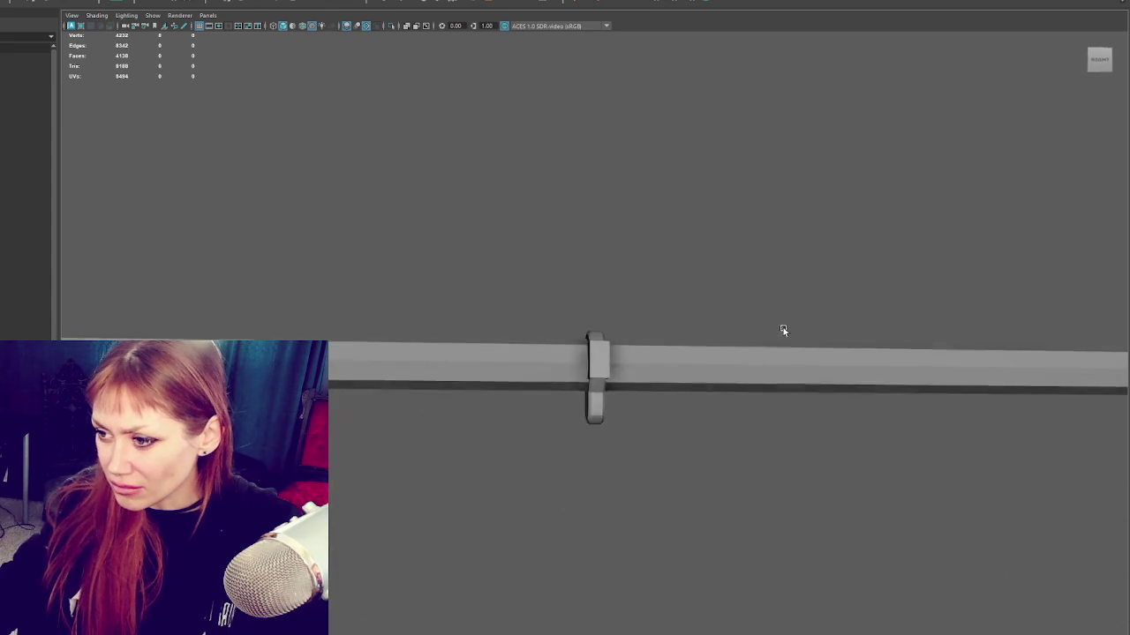
pyautogui.click(642, 407)
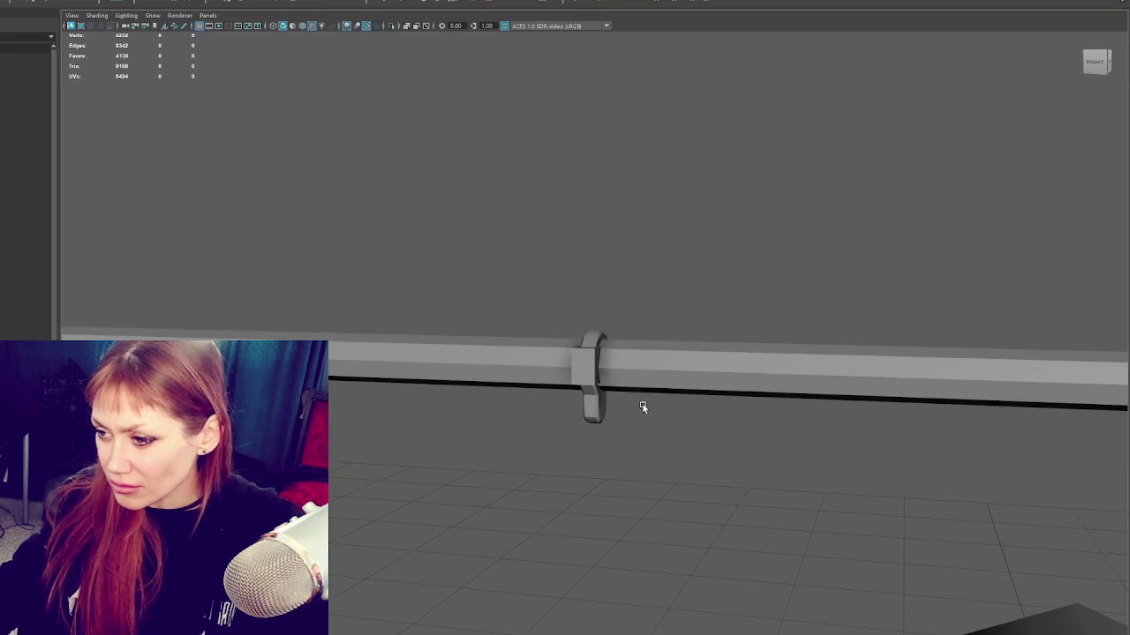
pyautogui.click(593, 408)
pyautogui.press('4')
pyautogui.moveTo(661, 300)
pyautogui.mouseDown()
pyautogui.moveTo(612, 447)
pyautogui.moveTo(595, 458)
pyautogui.mouseUp()
pyautogui.moveTo(574, 378); pyautogui.dragTo(739, 231, button='right')
pyautogui.click(740, 231)
pyautogui.click(578, 377)
# Step: Scale the box clamp narrower along the crossbar so it hugs the rail over the hook
pyautogui.press('r')
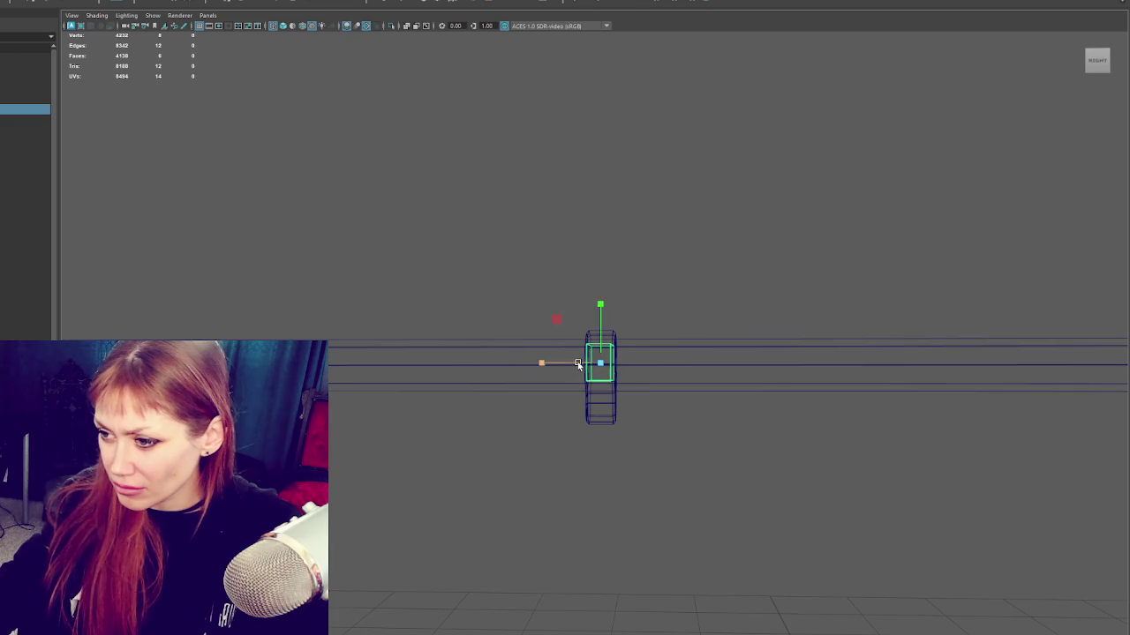
pyautogui.press('6')
pyautogui.moveTo(568, 343)
pyautogui.keyDown('alt'); pyautogui.mouseDown()
pyautogui.moveTo(558, 350)
pyautogui.moveTo(801, 308)
pyautogui.moveTo(590, 365)
pyautogui.moveTo(676, 295)
pyautogui.moveTo(779, 285)
pyautogui.moveTo(644, 345)
pyautogui.mouseUp(); pyautogui.keyUp('alt')
pyautogui.click(588, 330)
pyautogui.moveTo(587, 375)
pyautogui.mouseDown(button='right')
pyautogui.moveTo(556, 374)
pyautogui.moveTo(638, 250)
pyautogui.mouseUp(button='right')
pyautogui.click(639, 250)
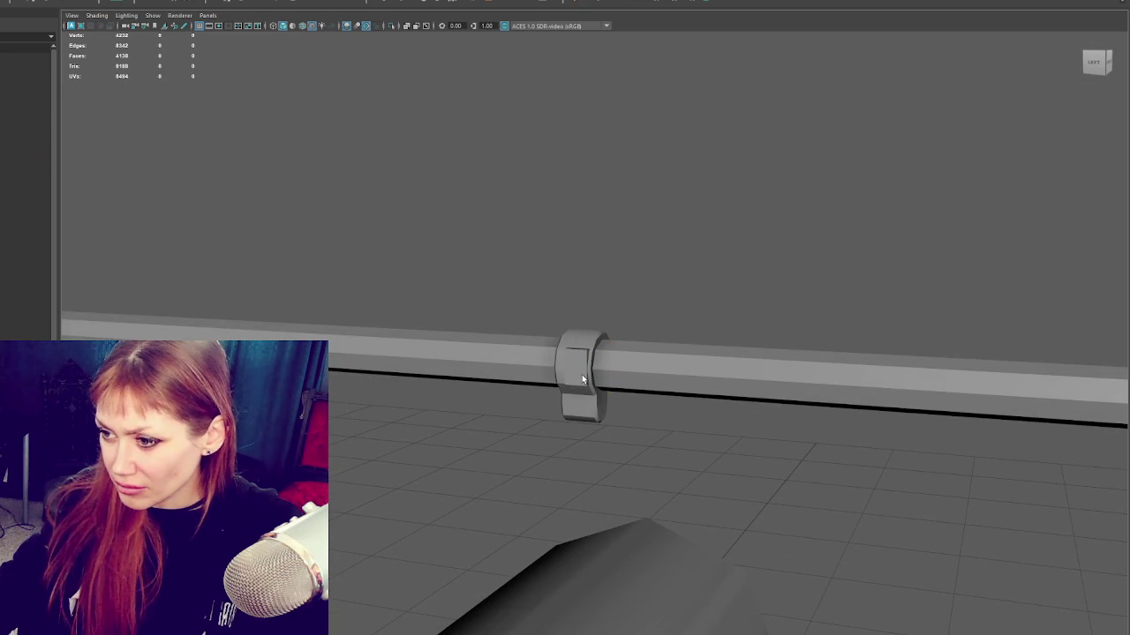
pyautogui.moveTo(611, 354)
pyautogui.keyDown('alt'); pyautogui.mouseDown()
pyautogui.moveTo(671, 331)
pyautogui.moveTo(812, 328)
pyautogui.moveTo(597, 326)
pyautogui.mouseUp(); pyautogui.keyUp('alt')
pyautogui.moveTo(569, 364); pyautogui.dragTo(564, 364)
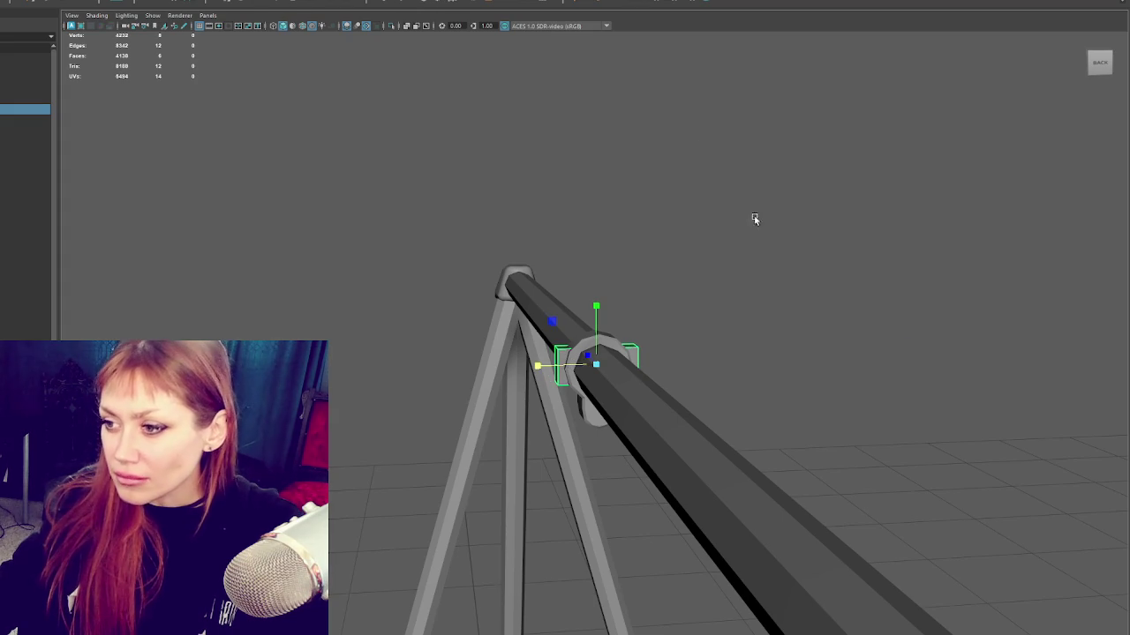
# Step: Bevel the clamp's edges and finish the bevel
pyautogui.hotkey('ctrl', 'b')
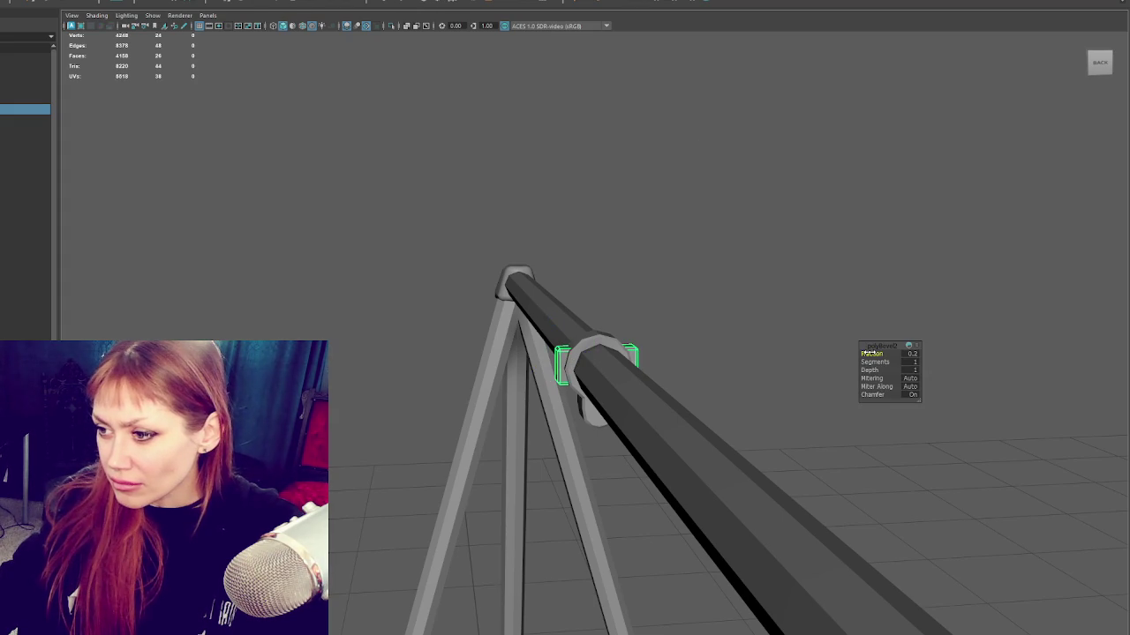
pyautogui.click(653, 224)
pyautogui.moveTo(653, 224)
pyautogui.keyDown('alt'); pyautogui.mouseDown()
pyautogui.moveTo(729, 186)
pyautogui.moveTo(769, 201)
pyautogui.moveTo(750, 212)
pyautogui.mouseUp(); pyautogui.keyUp('alt')
# Step: Select the clamp and apply Soften/Harden Edges to set its edge shading
pyautogui.click(562, 362)
pyautogui.keyDown('shift'); pyautogui.click(600, 406); pyautogui.keyUp('shift')
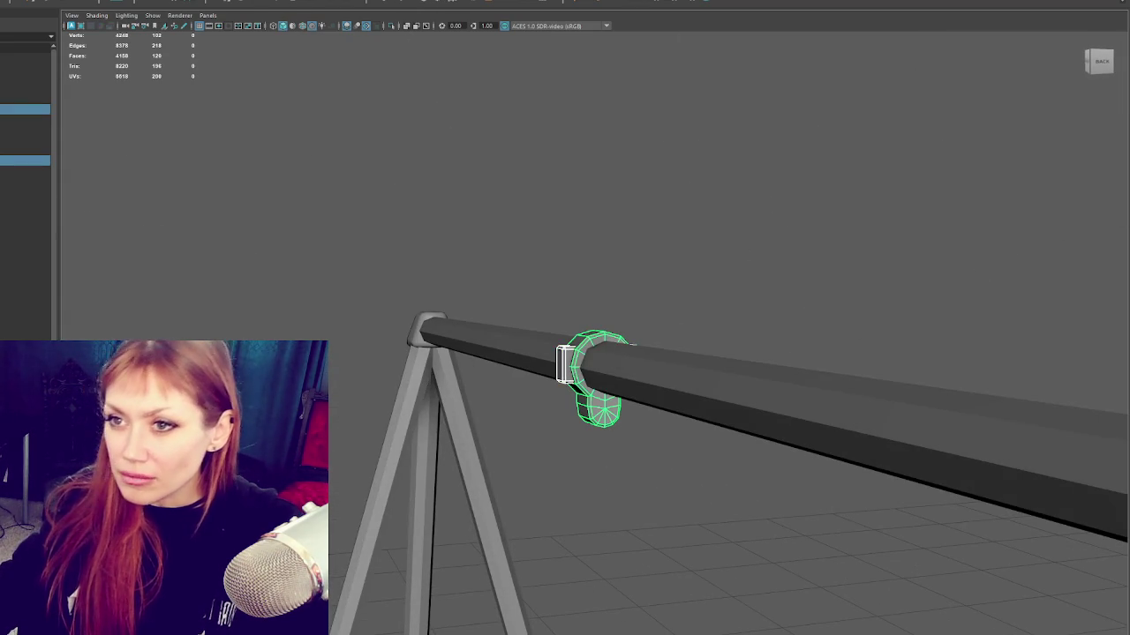
pyautogui.click(36, 0)
pyautogui.press('Escape')
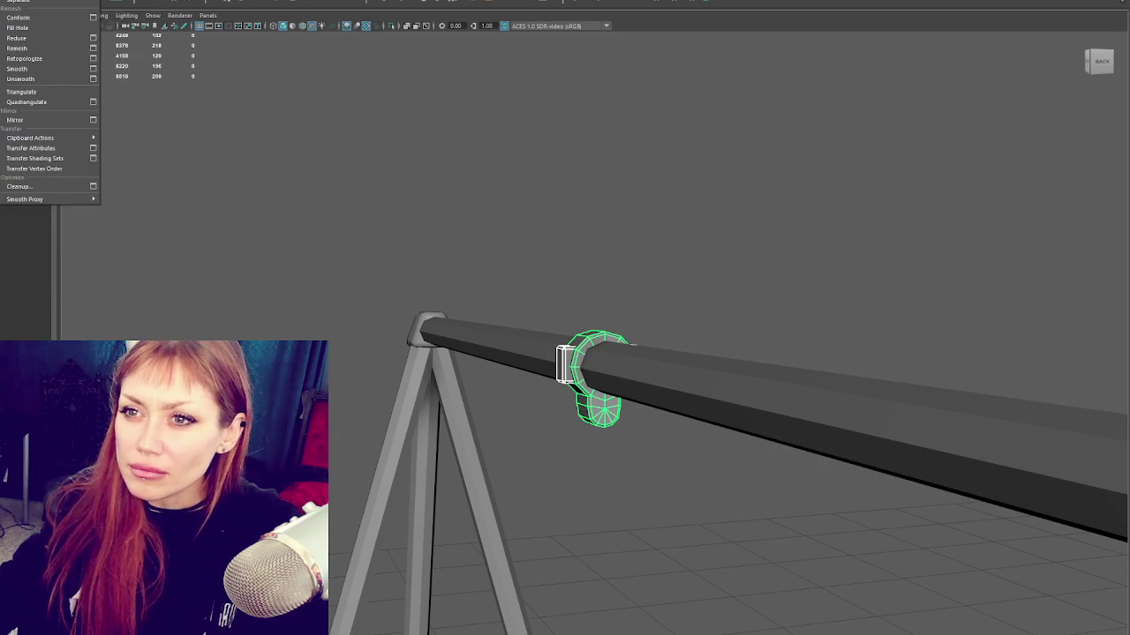
pyautogui.keyDown('shift'); pyautogui.moveTo(549, 139); pyautogui.dragTo(622, 163, button='right'); pyautogui.keyUp('shift')
pyautogui.moveTo(689, 154)
pyautogui.keyDown('alt'); pyautogui.mouseDown()
pyautogui.moveTo(404, 197)
pyautogui.moveTo(550, 255)
pyautogui.moveTo(580, 231)
pyautogui.moveTo(712, 260)
pyautogui.moveTo(663, 327)
pyautogui.mouseUp(); pyautogui.keyUp('alt')
# Step: Select all of the clamp's UVs in the UV Editor and unfold them
pyautogui.press('f')
pyautogui.click(216, 3)
pyautogui.click(234, 10)
pyautogui.moveTo(794, 150); pyautogui.dragTo(577, 487)
pyautogui.keyDown('shift'); pyautogui.moveTo(740, 327); pyautogui.dragTo(554, 314, button='right'); pyautogui.keyUp('shift')
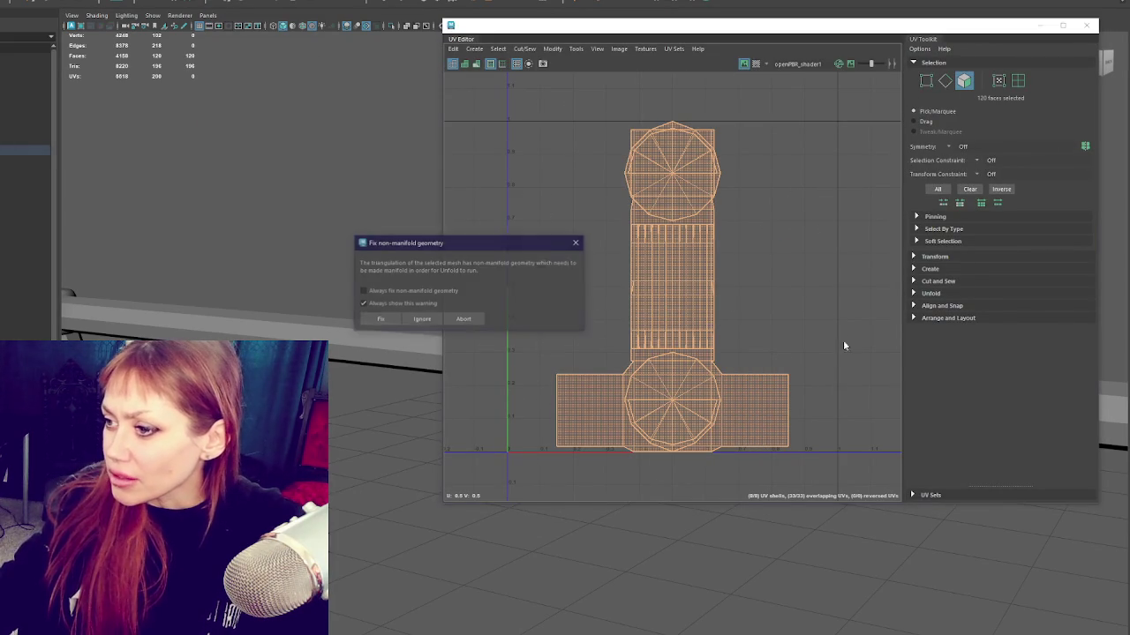
pyautogui.click(422, 319)
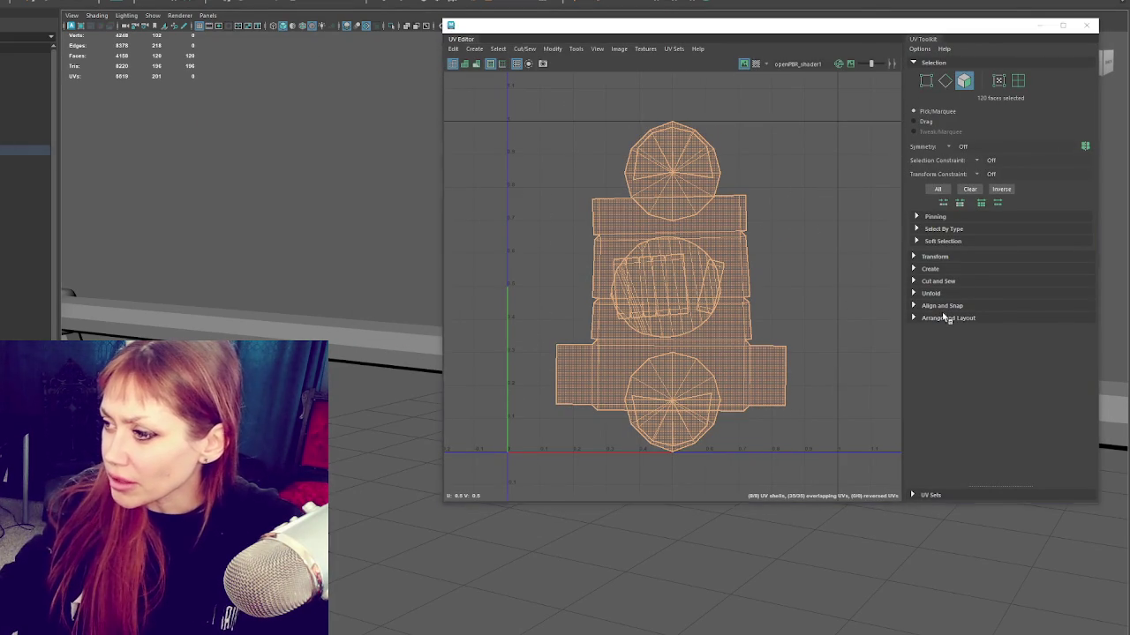
# Step: Stack and orient the shells, scale them to texel density 1024 for a 2048 map
pyautogui.click(948, 318)
pyautogui.click(934, 256)
pyautogui.scroll(-5, 956, 413)
pyautogui.click(956, 414)
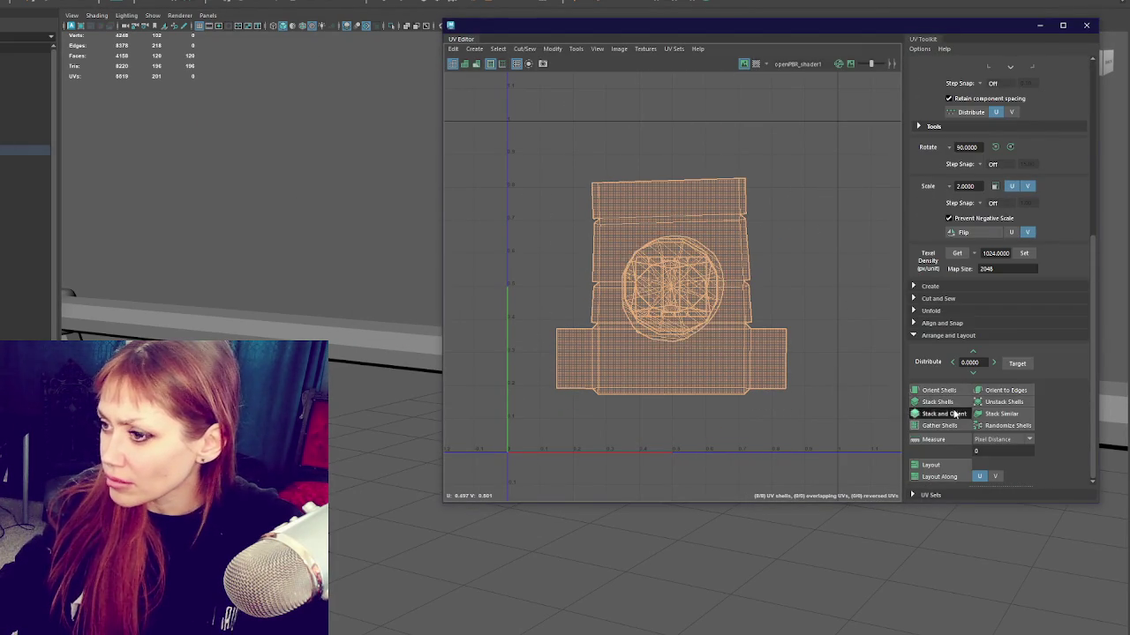
pyautogui.click(1024, 254)
pyautogui.moveTo(677, 290)
pyautogui.mouseDown()
pyautogui.moveTo(542, 153)
pyautogui.moveTo(561, 149)
pyautogui.mouseUp()
# Step: Spread the round, half-circle, inner strip and large circle shells apart side by side
pyautogui.click(530, 141)
pyautogui.click(530, 141)
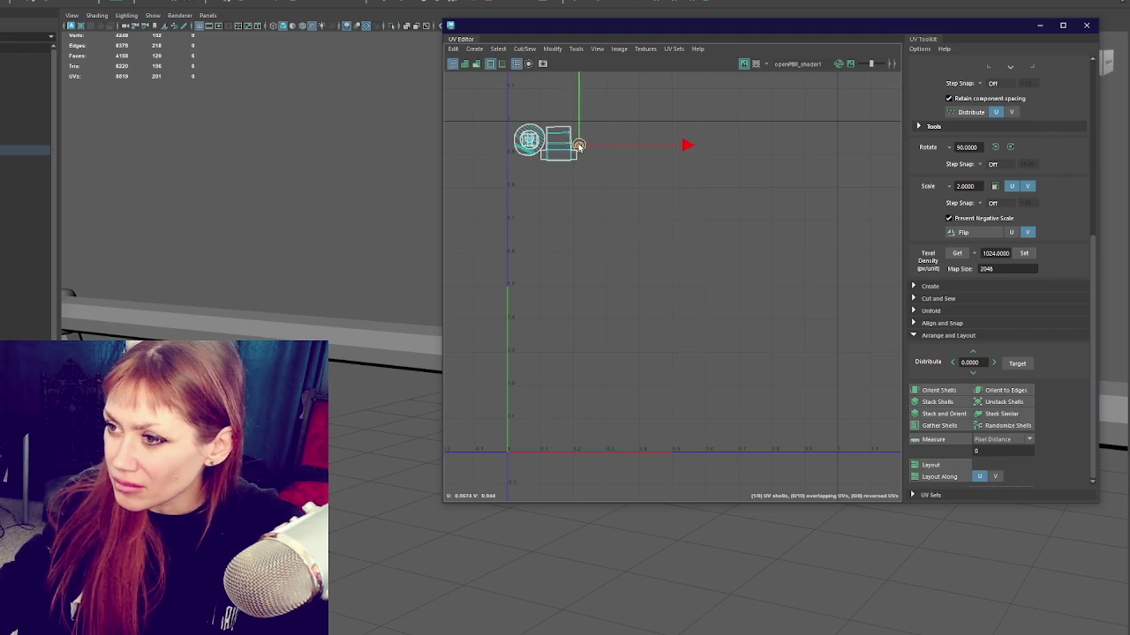
pyautogui.press('f')
pyautogui.scroll(-4, 565, 234)
pyautogui.scroll(-3, 574, 239)
pyautogui.scroll(-2, 578, 244)
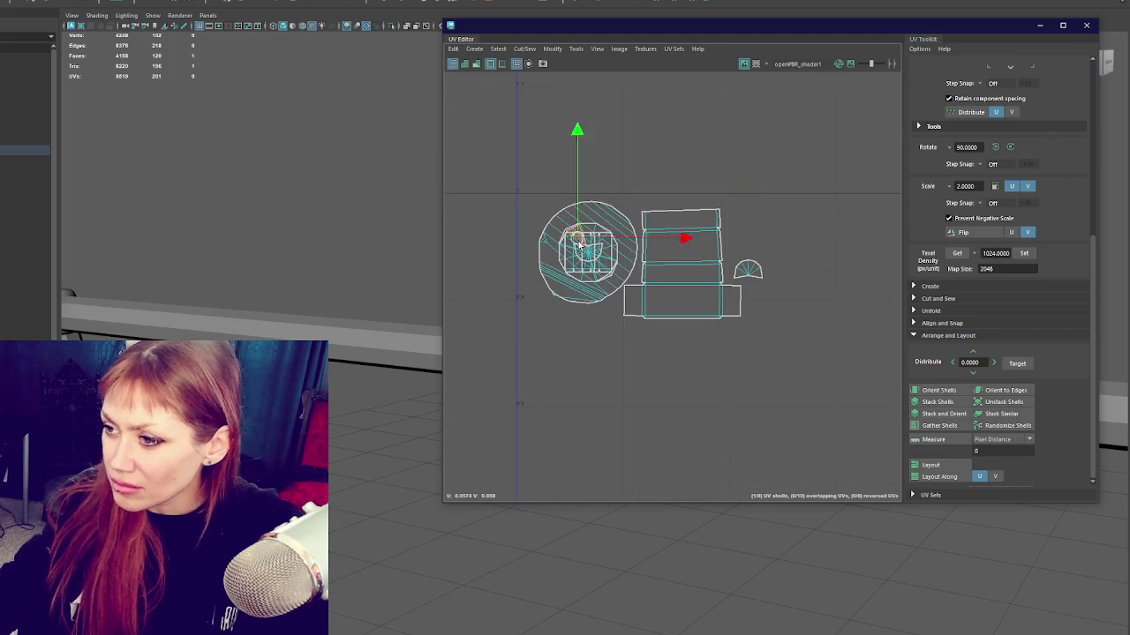
pyautogui.moveTo(579, 245); pyautogui.dragTo(754, 227)
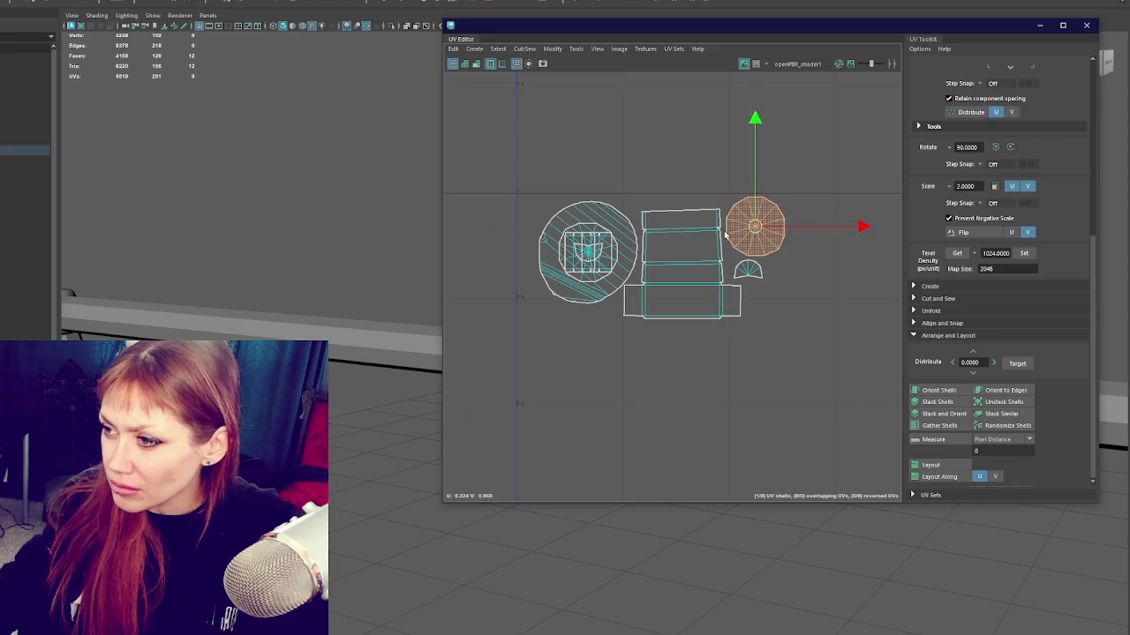
pyautogui.click(588, 255)
pyautogui.moveTo(588, 254); pyautogui.dragTo(763, 290)
pyautogui.click(595, 253)
pyautogui.moveTo(595, 253)
pyautogui.mouseDown()
pyautogui.moveTo(820, 277)
pyautogui.moveTo(812, 221)
pyautogui.mouseUp()
pyautogui.click(607, 253)
pyautogui.moveTo(607, 254); pyautogui.dragTo(535, 253)
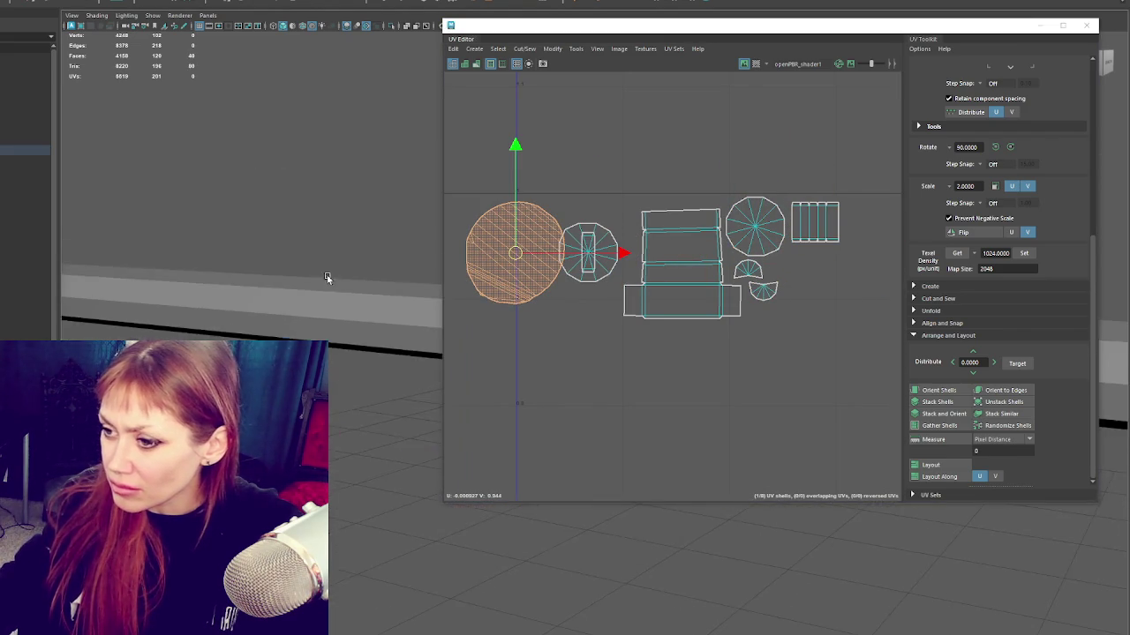
# Step: Zoom out to select the whole clamp mesh and move the UV Editor window aside
pyautogui.keyDown('alt'); pyautogui.moveTo(327, 278); pyautogui.dragTo(51, 272, button='right'); pyautogui.keyUp('alt')
pyautogui.moveTo(326, 250)
pyautogui.mouseDown(button='right')
pyautogui.moveTo(358, 215)
pyautogui.moveTo(336, 265)
pyautogui.mouseUp(button='right')
pyautogui.moveTo(139, 202); pyautogui.dragTo(466, 537)
pyautogui.moveTo(1021, 22)
pyautogui.mouseDown()
pyautogui.moveTo(984, 171)
pyautogui.moveTo(797, 12)
pyautogui.moveTo(405, 432)
pyautogui.moveTo(405, 634)
pyautogui.mouseUp()
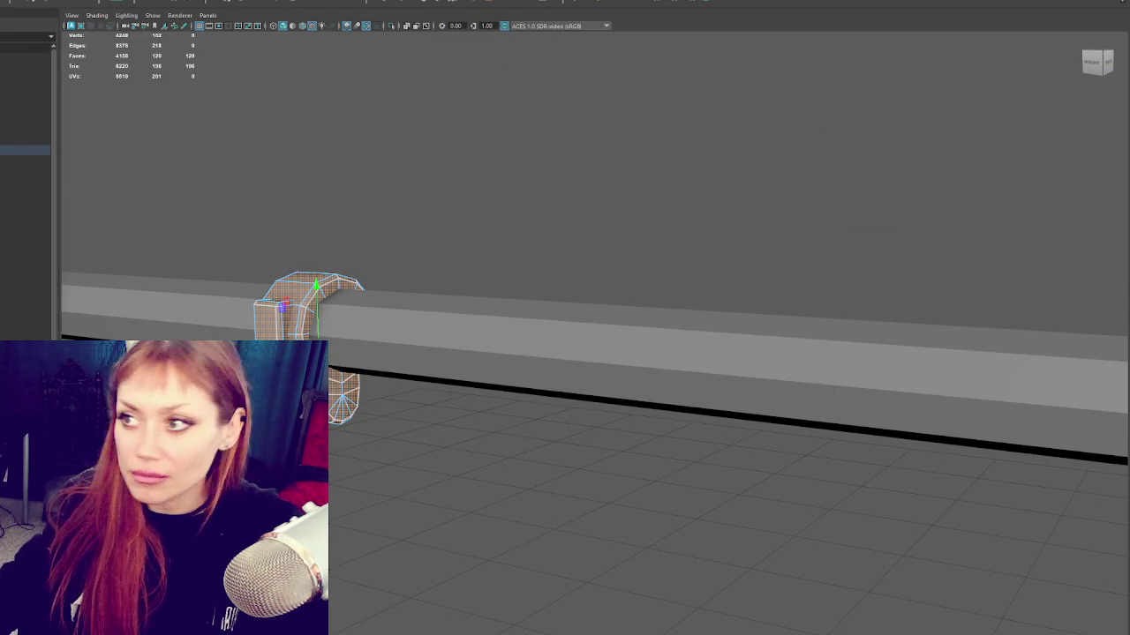
# Step: Select only the rectangular bracket and convert its selection to all faces with Ctrl+F11
pyautogui.press('F8')
pyautogui.moveTo(371, 265)
pyautogui.keyDown('alt'); pyautogui.mouseDown()
pyautogui.moveTo(417, 296)
pyautogui.moveTo(291, 318)
pyautogui.mouseUp(); pyautogui.keyUp('alt')
pyautogui.keyDown('shift'); pyautogui.click(288, 319); pyautogui.keyUp('shift')
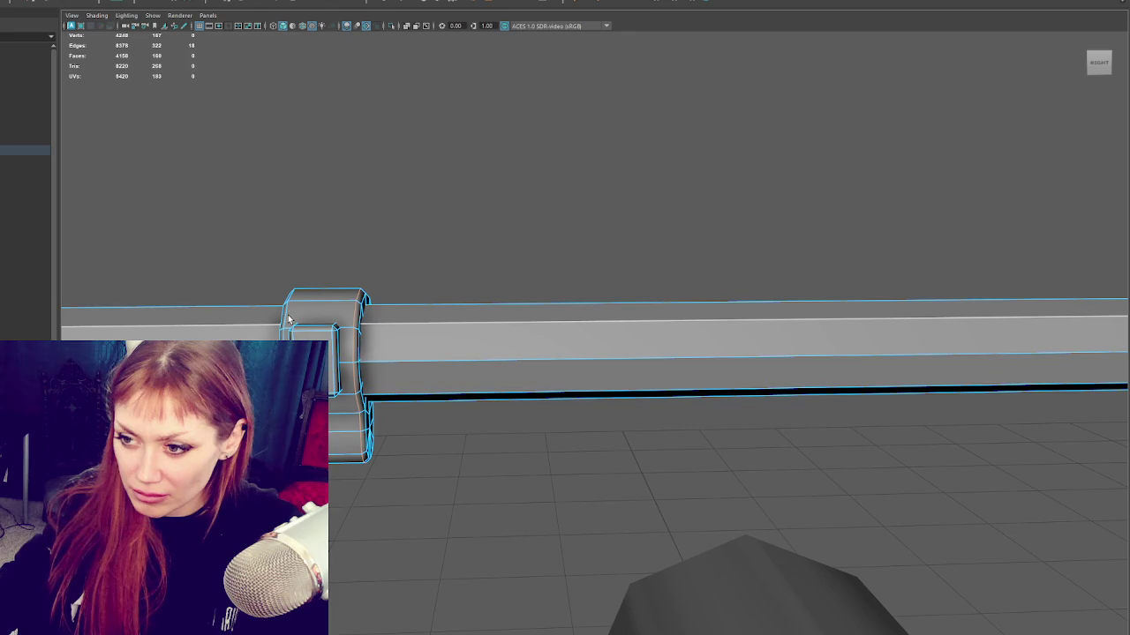
pyautogui.click(341, 281)
pyautogui.moveTo(402, 137); pyautogui.dragTo(348, 322, button='right')
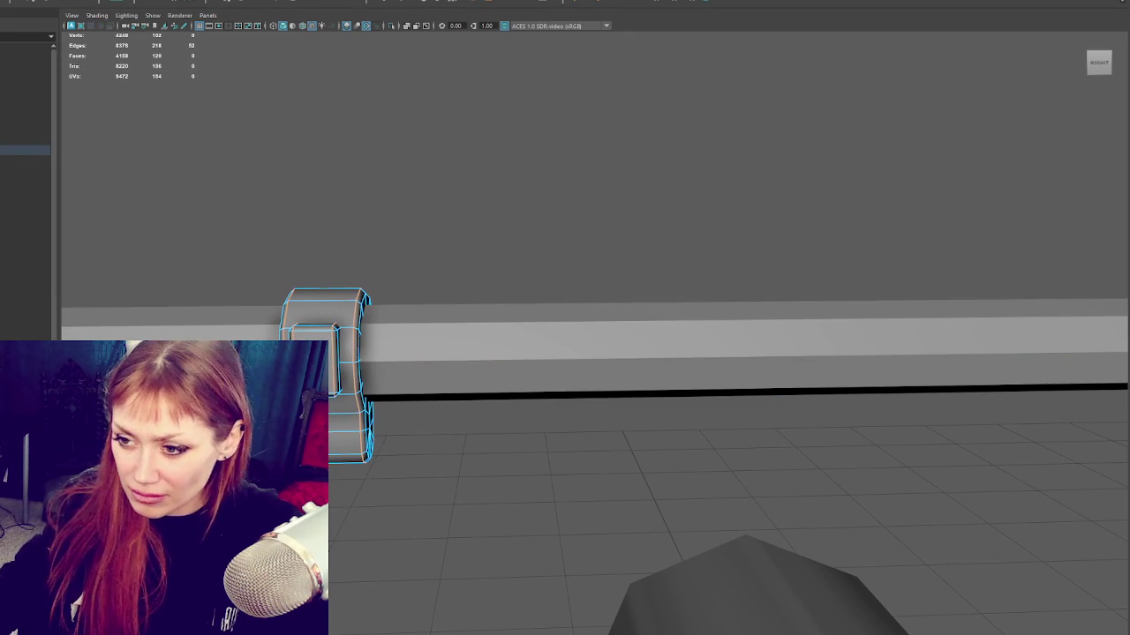
pyautogui.click(315, 329)
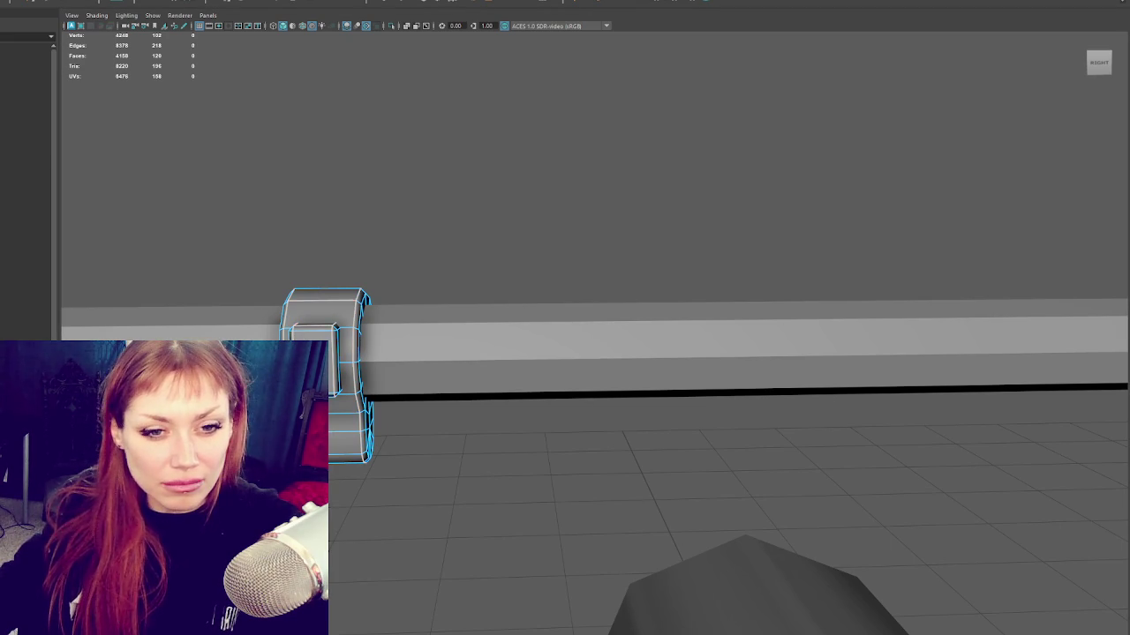
pyautogui.hotkey('ctrl', 'F11')
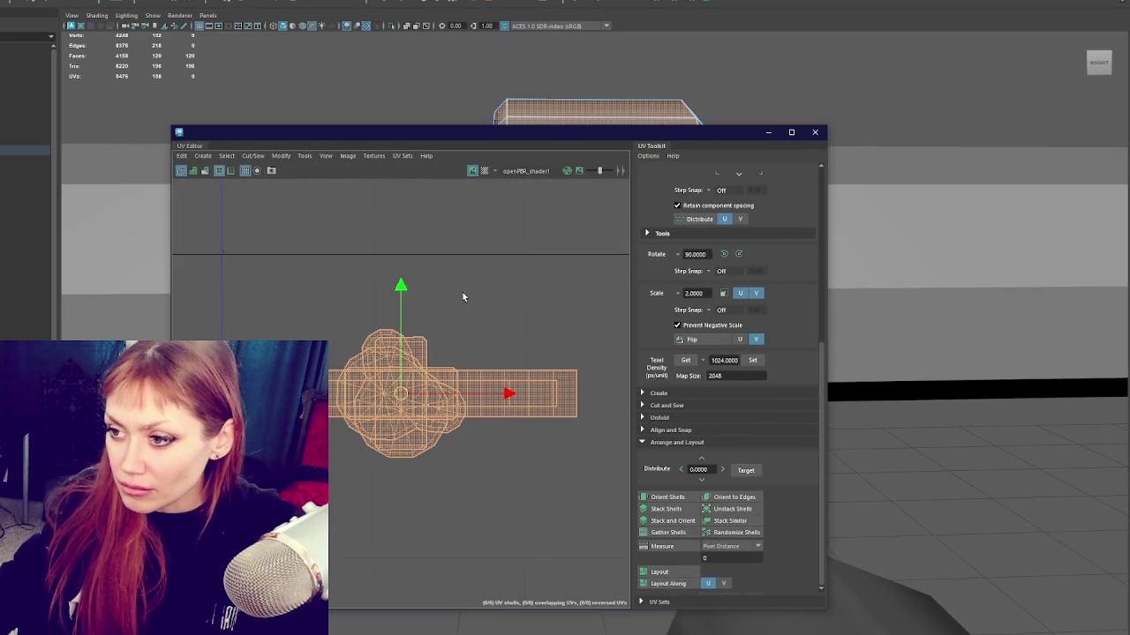
# Step: Move the two long strip shells up out of the overlap, place the blob, shift the square right
pyautogui.click(436, 383)
pyautogui.moveTo(393, 393); pyautogui.dragTo(397, 284)
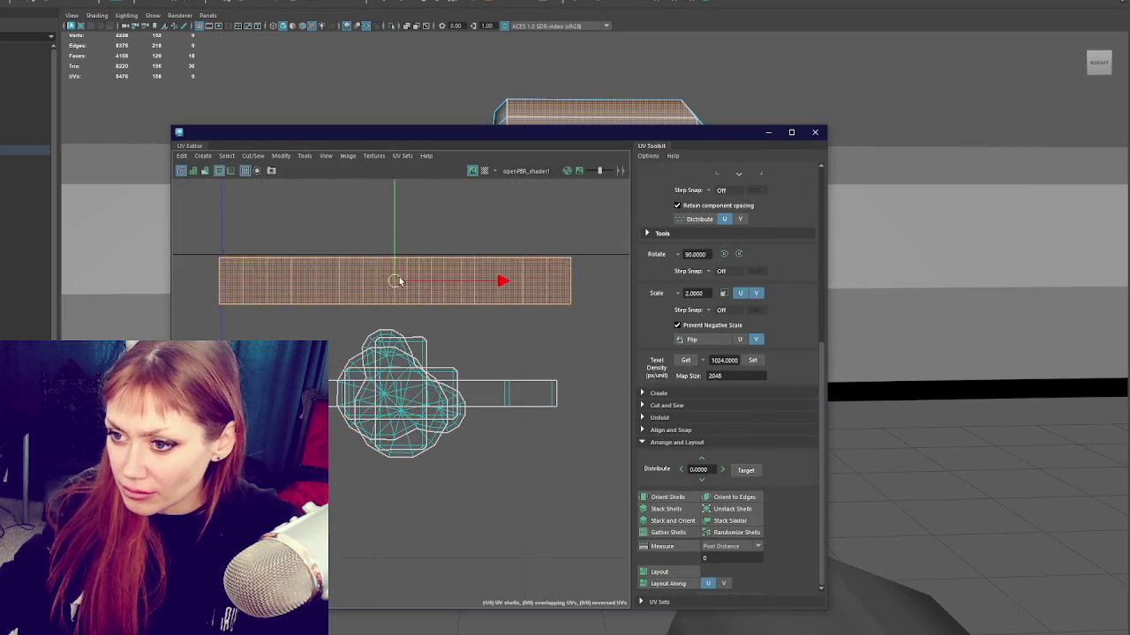
pyautogui.click(494, 394)
pyautogui.moveTo(401, 394); pyautogui.dragTo(400, 328)
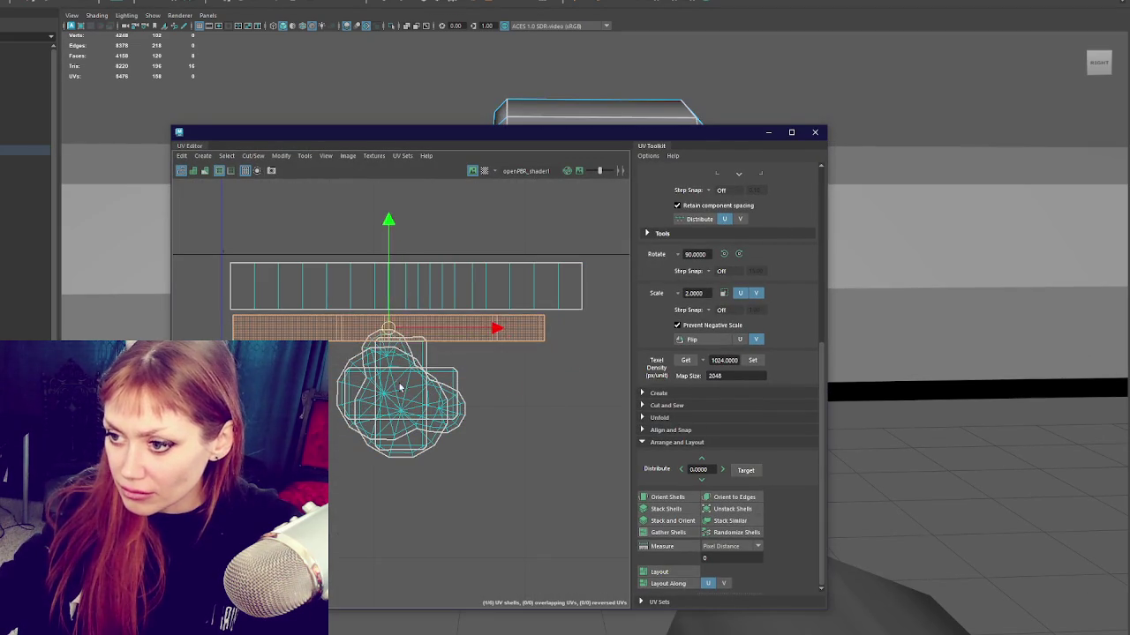
pyautogui.click(400, 395)
pyautogui.moveTo(399, 395)
pyautogui.mouseDown()
pyautogui.moveTo(275, 412)
pyautogui.moveTo(400, 394)
pyautogui.moveTo(542, 400)
pyautogui.moveTo(423, 414)
pyautogui.moveTo(408, 529)
pyautogui.mouseUp()
pyautogui.click(401, 393)
pyautogui.moveTo(402, 393); pyautogui.dragTo(525, 374)
pyautogui.moveTo(434, 381)
pyautogui.mouseDown()
pyautogui.moveTo(417, 378)
pyautogui.moveTo(505, 429)
pyautogui.mouseUp()
# Step: Rotate the rectangular shell 90°, reposition and tilt the blob shell, then close the UV Editor
pyautogui.click(416, 376)
pyautogui.click(724, 254)
pyautogui.click(455, 529)
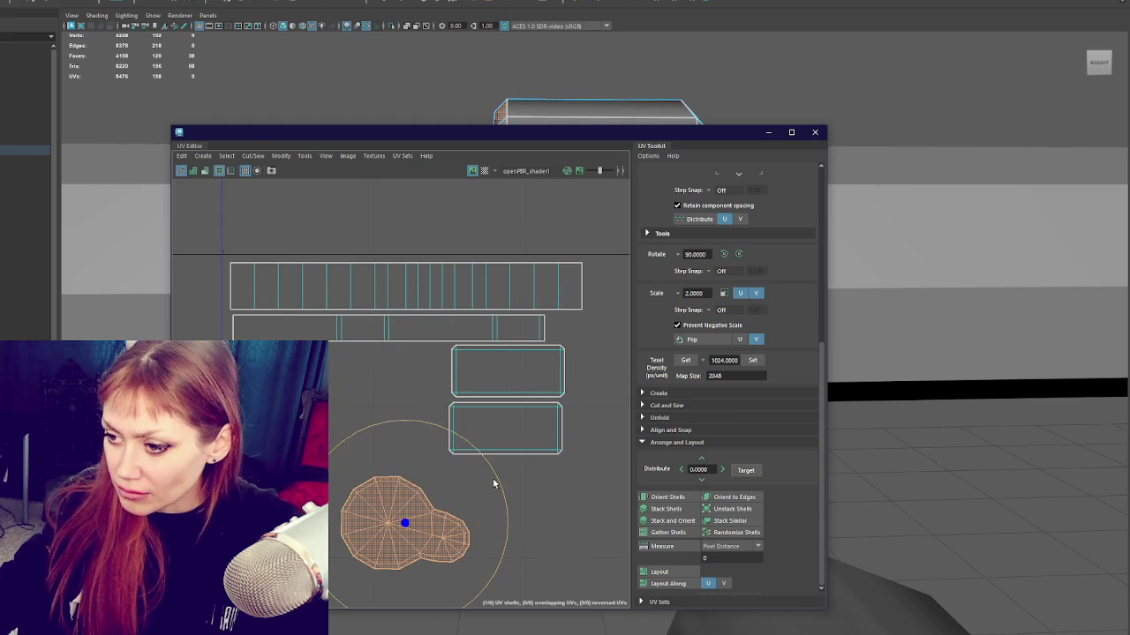
pyautogui.moveTo(495, 484); pyautogui.dragTo(446, 609)
pyautogui.press('w')
pyautogui.moveTo(399, 499); pyautogui.dragTo(366, 404)
pyautogui.press('e')
pyautogui.moveTo(456, 356)
pyautogui.mouseDown()
pyautogui.moveTo(459, 383)
pyautogui.moveTo(505, 412)
pyautogui.moveTo(475, 404)
pyautogui.mouseUp()
pyautogui.press('w')
pyautogui.click(455, 68)
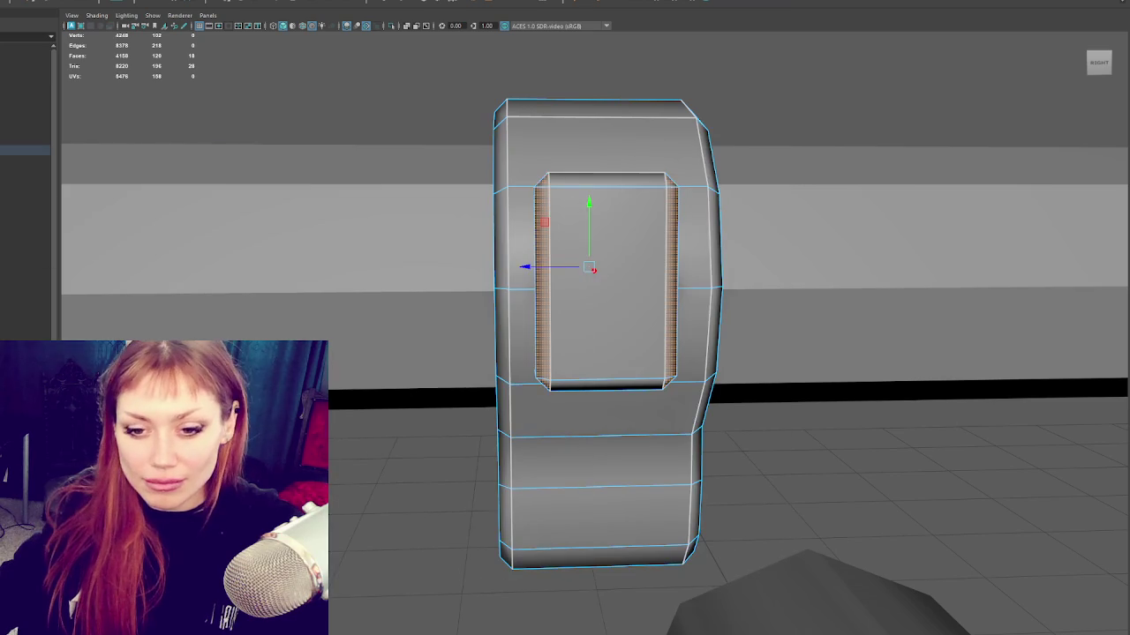
# Step: Delete the dark cylinder from the swing set scene
pyautogui.moveTo(592, 277)
pyautogui.keyDown('alt'); pyautogui.mouseDown(button='right')
pyautogui.moveTo(573, 247)
pyautogui.moveTo(627, 229)
pyautogui.moveTo(612, 235)
pyautogui.moveTo(625, 215)
pyautogui.mouseUp(button='right'); pyautogui.keyUp('alt')
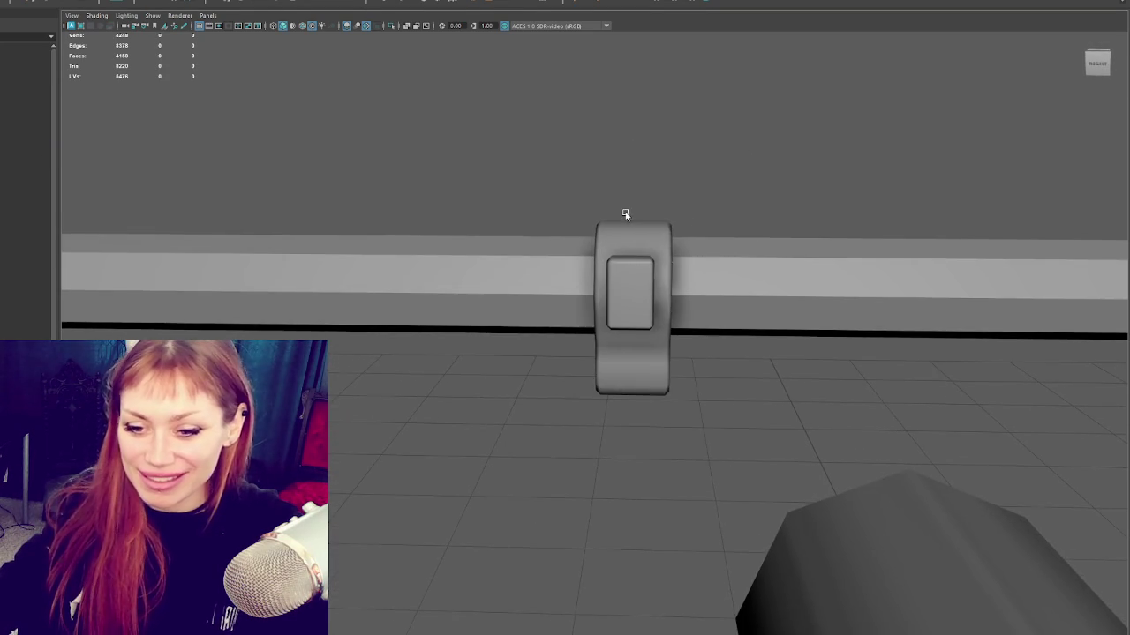
pyautogui.click(633, 233)
pyautogui.moveTo(633, 233)
pyautogui.keyDown('alt'); pyautogui.mouseDown()
pyautogui.moveTo(693, 265)
pyautogui.moveTo(740, 247)
pyautogui.mouseUp(); pyautogui.keyUp('alt')
pyautogui.keyDown('alt'); pyautogui.moveTo(740, 247); pyautogui.dragTo(772, 273, button='right'); pyautogui.keyUp('alt')
pyautogui.keyDown('alt'); pyautogui.moveTo(773, 272); pyautogui.dragTo(738, 338); pyautogui.keyUp('alt')
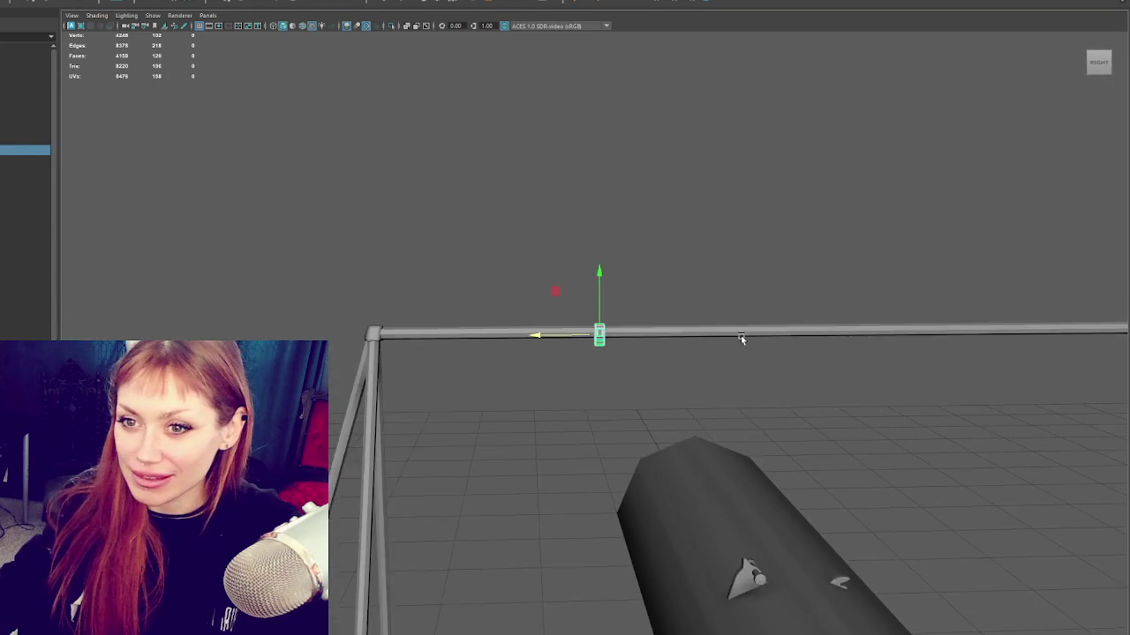
pyautogui.keyDown('alt'); pyautogui.moveTo(739, 338); pyautogui.dragTo(706, 353, button='right'); pyautogui.keyUp('alt')
pyautogui.click(33, 139)
pyautogui.keyDown('ctrl'); pyautogui.click(33, 141); pyautogui.keyUp('ctrl')
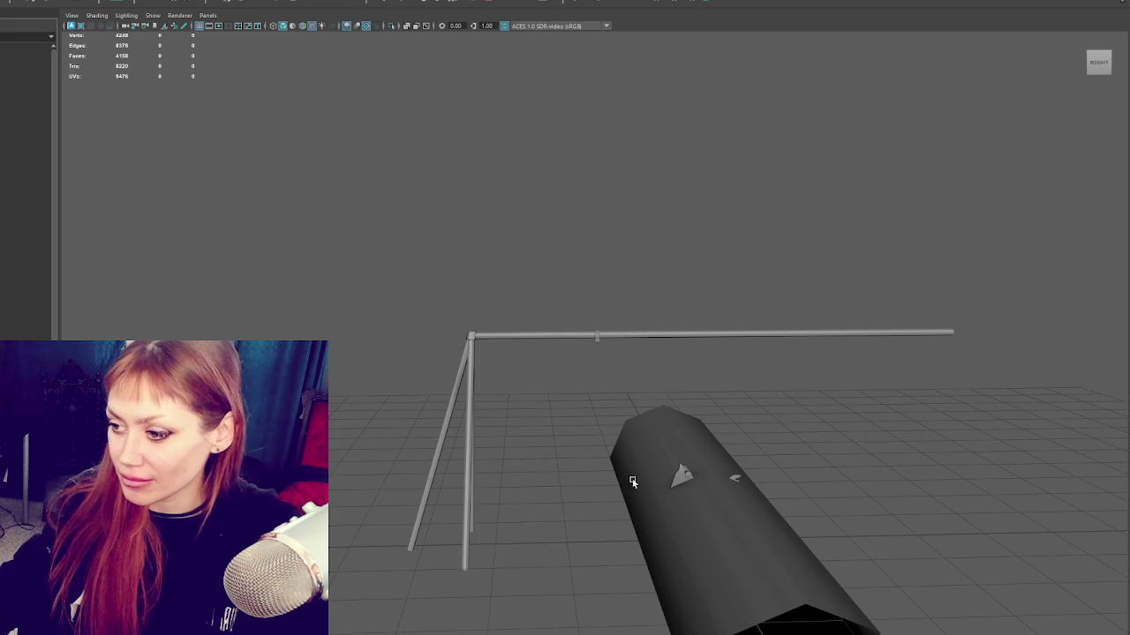
pyautogui.click(733, 466)
pyautogui.keyDown('alt'); pyautogui.moveTo(777, 469); pyautogui.dragTo(701, 386, button='middle'); pyautogui.keyUp('alt')
pyautogui.press('Delete')
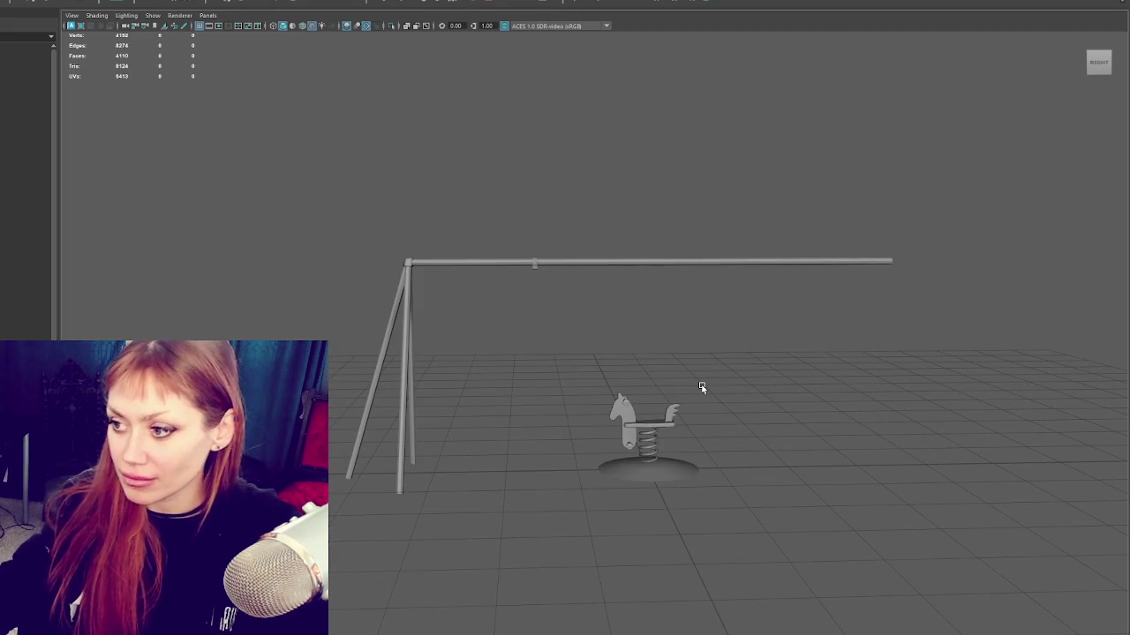
# Step: Select the swing frame, try face selection, then return to whole-object selection
pyautogui.click(535, 264)
pyautogui.scroll(3, 529, 256)
pyautogui.click(524, 240)
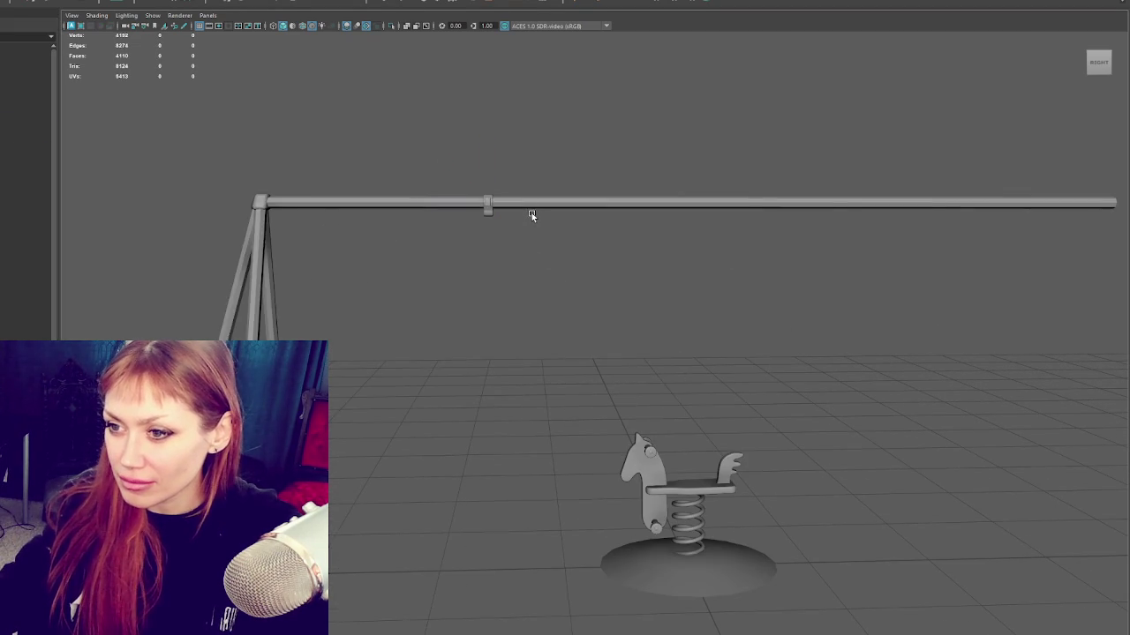
pyautogui.click(533, 210)
pyautogui.moveTo(612, 114); pyautogui.dragTo(856, 168, button='right')
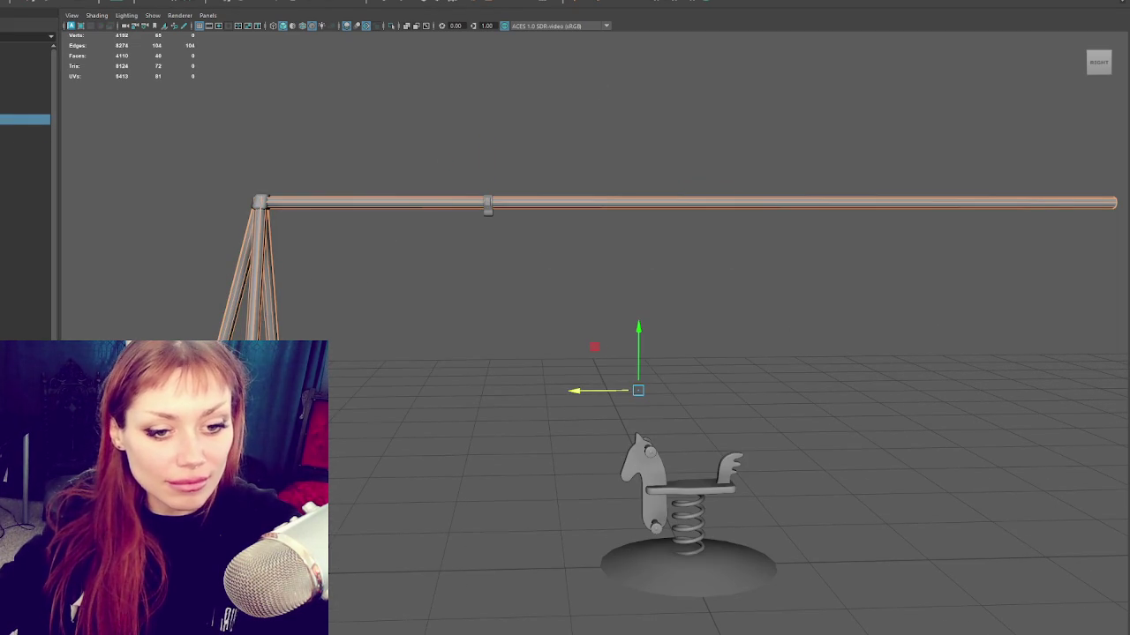
pyautogui.hotkey('ctrl', 'F11')
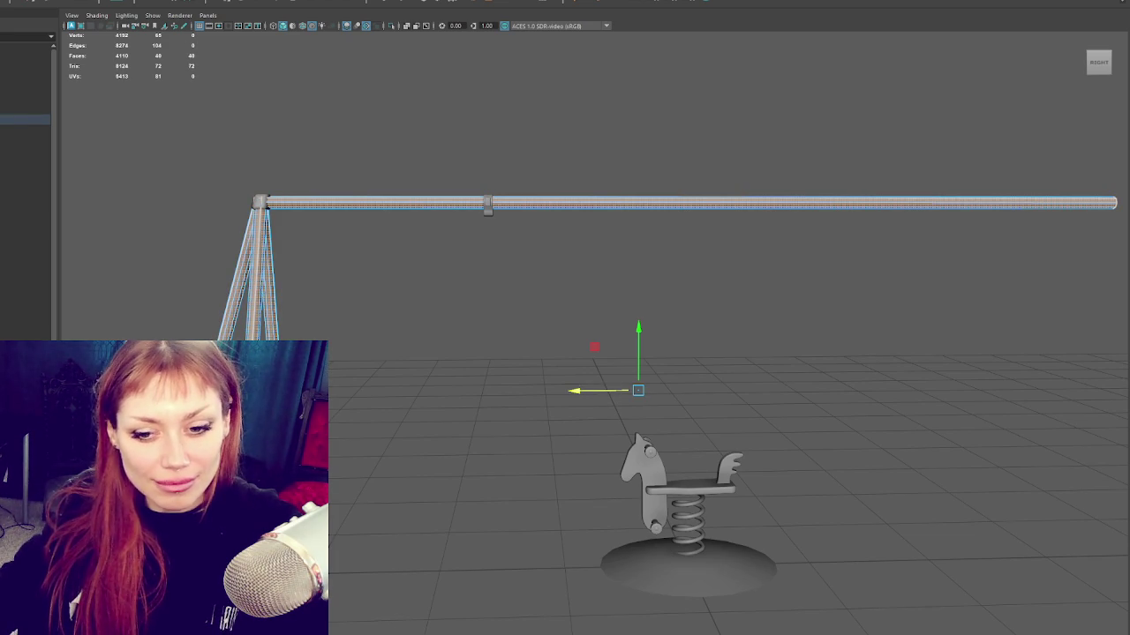
pyautogui.moveTo(373, 162); pyautogui.dragTo(373, 124, button='right')
pyautogui.keyDown('alt'); pyautogui.moveTo(494, 176); pyautogui.dragTo(588, 185, button='middle'); pyautogui.keyUp('alt')
# Step: Slide the bracket left along the beam and duplicate it, placing the copy beside it
pyautogui.click(423, 225)
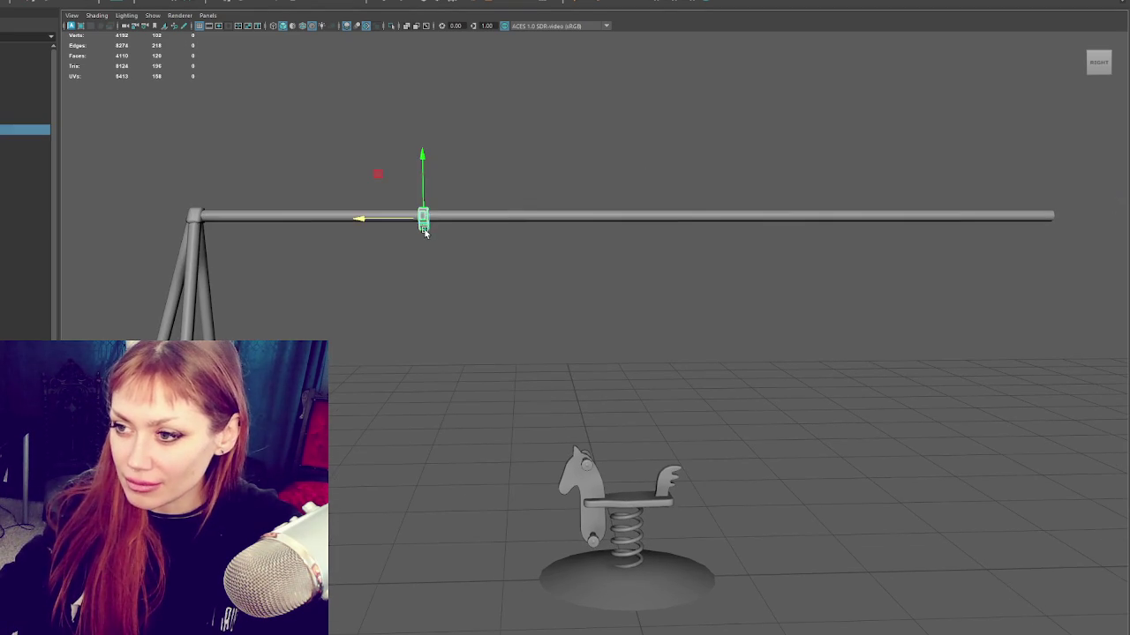
pyautogui.moveTo(390, 220)
pyautogui.mouseDown()
pyautogui.moveTo(260, 225)
pyautogui.moveTo(318, 220)
pyautogui.mouseUp()
pyautogui.hotkey('ctrl', 'd')
pyautogui.click(542, 209)
pyautogui.scroll(-3, 542, 209)
pyautogui.moveTo(542, 210)
pyautogui.keyDown('alt'); pyautogui.mouseDown()
pyautogui.moveTo(600, 217)
pyautogui.moveTo(534, 224)
pyautogui.moveTo(555, 209)
pyautogui.moveTo(562, 227)
pyautogui.moveTo(641, 226)
pyautogui.moveTo(373, 262)
pyautogui.mouseUp(); pyautogui.keyUp('alt')
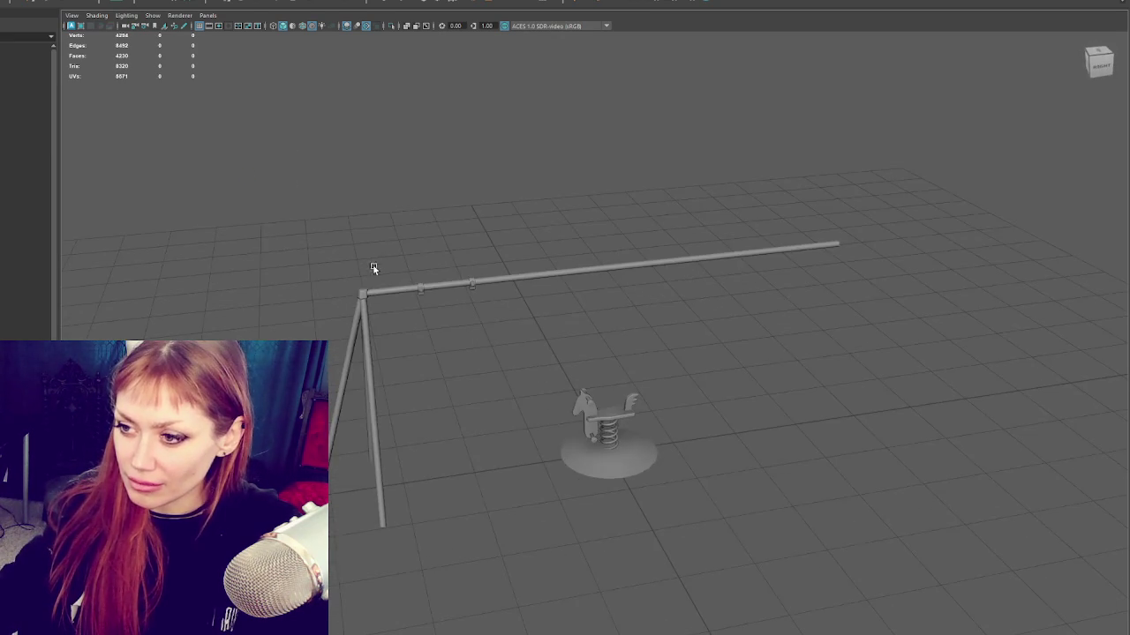
pyautogui.click(359, 291)
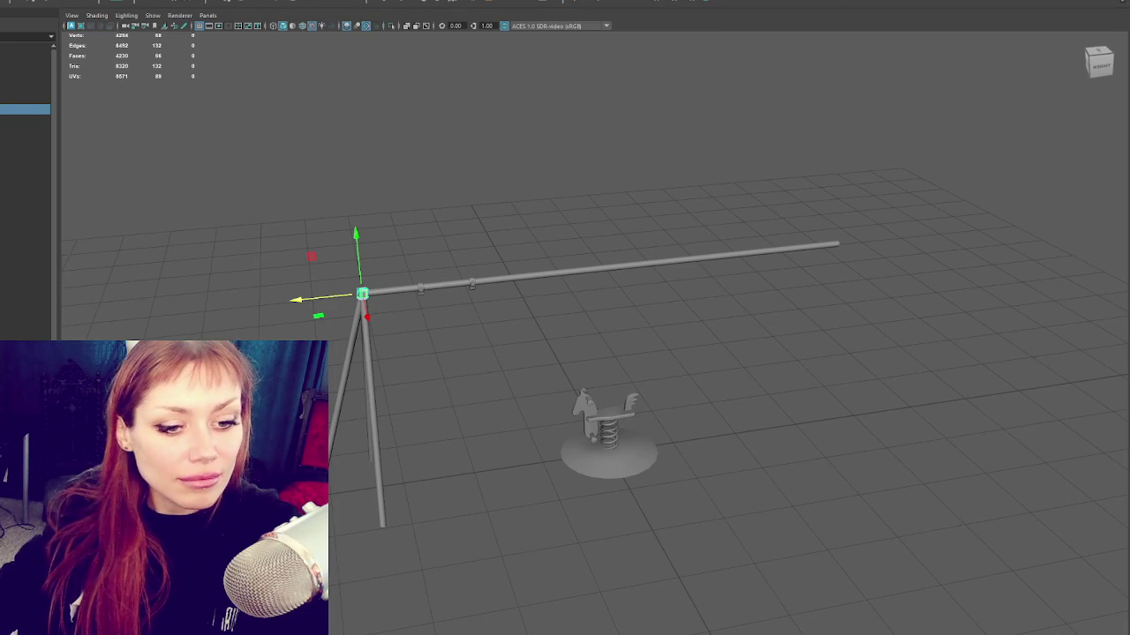
pyautogui.keyDown('ctrl'); pyautogui.click(360, 292); pyautogui.keyUp('ctrl')
pyautogui.click(362, 293)
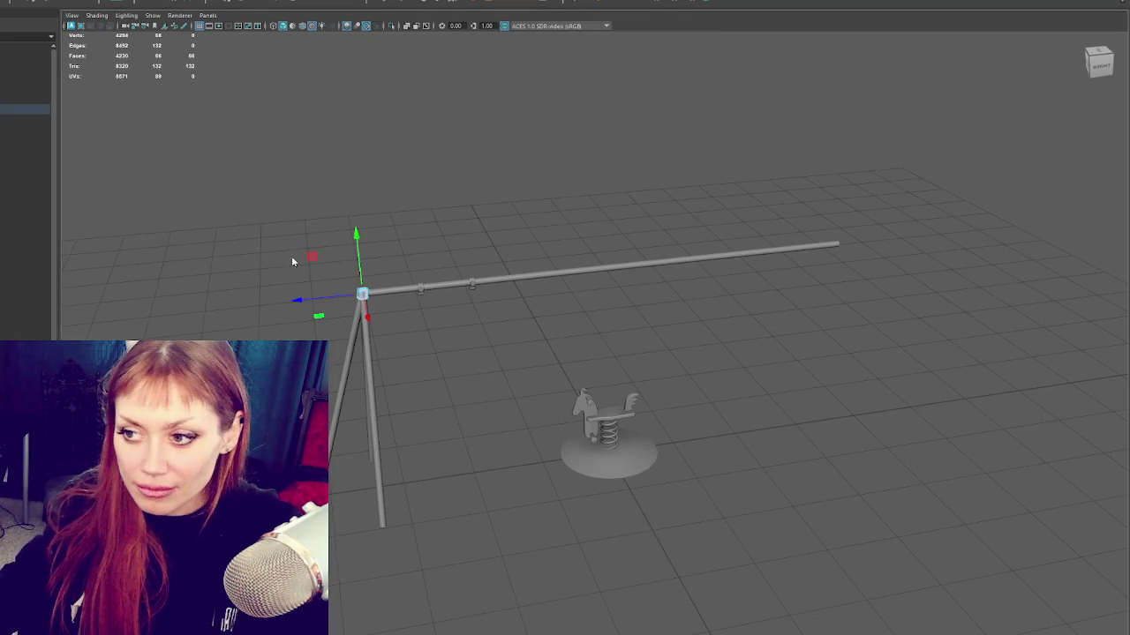
pyautogui.press('Up')
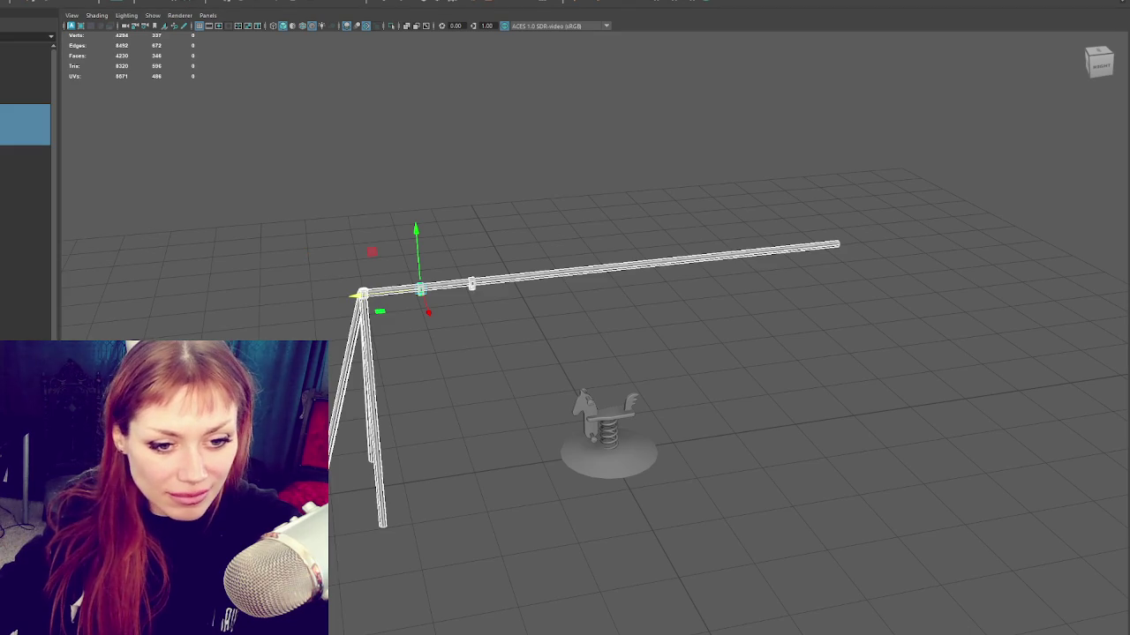
pyautogui.press('Down')
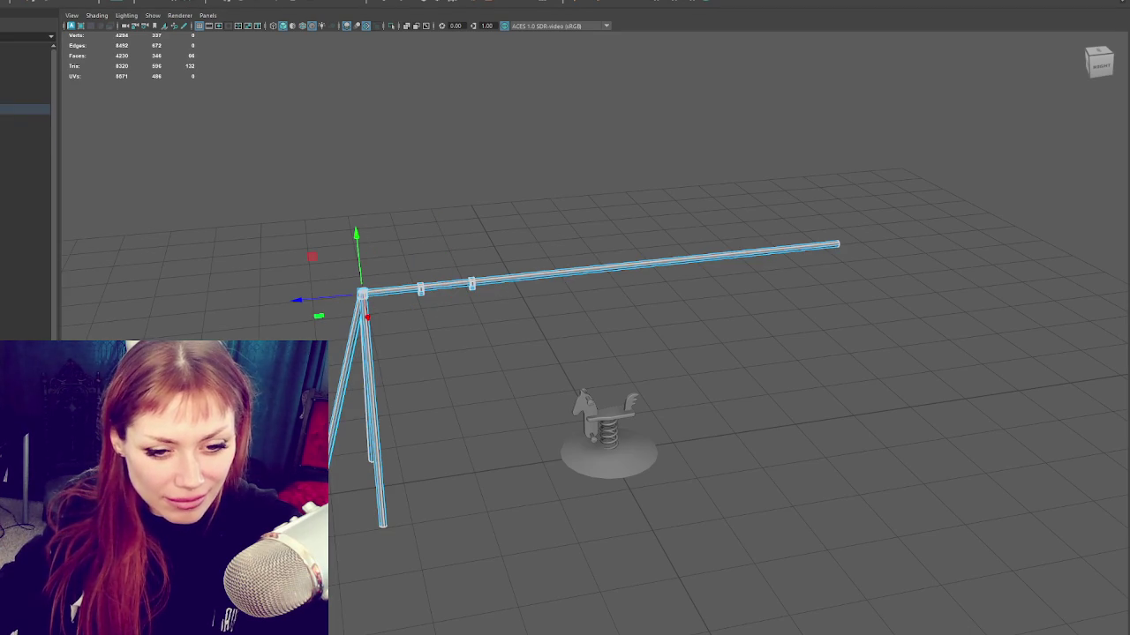
pyautogui.click(25, 109)
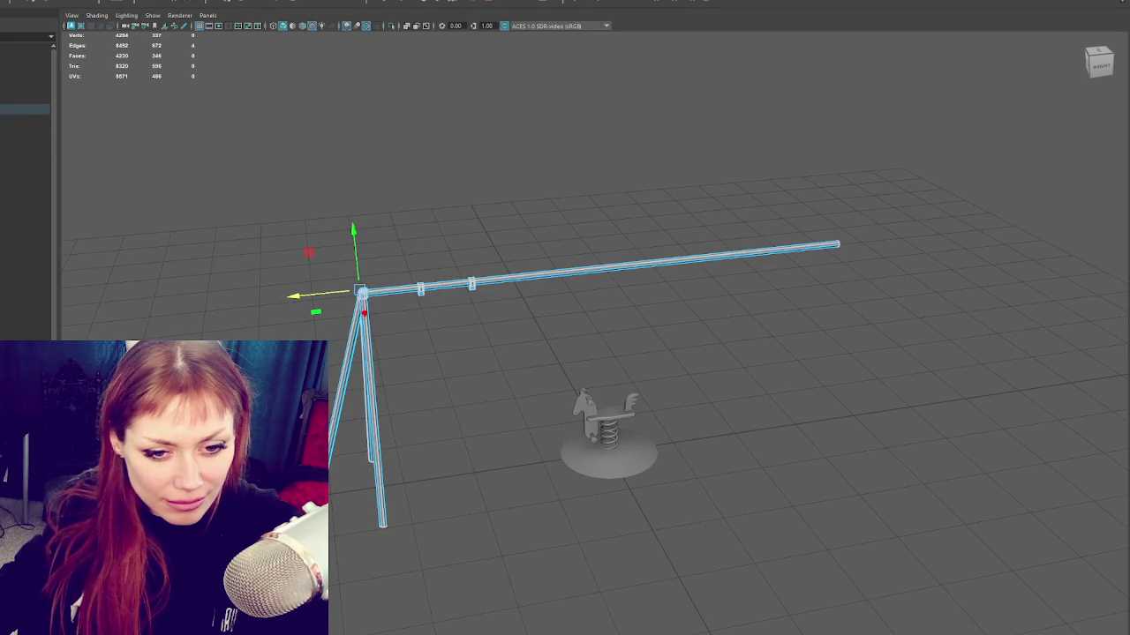
pyautogui.click(25, 109)
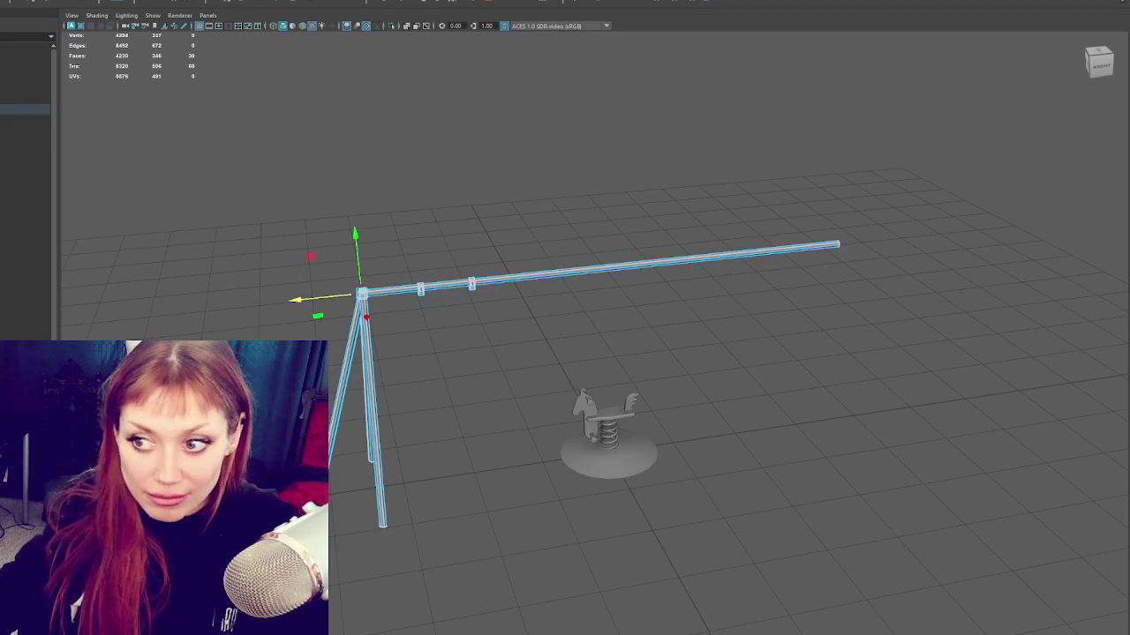
pyautogui.press('f')
pyautogui.scroll(-5, 462, 338)
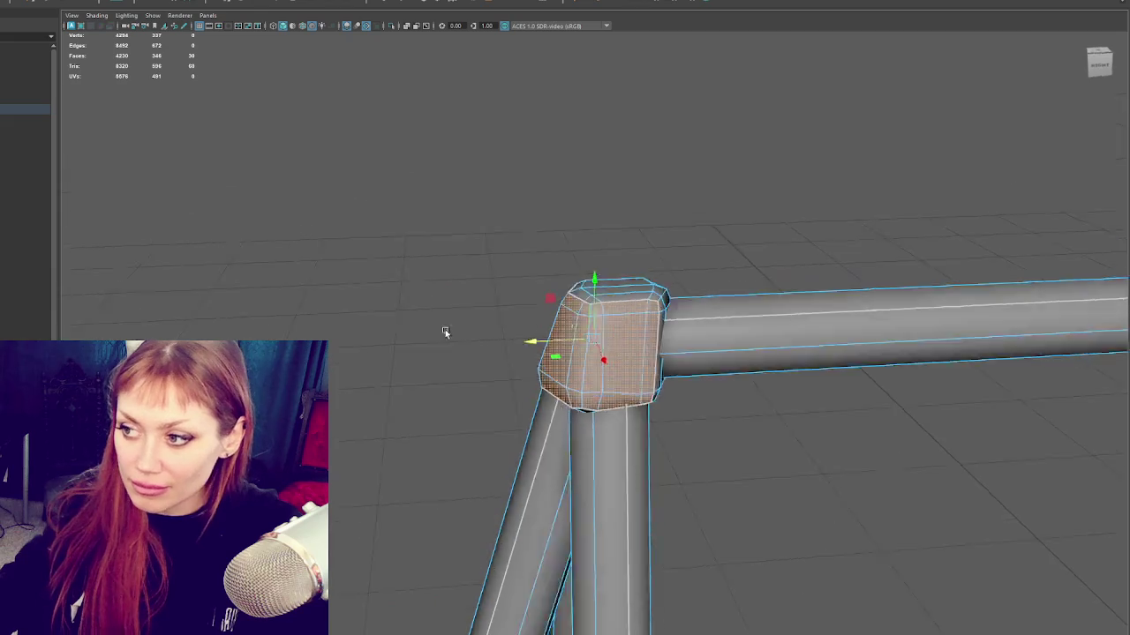
pyautogui.keyDown('alt'); pyautogui.moveTo(393, 308); pyautogui.dragTo(344, 354); pyautogui.keyUp('alt')
pyautogui.hotkey('shift', '.')
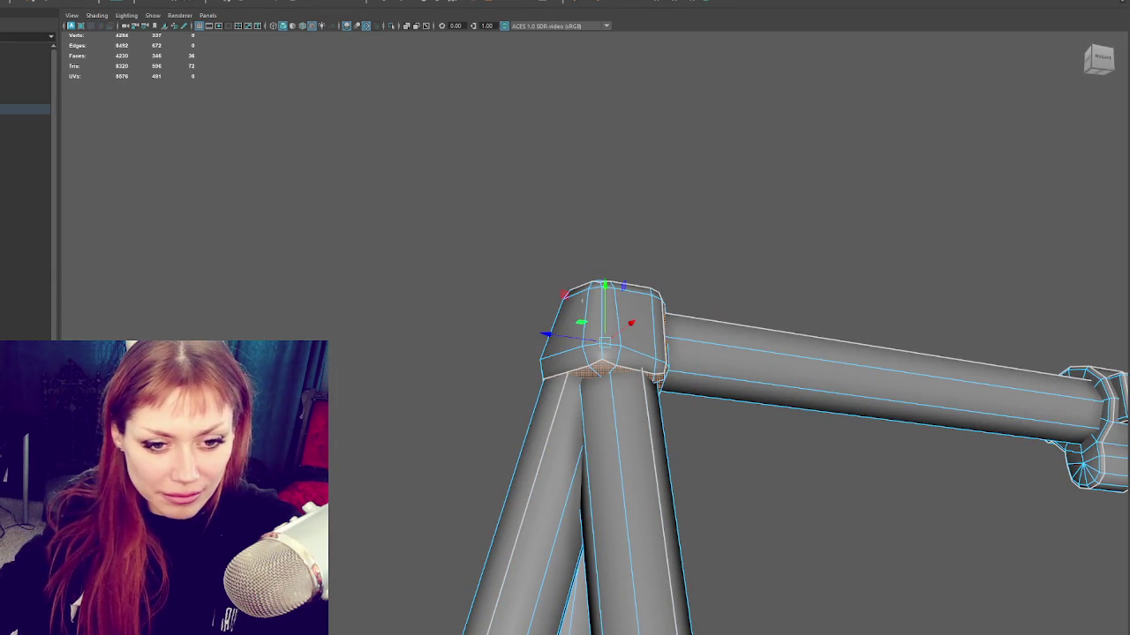
pyautogui.press('e')
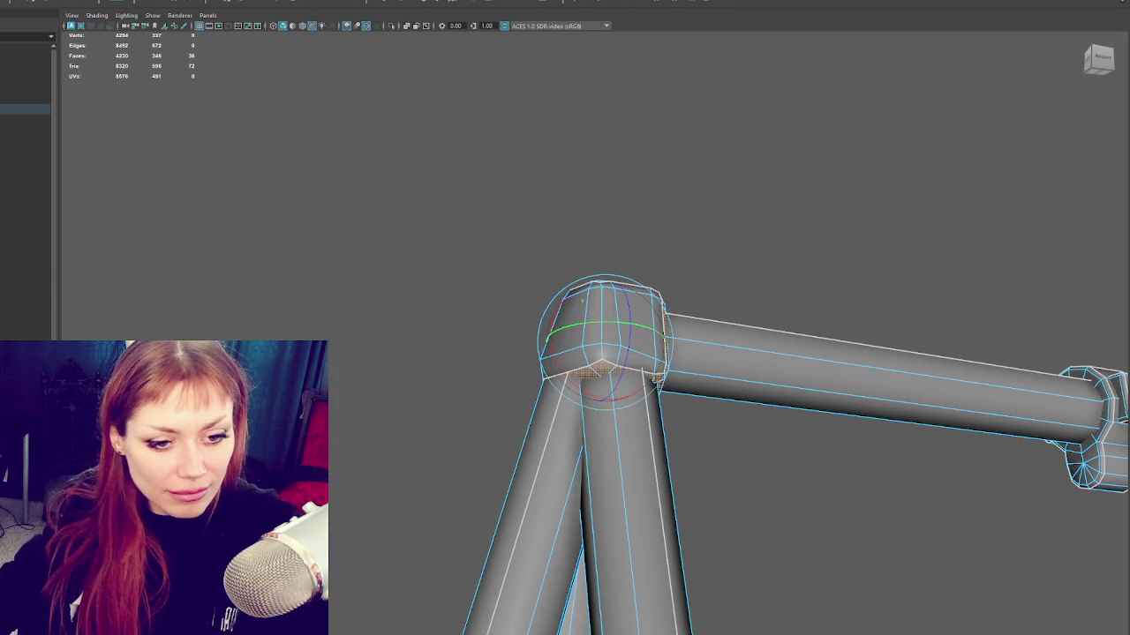
pyautogui.press('w')
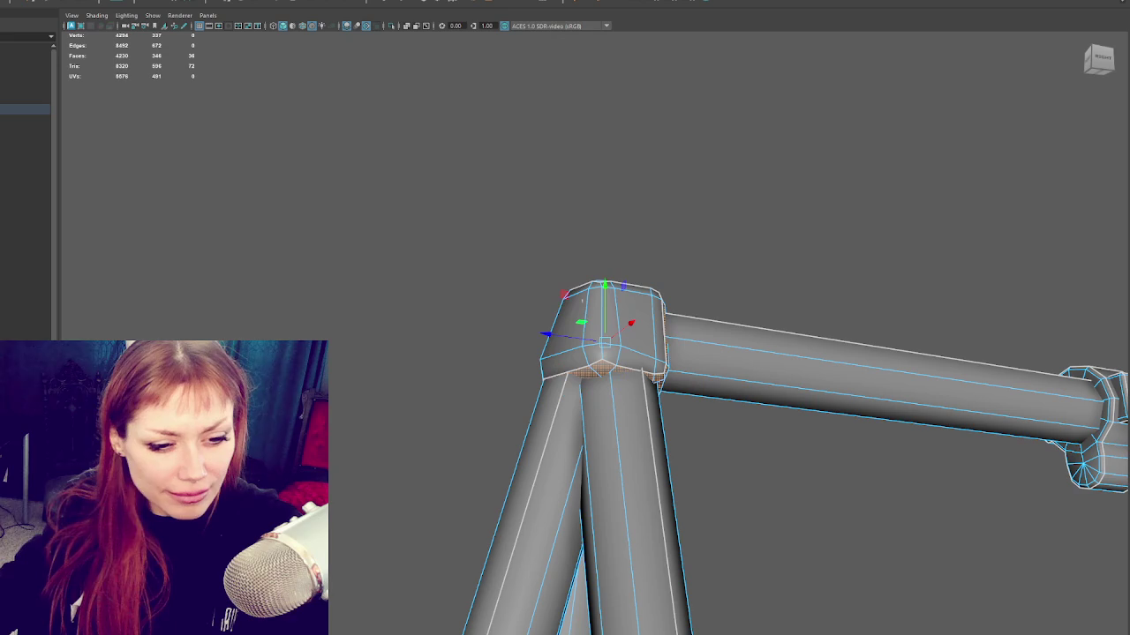
pyautogui.press('e')
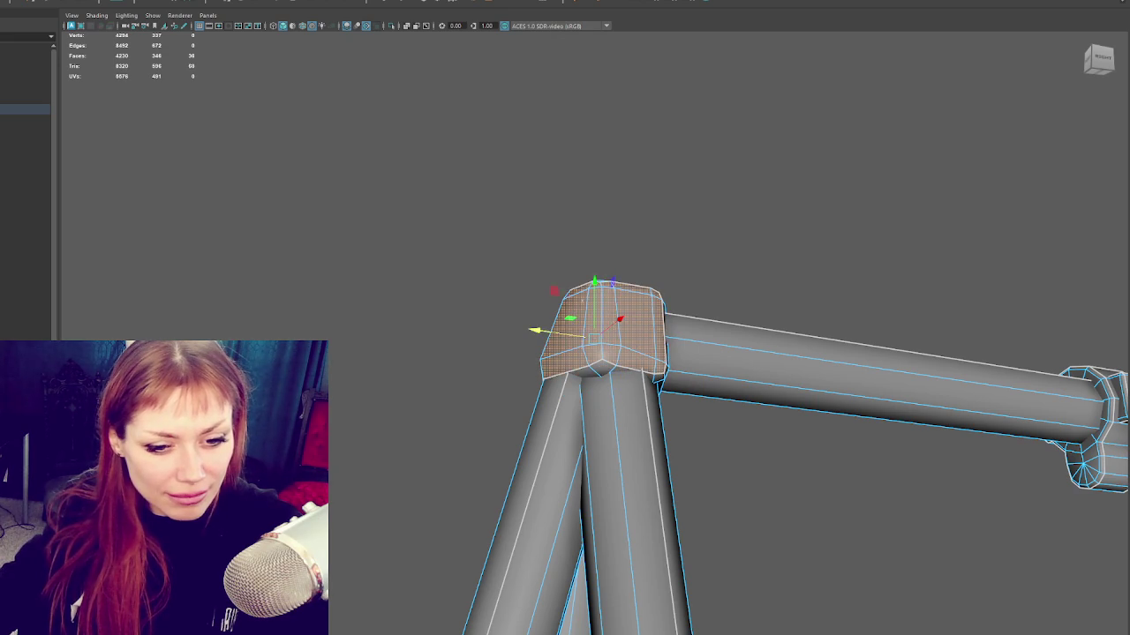
pyautogui.press('w')
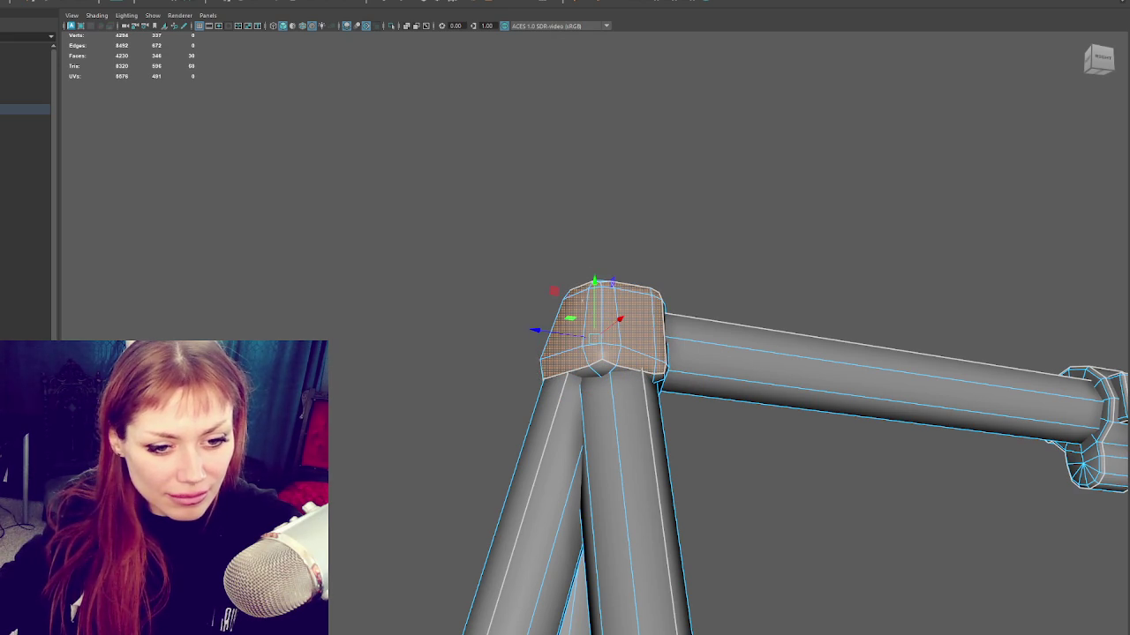
pyautogui.click(194, 248)
pyautogui.scroll(-5, 701, 441)
pyautogui.scroll(-3, 701, 441)
pyautogui.scroll(-2, 730, 383)
pyautogui.moveTo(730, 387)
pyautogui.keyDown('alt'); pyautogui.mouseDown(button='middle')
pyautogui.moveTo(603, 371)
pyautogui.moveTo(524, 341)
pyautogui.mouseUp(button='middle'); pyautogui.keyUp('alt')
# Step: Duplicate both crossbar clamps and slide the copies right along the crossbar
pyautogui.click(605, 343)
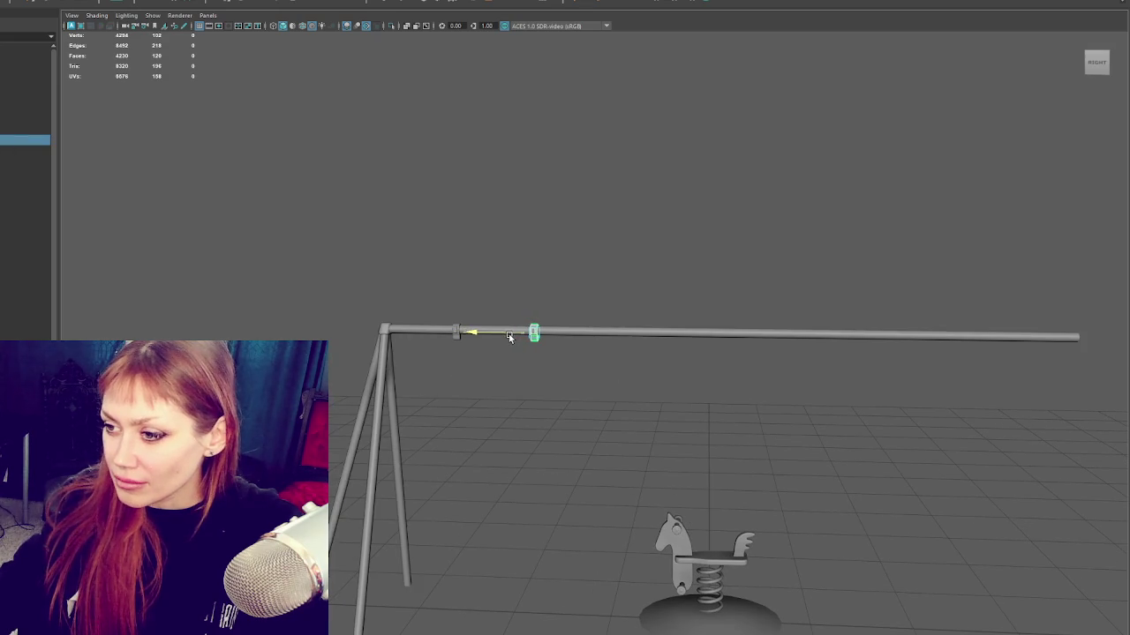
pyautogui.click(680, 320)
pyautogui.moveTo(681, 320)
pyautogui.keyDown('alt'); pyautogui.mouseDown()
pyautogui.moveTo(713, 320)
pyautogui.moveTo(429, 291)
pyautogui.mouseUp(); pyautogui.keyUp('alt')
pyautogui.moveTo(614, 294); pyautogui.dragTo(650, 362)
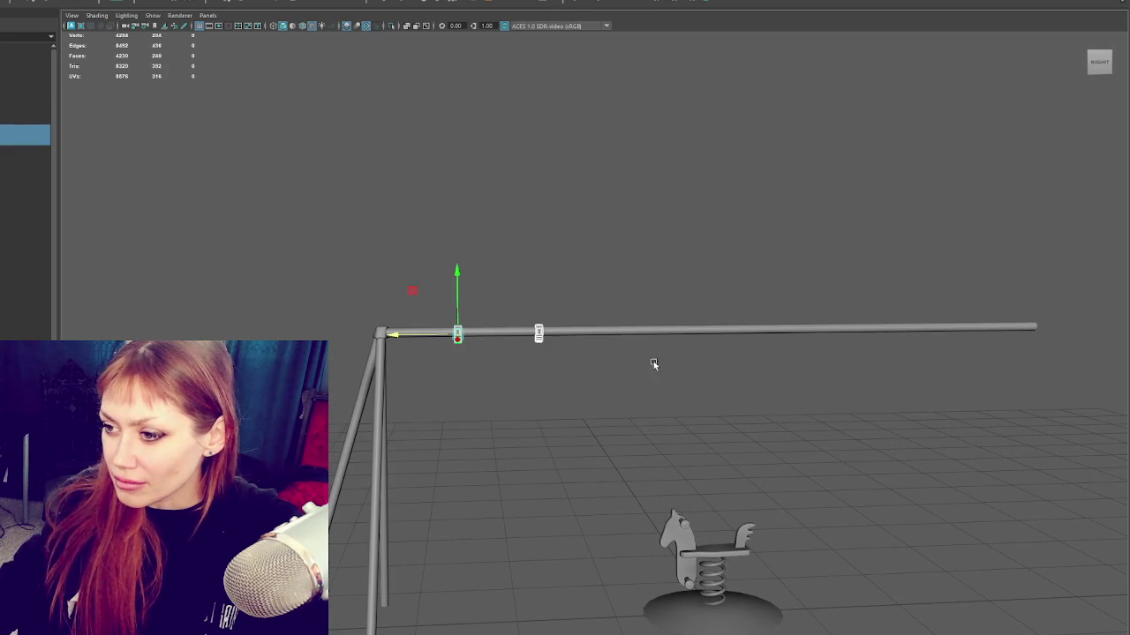
pyautogui.hotkey('ctrl', 'd')
pyautogui.moveTo(394, 335)
pyautogui.mouseDown()
pyautogui.moveTo(671, 340)
pyautogui.moveTo(623, 341)
pyautogui.moveTo(637, 341)
pyautogui.mouseUp()
# Step: Try rotating a copy of the swing frame to the right, then undo the rotation
pyautogui.keyDown('alt'); pyautogui.moveTo(671, 382); pyautogui.dragTo(574, 341, button='middle'); pyautogui.keyUp('alt')
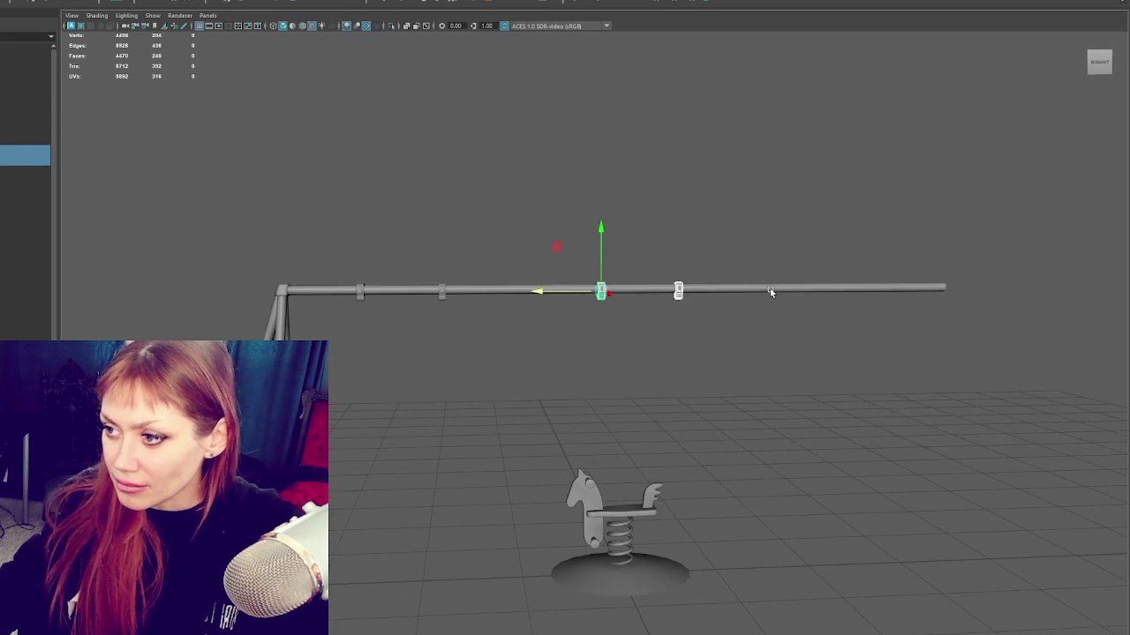
pyautogui.press('Up')
pyautogui.press('e')
pyautogui.press('Down')
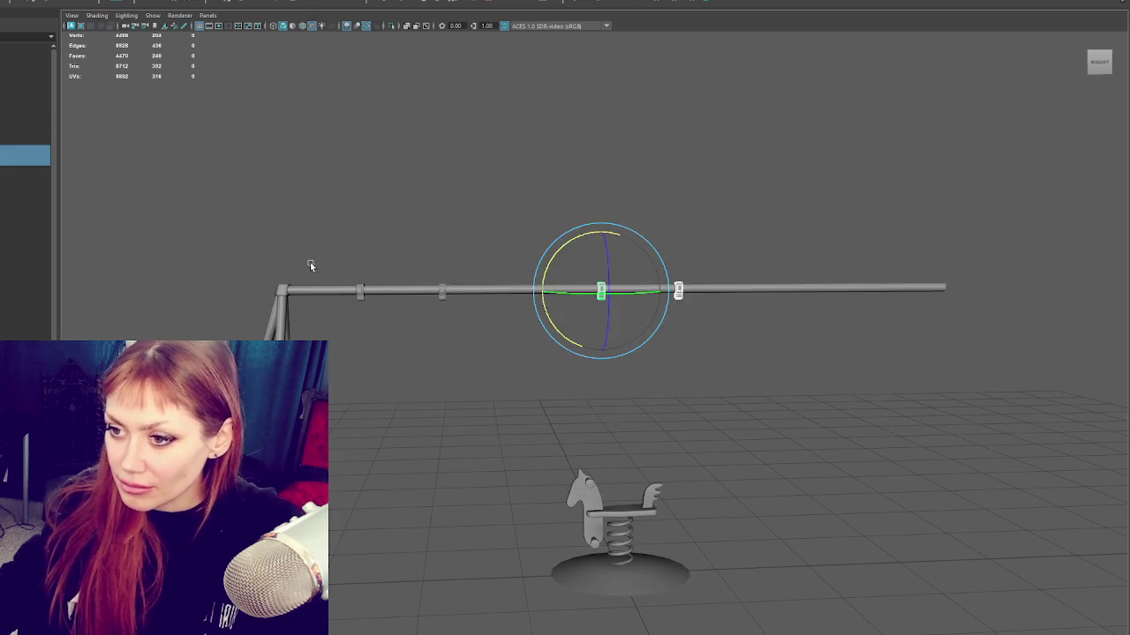
pyautogui.click(281, 290)
pyautogui.click(18, 0)
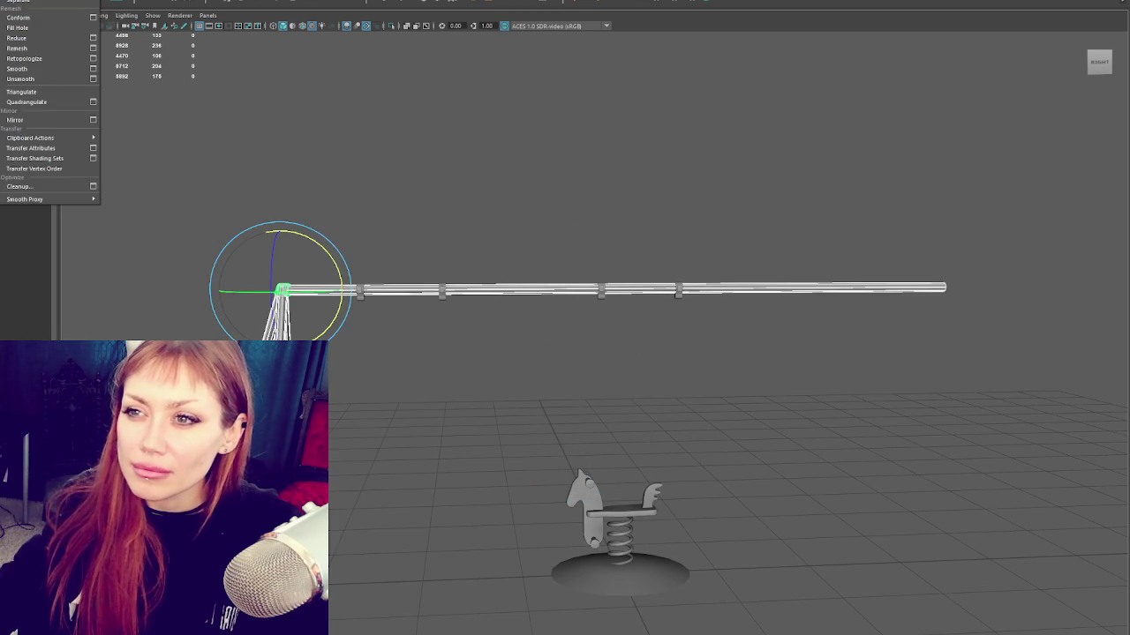
pyautogui.press('Escape')
pyautogui.press('Up')
pyautogui.press('Up')
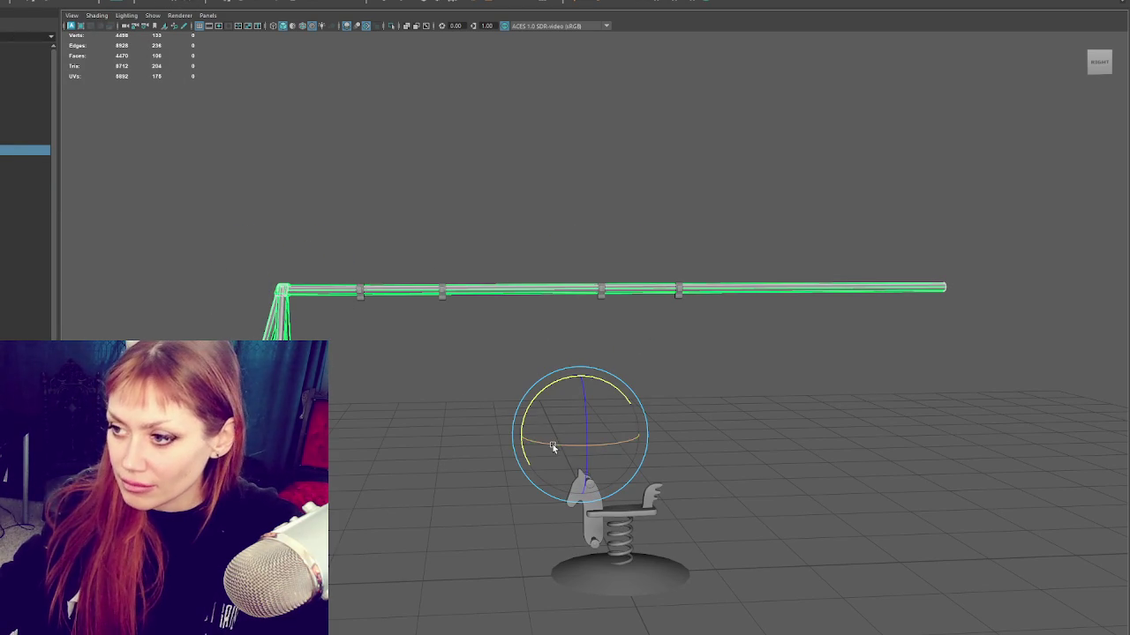
pyautogui.moveTo(554, 444); pyautogui.dragTo(672, 450)
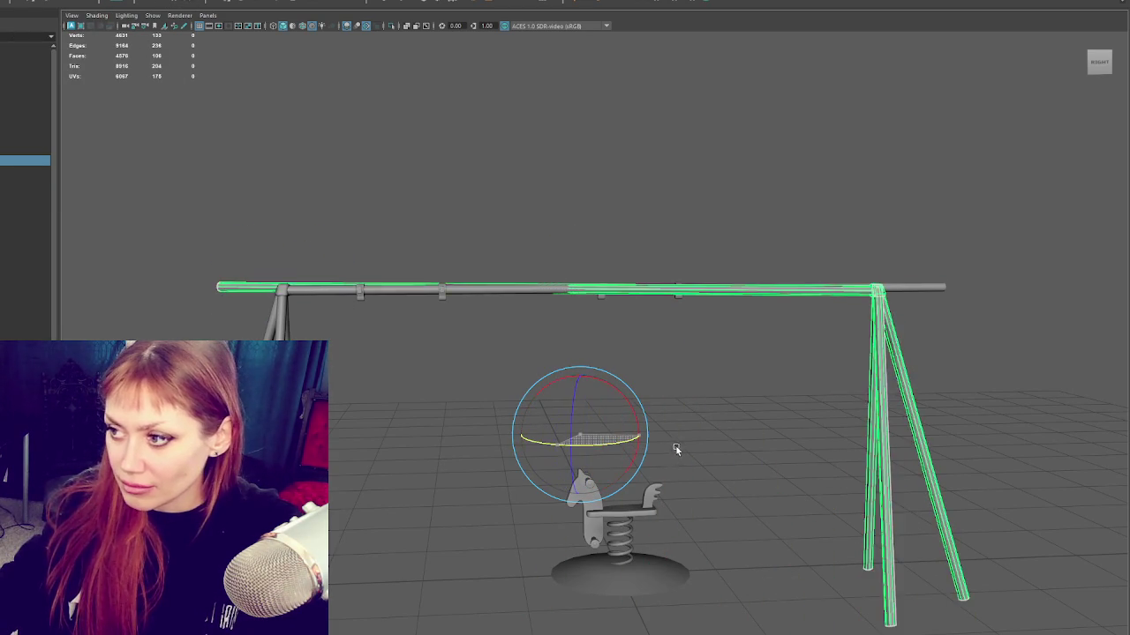
pyautogui.hotkey('ctrl', 'z')
pyautogui.hotkey('ctrl', 'z')
pyautogui.hotkey('ctrl', 'z')
# Step: Shorten the crossbar by pulling its right-end vertices to the left
pyautogui.click(527, 292)
pyautogui.moveTo(623, 209); pyautogui.dragTo(573, 212, button='right')
pyautogui.moveTo(918, 256); pyautogui.dragTo(1036, 341)
pyautogui.press('w')
pyautogui.moveTo(957, 288); pyautogui.dragTo(731, 301)
pyautogui.moveTo(728, 302); pyautogui.dragTo(895, 176, button='right')
pyautogui.click(895, 177)
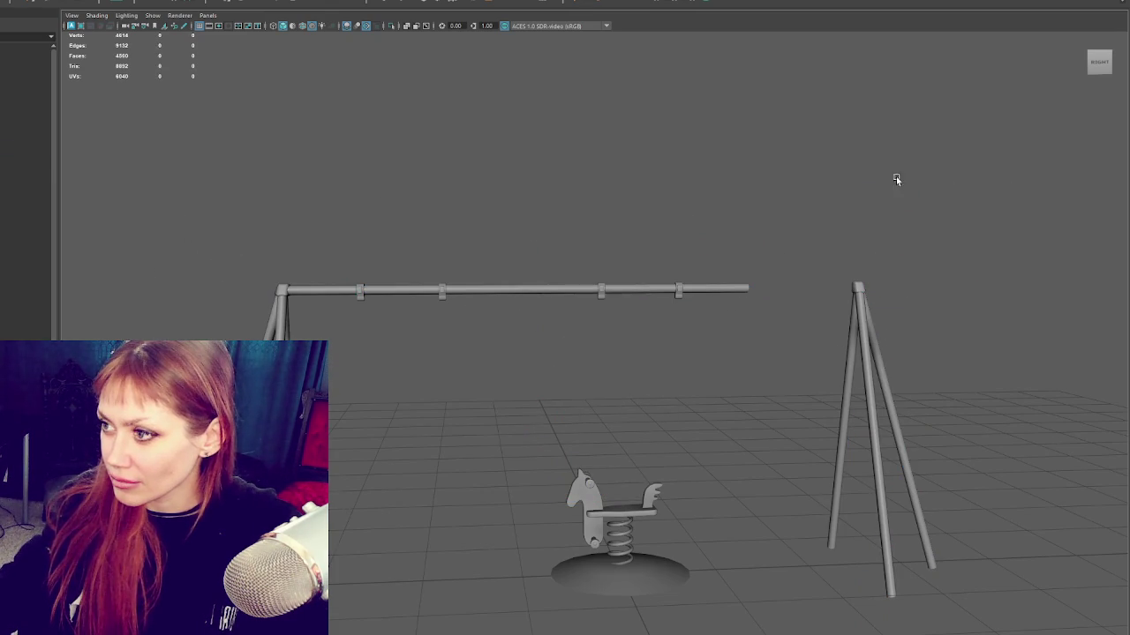
# Step: Reposition the right leg pair so it sits just past the crossbar's end
pyautogui.click(865, 353)
pyautogui.moveTo(519, 436); pyautogui.dragTo(396, 436)
pyautogui.click(497, 229)
pyautogui.scroll(-3, 485, 228)
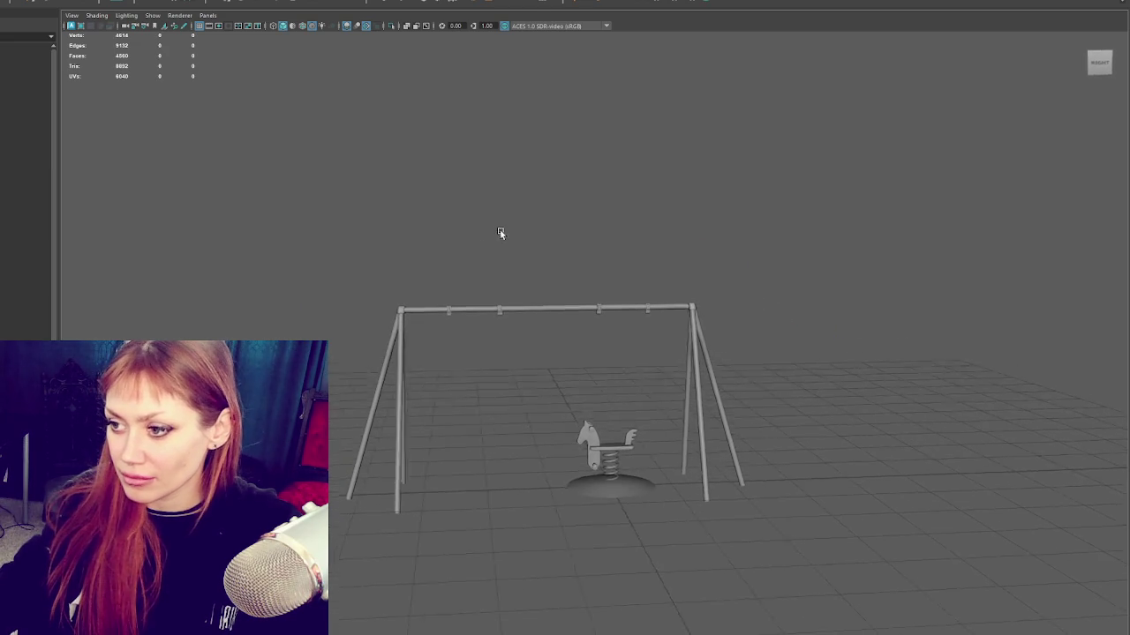
pyautogui.click(686, 370)
pyautogui.moveTo(447, 410); pyautogui.dragTo(473, 404)
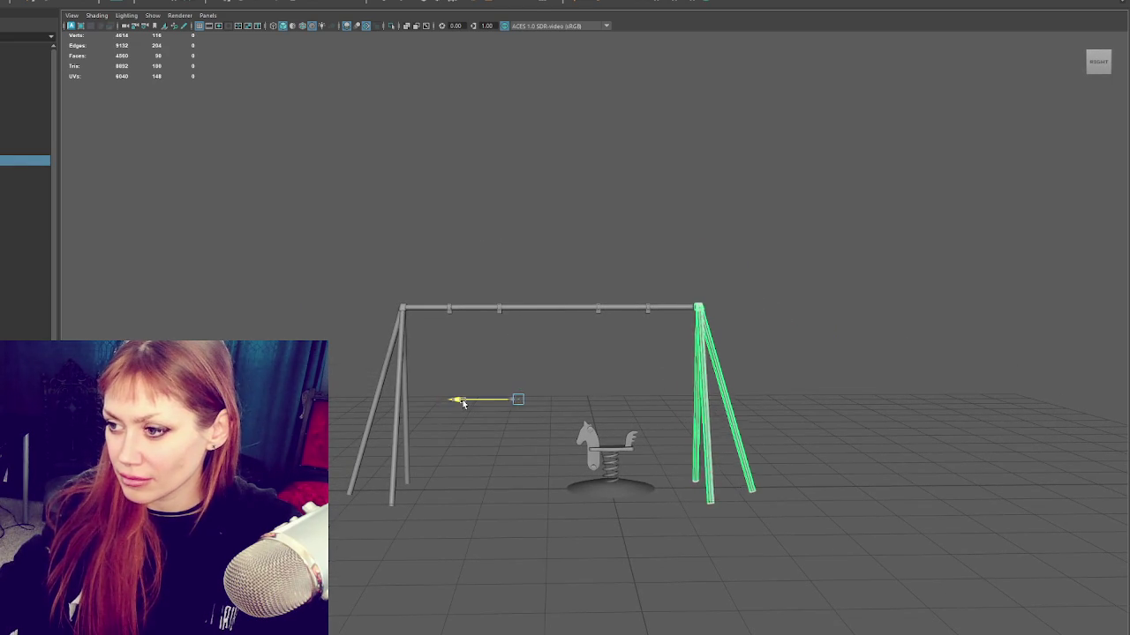
pyautogui.click(676, 313)
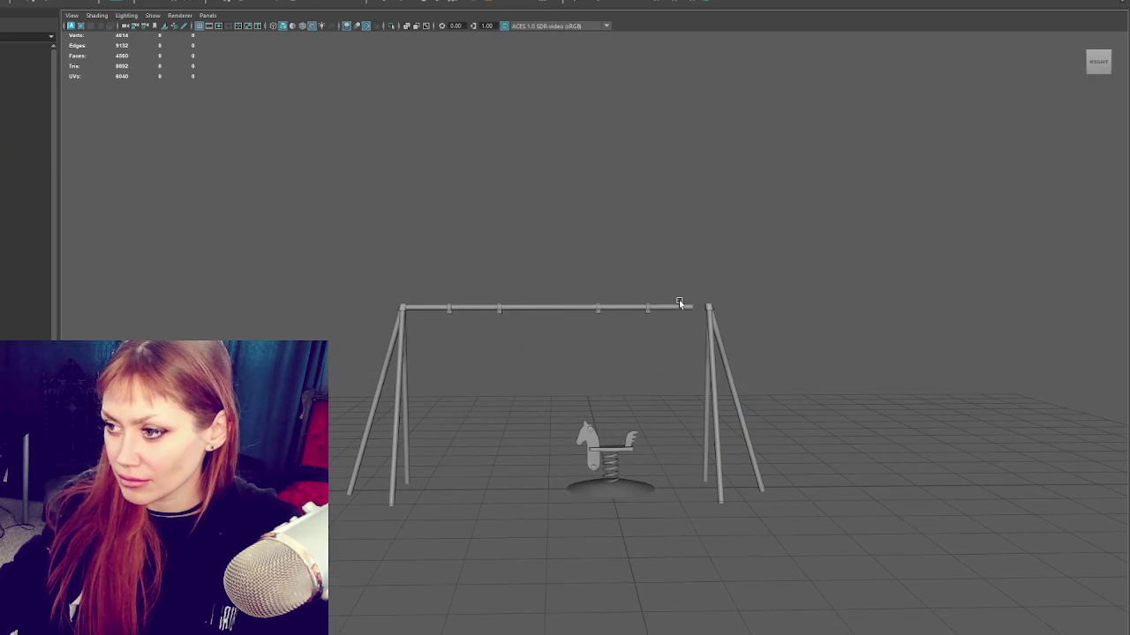
# Step: Combine the crossbar, left legs and right leg pair into one mesh
pyautogui.click(681, 307)
pyautogui.press('F9')
pyautogui.moveTo(676, 252); pyautogui.dragTo(738, 361)
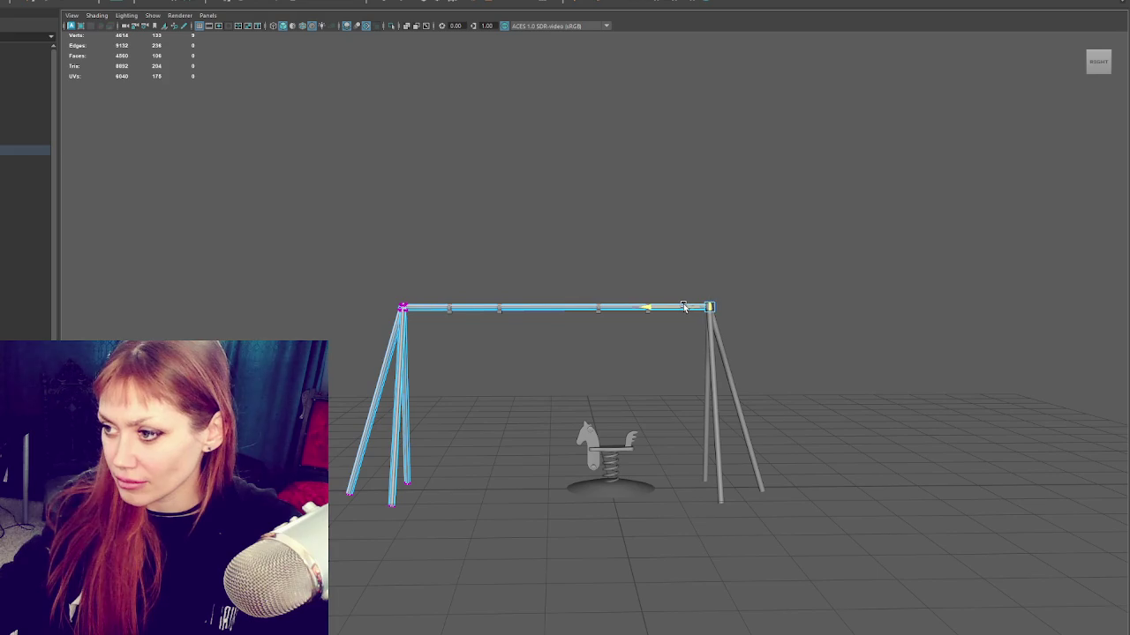
pyautogui.click(696, 350)
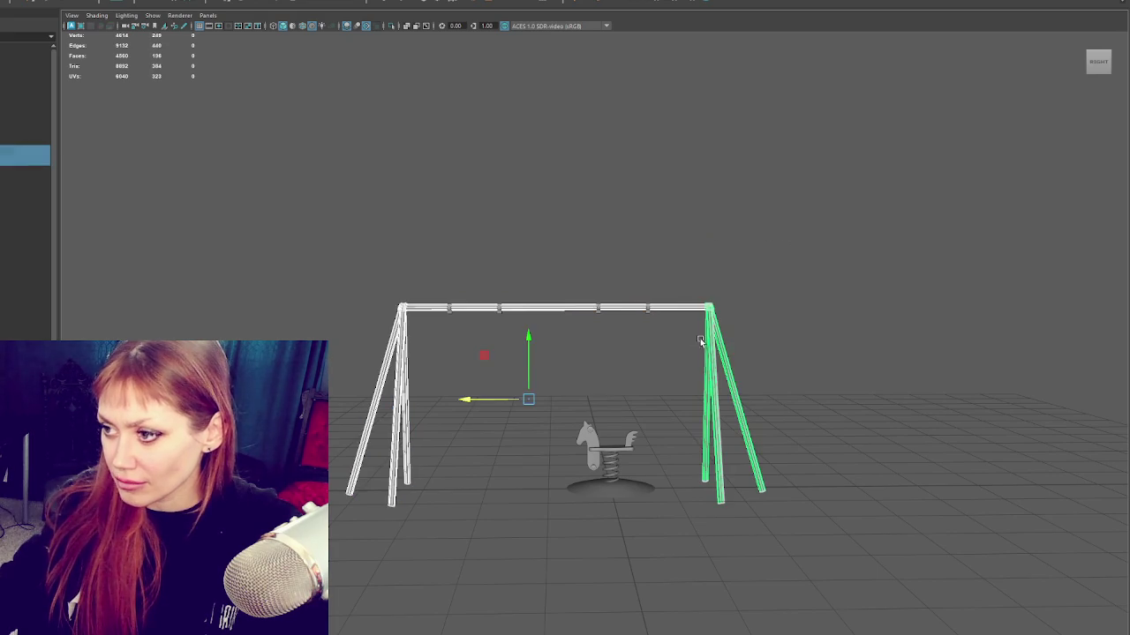
pyautogui.click(18, 2)
pyautogui.click(18, 1)
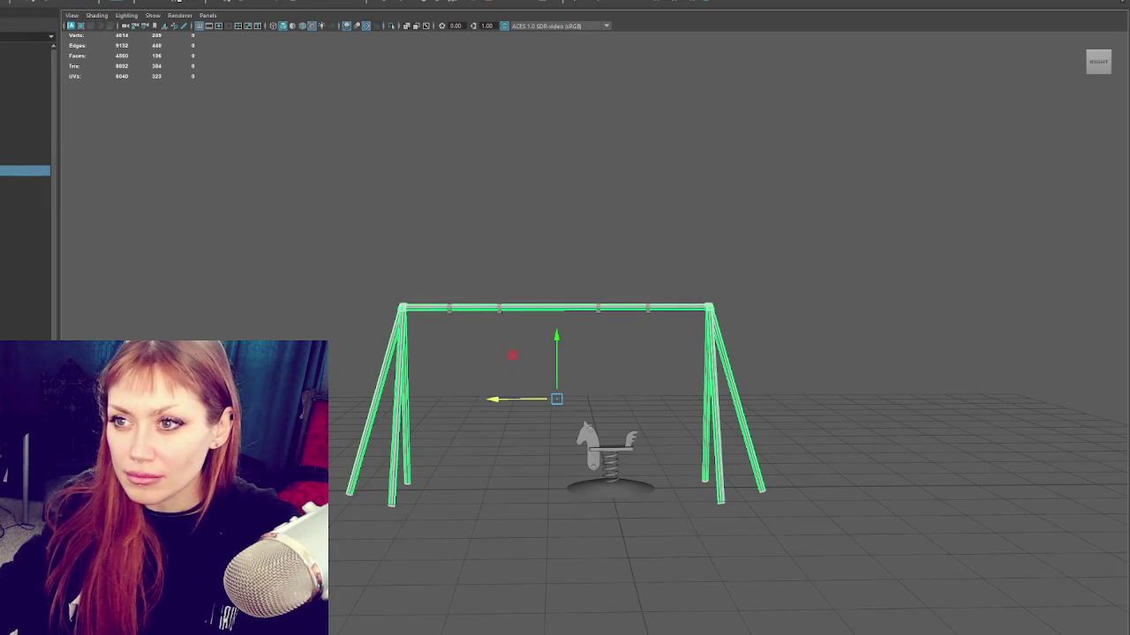
pyautogui.scroll(3, 606, 242)
pyautogui.click(605, 242)
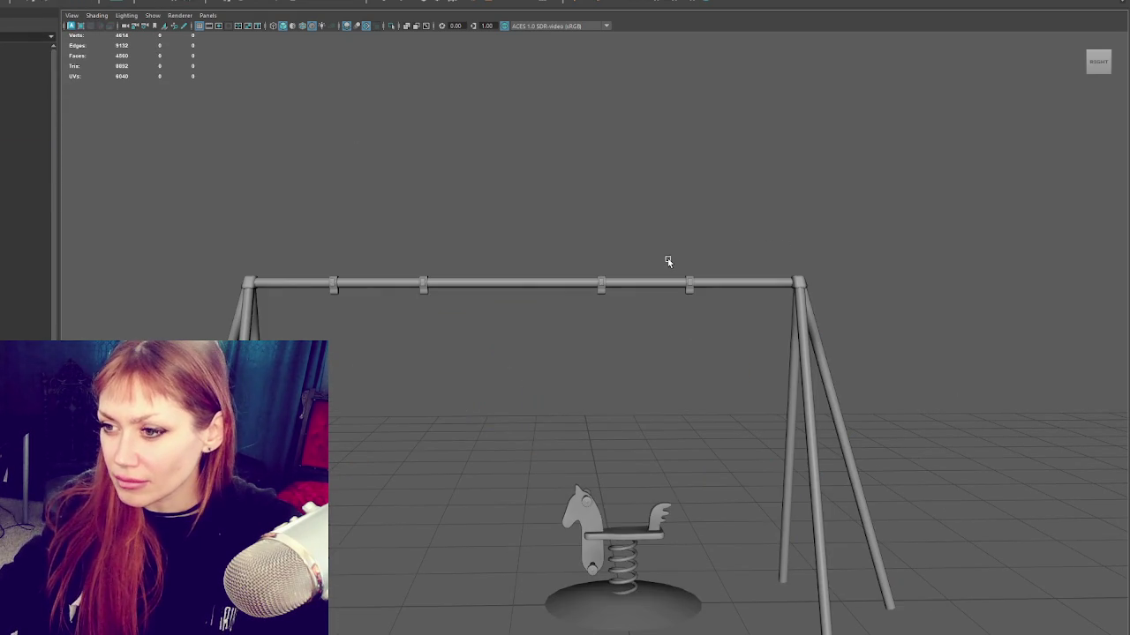
pyautogui.moveTo(447, 252)
pyautogui.mouseDown()
pyautogui.moveTo(308, 328)
pyautogui.moveTo(336, 286)
pyautogui.mouseUp()
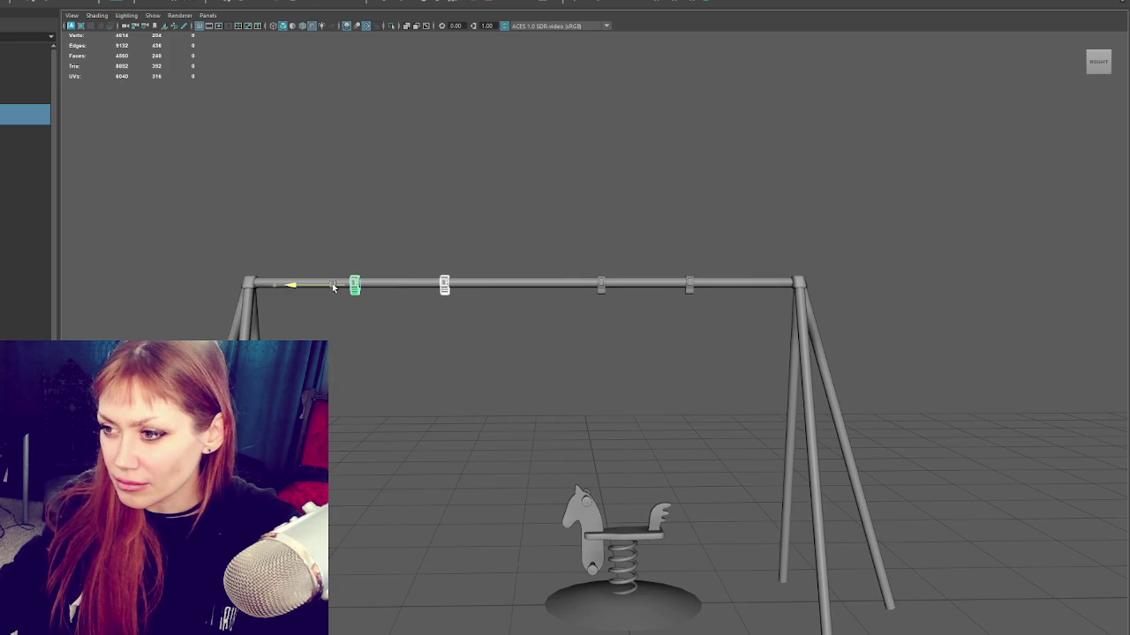
pyautogui.moveTo(506, 228); pyautogui.dragTo(688, 303)
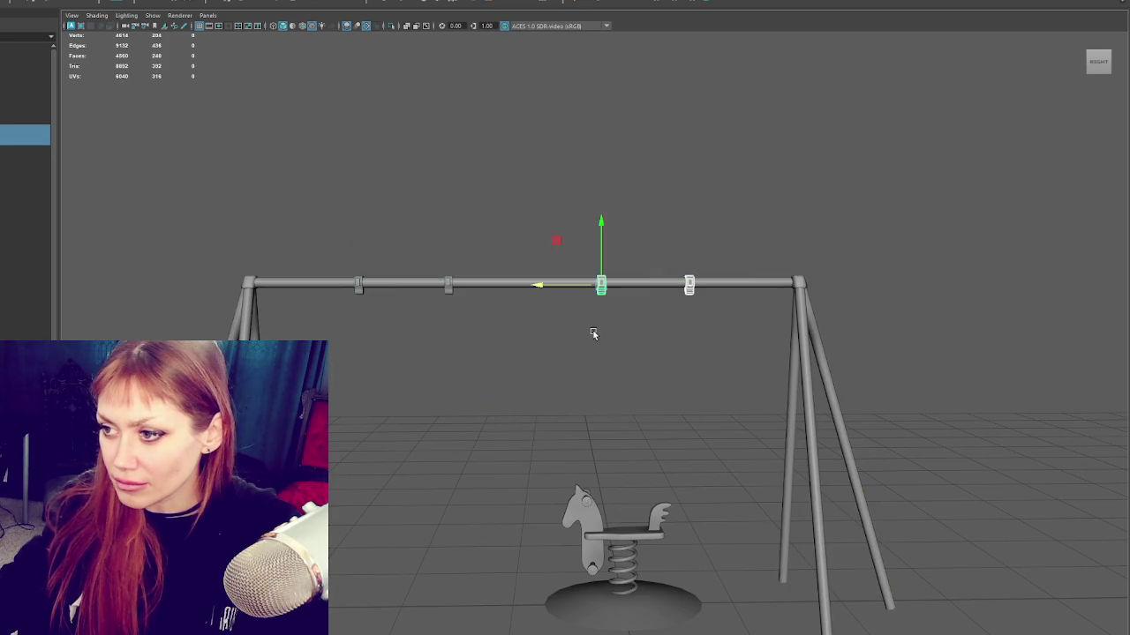
pyautogui.moveTo(565, 293); pyautogui.dragTo(556, 288)
pyautogui.click(565, 265)
pyautogui.moveTo(582, 252)
pyautogui.keyDown('alt'); pyautogui.mouseDown()
pyautogui.moveTo(701, 330)
pyautogui.moveTo(711, 292)
pyautogui.moveTo(733, 277)
pyautogui.moveTo(660, 282)
pyautogui.mouseUp(); pyautogui.keyUp('alt')
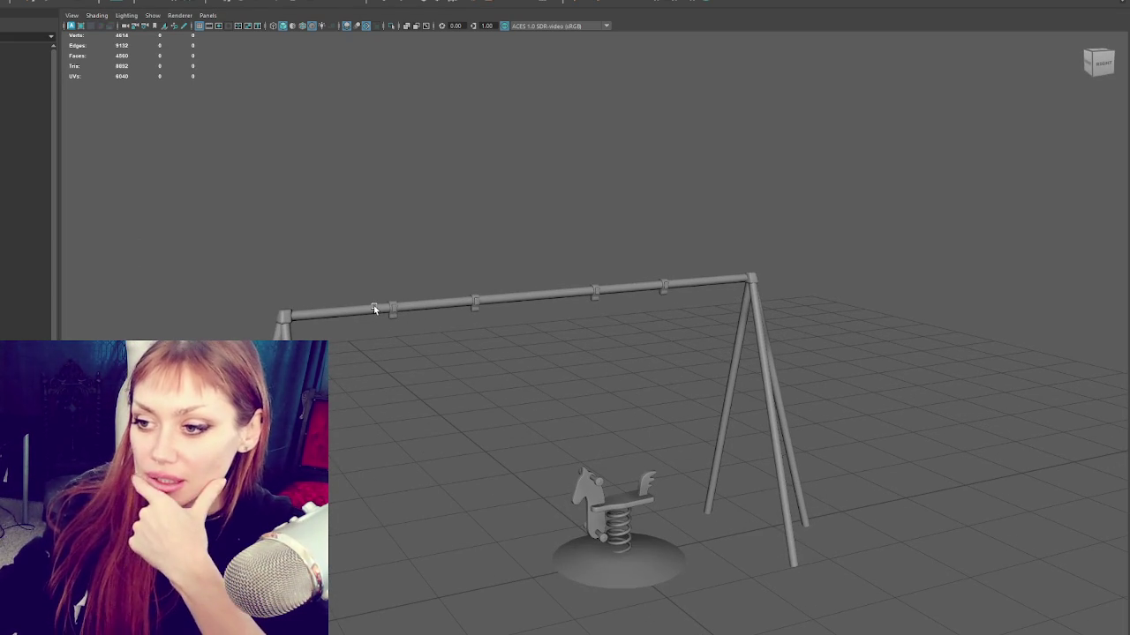
pyautogui.keyDown('alt'); pyautogui.moveTo(373, 306); pyautogui.dragTo(618, 407); pyautogui.keyUp('alt')
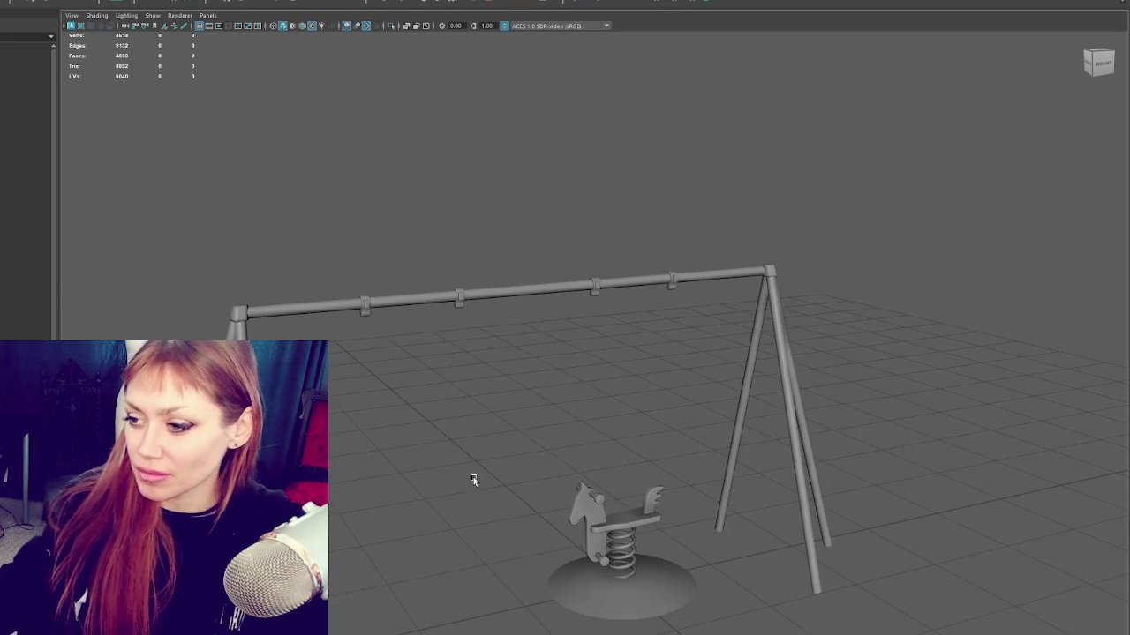
pyautogui.keyDown('alt'); pyautogui.moveTo(617, 410); pyautogui.dragTo(529, 349, button='middle'); pyautogui.keyUp('alt')
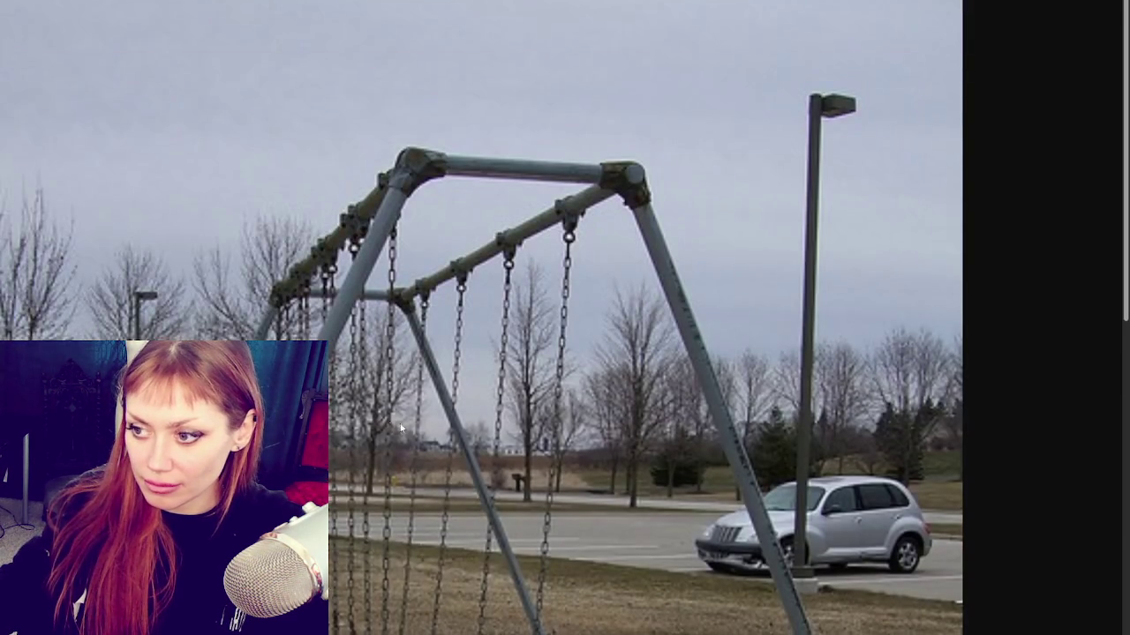
pyautogui.scroll(-4, 411, 28)
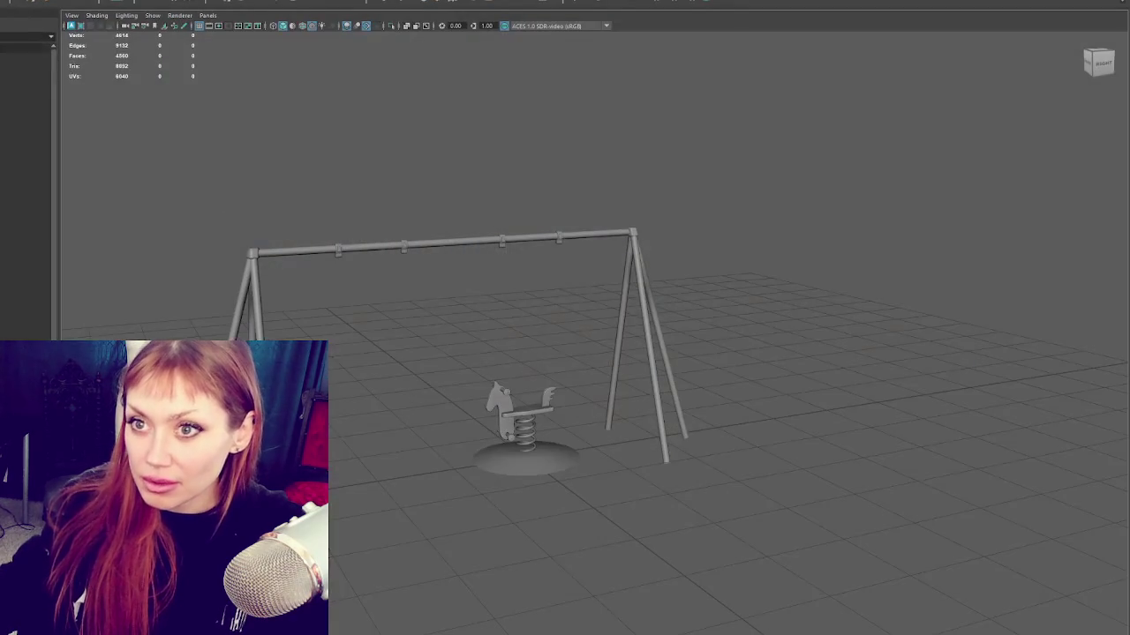
# Step: Create a cube and stretch it into a long, flat plank
pyautogui.click(510, 441)
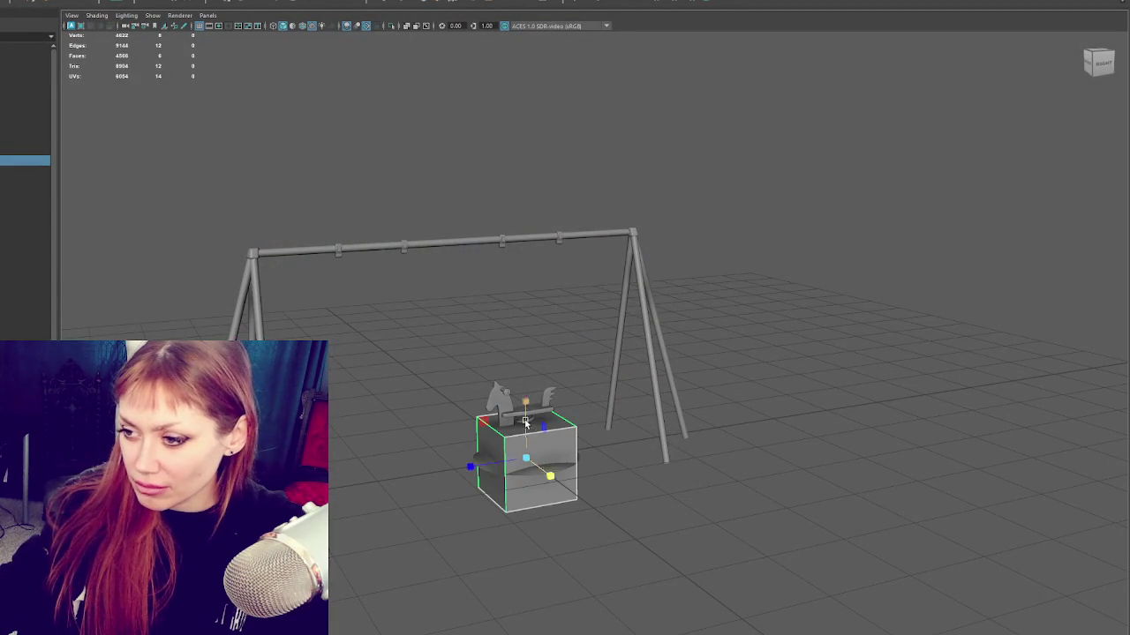
pyautogui.press('Delete')
pyautogui.moveTo(495, 461); pyautogui.dragTo(361, 475)
pyautogui.press('f')
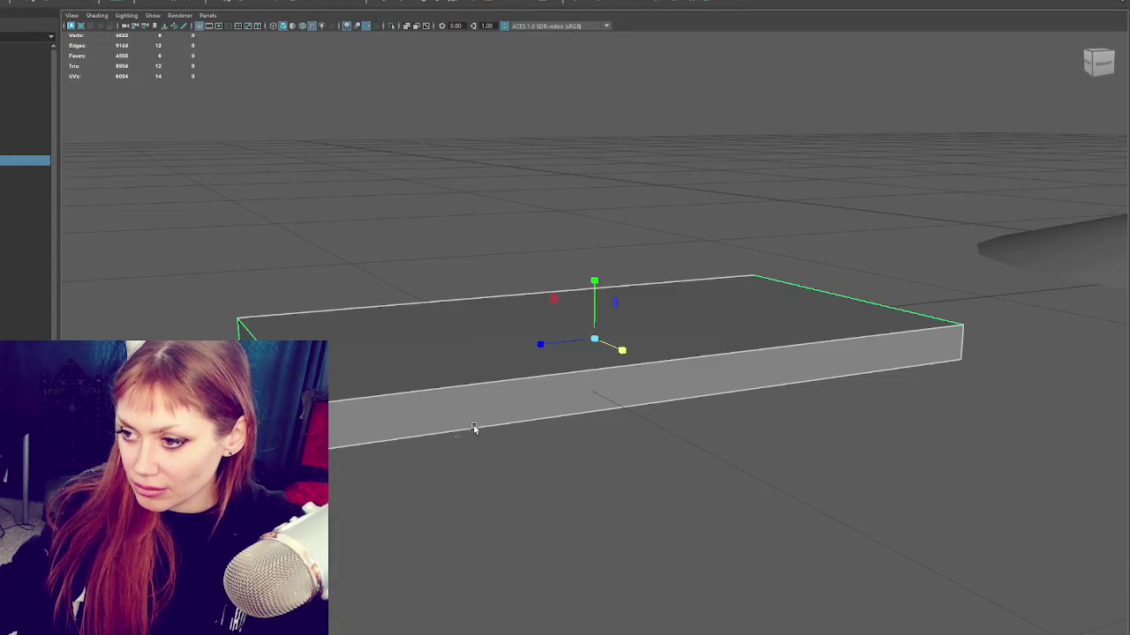
pyautogui.scroll(-3, 456, 441)
pyautogui.scroll(2, 570, 374)
pyautogui.keyDown('alt'); pyautogui.moveTo(491, 385); pyautogui.dragTo(542, 425); pyautogui.keyUp('alt')
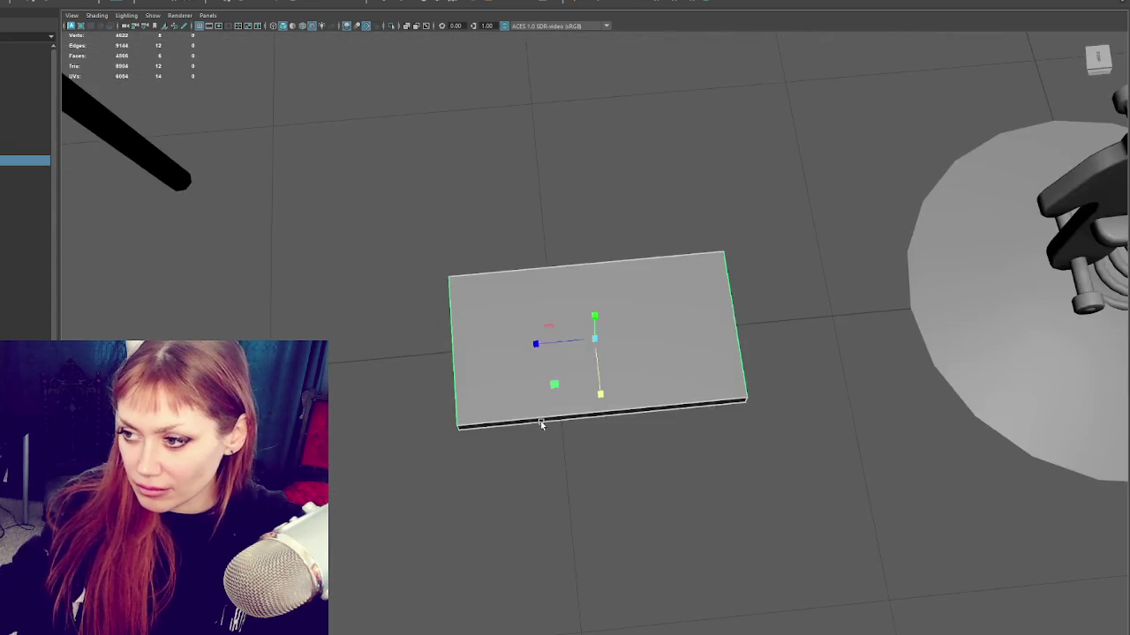
pyautogui.moveTo(593, 399)
pyautogui.keyDown('alt'); pyautogui.mouseDown()
pyautogui.moveTo(600, 383)
pyautogui.moveTo(567, 350)
pyautogui.moveTo(617, 350)
pyautogui.mouseUp(); pyautogui.keyUp('alt')
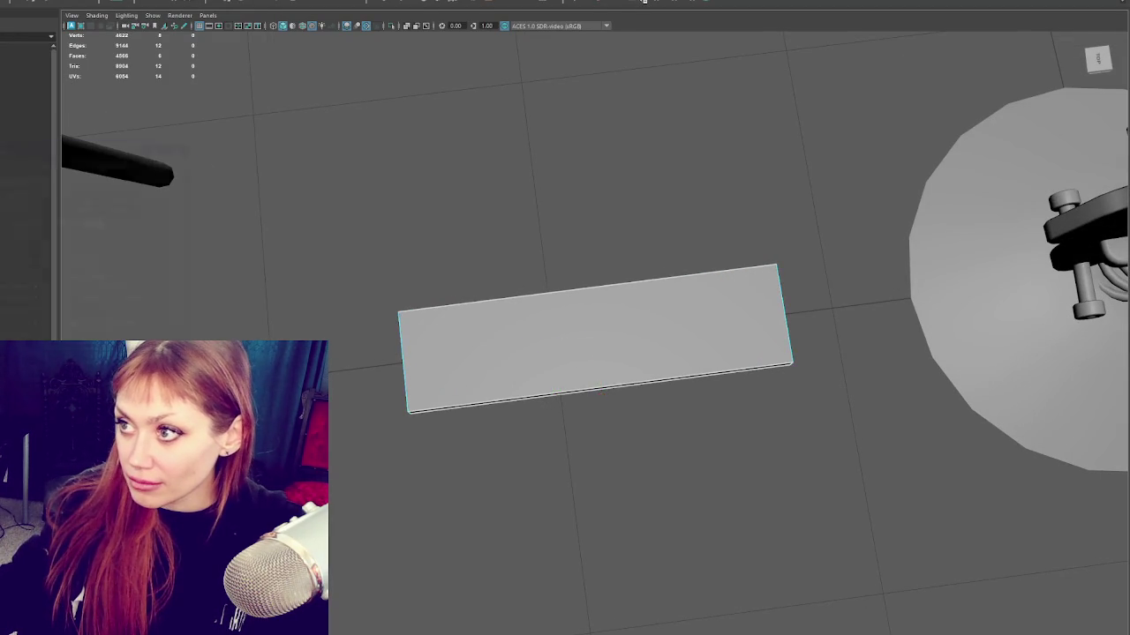
# Step: Insert an edge loop running along the plank's length
pyautogui.doubleClick(645, 1)
pyautogui.click(405, 369)
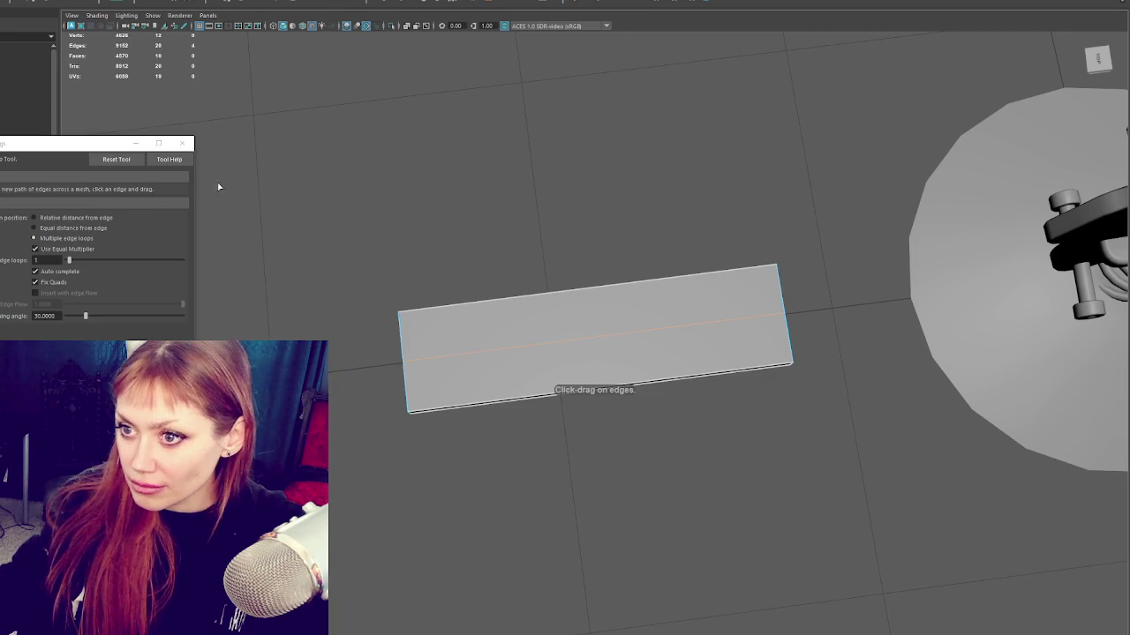
pyautogui.click(182, 143)
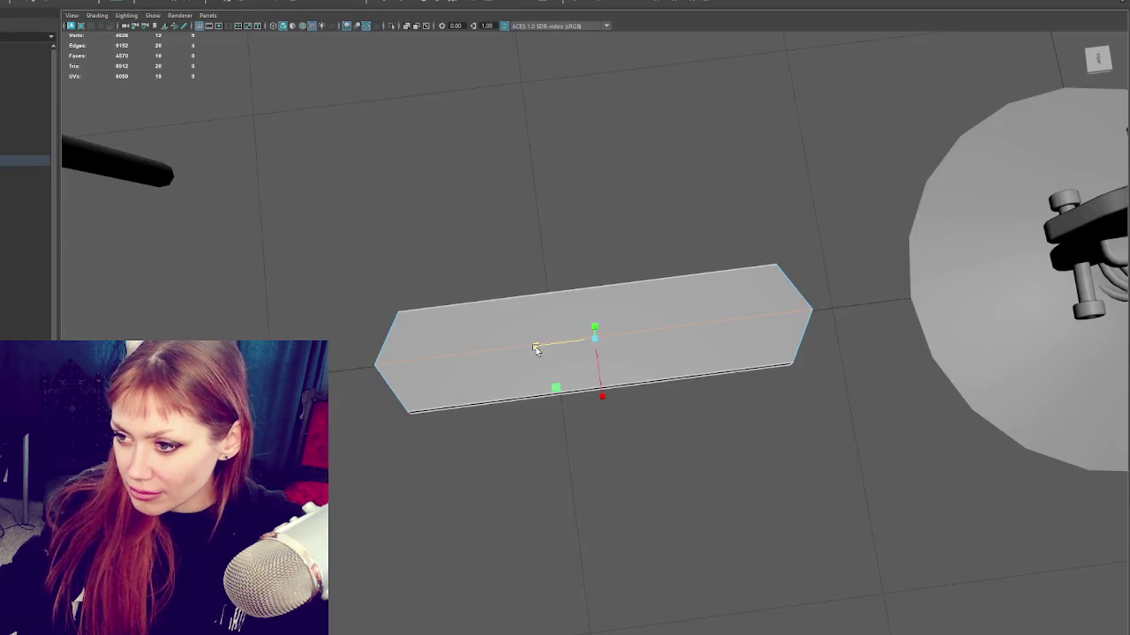
pyautogui.moveTo(537, 352)
pyautogui.keyDown('alt'); pyautogui.mouseDown()
pyautogui.moveTo(597, 338)
pyautogui.moveTo(598, 314)
pyautogui.moveTo(600, 331)
pyautogui.mouseUp(); pyautogui.keyUp('alt')
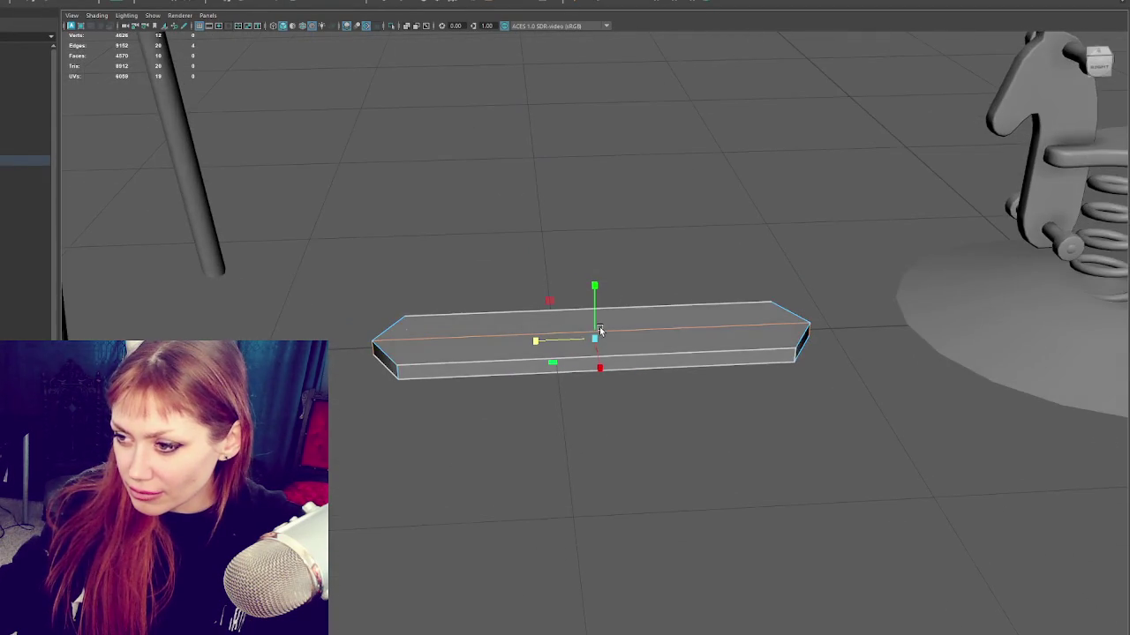
# Step: Duplicate the plank and move the copy toward the front
pyautogui.hotkey('ctrl', 'd')
pyautogui.moveTo(615, 319)
pyautogui.mouseDown()
pyautogui.moveTo(644, 477)
pyautogui.moveTo(615, 363)
pyautogui.mouseUp()
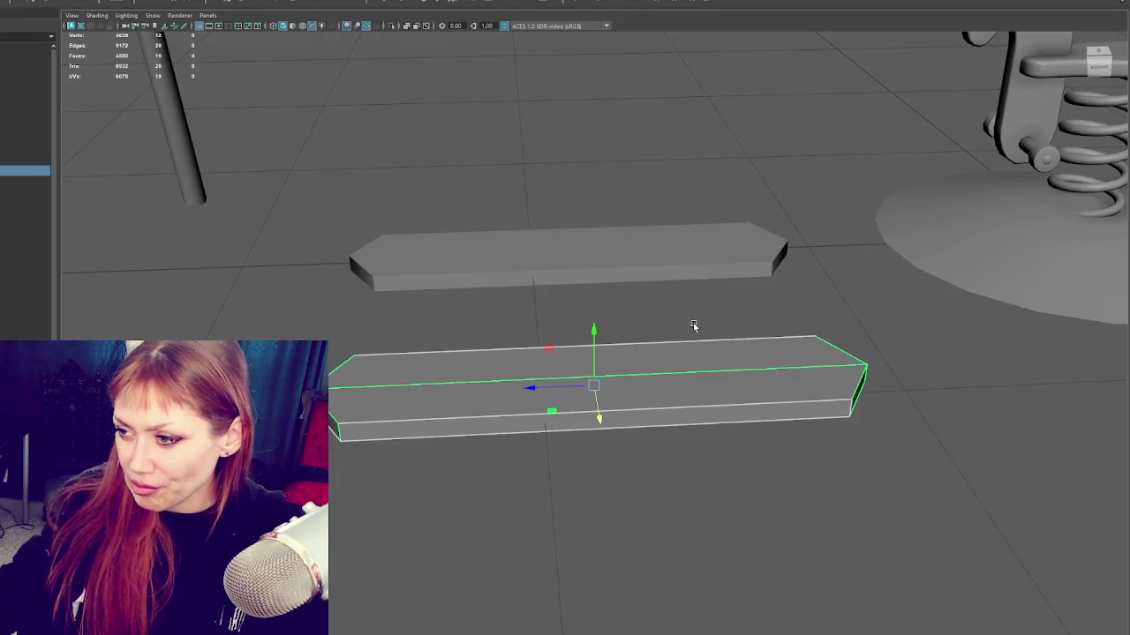
pyautogui.moveTo(694, 326); pyautogui.dragTo(705, 413, button='right')
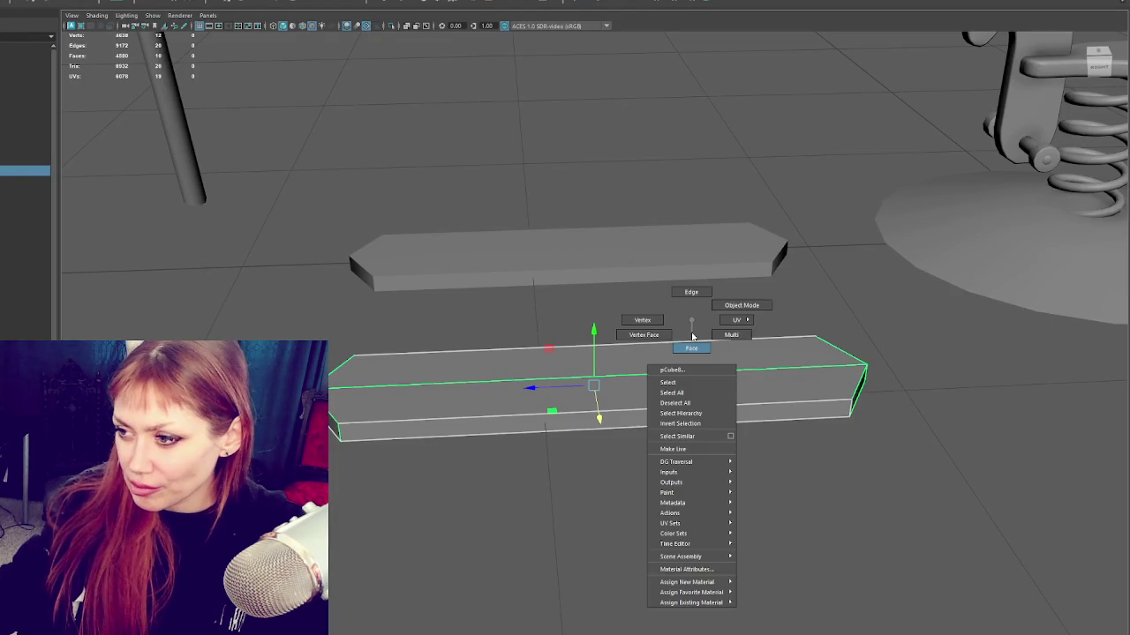
# Step: Delete the copied plank's front and bottom faces
pyautogui.click(704, 413)
pyautogui.press('Delete')
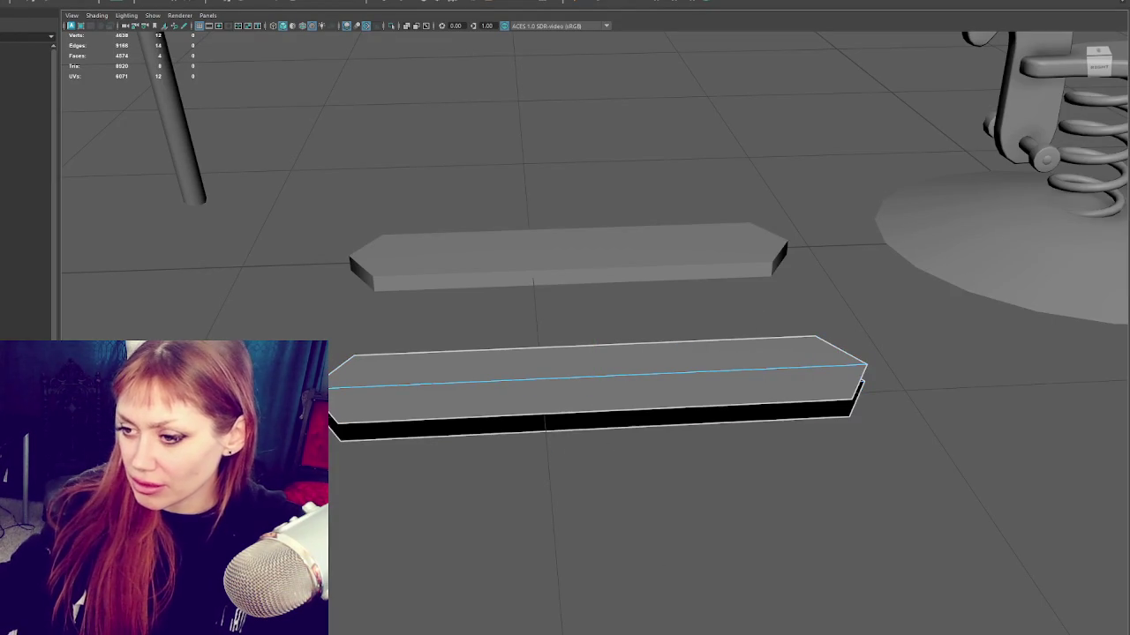
pyautogui.click(588, 366)
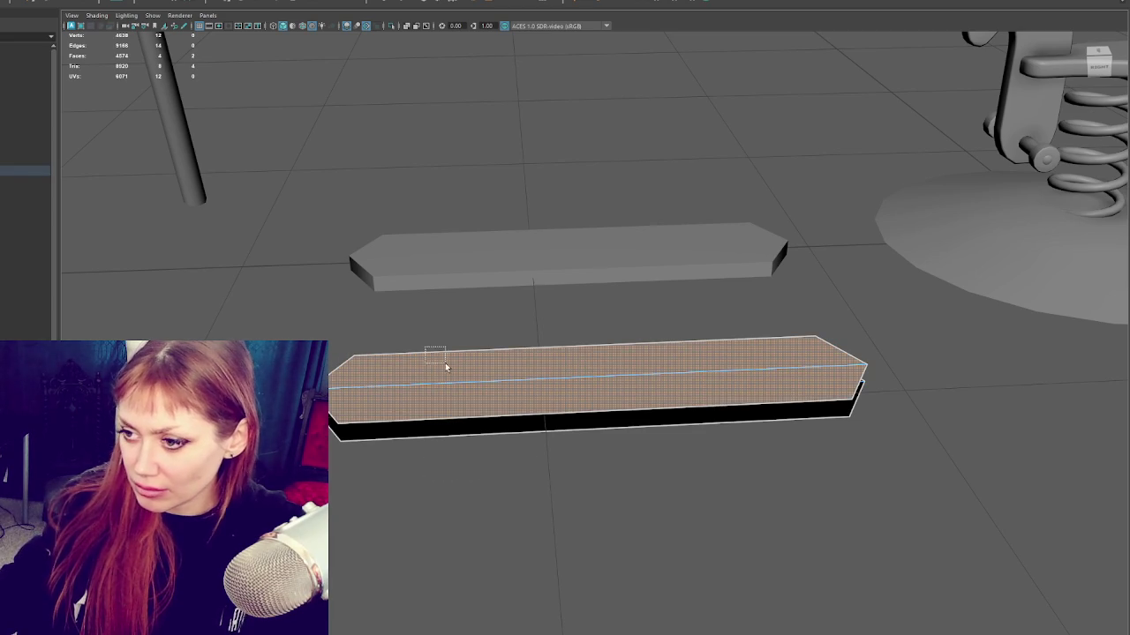
pyautogui.click(539, 431)
pyautogui.press('Delete')
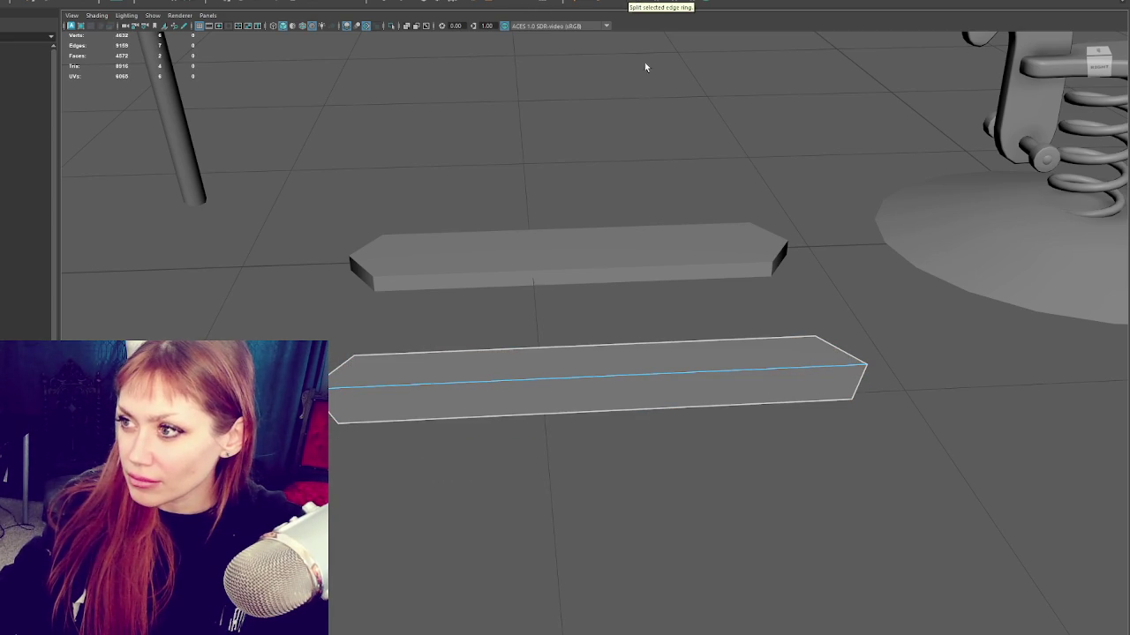
# Step: Bevel the plank's lengthwise middle edge with fraction 0.1 and 2 segments
pyautogui.click(630, 376)
pyautogui.moveTo(616, 351); pyautogui.dragTo(618, 317, button='right')
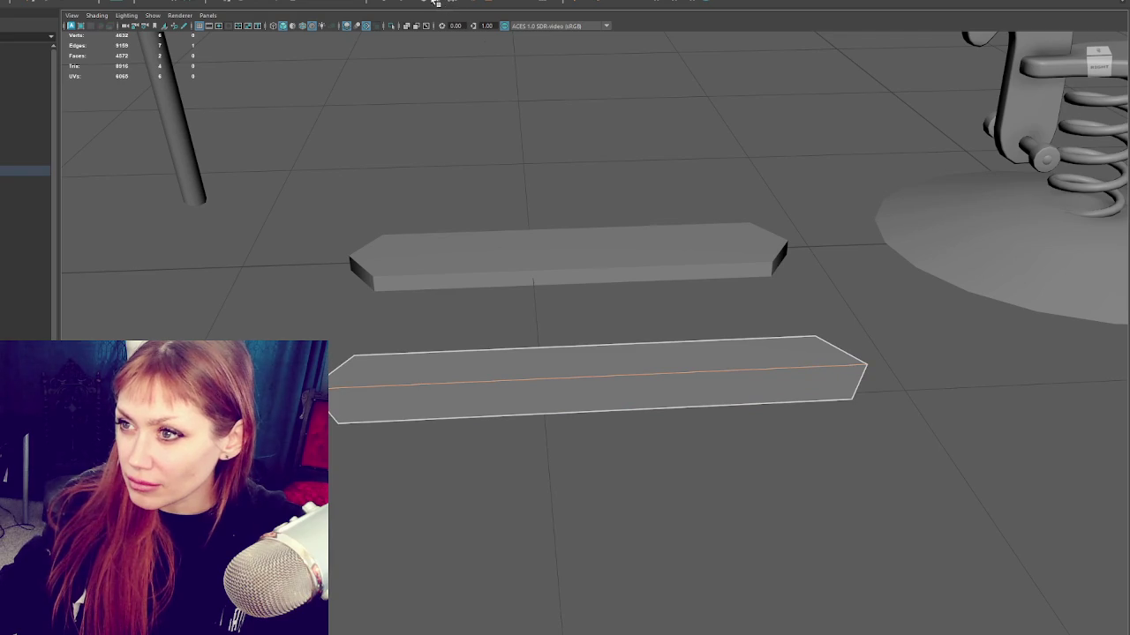
pyautogui.click(442, 3)
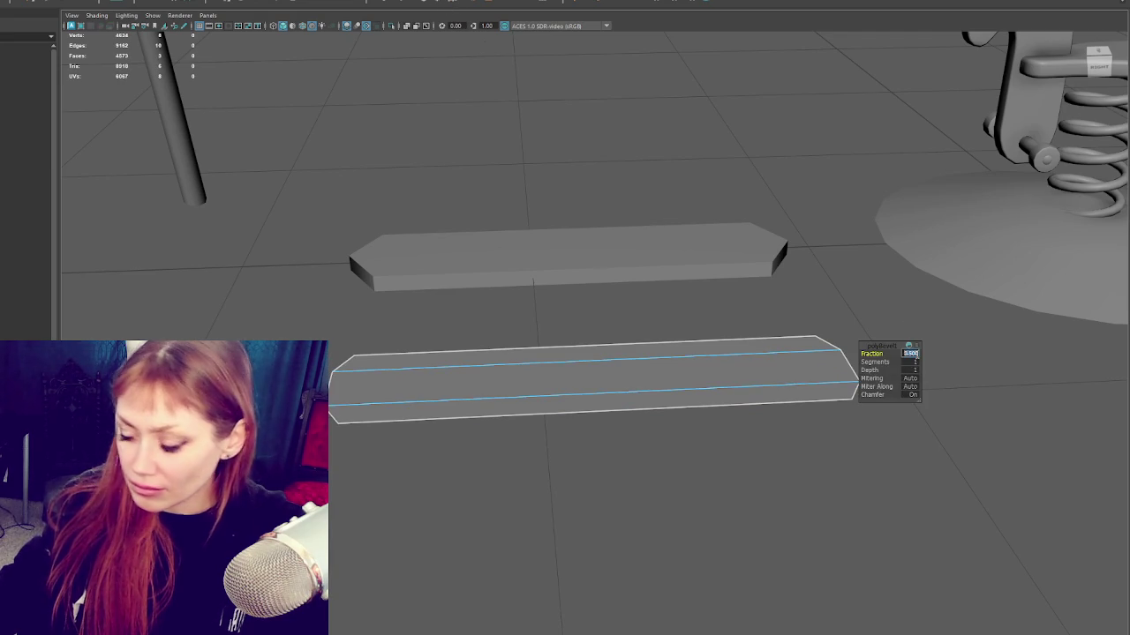
pyautogui.write('0.1')
pyautogui.press('Return')
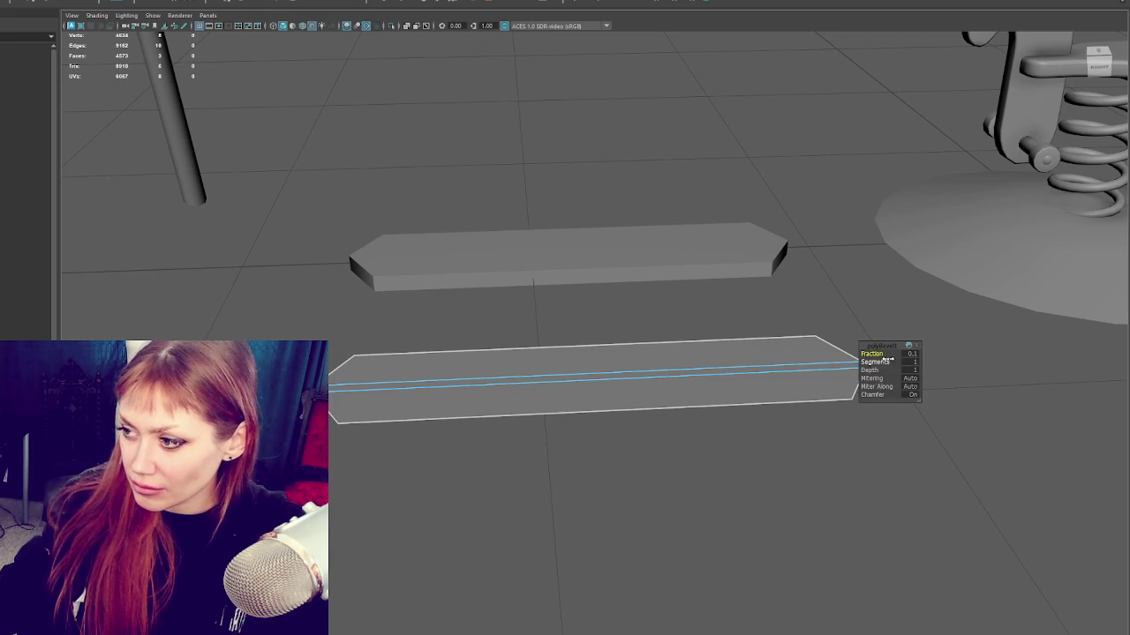
pyautogui.write('2')
pyautogui.press('Return')
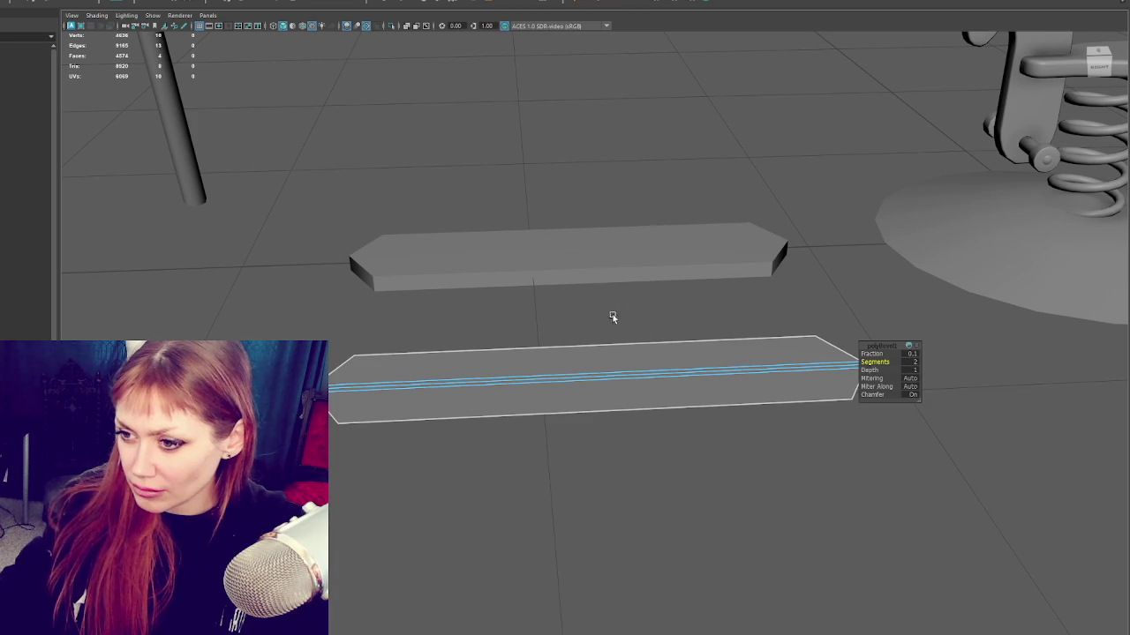
pyautogui.click(639, 347)
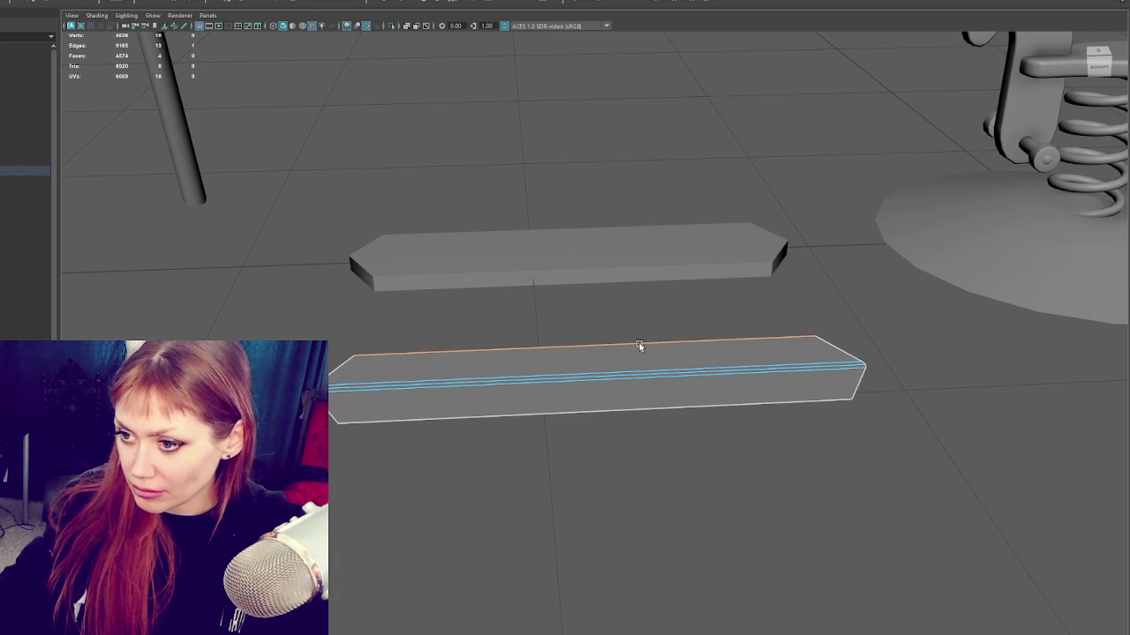
# Step: Reset Insert Edge Loop to defaults and add loops near the plank's top and bottom edges
pyautogui.doubleClick(635, 2)
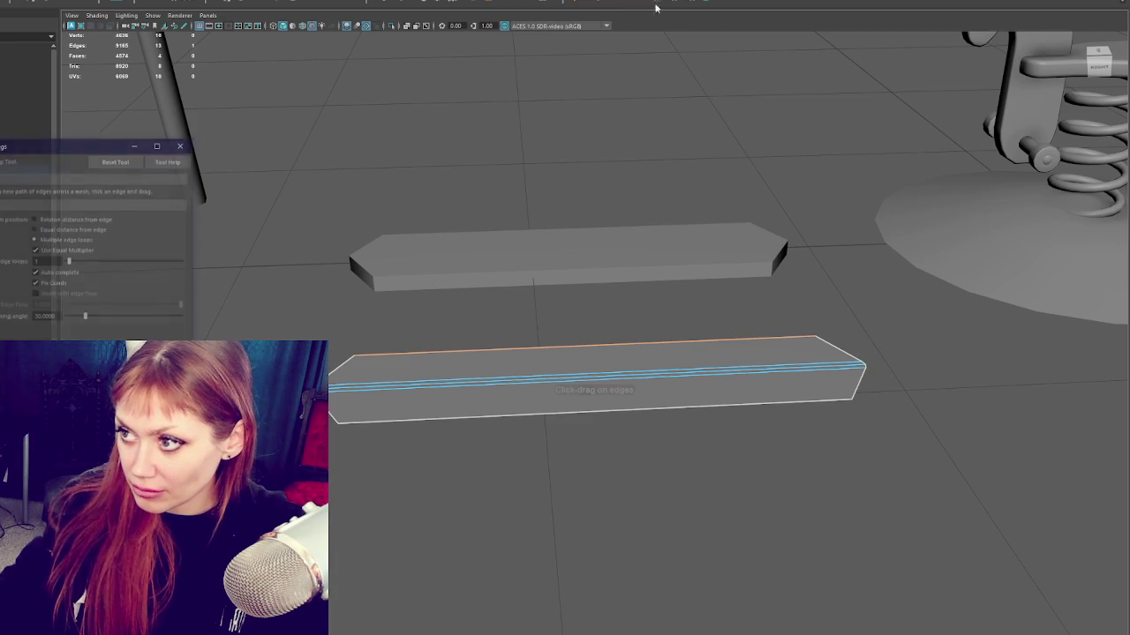
pyautogui.moveTo(357, 364)
pyautogui.keyDown('alt'); pyautogui.mouseDown()
pyautogui.moveTo(434, 330)
pyautogui.moveTo(504, 376)
pyautogui.moveTo(499, 208)
pyautogui.mouseUp(); pyautogui.keyUp('alt')
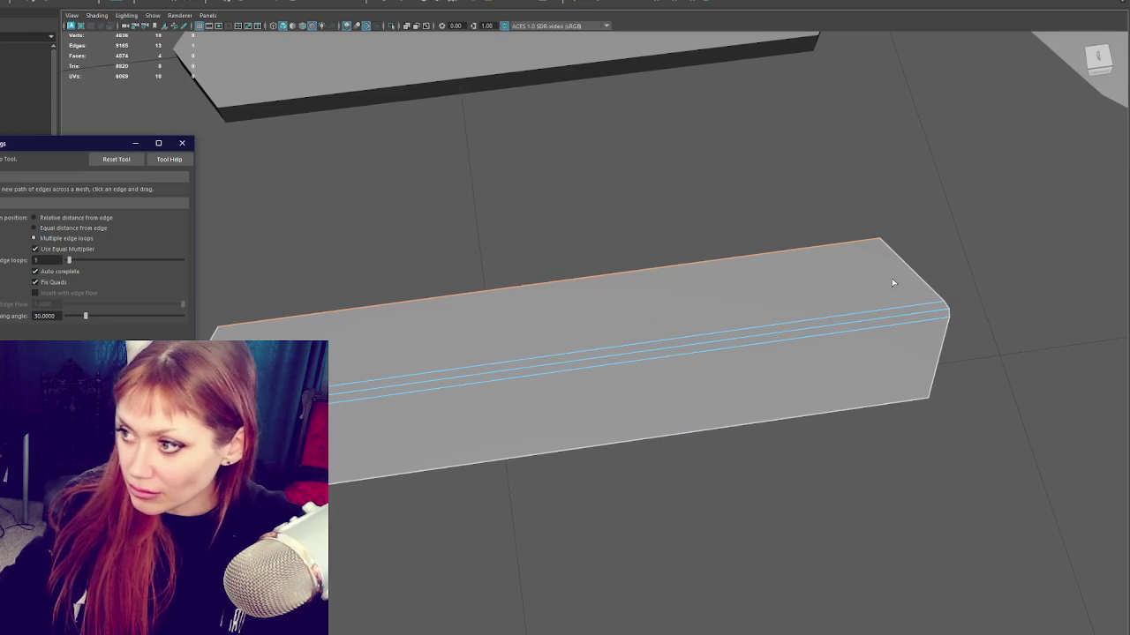
pyautogui.click(115, 159)
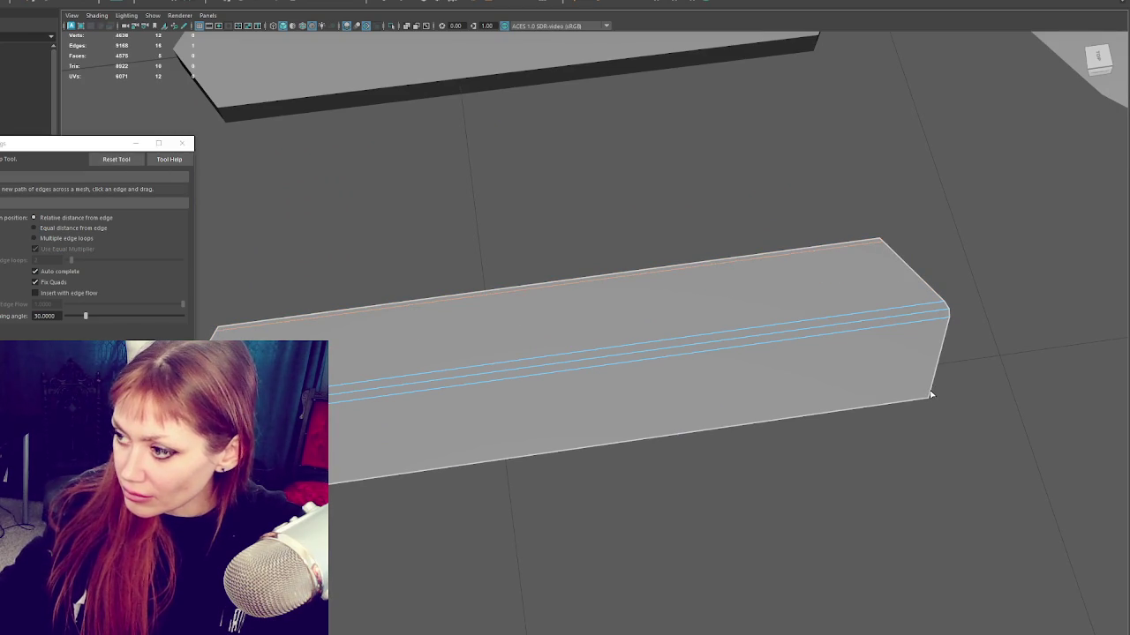
pyautogui.press('w')
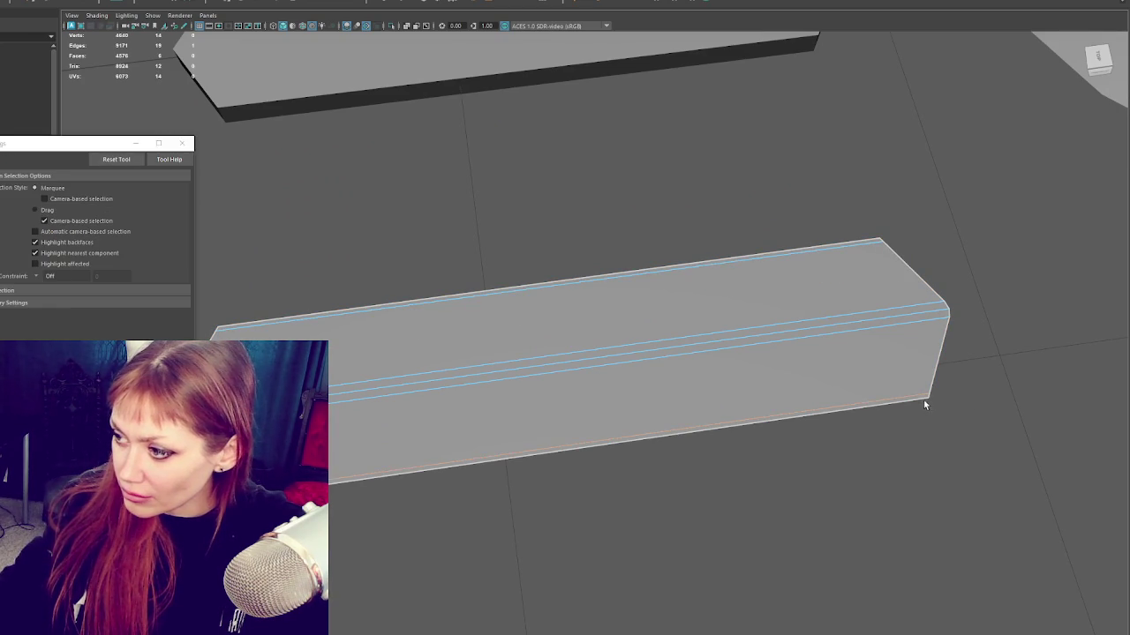
pyautogui.doubleClick(769, 252)
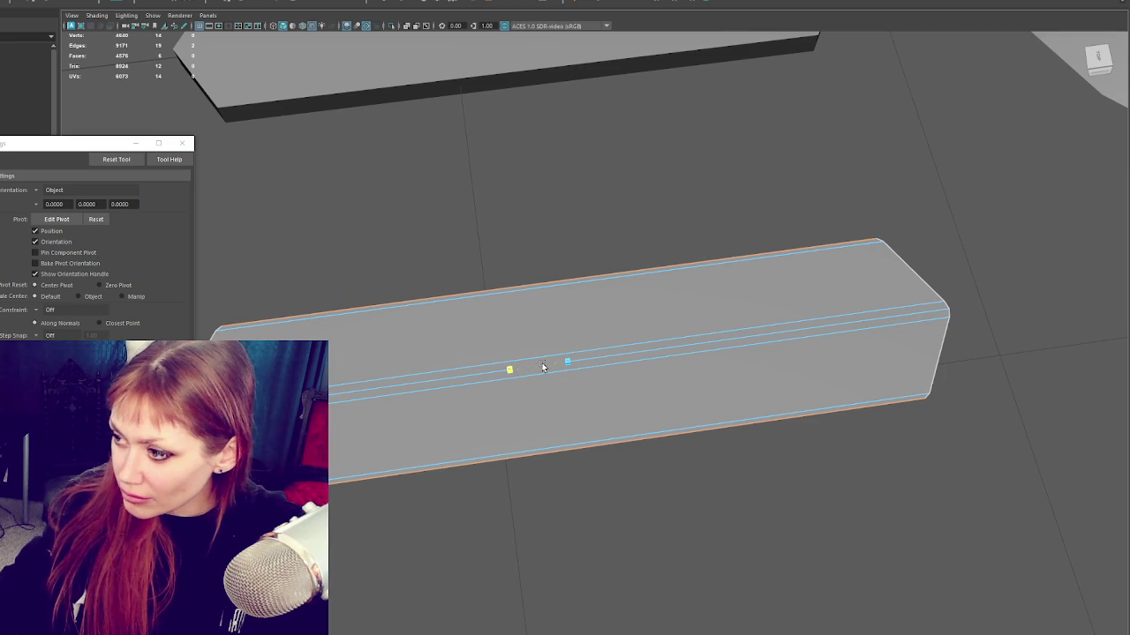
pyautogui.click(182, 143)
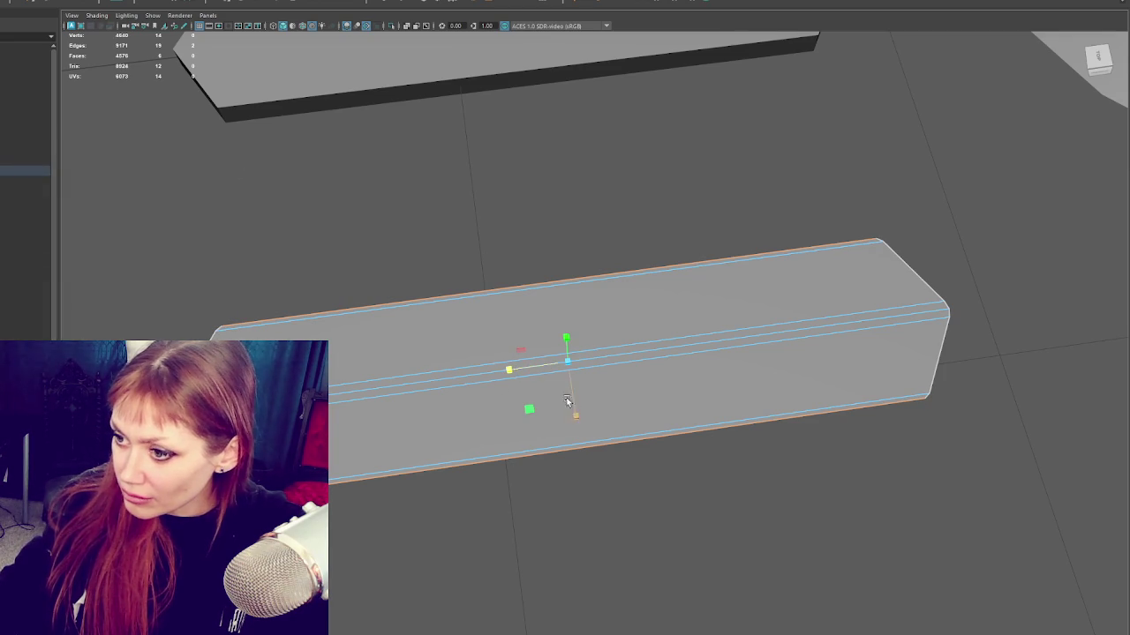
# Step: Check the new edge loops with the Move tool from several angles, then select the whole plank
pyautogui.click(575, 415)
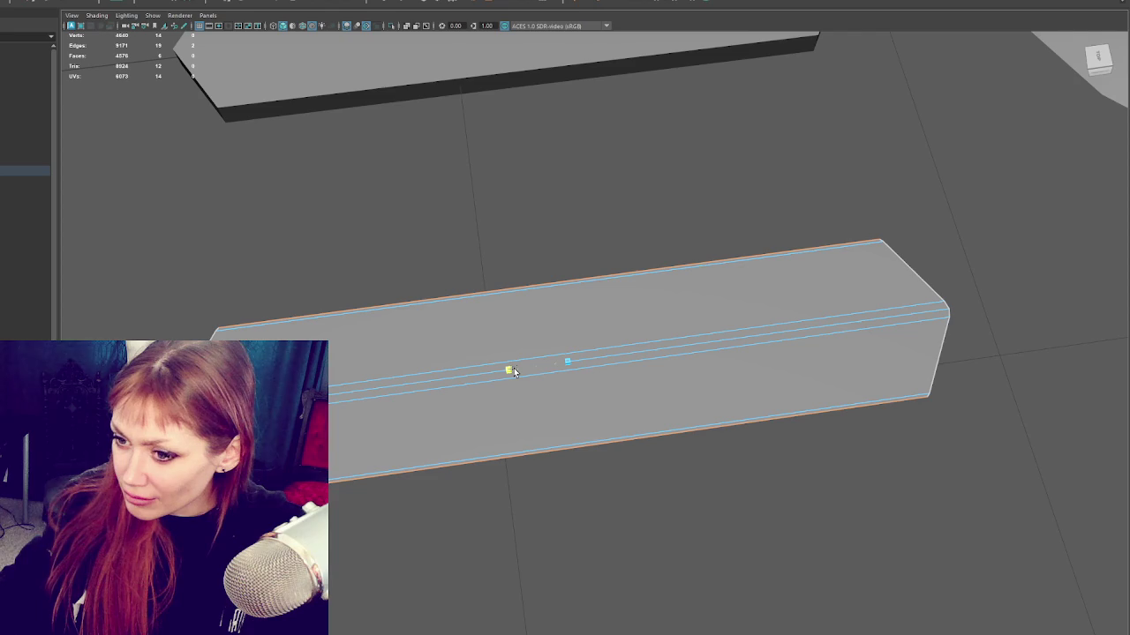
pyautogui.scroll(-5, 581, 242)
pyautogui.keyDown('alt'); pyautogui.moveTo(343, 317); pyautogui.dragTo(636, 323); pyautogui.keyUp('alt')
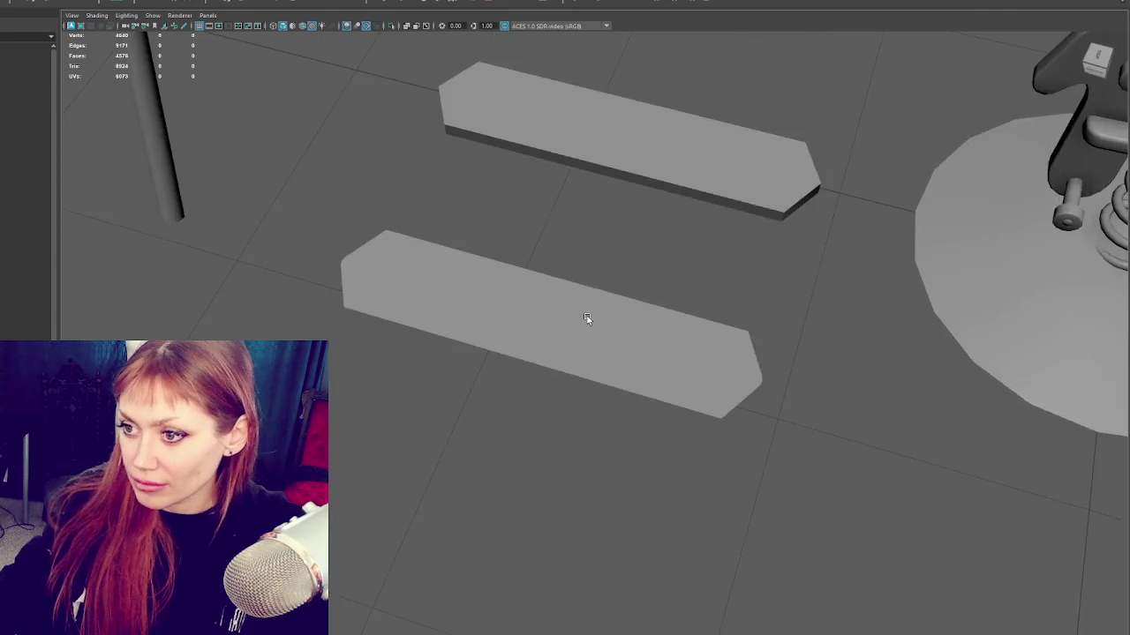
pyautogui.scroll(5, 634, 344)
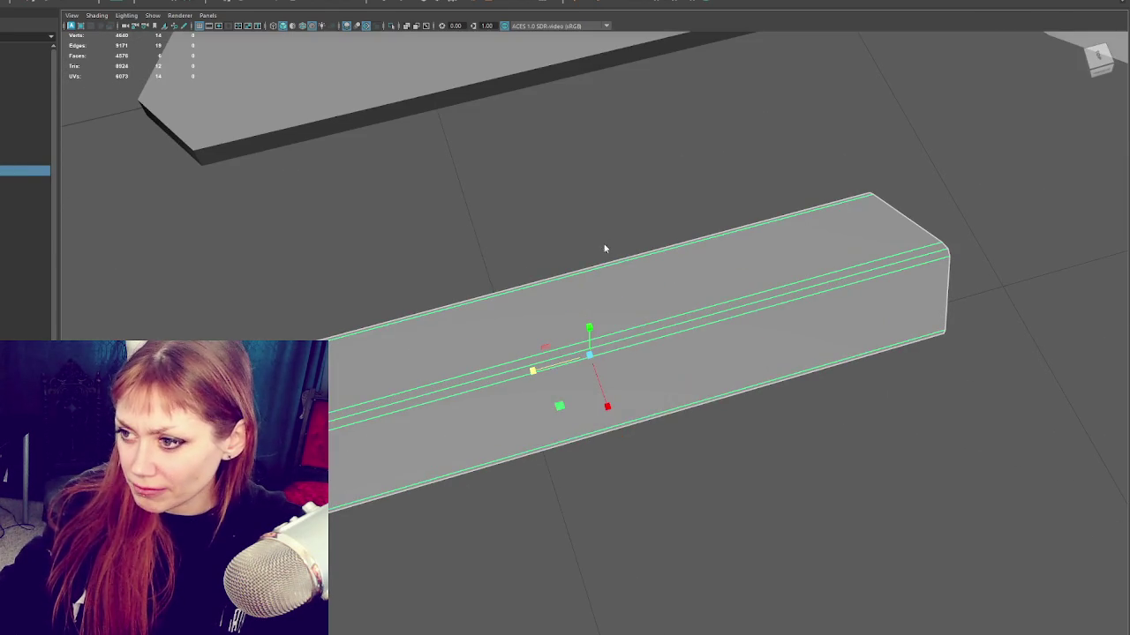
pyautogui.press('F8')
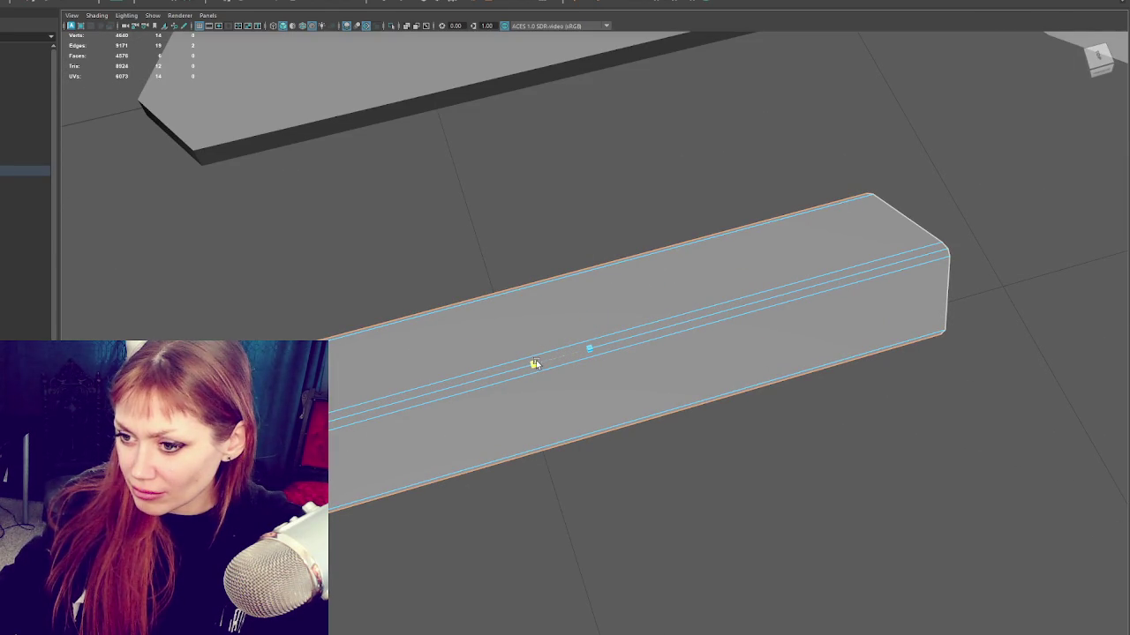
pyautogui.moveTo(532, 220)
pyautogui.keyDown('alt'); pyautogui.mouseDown()
pyautogui.moveTo(476, 235)
pyautogui.moveTo(497, 292)
pyautogui.mouseUp(); pyautogui.keyUp('alt')
pyautogui.press('F8')
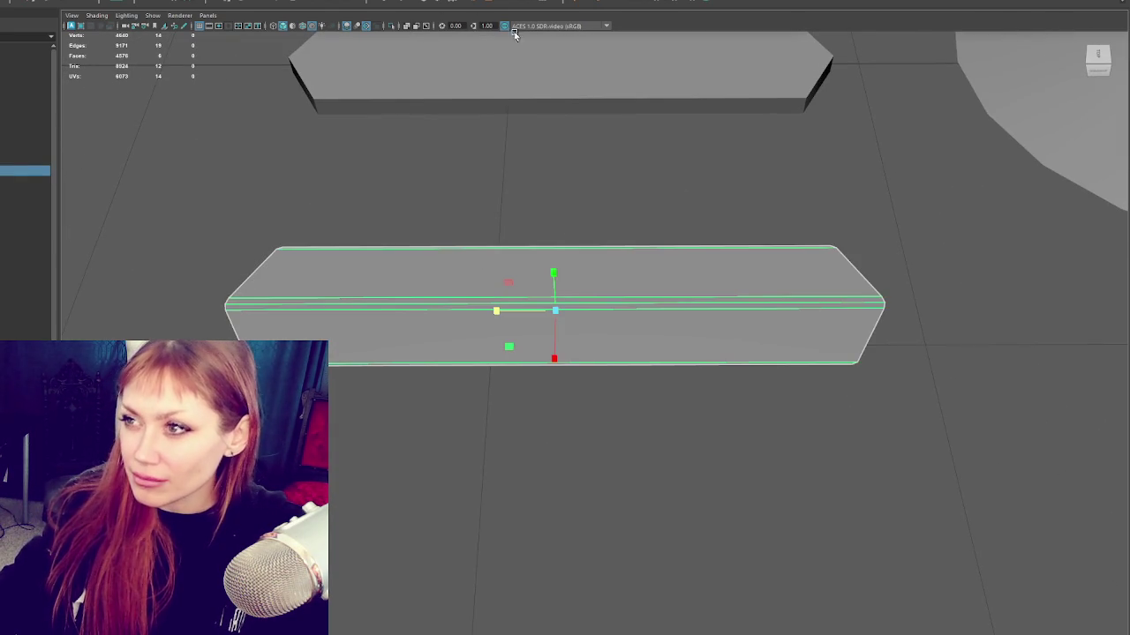
# Step: Insert 10 evenly spaced edge loops across the plank using the multiple-loops setting
pyautogui.keyDown('shift'); pyautogui.moveTo(554, 291); pyautogui.dragTo(680, 185, button='right'); pyautogui.keyUp('shift')
pyautogui.click(60, 238)
pyautogui.write('10')
pyautogui.press('Return')
pyautogui.click(553, 295)
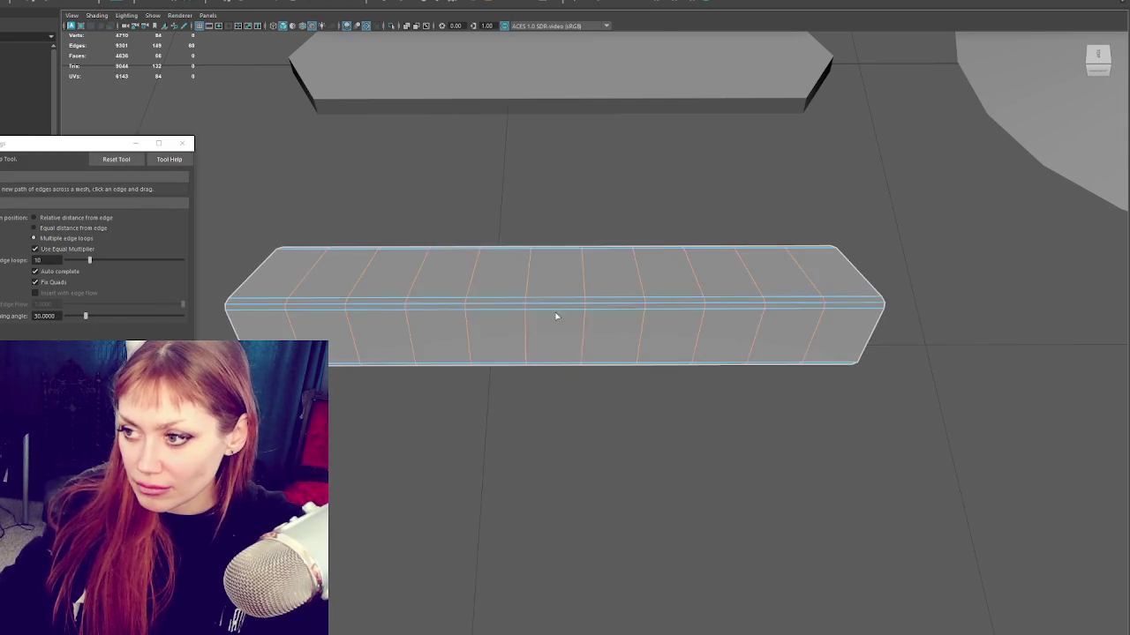
pyautogui.keyDown('alt'); pyautogui.moveTo(555, 308); pyautogui.dragTo(602, 364); pyautogui.keyUp('alt')
# Step: Duplicate the beam in object mode with Ctrl+D and move the copy toward the camera
pyautogui.moveTo(530, 204); pyautogui.dragTo(577, 182, button='right')
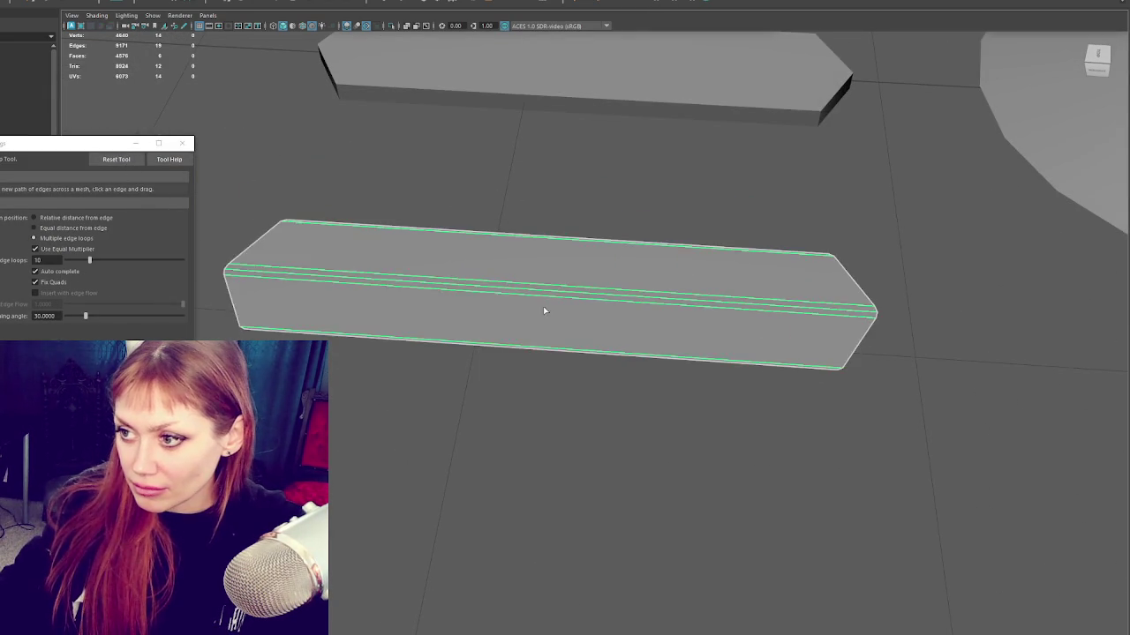
pyautogui.scroll(-3, 550, 301)
pyautogui.click(549, 326)
pyautogui.press('w')
pyautogui.hotkey('ctrl', 'd')
pyautogui.moveTo(549, 325); pyautogui.dragTo(540, 477)
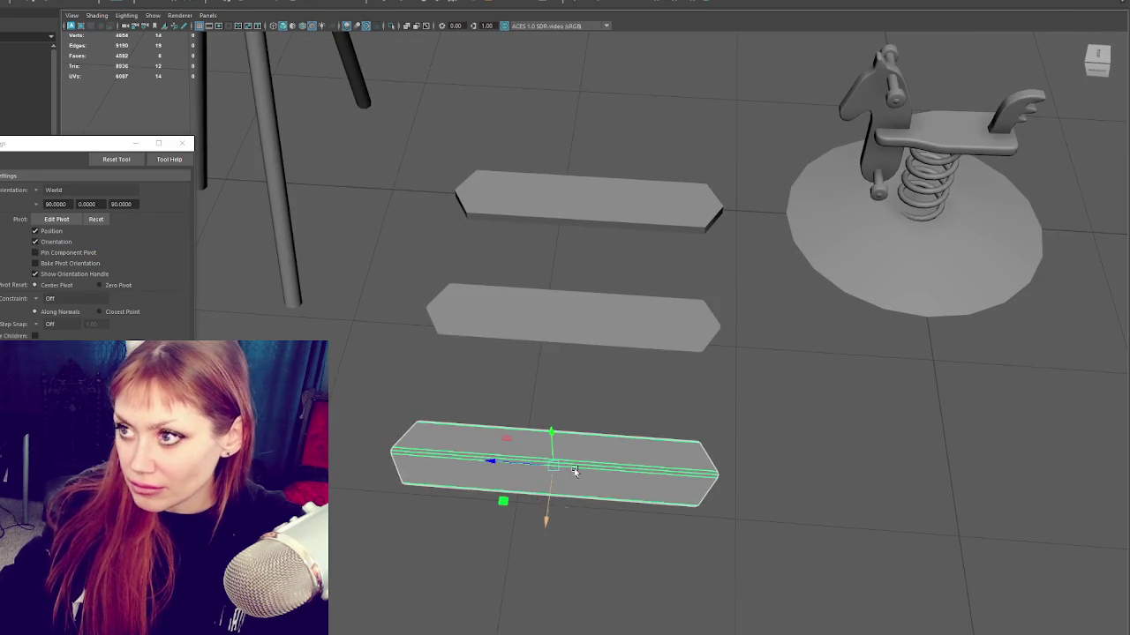
pyautogui.keyDown('alt'); pyautogui.moveTo(540, 476); pyautogui.dragTo(565, 370, button='middle'); pyautogui.keyUp('alt')
# Step: Insert evenly spaced edge loops along the new front plank
pyautogui.press('g')
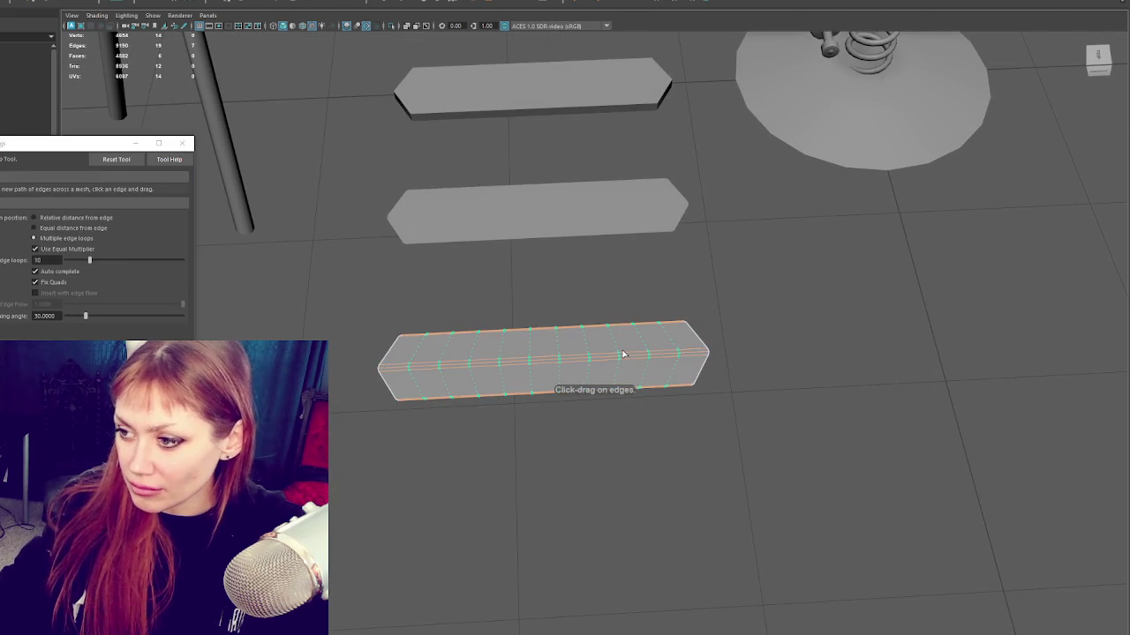
pyautogui.click(623, 354)
pyautogui.moveTo(782, 327); pyautogui.dragTo(668, 345, button='right')
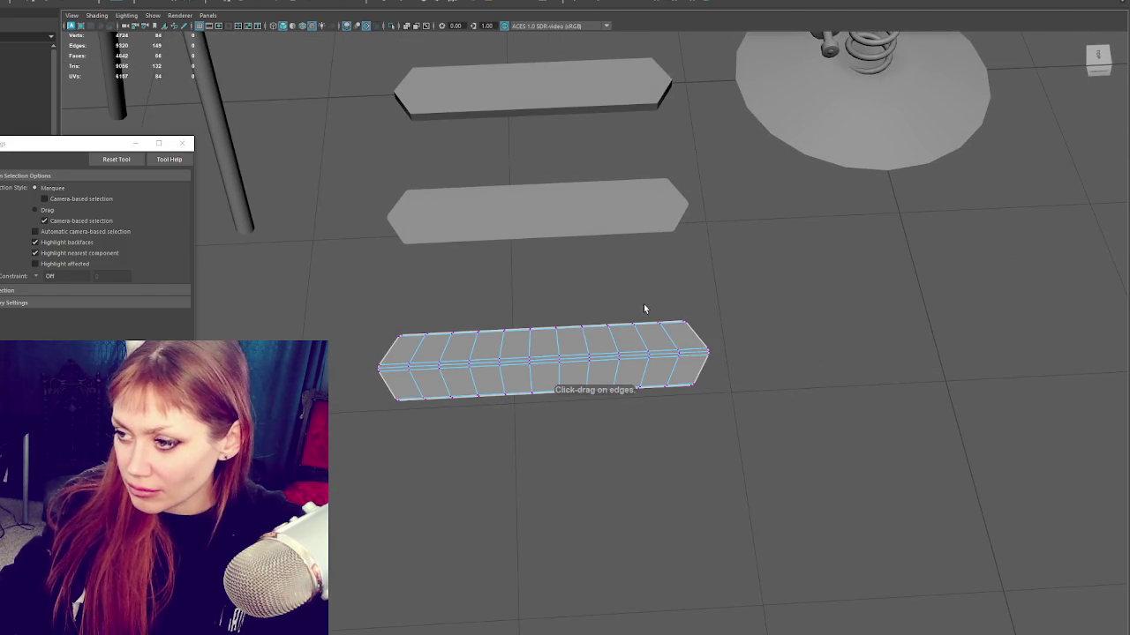
pyautogui.keyDown('alt'); pyautogui.moveTo(693, 338); pyautogui.dragTo(583, 368, button='middle'); pyautogui.keyUp('alt')
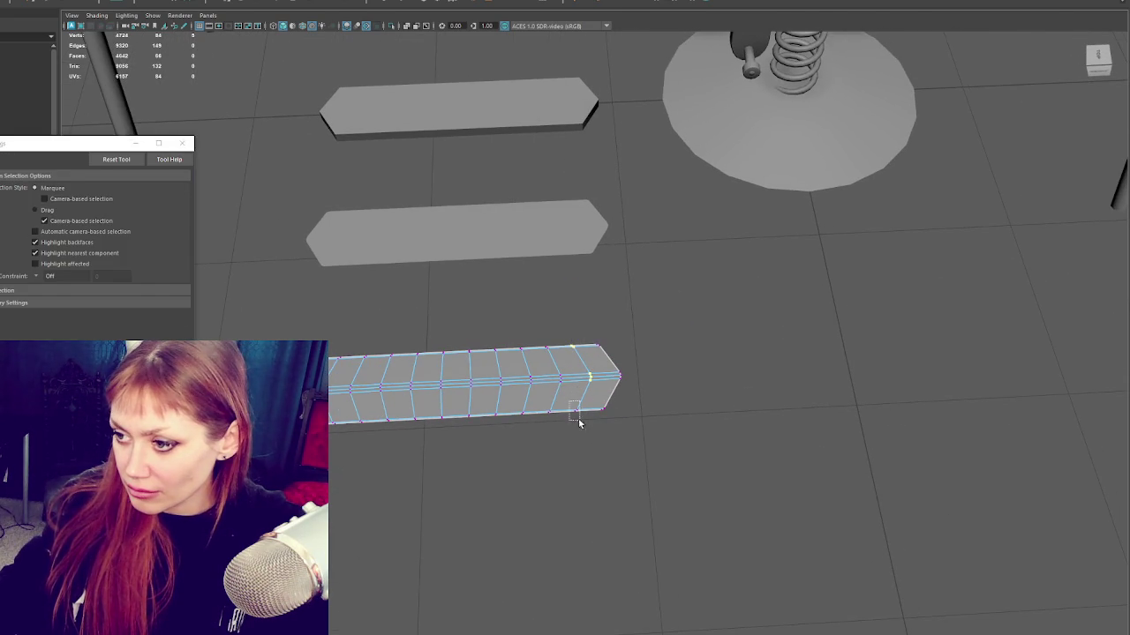
# Step: Select individual new edge loops on the plank and nudge them to even out spacing
pyautogui.press('w')
pyautogui.press('q')
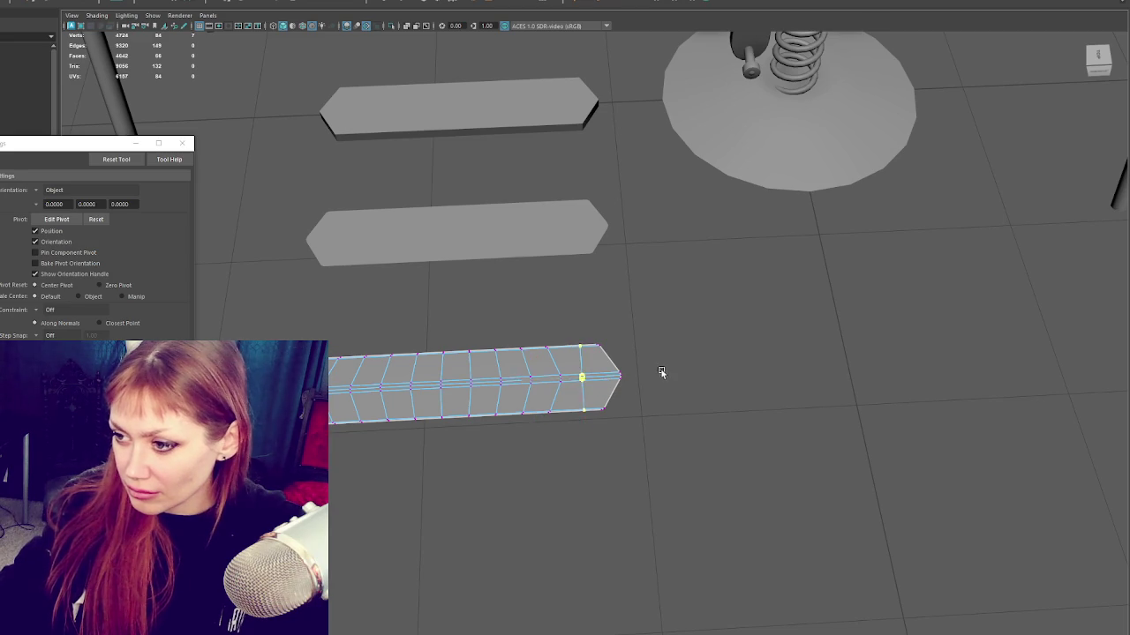
pyautogui.moveTo(565, 425); pyautogui.dragTo(565, 425)
pyautogui.press('w')
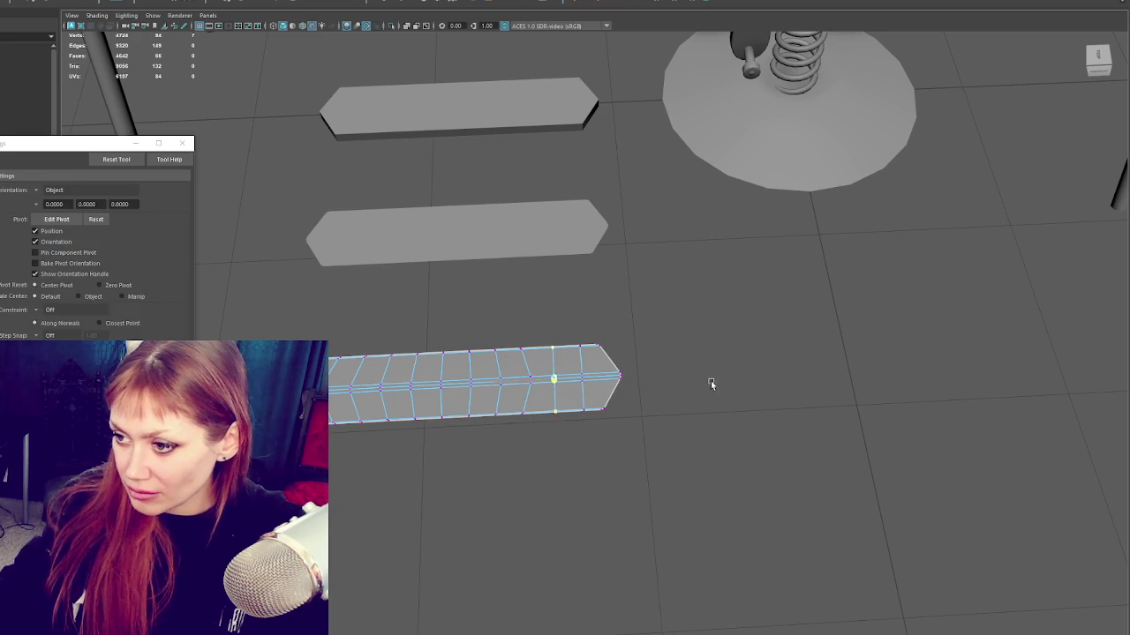
pyautogui.keyDown('alt'); pyautogui.moveTo(708, 383); pyautogui.dragTo(806, 388, button='middle'); pyautogui.keyUp('alt')
pyautogui.press('q')
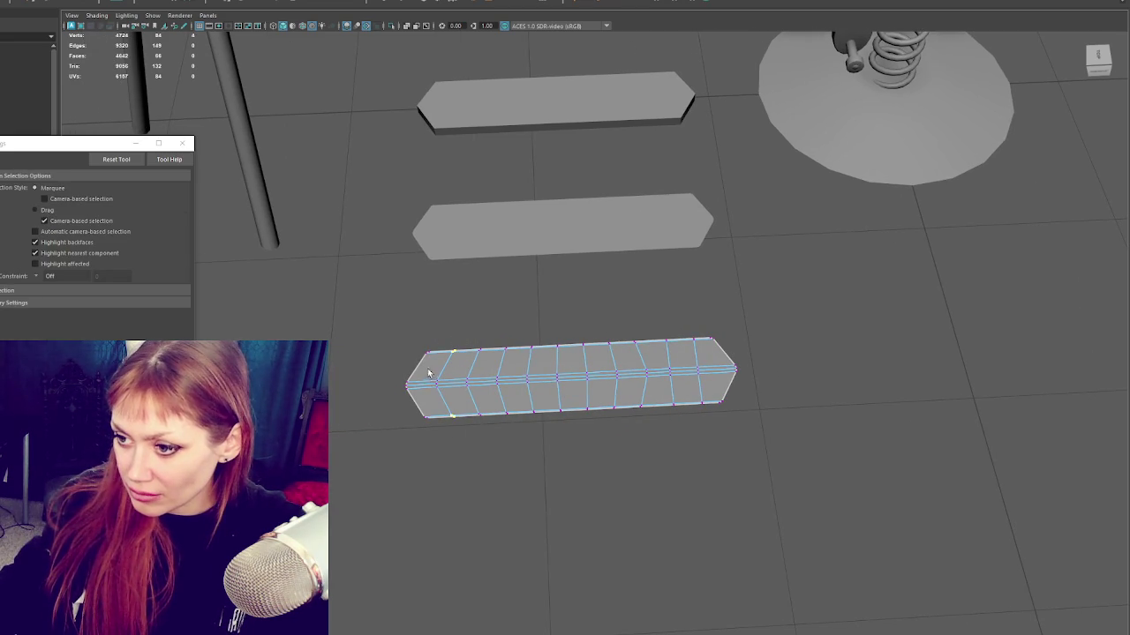
pyautogui.press('w')
pyautogui.press('q')
pyautogui.click(465, 384)
pyautogui.press('w')
pyautogui.press('q')
pyautogui.press('w')
pyautogui.moveTo(516, 430); pyautogui.dragTo(545, 428)
pyautogui.press('q')
pyautogui.press('w')
pyautogui.press('q')
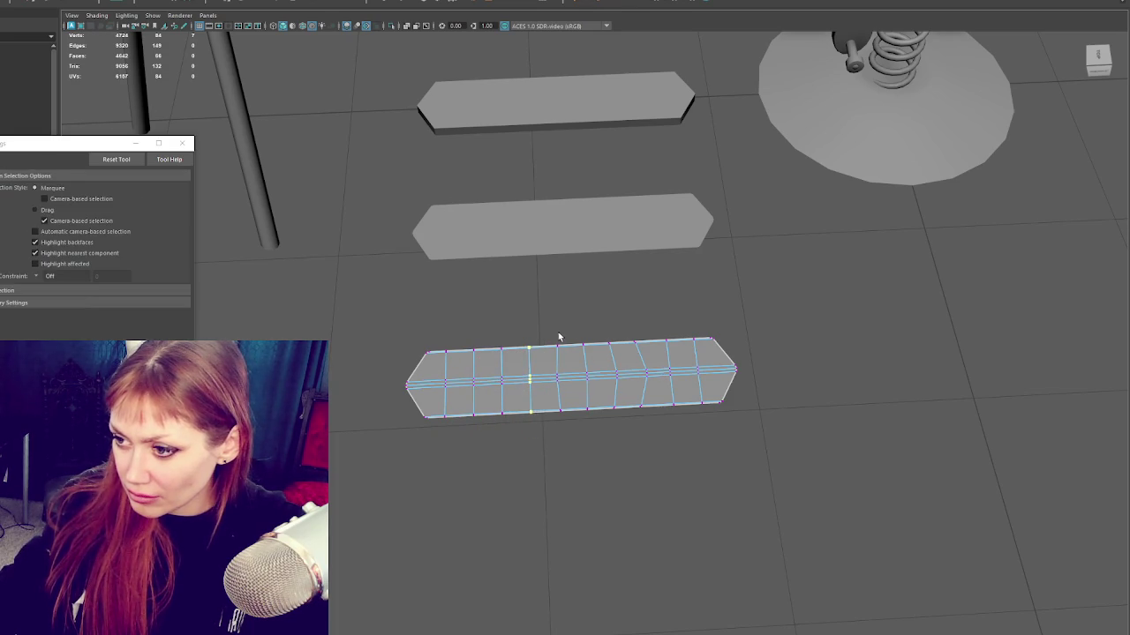
# Step: Adjust the remaining loops toward the plank's end and select the middle loop
pyautogui.moveTo(554, 332); pyautogui.dragTo(577, 428)
pyautogui.press('w')
pyautogui.press('q')
pyautogui.moveTo(627, 326); pyautogui.dragTo(655, 408)
pyautogui.press('w')
pyautogui.press('q')
pyautogui.moveTo(595, 331); pyautogui.dragTo(616, 409)
pyautogui.press('w')
pyautogui.press('q')
pyautogui.moveTo(574, 326); pyautogui.dragTo(597, 431)
pyautogui.press('w')
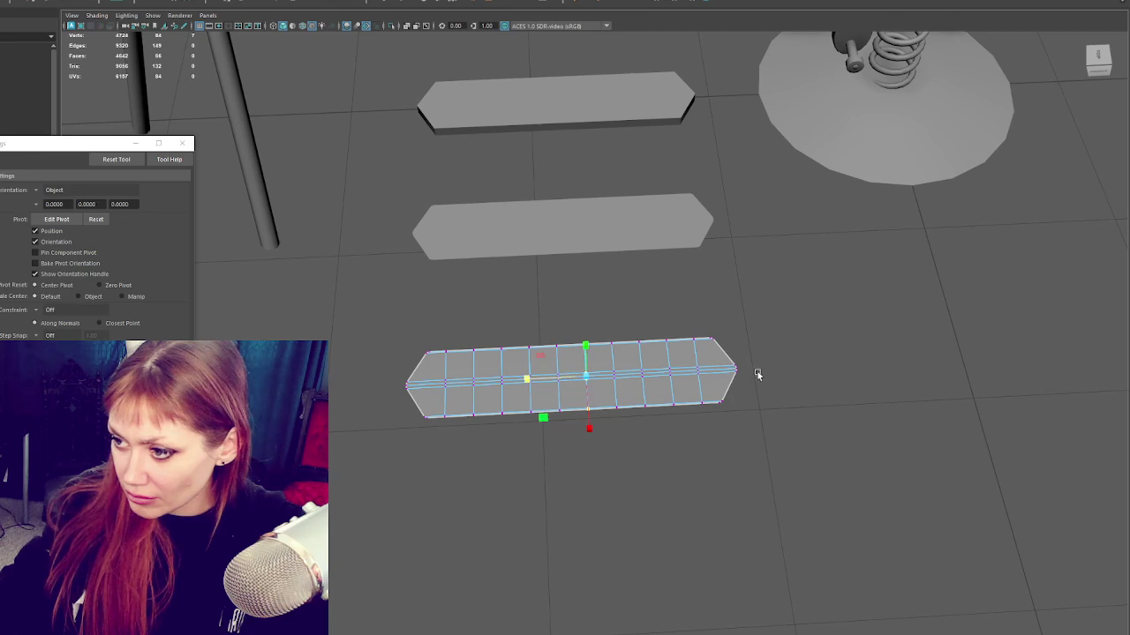
pyautogui.keyDown('alt'); pyautogui.moveTo(756, 373); pyautogui.dragTo(676, 371); pyautogui.keyUp('alt')
pyautogui.press('q')
pyautogui.moveTo(598, 335)
pyautogui.keyDown('alt'); pyautogui.mouseDown()
pyautogui.moveTo(588, 358)
pyautogui.moveTo(690, 377)
pyautogui.mouseUp(); pyautogui.keyUp('alt')
# Step: With soft selection on, pull the plank's middle edge loop down into a bend
pyautogui.press('b')
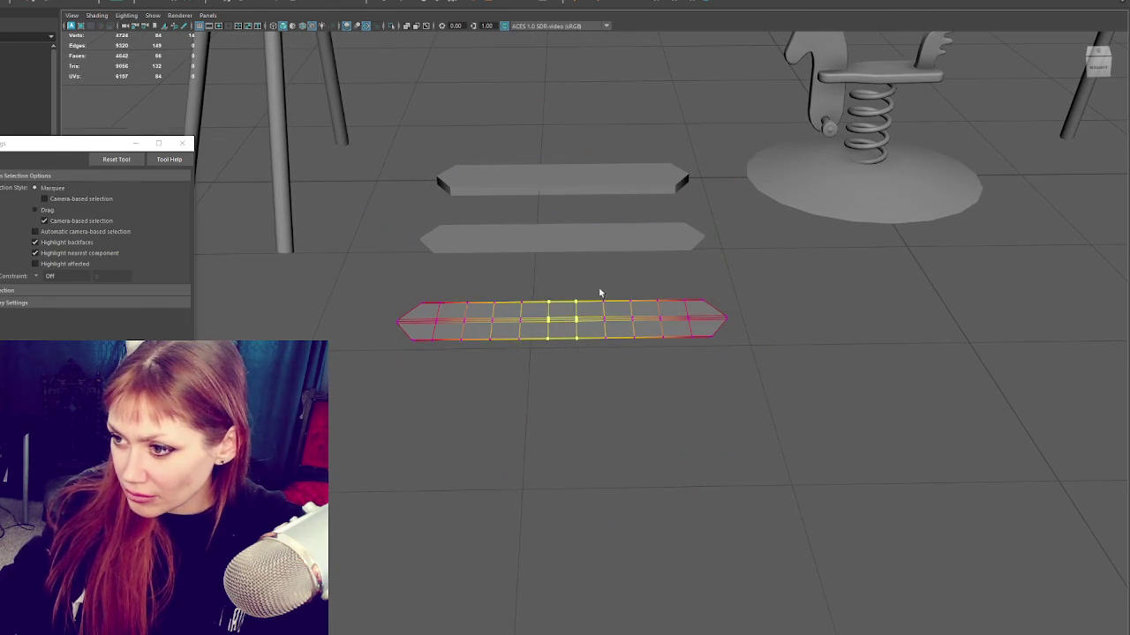
pyautogui.press('w')
pyautogui.moveTo(561, 269)
pyautogui.mouseDown()
pyautogui.moveTo(562, 311)
pyautogui.moveTo(732, 341)
pyautogui.mouseUp()
pyautogui.hotkey('ctrl', 'z')
pyautogui.press('b')
pyautogui.moveTo(561, 270)
pyautogui.mouseDown()
pyautogui.moveTo(570, 403)
pyautogui.moveTo(563, 340)
pyautogui.moveTo(509, 369)
pyautogui.mouseUp()
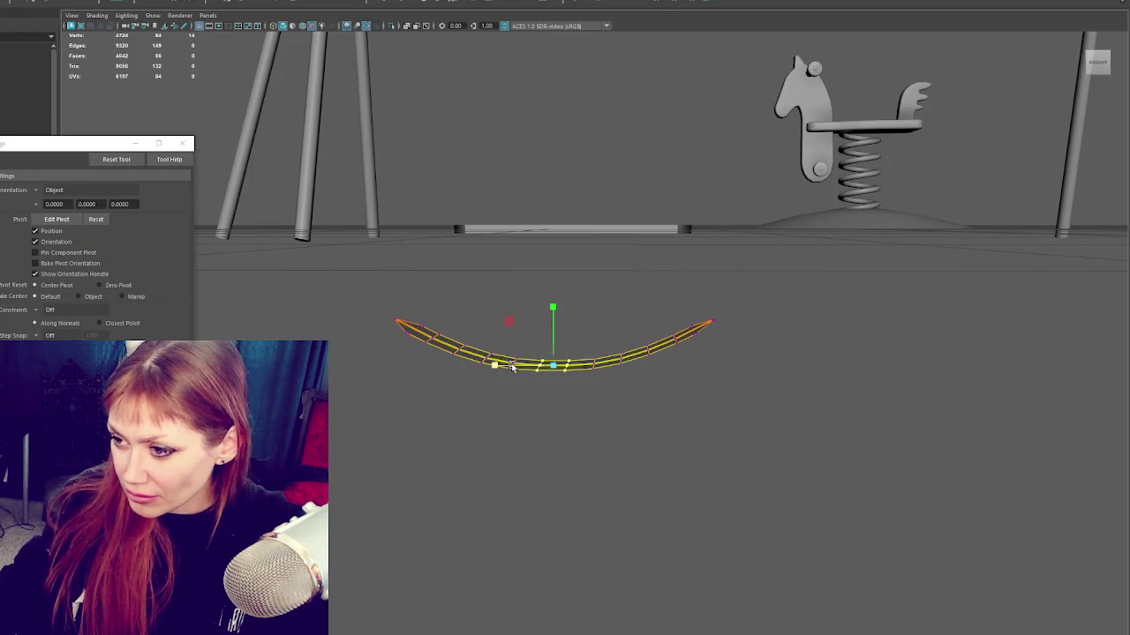
# Step: Select both plank ends with Object Z symmetry and rotate them so the plank curves symmetrically
pyautogui.moveTo(724, 310); pyautogui.dragTo(697, 337)
pyautogui.moveTo(794, 298); pyautogui.dragTo(703, 348)
pyautogui.moveTo(761, 300); pyautogui.dragTo(686, 346)
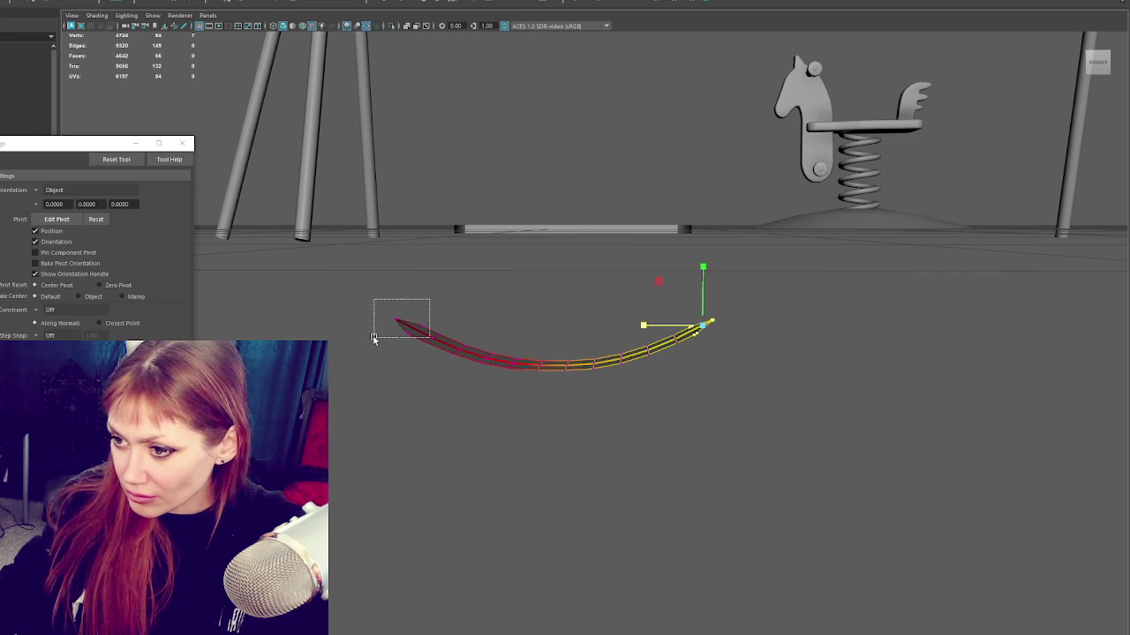
pyautogui.keyDown('shift'); pyautogui.moveTo(429, 300); pyautogui.dragTo(373, 338); pyautogui.keyUp('shift')
pyautogui.press('e')
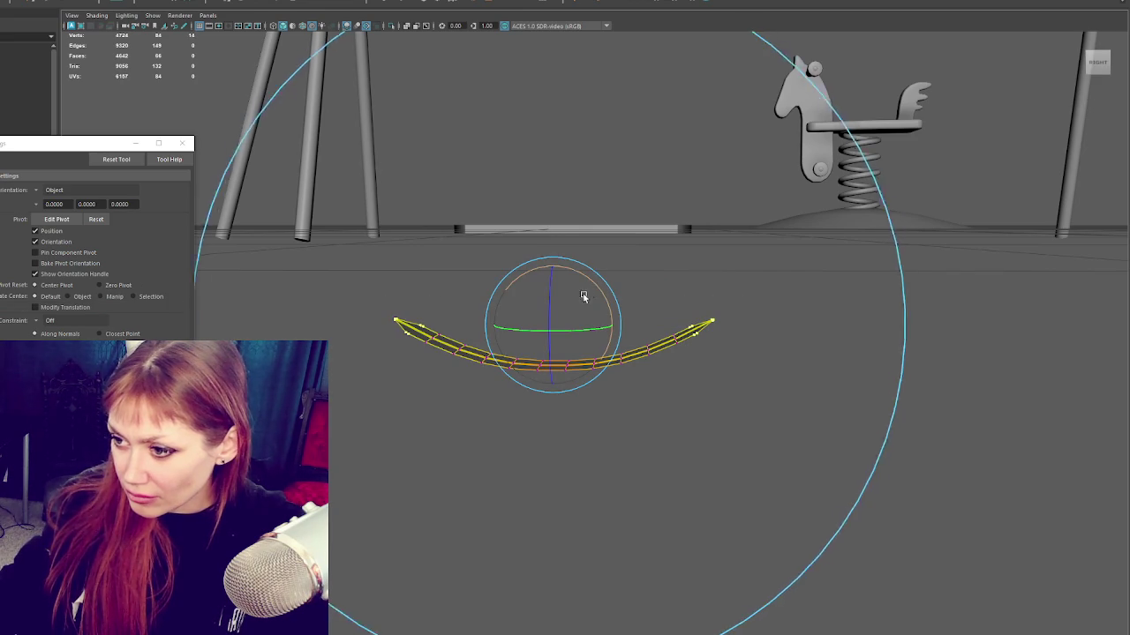
pyautogui.click(335, 3)
pyautogui.click(334, 17)
pyautogui.moveTo(731, 296); pyautogui.dragTo(686, 353)
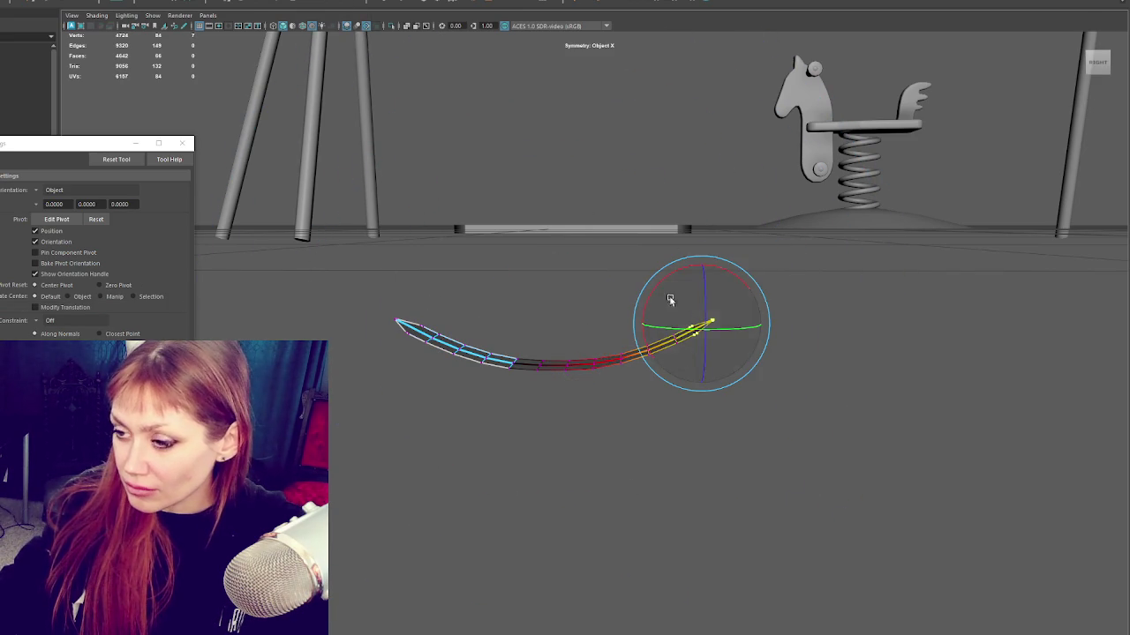
pyautogui.click(333, 3)
pyautogui.click(320, 3)
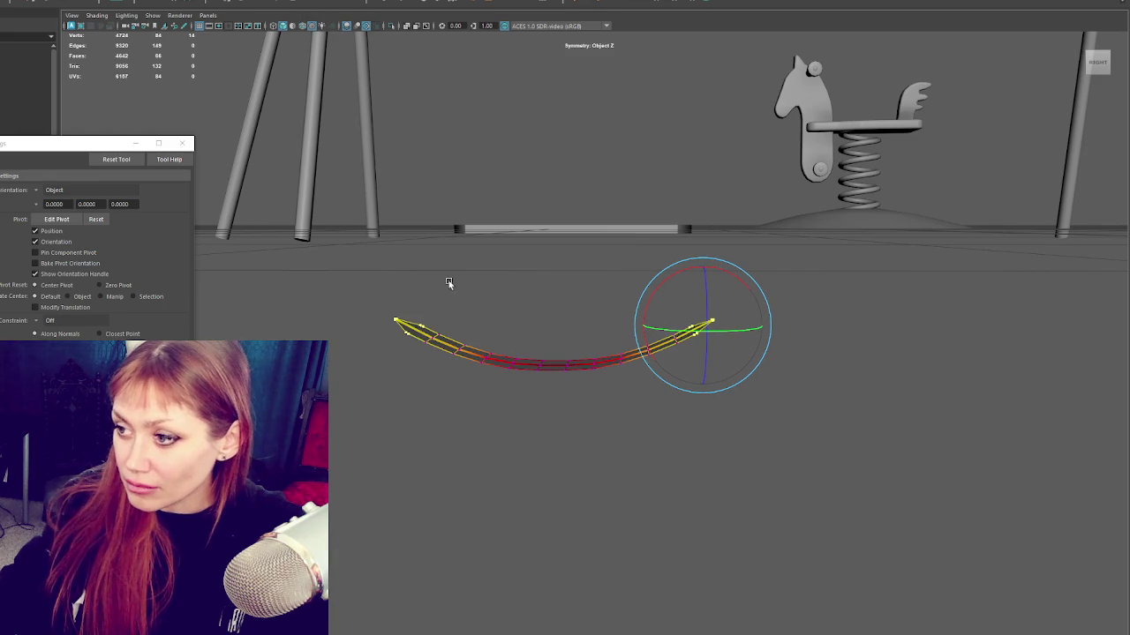
pyautogui.moveTo(721, 275); pyautogui.dragTo(716, 283)
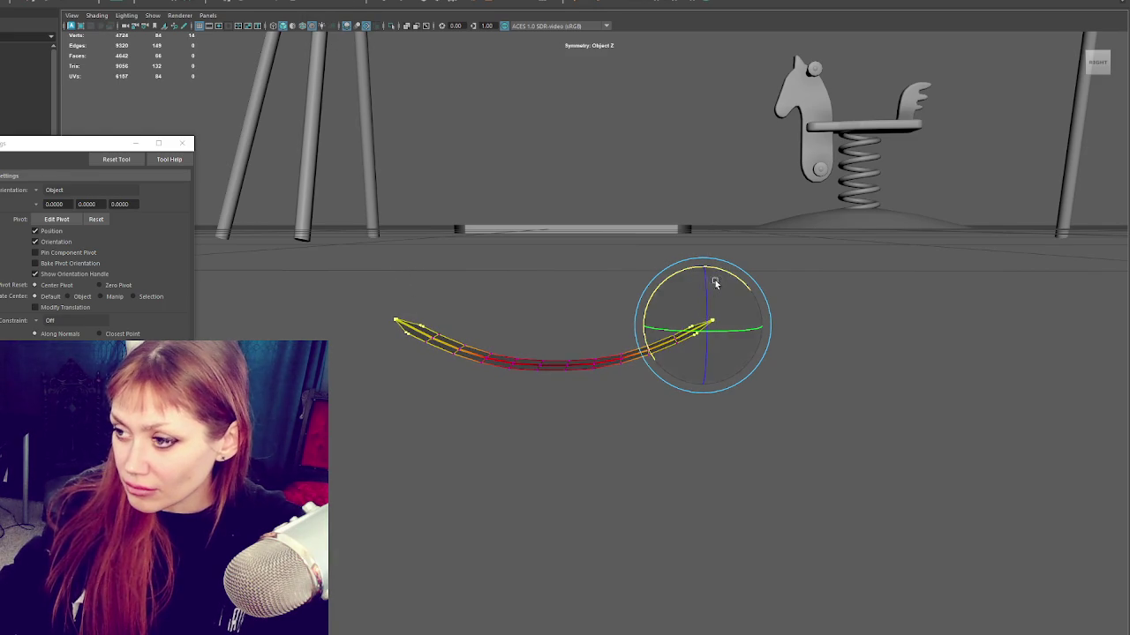
# Step: Rotate the ends further and move them inward and slightly up to deepen the curve
pyautogui.press('w')
pyautogui.press('e')
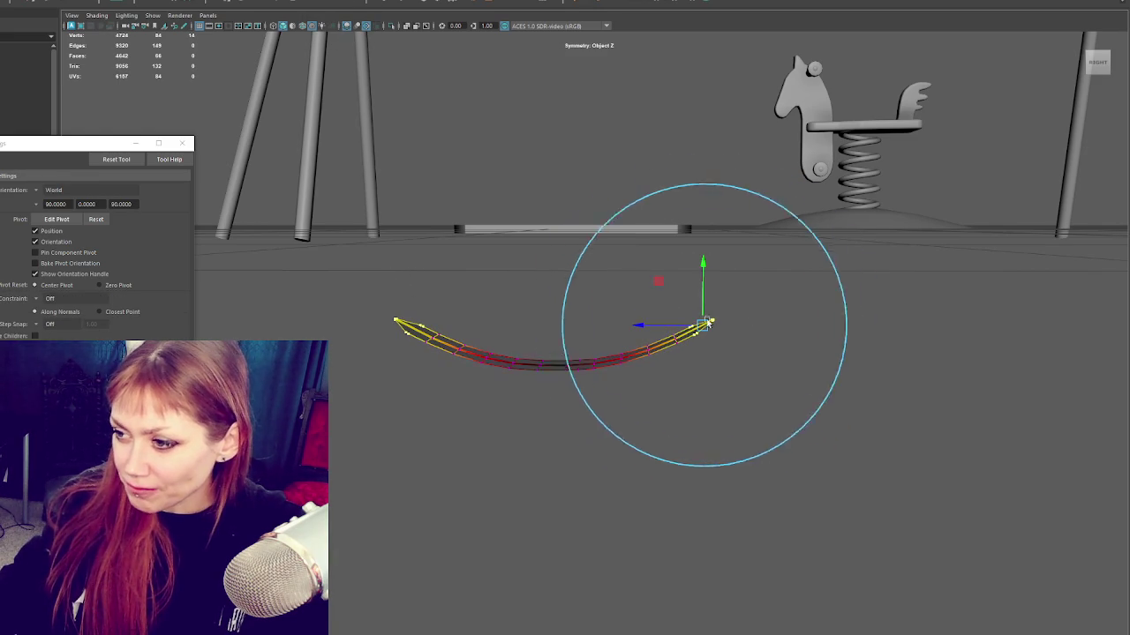
pyautogui.moveTo(683, 274); pyautogui.dragTo(678, 285)
pyautogui.press('w')
pyautogui.moveTo(651, 325); pyautogui.dragTo(627, 329)
pyautogui.moveTo(676, 298)
pyautogui.mouseDown()
pyautogui.moveTo(639, 280)
pyautogui.moveTo(651, 275)
pyautogui.mouseUp()
pyautogui.press('e')
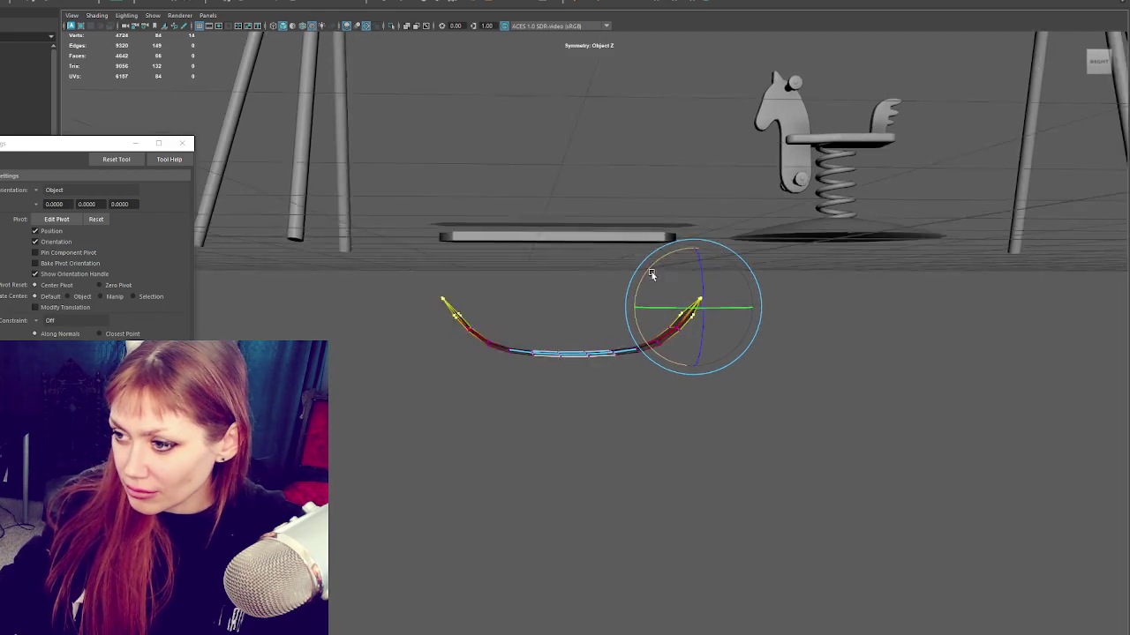
# Step: Move the seat's middle edges with a smaller soft selection falloff
pyautogui.press('q')
pyautogui.moveTo(586, 376); pyautogui.dragTo(586, 374)
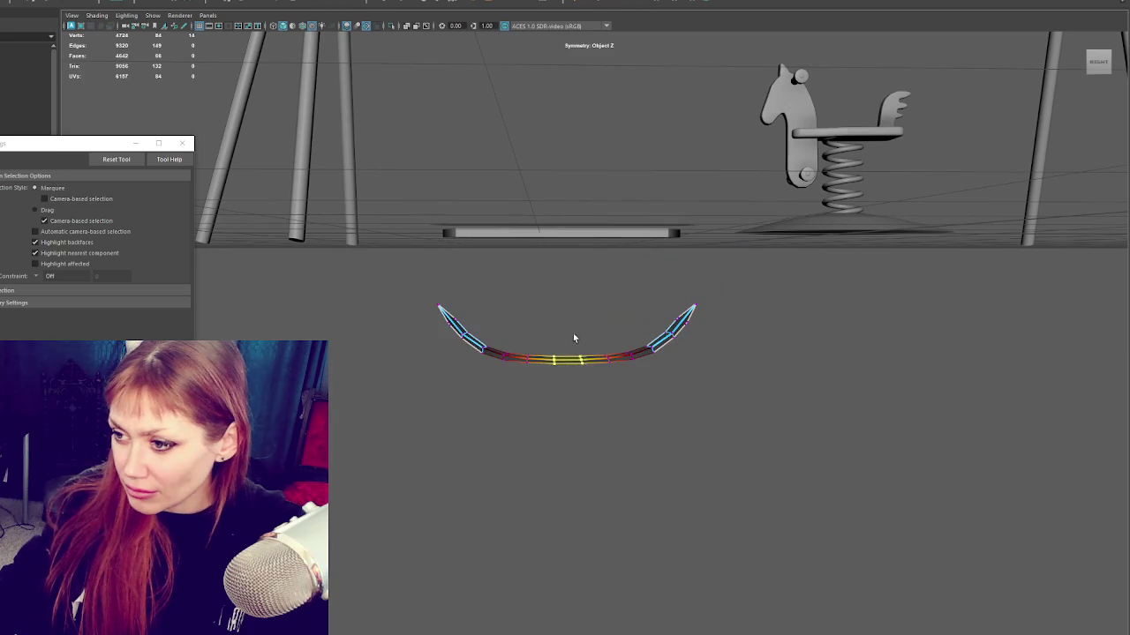
pyautogui.press('w')
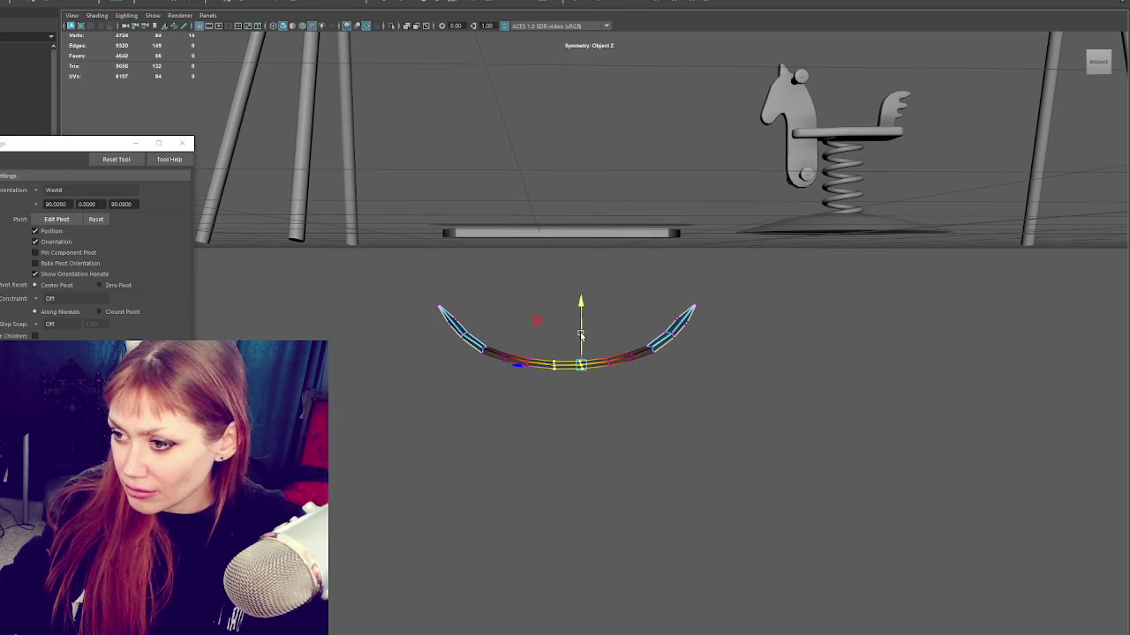
pyautogui.moveTo(581, 335)
pyautogui.mouseDown()
pyautogui.moveTo(508, 361)
pyautogui.moveTo(678, 356)
pyautogui.moveTo(557, 356)
pyautogui.moveTo(585, 348)
pyautogui.mouseUp()
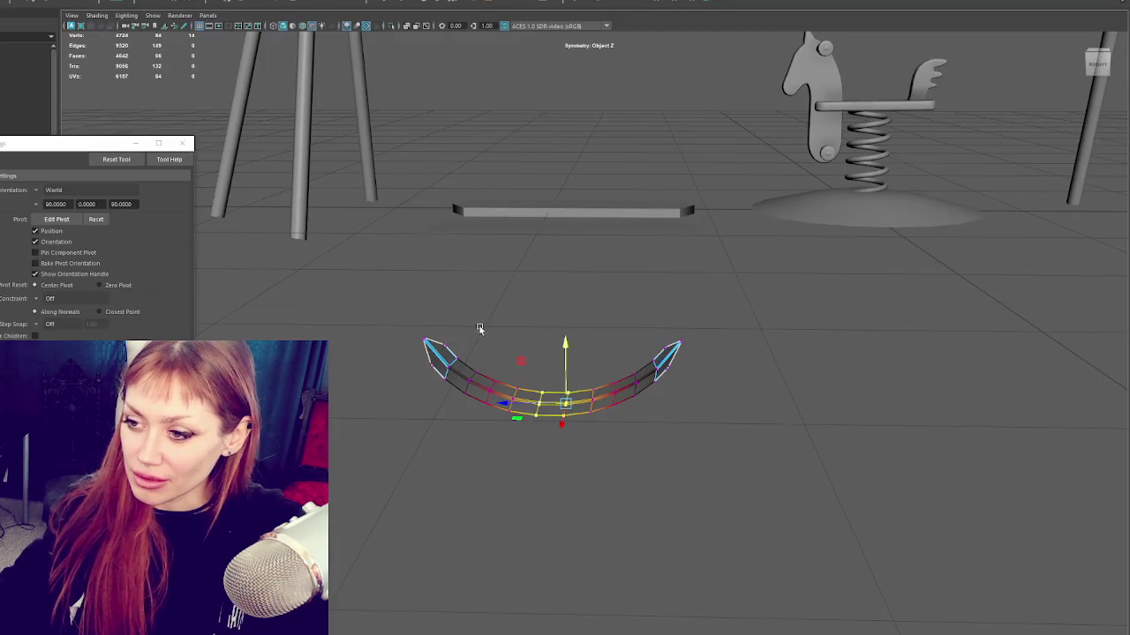
# Step: Reframe the curved seat from a high angle and return to component editing
pyautogui.keyDown('alt'); pyautogui.moveTo(702, 346); pyautogui.dragTo(487, 308); pyautogui.keyUp('alt')
pyautogui.moveTo(435, 346); pyautogui.dragTo(497, 335)
pyautogui.moveTo(577, 303); pyautogui.dragTo(577, 282, button='right')
pyautogui.moveTo(577, 303)
pyautogui.keyDown('alt'); pyautogui.mouseDown()
pyautogui.moveTo(564, 367)
pyautogui.moveTo(653, 327)
pyautogui.mouseUp(); pyautogui.keyUp('alt')
pyautogui.scroll(-3, 653, 328)
pyautogui.scroll(-3, 653, 327)
pyautogui.scroll(-2, 653, 329)
pyautogui.scroll(3, 653, 331)
pyautogui.scroll(3, 635, 344)
pyautogui.moveTo(613, 298); pyautogui.dragTo(671, 304, button='right')
# Step: Select vertices on the seat's right side and spread its tips slightly apart
pyautogui.moveTo(745, 342); pyautogui.dragTo(592, 492)
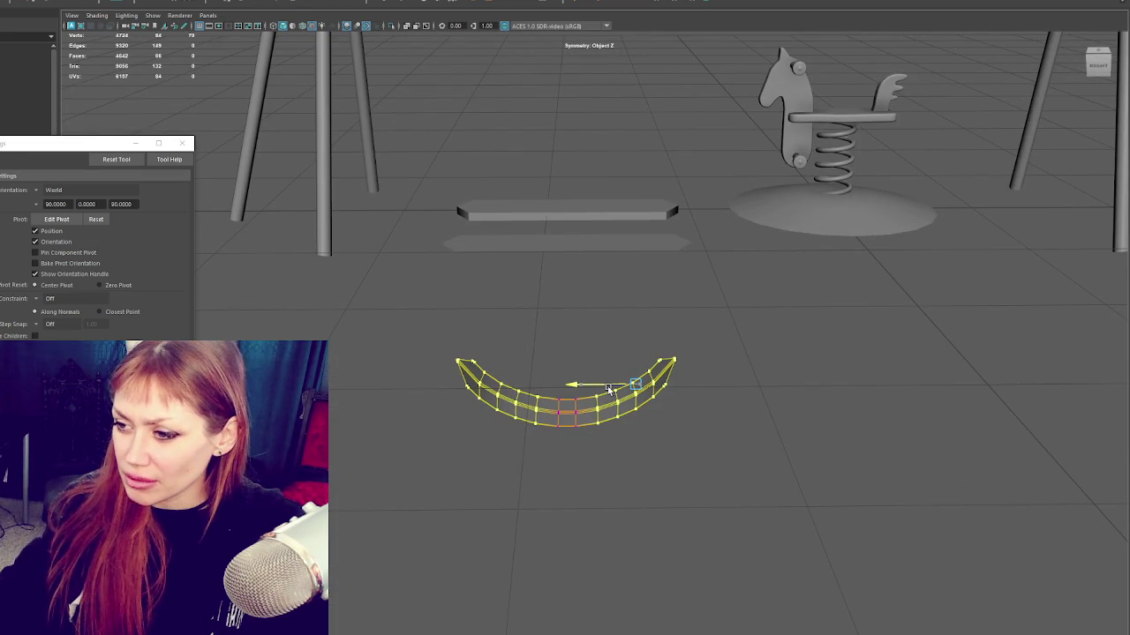
pyautogui.moveTo(727, 348); pyautogui.dragTo(618, 415)
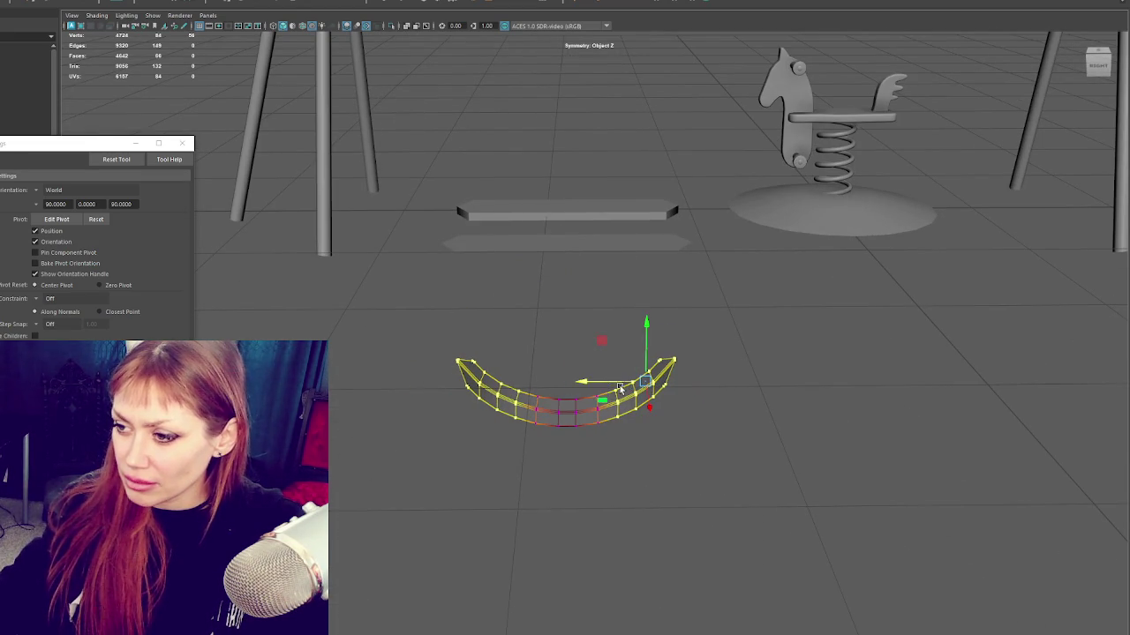
pyautogui.press('e')
pyautogui.press('w')
pyautogui.moveTo(612, 385)
pyautogui.mouseDown()
pyautogui.moveTo(663, 406)
pyautogui.moveTo(668, 273)
pyautogui.moveTo(689, 295)
pyautogui.mouseUp()
pyautogui.press('e')
pyautogui.press('w')
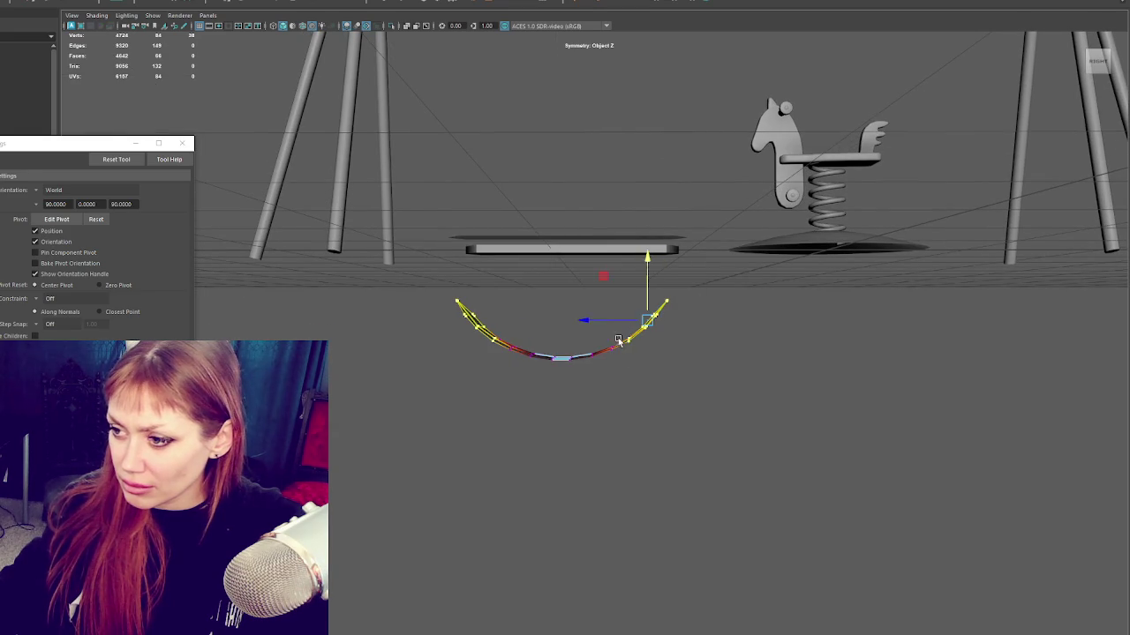
# Step: Nudge the seat's right end sideways and return to object selection
pyautogui.moveTo(647, 331); pyautogui.dragTo(632, 309)
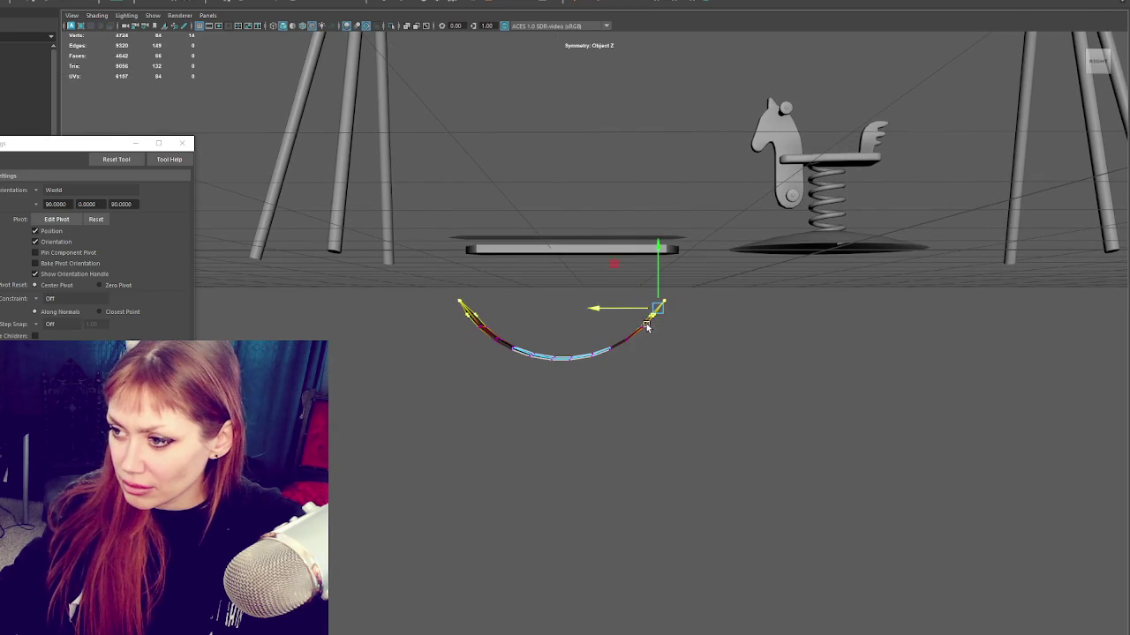
pyautogui.press('e')
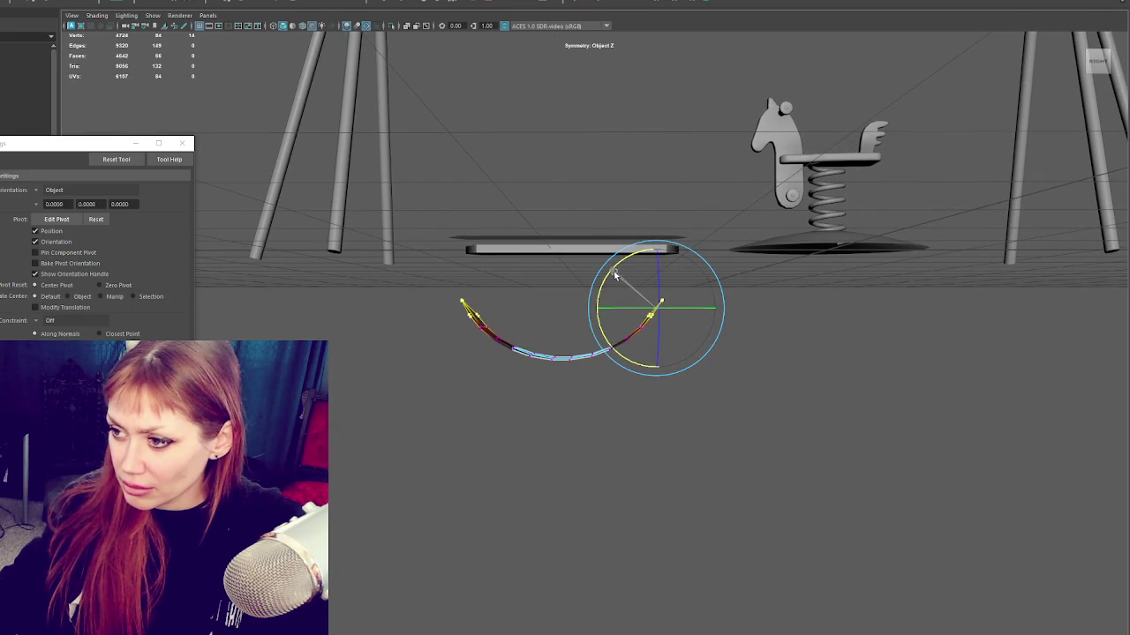
pyautogui.press('w')
pyautogui.moveTo(618, 316)
pyautogui.mouseDown()
pyautogui.moveTo(647, 293)
pyautogui.moveTo(618, 316)
pyautogui.moveTo(641, 301)
pyautogui.moveTo(615, 323)
pyautogui.moveTo(627, 338)
pyautogui.moveTo(565, 348)
pyautogui.moveTo(655, 323)
pyautogui.mouseUp()
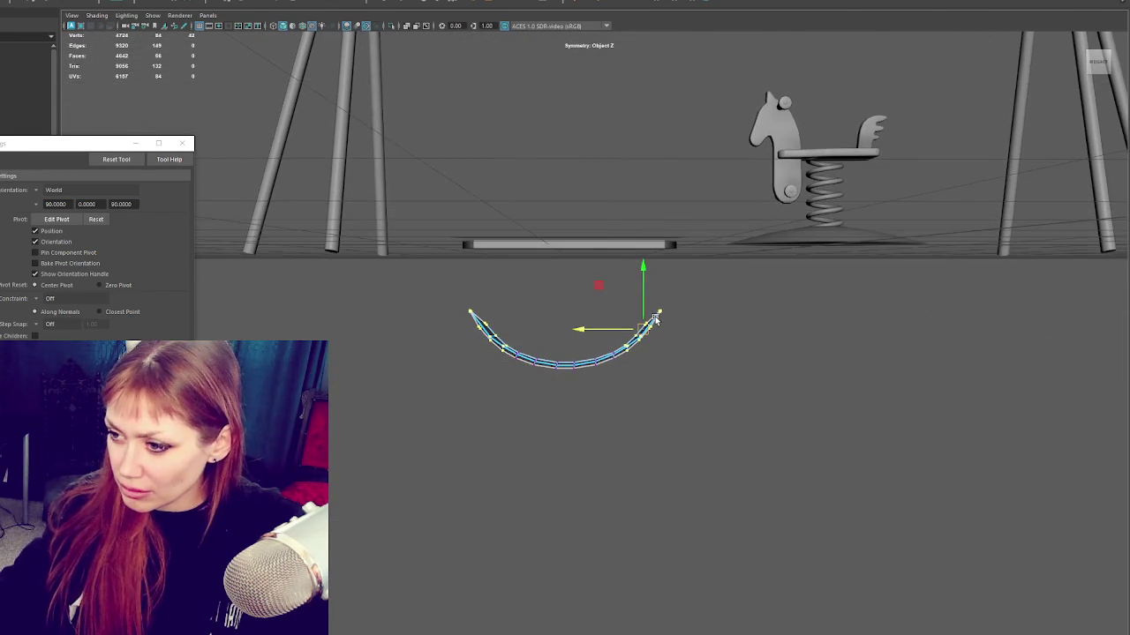
pyautogui.press('F8')
# Step: Select the curved strip in vertex mode and raise its left-end vertex
pyautogui.click(577, 285)
pyautogui.moveTo(577, 285)
pyautogui.keyDown('alt'); pyautogui.mouseDown()
pyautogui.moveTo(627, 310)
pyautogui.moveTo(580, 334)
pyautogui.moveTo(602, 357)
pyautogui.moveTo(630, 323)
pyautogui.moveTo(592, 414)
pyautogui.mouseUp(); pyautogui.keyUp('alt')
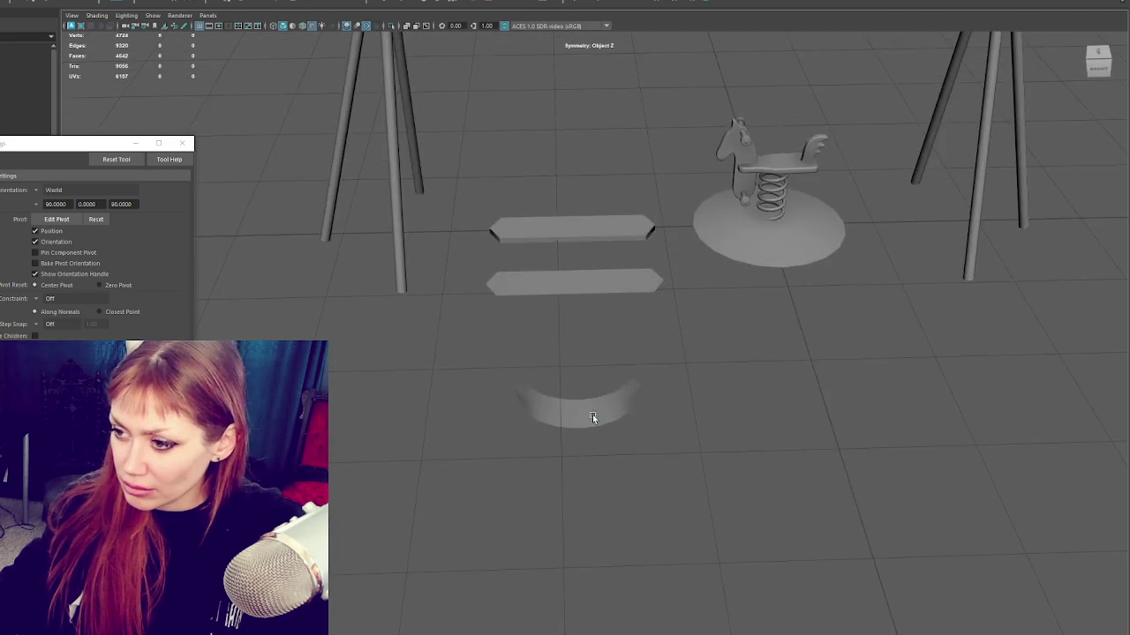
pyautogui.click(592, 414)
pyautogui.scroll(3, 593, 414)
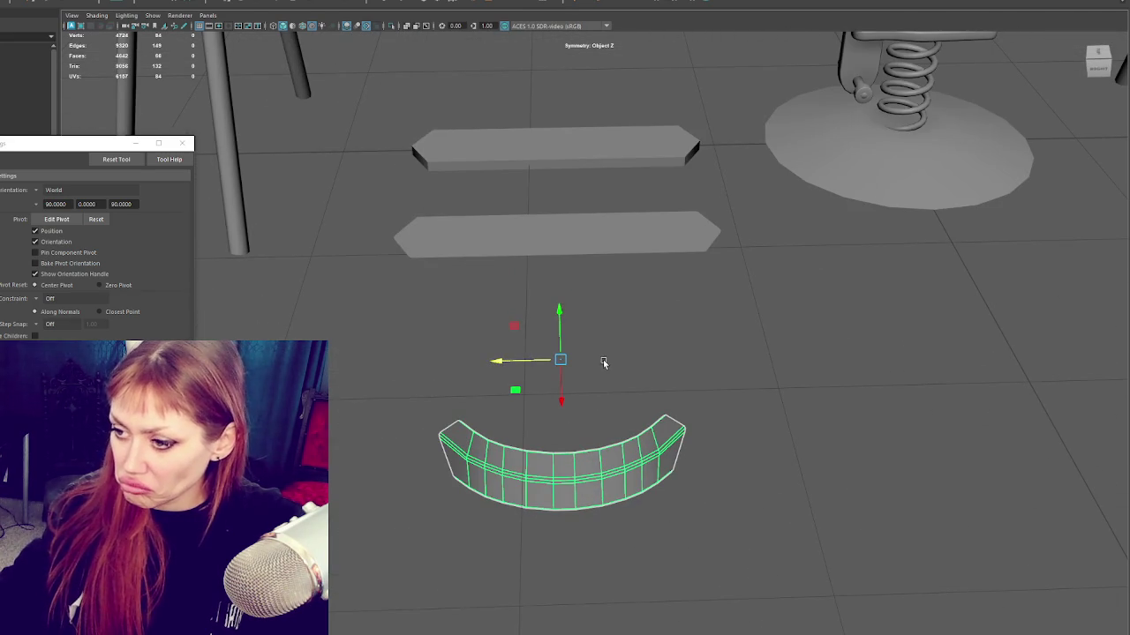
pyautogui.press('q')
pyautogui.press('F9')
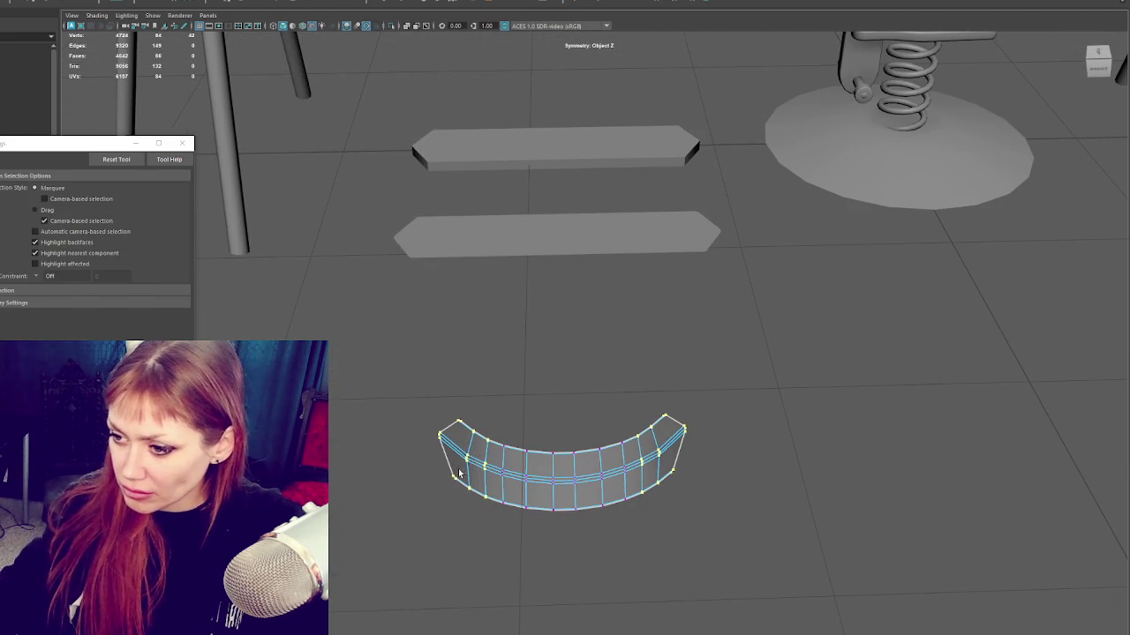
pyautogui.moveTo(459, 473); pyautogui.dragTo(458, 475)
pyautogui.press('w')
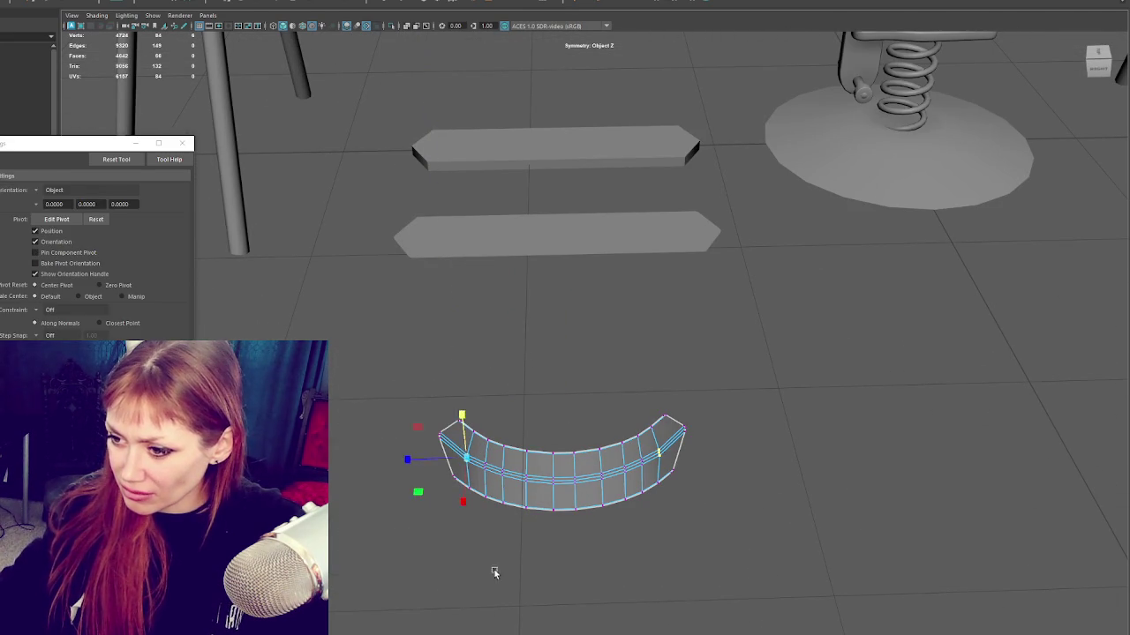
pyautogui.press('q')
pyautogui.press('w')
pyautogui.moveTo(380, 436); pyautogui.dragTo(433, 395)
# Step: Frame the strip's right end and lower the next vertex along it slightly
pyautogui.moveTo(455, 492)
pyautogui.keyDown('alt'); pyautogui.mouseDown()
pyautogui.moveTo(577, 396)
pyautogui.moveTo(537, 391)
pyautogui.moveTo(594, 385)
pyautogui.moveTo(733, 403)
pyautogui.mouseUp(); pyautogui.keyUp('alt')
pyautogui.click(712, 425)
pyautogui.press('F8')
pyautogui.press('F8')
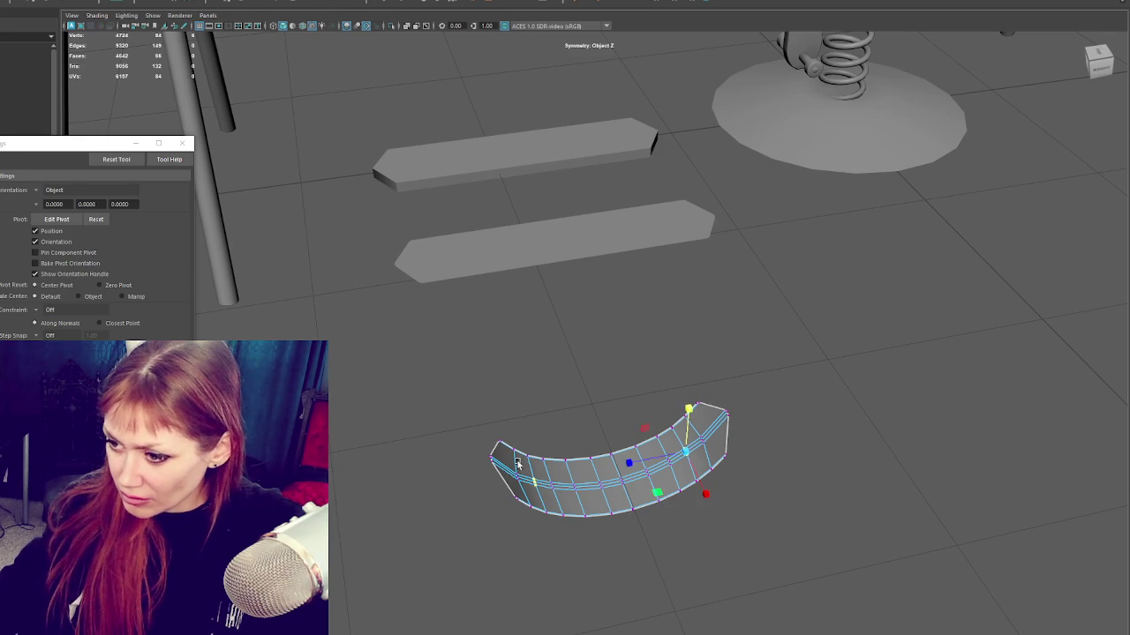
pyautogui.press('f')
pyautogui.scroll(-3, 678, 458)
pyautogui.scroll(-3, 593, 375)
pyautogui.keyDown('alt'); pyautogui.moveTo(593, 374); pyautogui.dragTo(594, 337); pyautogui.keyUp('alt')
pyautogui.click(668, 300)
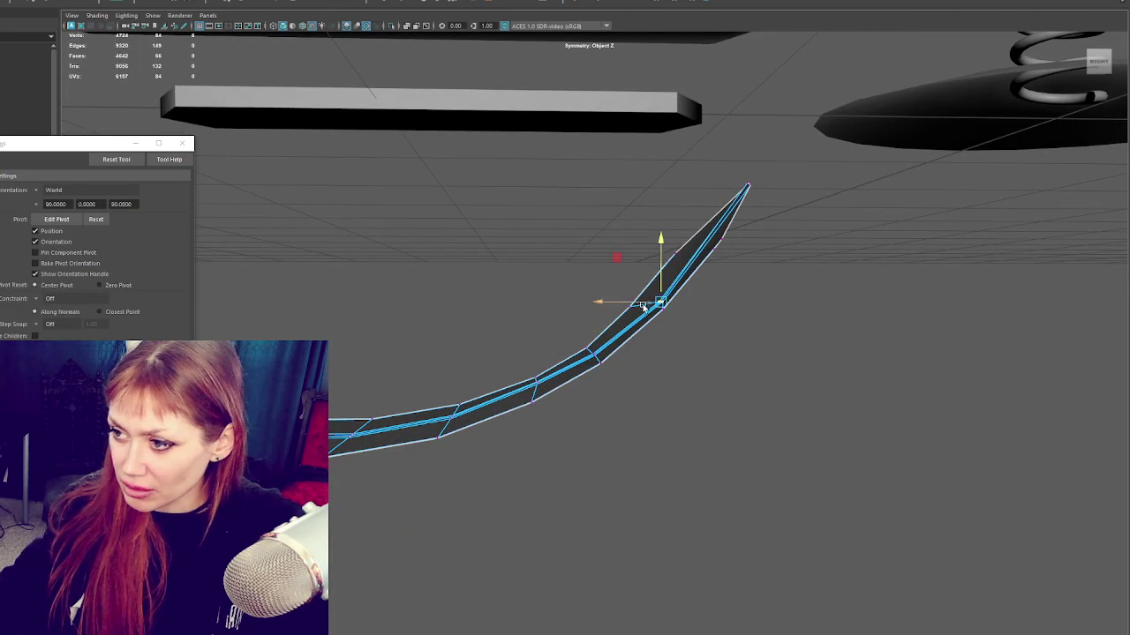
pyautogui.moveTo(654, 287); pyautogui.dragTo(621, 308)
# Step: Adjust another vertex on the strip from several angles, then return to whole-object selection
pyautogui.click(530, 388)
pyautogui.moveTo(542, 391)
pyautogui.keyDown('alt'); pyautogui.mouseDown()
pyautogui.moveTo(545, 346)
pyautogui.moveTo(512, 462)
pyautogui.mouseUp(); pyautogui.keyUp('alt')
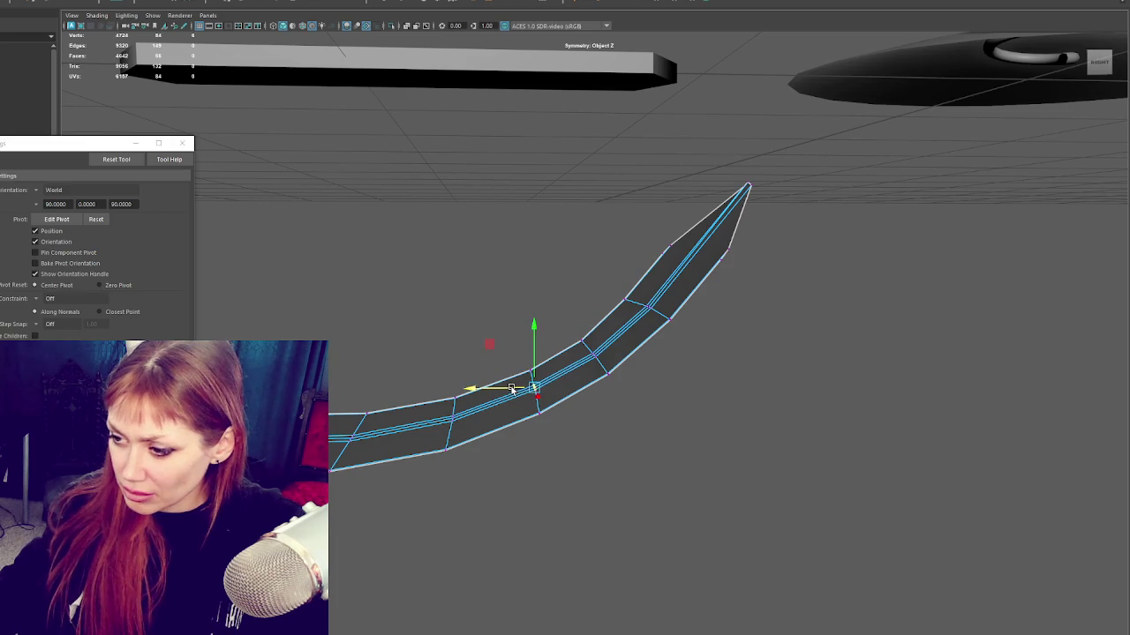
pyautogui.keyDown('alt'); pyautogui.moveTo(516, 386); pyautogui.dragTo(614, 369); pyautogui.keyUp('alt')
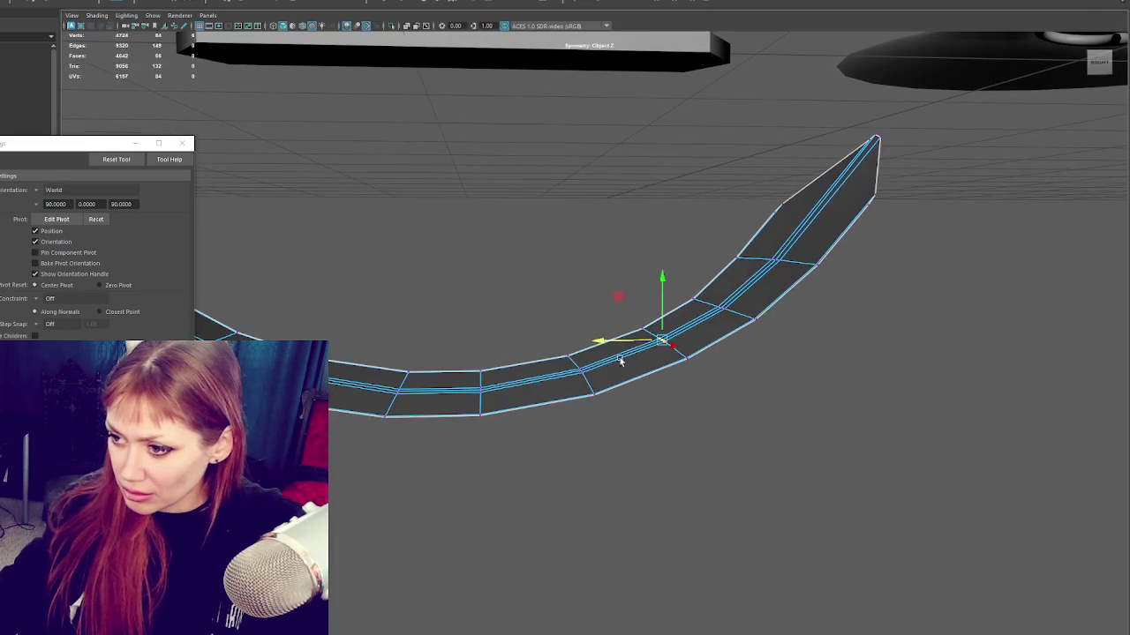
pyautogui.press('r')
pyautogui.press('w')
pyautogui.keyDown('alt'); pyautogui.moveTo(552, 369); pyautogui.dragTo(575, 353); pyautogui.keyUp('alt')
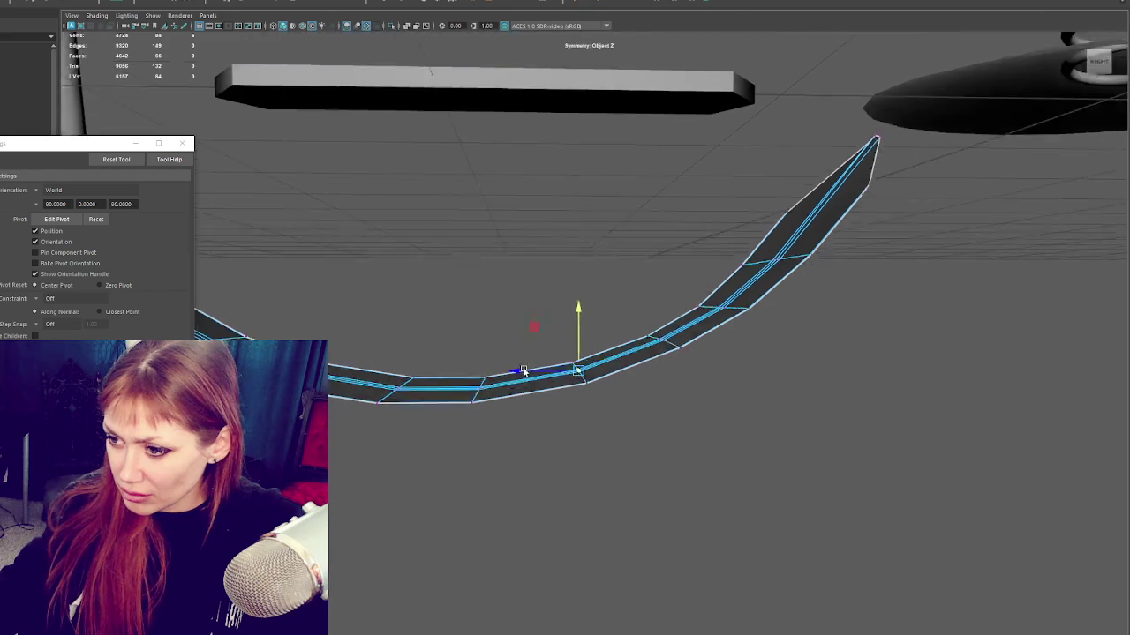
pyautogui.press('q')
pyautogui.moveTo(429, 255); pyautogui.dragTo(504, 227, button='right')
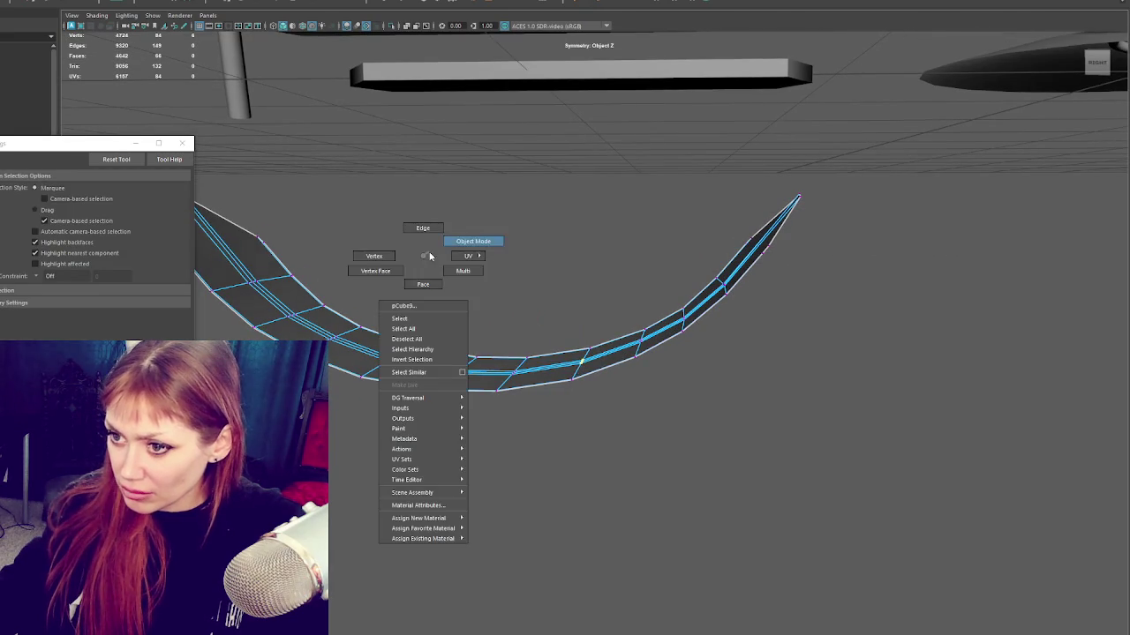
# Step: Frame the seat strip in Object Mode and switch it to vertex editing
pyautogui.press('f')
pyautogui.click(477, 361)
pyautogui.press('f')
pyautogui.keyDown('alt'); pyautogui.moveTo(547, 369); pyautogui.dragTo(713, 339); pyautogui.keyUp('alt')
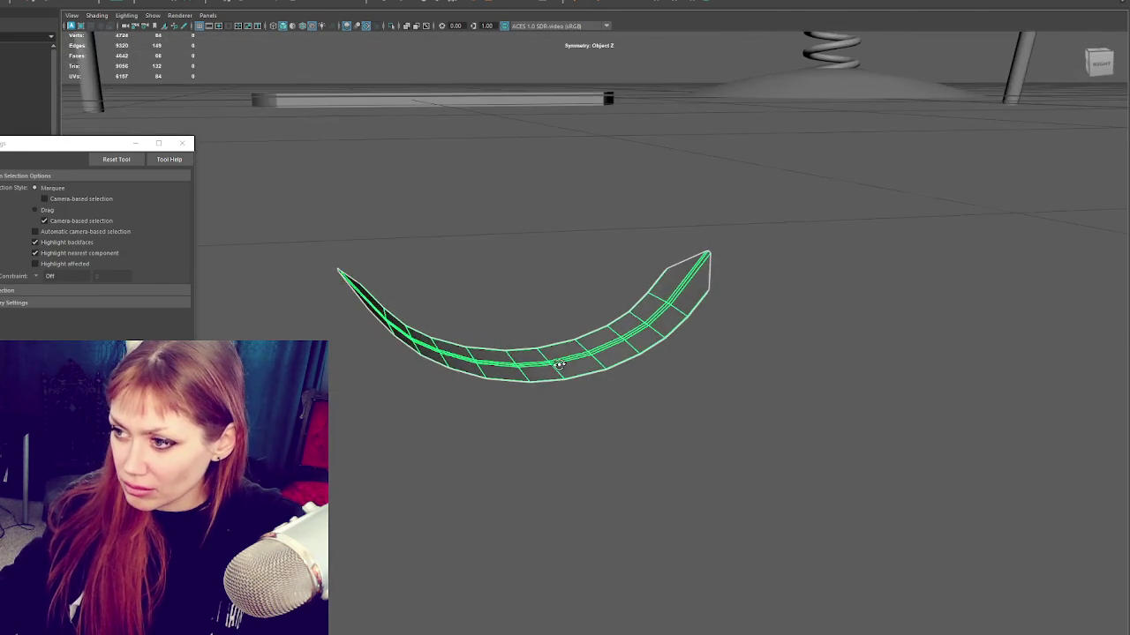
pyautogui.press('F9')
pyautogui.keyDown('alt'); pyautogui.moveTo(767, 282); pyautogui.dragTo(697, 280); pyautogui.keyUp('alt')
# Step: Select the strip's tip vertex and nearby vertices and move them to sweep the end upward
pyautogui.click(738, 278)
pyautogui.press('w')
pyautogui.press('q')
pyautogui.press('w')
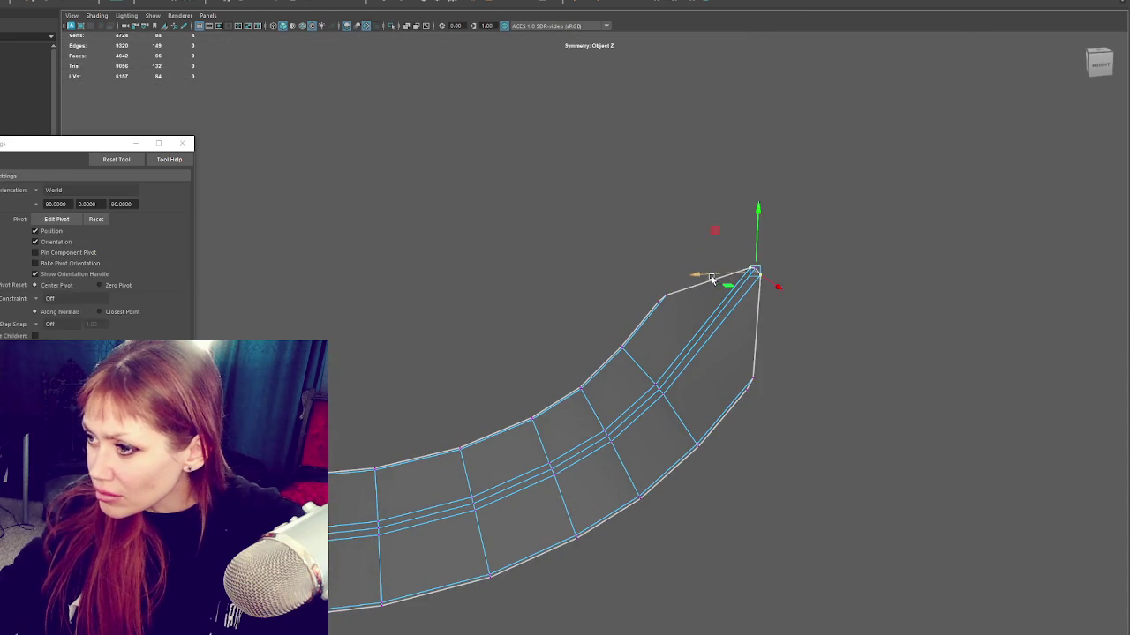
pyautogui.keyDown('alt'); pyautogui.moveTo(686, 282); pyautogui.dragTo(691, 285); pyautogui.keyUp('alt')
pyautogui.click(645, 384)
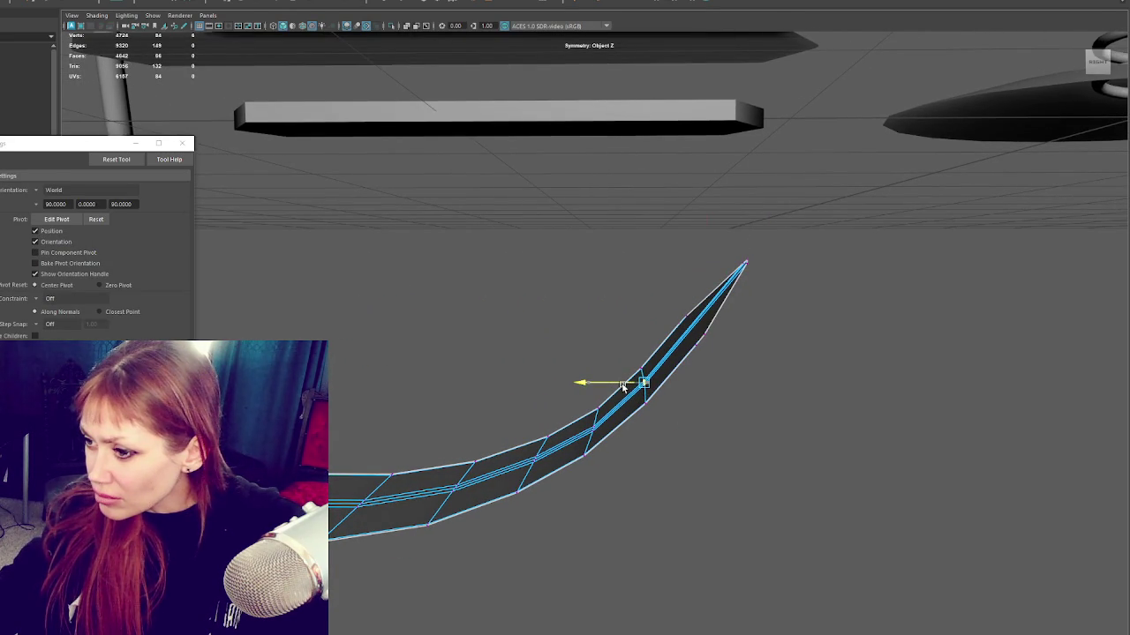
pyautogui.keyDown('alt'); pyautogui.moveTo(622, 386); pyautogui.dragTo(876, 385); pyautogui.keyUp('alt')
pyautogui.click(597, 408)
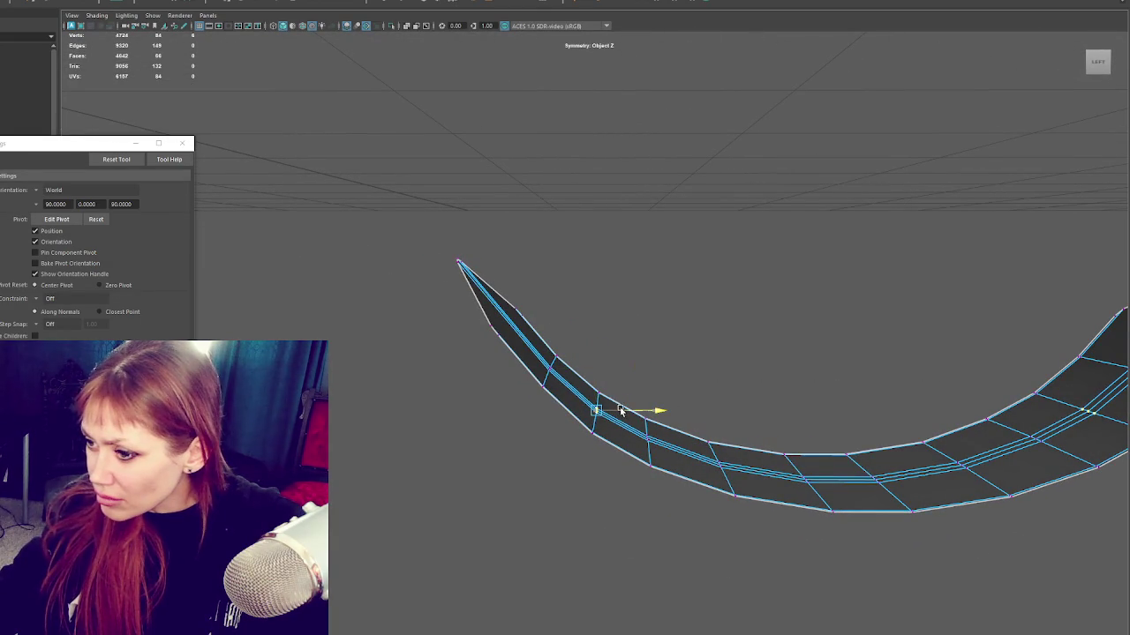
pyautogui.moveTo(621, 410)
pyautogui.keyDown('alt'); pyautogui.mouseDown()
pyautogui.moveTo(757, 412)
pyautogui.moveTo(651, 459)
pyautogui.moveTo(547, 432)
pyautogui.moveTo(596, 398)
pyautogui.moveTo(609, 402)
pyautogui.moveTo(584, 410)
pyautogui.moveTo(825, 404)
pyautogui.mouseUp(); pyautogui.keyUp('alt')
# Step: Deselect, then reselect the whole curved seat strip
pyautogui.click(824, 404)
pyautogui.moveTo(948, 262)
pyautogui.keyDown('alt'); pyautogui.mouseDown()
pyautogui.moveTo(766, 392)
pyautogui.moveTo(557, 378)
pyautogui.moveTo(530, 404)
pyautogui.moveTo(534, 371)
pyautogui.moveTo(543, 397)
pyautogui.moveTo(530, 423)
pyautogui.mouseUp(); pyautogui.keyUp('alt')
pyautogui.click(543, 393)
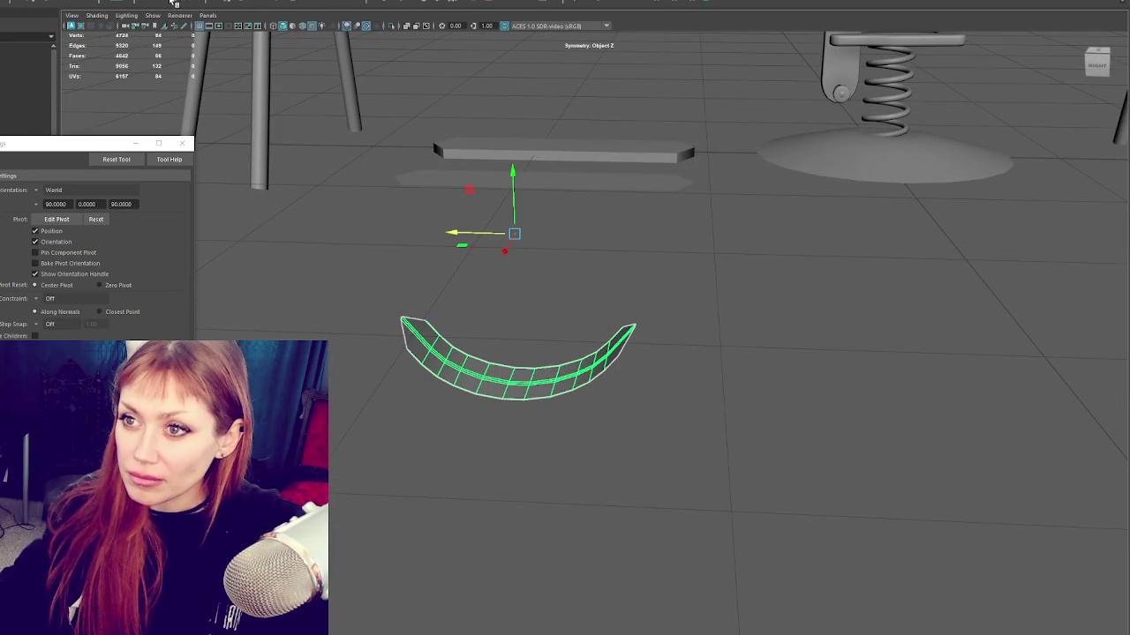
pyautogui.moveTo(326, 184)
pyautogui.keyDown('alt'); pyautogui.mouseDown()
pyautogui.moveTo(483, 305)
pyautogui.moveTo(503, 272)
pyautogui.mouseUp(); pyautogui.keyUp('alt')
# Step: Extrude the seat strip into a thick shell and scale it wider
pyautogui.hotkey('ctrl', 'e')
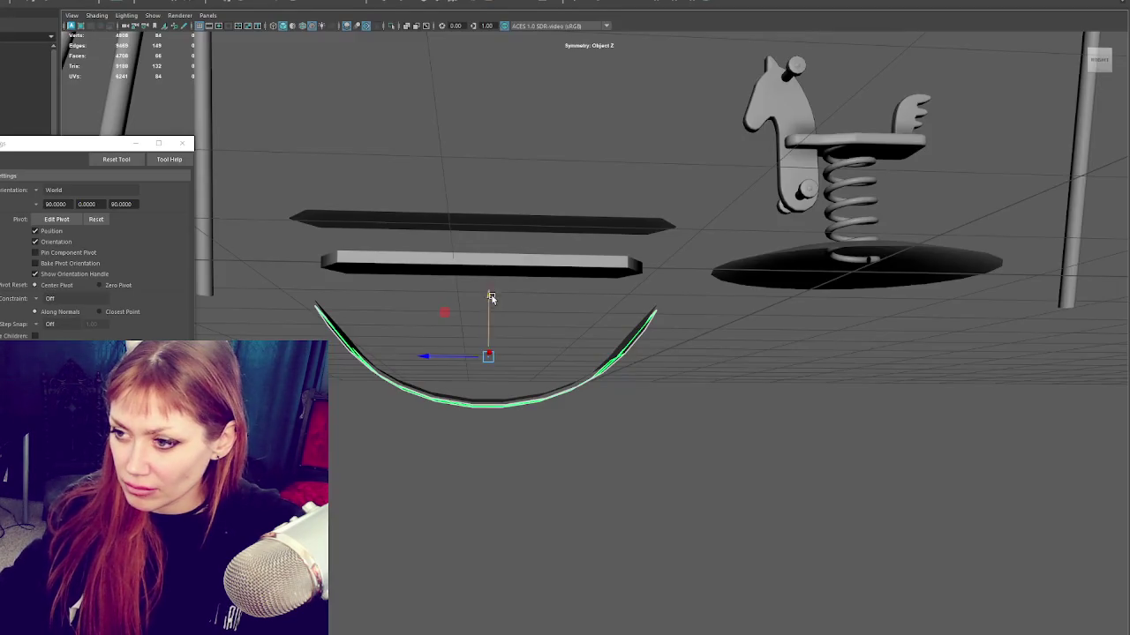
pyautogui.keyDown('alt'); pyautogui.moveTo(490, 305); pyautogui.dragTo(479, 327); pyautogui.keyUp('alt')
pyautogui.press('r')
pyautogui.moveTo(429, 355); pyautogui.dragTo(363, 350)
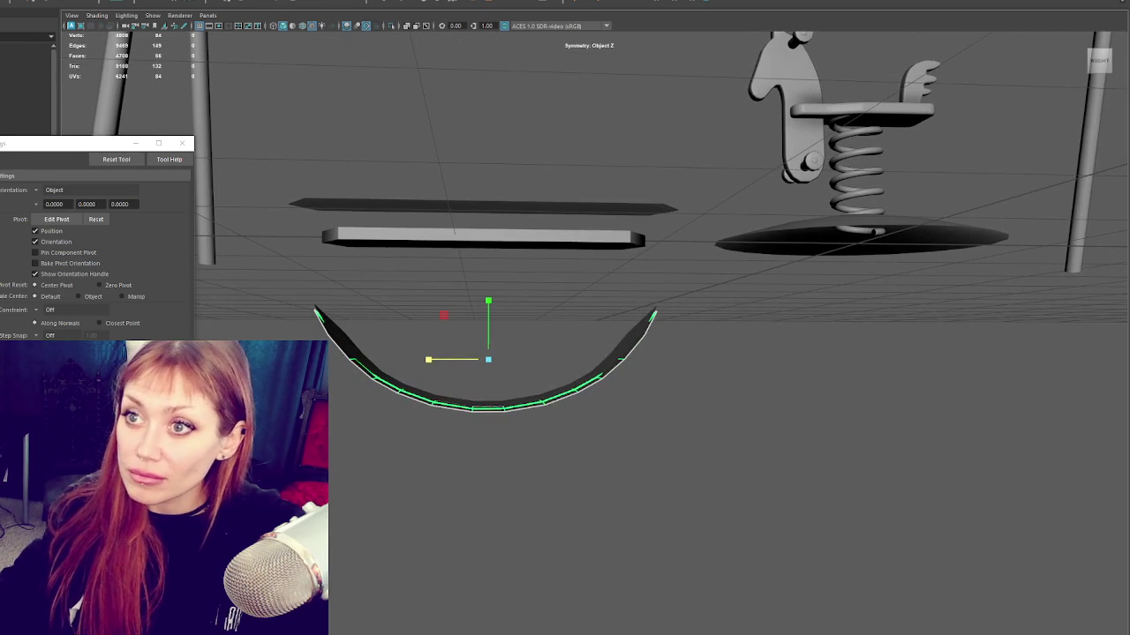
# Step: Reverse the seat shell's face normals from the Mesh Display menu
pyautogui.click(115, 2)
pyautogui.click(132, 2)
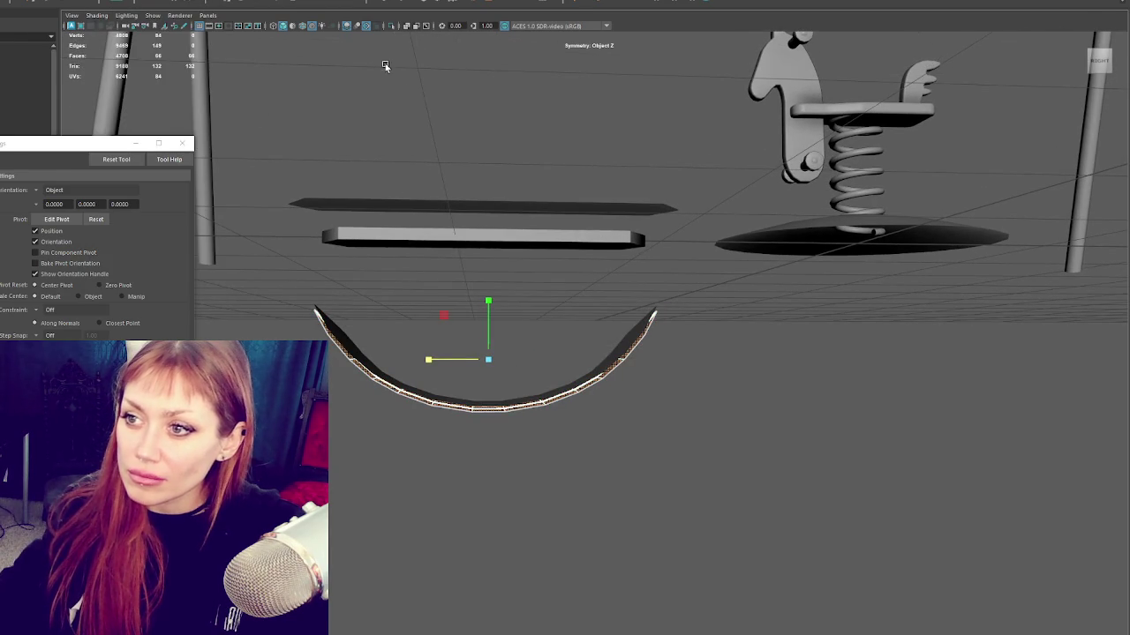
pyautogui.click(353, 342)
pyautogui.click(115, 1)
pyautogui.click(53, 106)
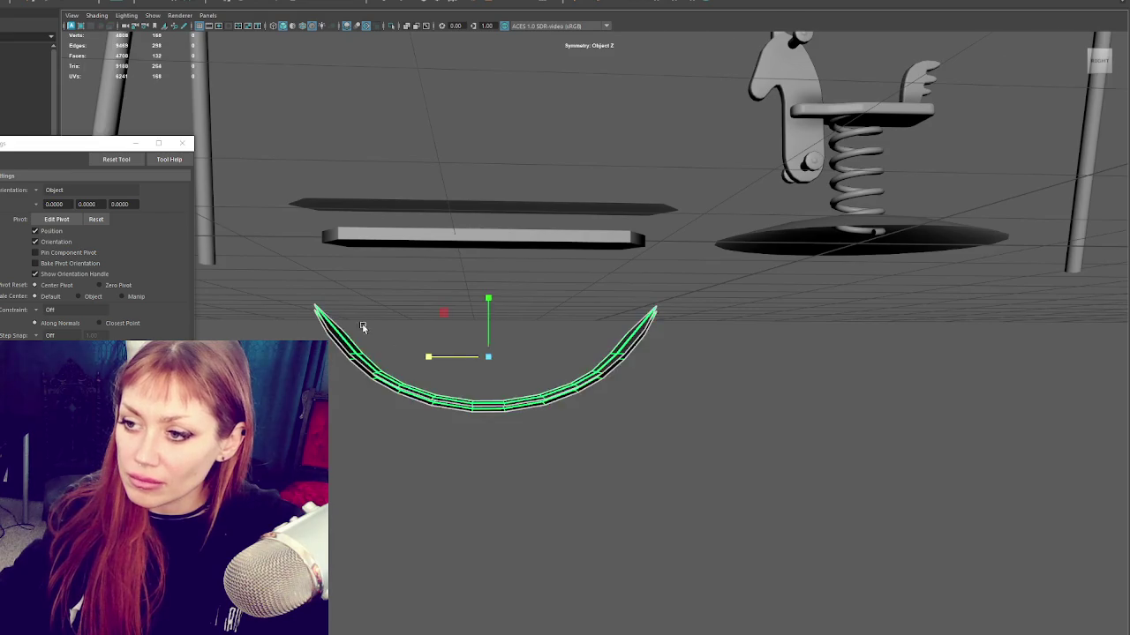
pyautogui.keyDown('alt'); pyautogui.moveTo(284, 308); pyautogui.dragTo(292, 335); pyautogui.keyUp('alt')
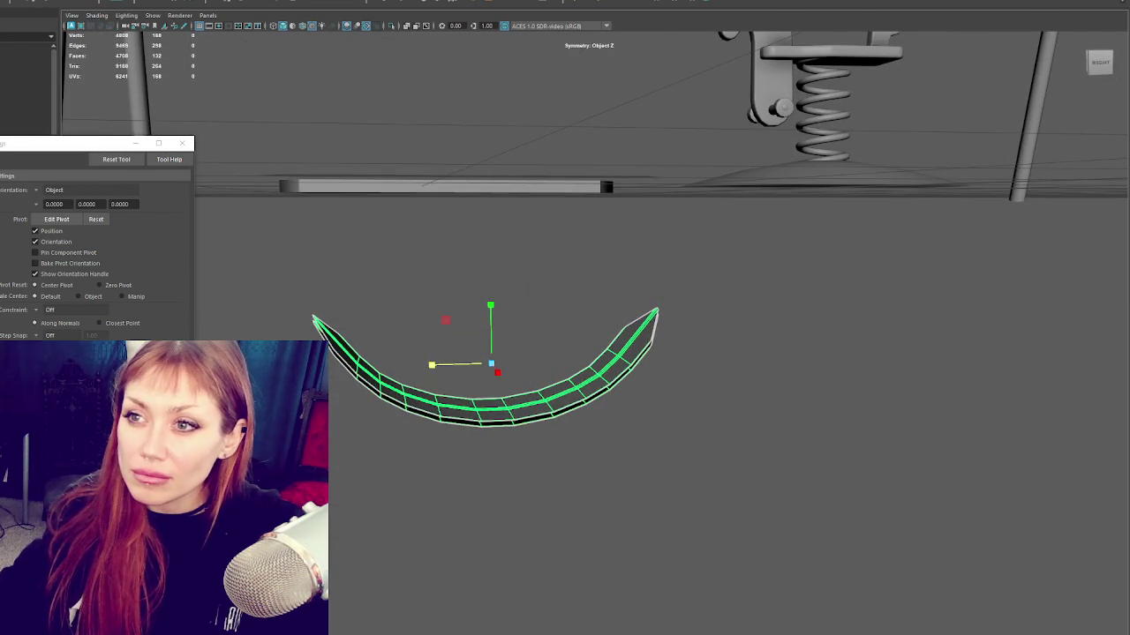
pyautogui.press('q')
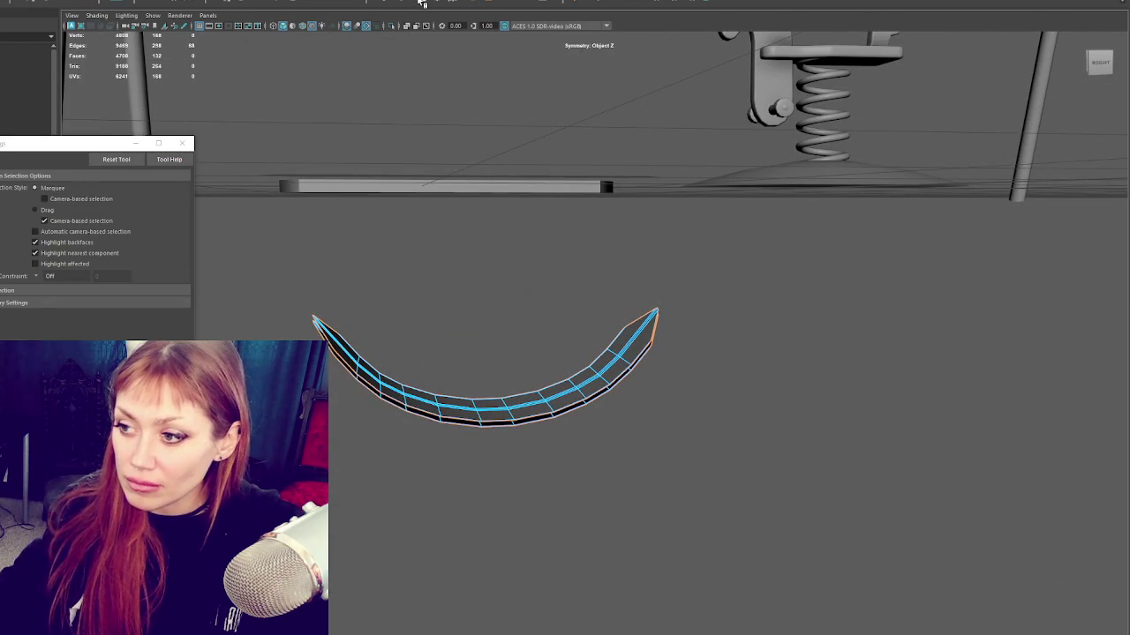
# Step: Bridge the selected open edges to close the seat and set the tip's pivot
pyautogui.click(421, 3)
pyautogui.keyDown('alt'); pyautogui.moveTo(700, 237); pyautogui.dragTo(754, 272); pyautogui.keyUp('alt')
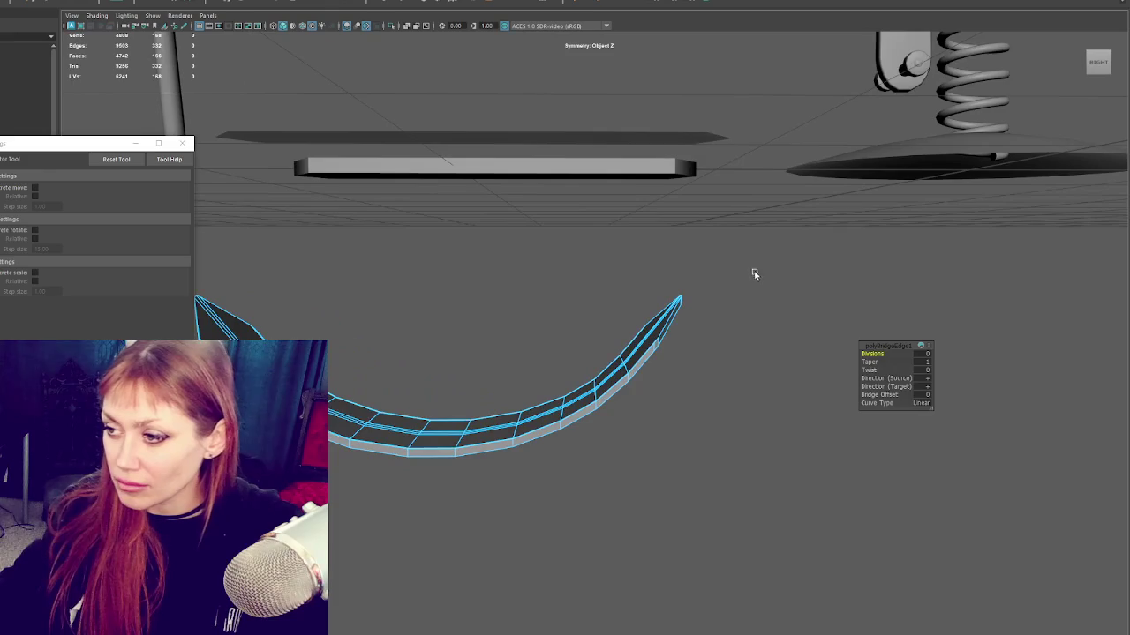
pyautogui.moveTo(671, 325); pyautogui.dragTo(706, 290)
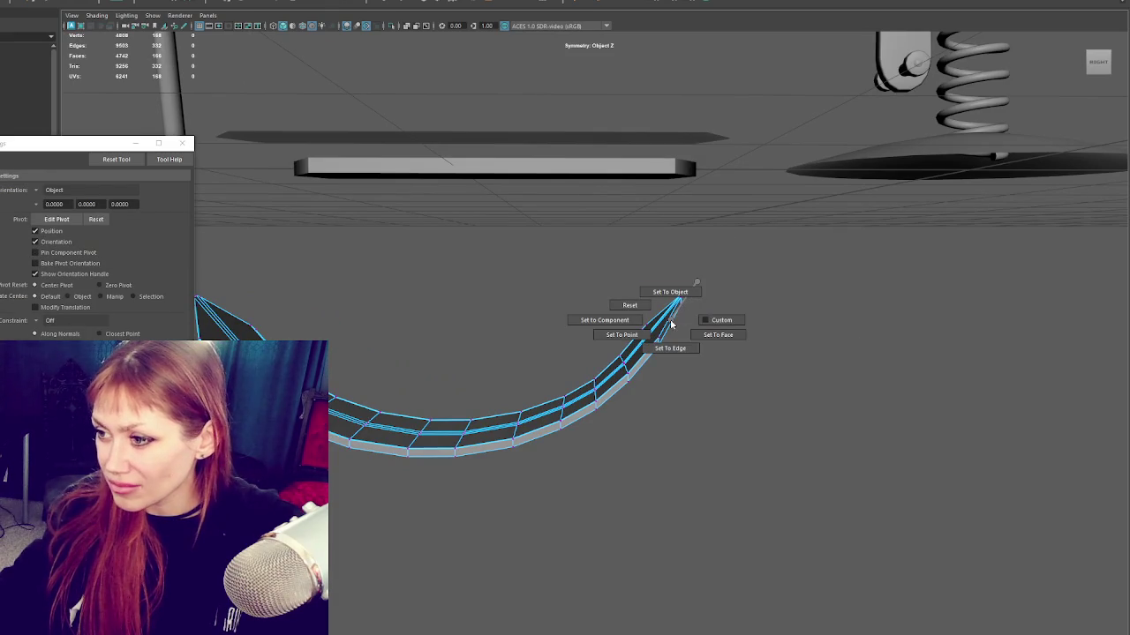
pyautogui.moveTo(731, 251); pyautogui.dragTo(715, 255, button='right')
# Step: Rotate and move the seat's tip to angle it upward
pyautogui.press('e')
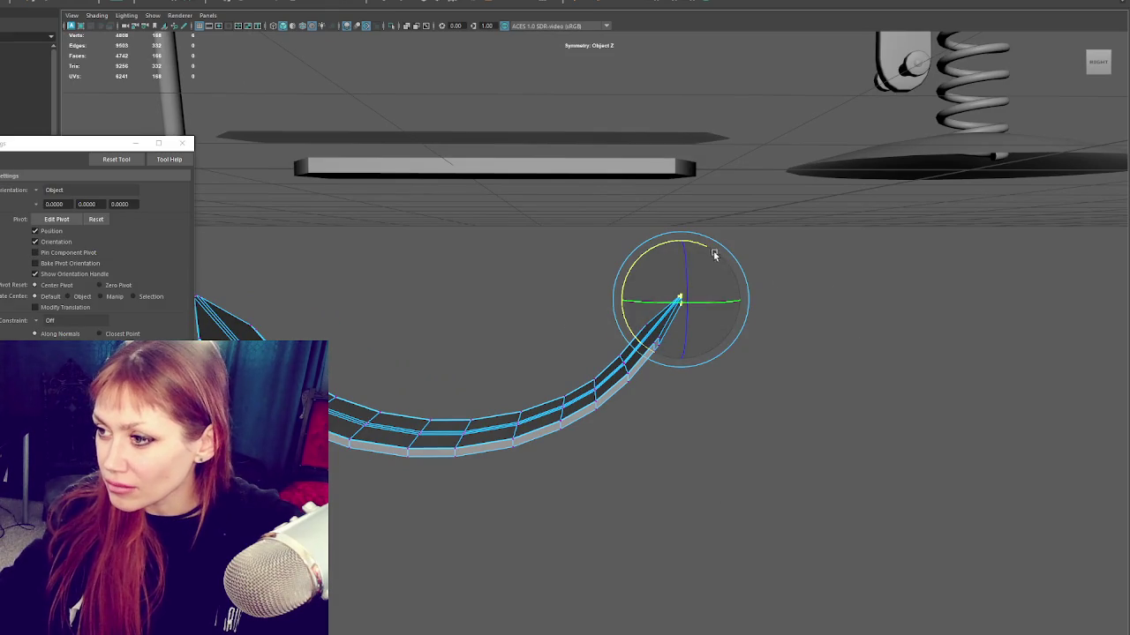
pyautogui.moveTo(690, 251); pyautogui.dragTo(677, 247)
pyautogui.press('q')
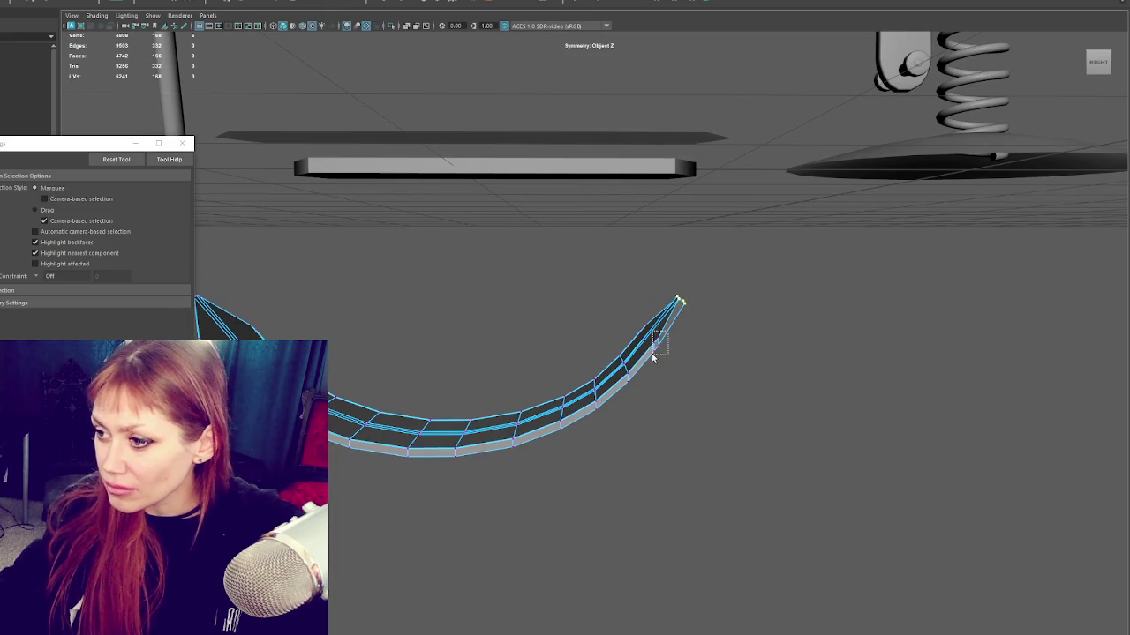
pyautogui.press('e')
pyautogui.moveTo(611, 302)
pyautogui.mouseDown()
pyautogui.moveTo(668, 357)
pyautogui.moveTo(707, 310)
pyautogui.mouseUp()
pyautogui.press('q')
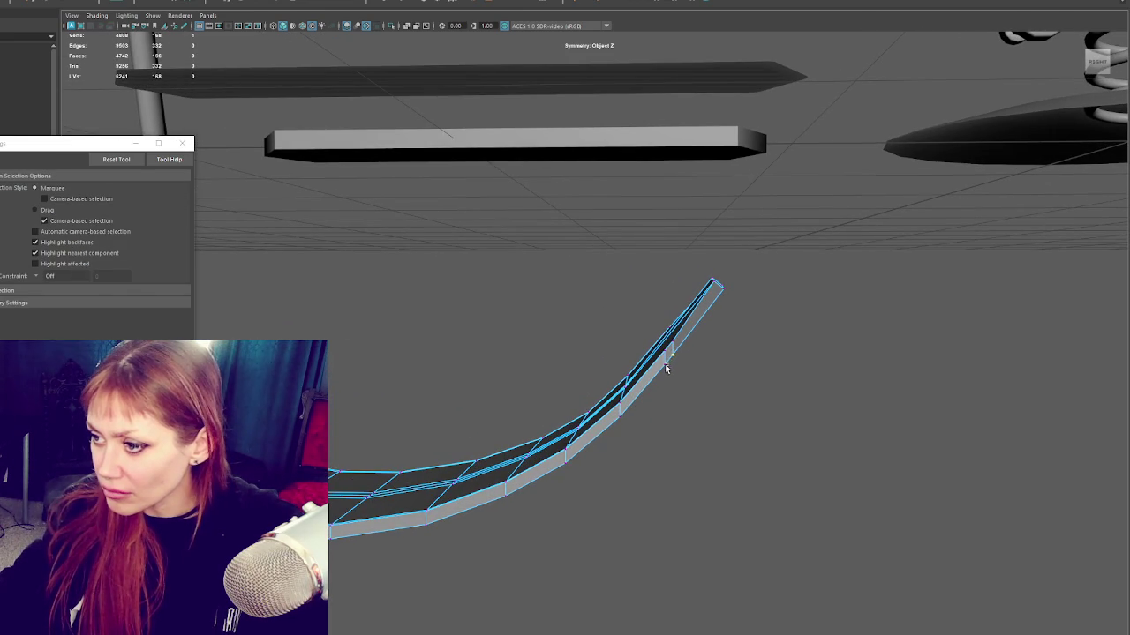
pyautogui.moveTo(687, 348)
pyautogui.keyDown('alt'); pyautogui.mouseDown()
pyautogui.moveTo(676, 328)
pyautogui.moveTo(686, 341)
pyautogui.mouseUp(); pyautogui.keyUp('alt')
pyautogui.press('e')
pyautogui.press('w')
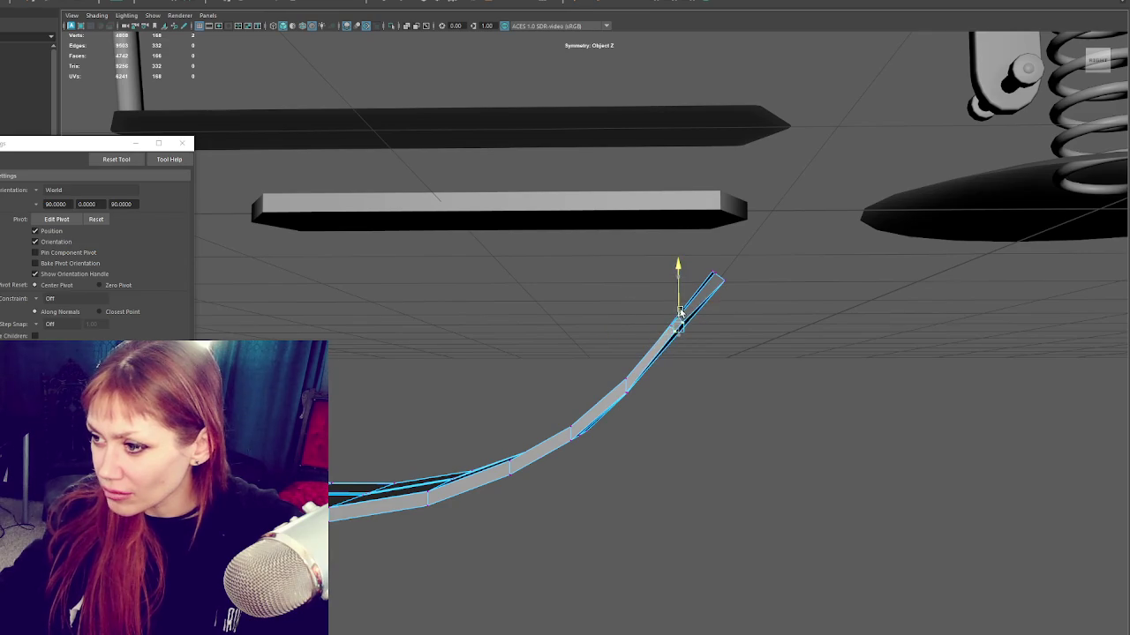
pyautogui.press('q')
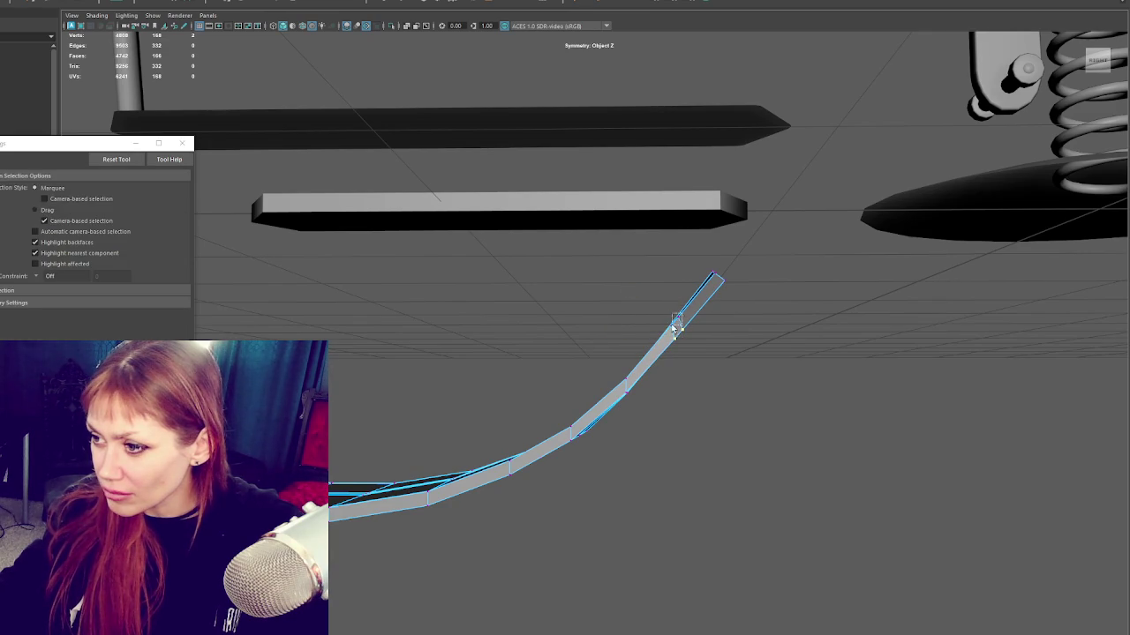
pyautogui.moveTo(678, 330)
pyautogui.keyDown('alt'); pyautogui.mouseDown()
pyautogui.moveTo(843, 351)
pyautogui.moveTo(768, 343)
pyautogui.mouseUp(); pyautogui.keyUp('alt')
# Step: Shift the seat's tip vertex slightly along X
pyautogui.moveTo(591, 356)
pyautogui.keyDown('alt'); pyautogui.mouseDown()
pyautogui.moveTo(572, 340)
pyautogui.moveTo(573, 351)
pyautogui.mouseUp(); pyautogui.keyUp('alt')
pyautogui.press('w')
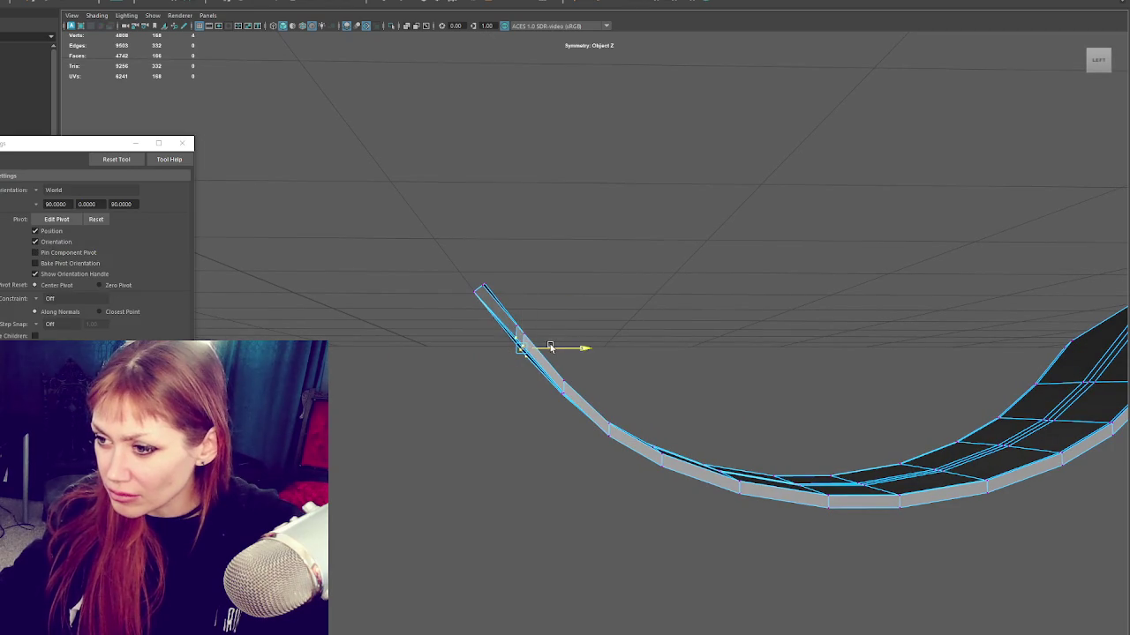
pyautogui.press('e')
pyautogui.press('w')
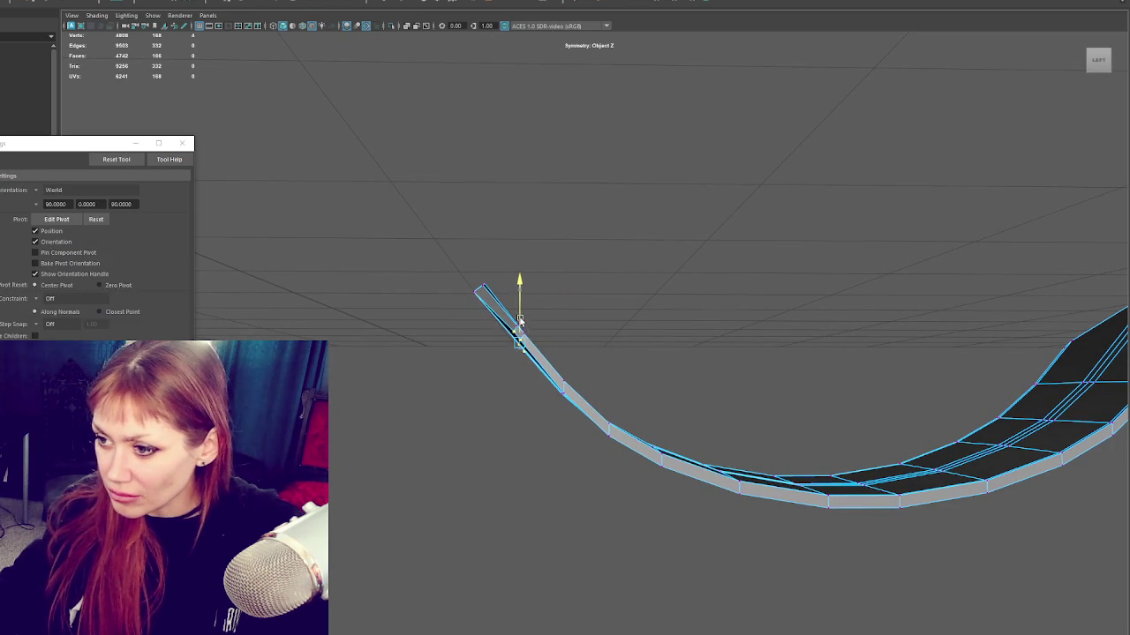
pyautogui.moveTo(538, 341); pyautogui.dragTo(535, 342)
pyautogui.moveTo(477, 302); pyautogui.dragTo(518, 298)
pyautogui.moveTo(562, 398)
pyautogui.keyDown('alt'); pyautogui.mouseDown()
pyautogui.moveTo(579, 386)
pyautogui.moveTo(550, 396)
pyautogui.mouseUp(); pyautogui.keyUp('alt')
pyautogui.press('4')
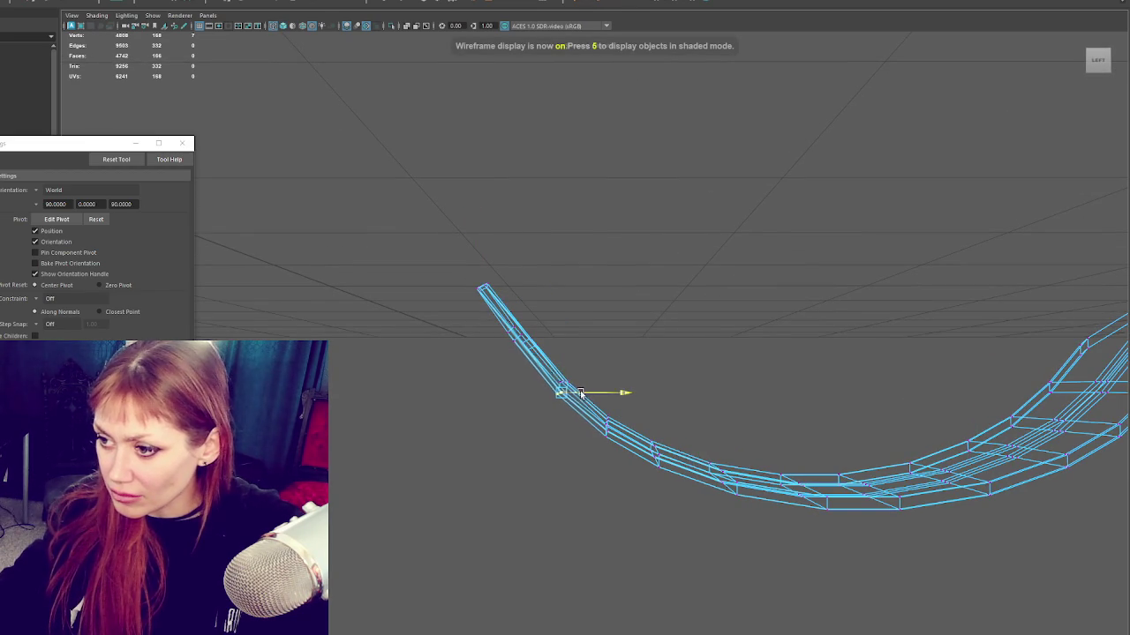
pyautogui.press('6')
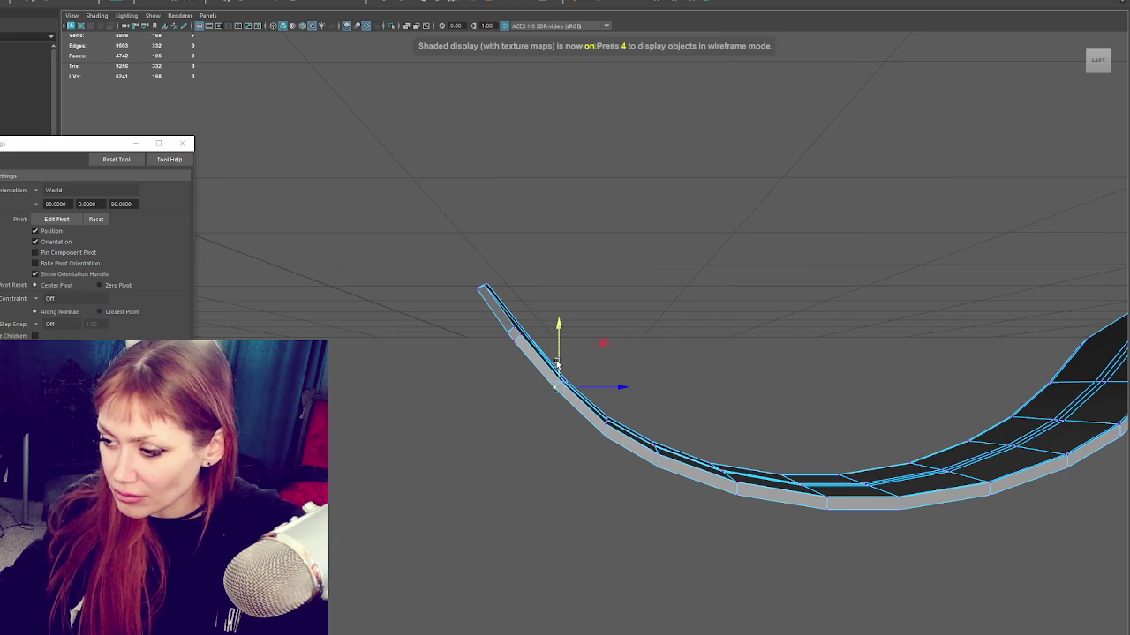
# Step: Adjust a lower vertex on the seat's curve, comparing wireframe and shaded views
pyautogui.keyDown('alt'); pyautogui.moveTo(624, 386); pyautogui.dragTo(626, 425); pyautogui.keyUp('alt')
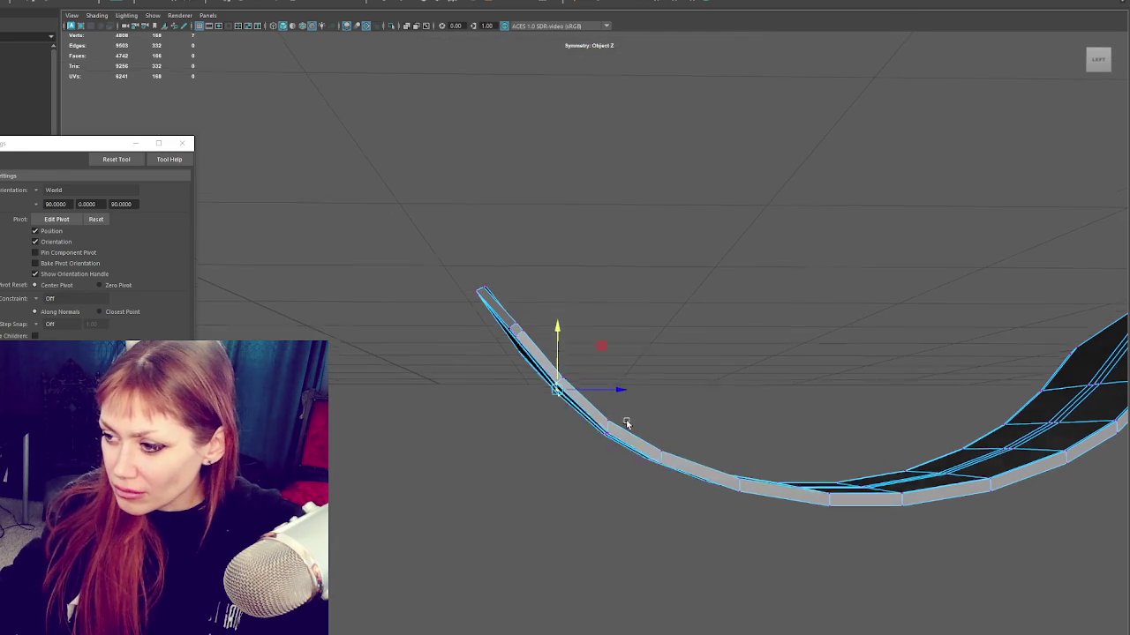
pyautogui.click(612, 434)
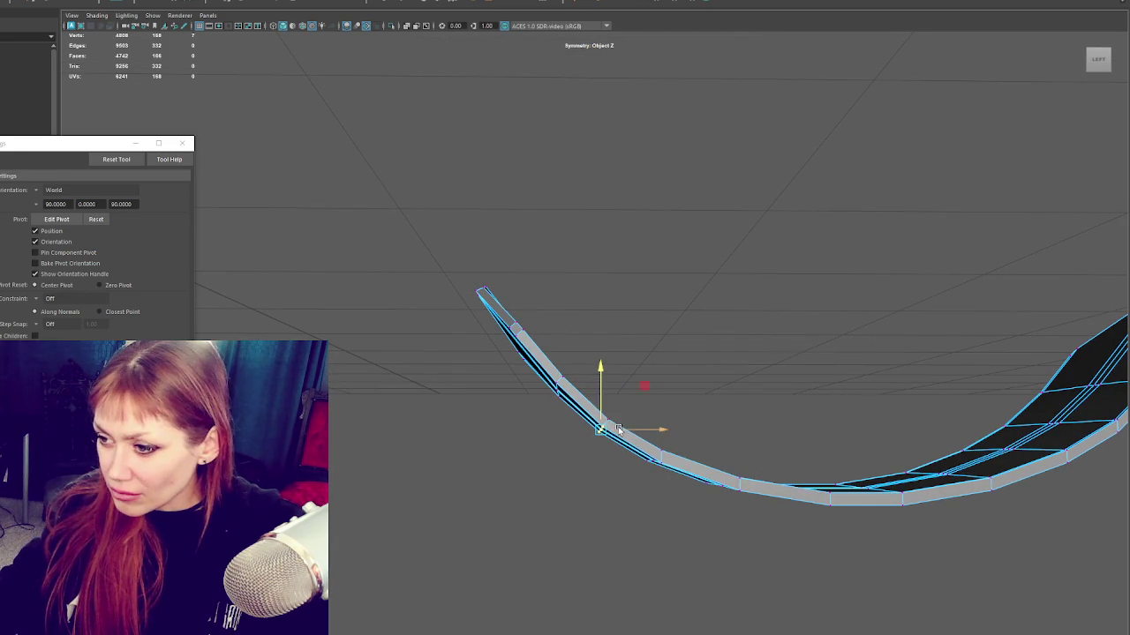
pyautogui.moveTo(605, 412)
pyautogui.keyDown('alt'); pyautogui.mouseDown()
pyautogui.moveTo(597, 389)
pyautogui.moveTo(572, 392)
pyautogui.moveTo(578, 404)
pyautogui.moveTo(567, 386)
pyautogui.mouseUp(); pyautogui.keyUp('alt')
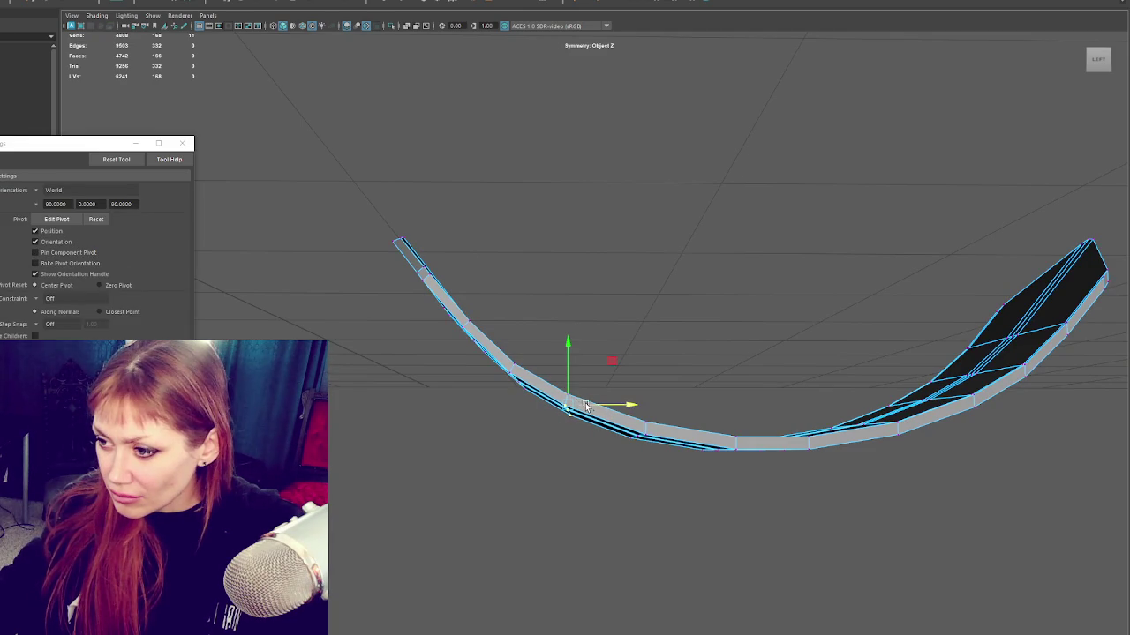
pyautogui.keyDown('alt'); pyautogui.moveTo(636, 439); pyautogui.dragTo(657, 433); pyautogui.keyUp('alt')
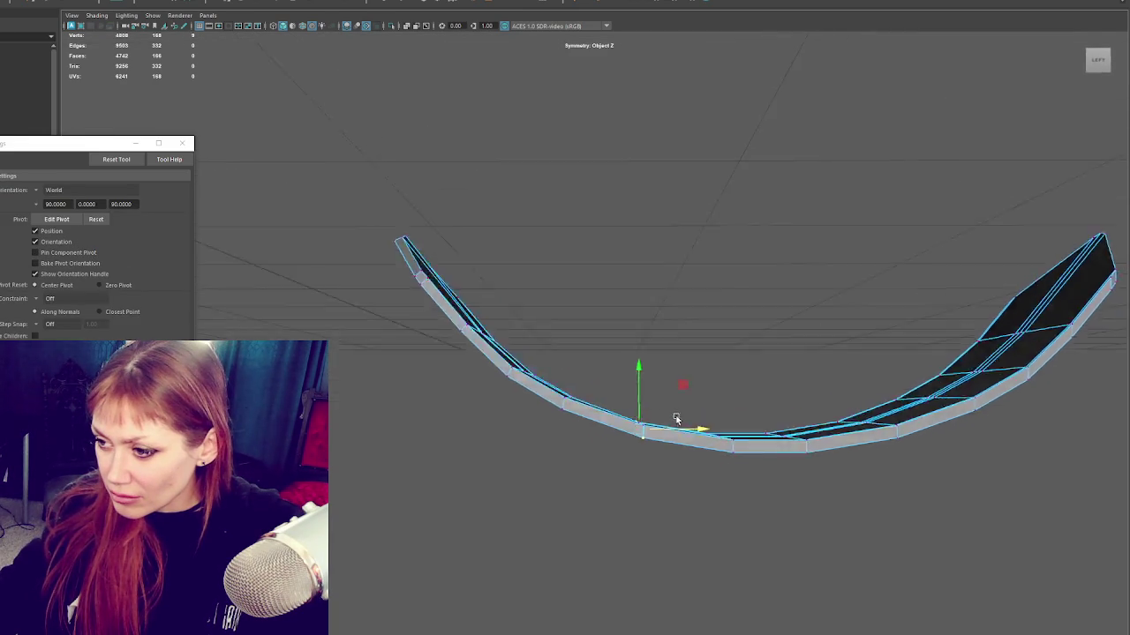
pyautogui.press('q')
pyautogui.press('4')
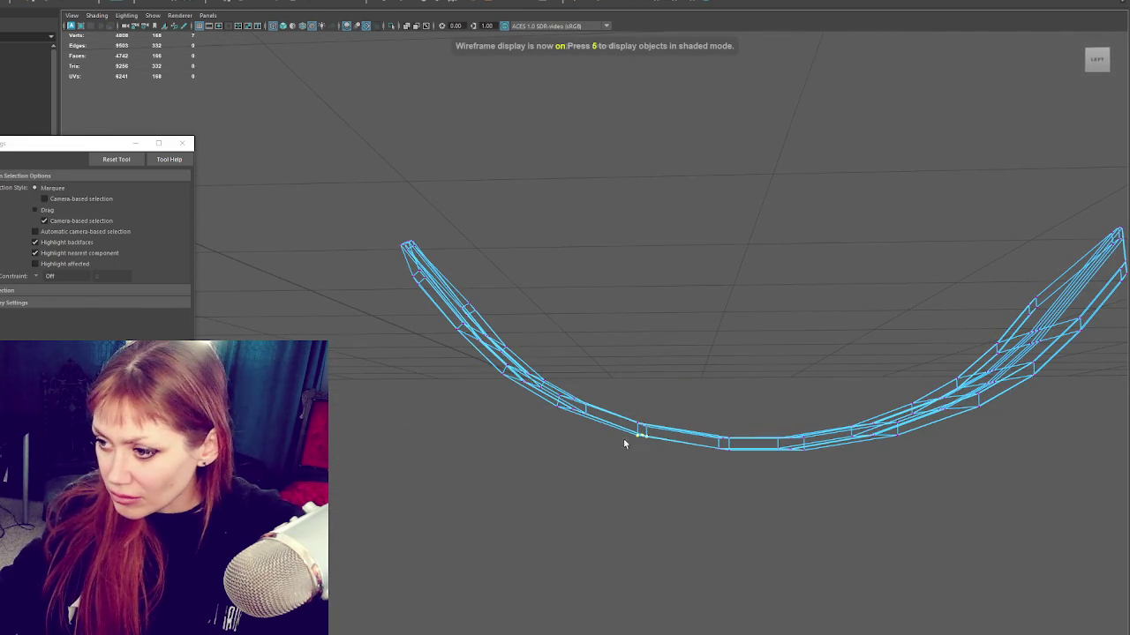
pyautogui.press('w')
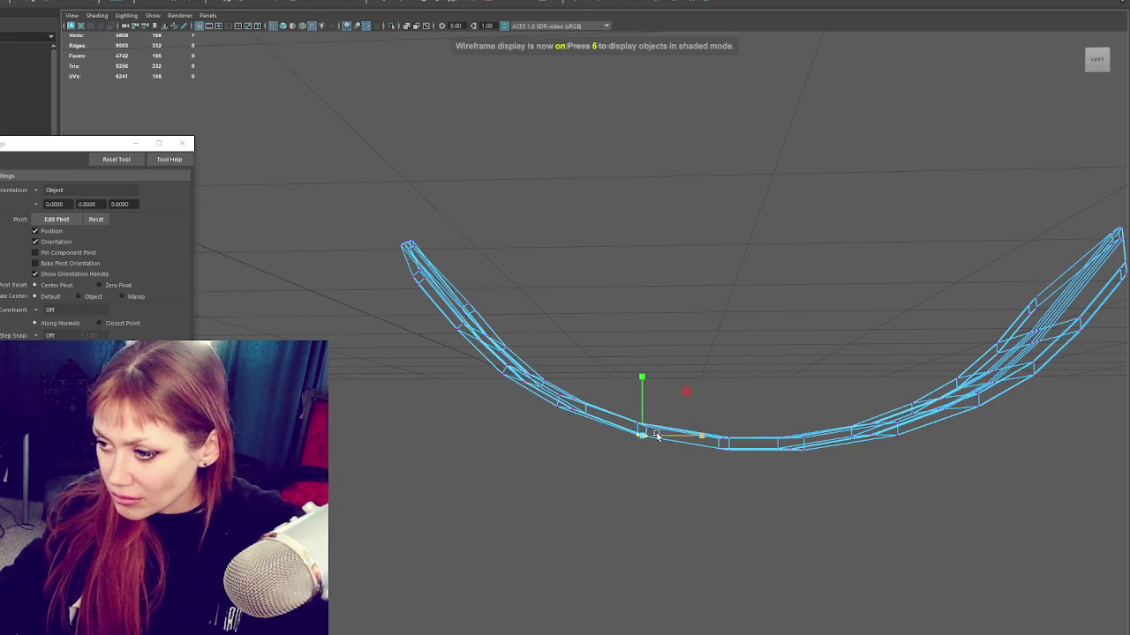
pyautogui.press('6')
pyautogui.keyDown('alt'); pyautogui.moveTo(640, 412); pyautogui.dragTo(590, 411); pyautogui.keyUp('alt')
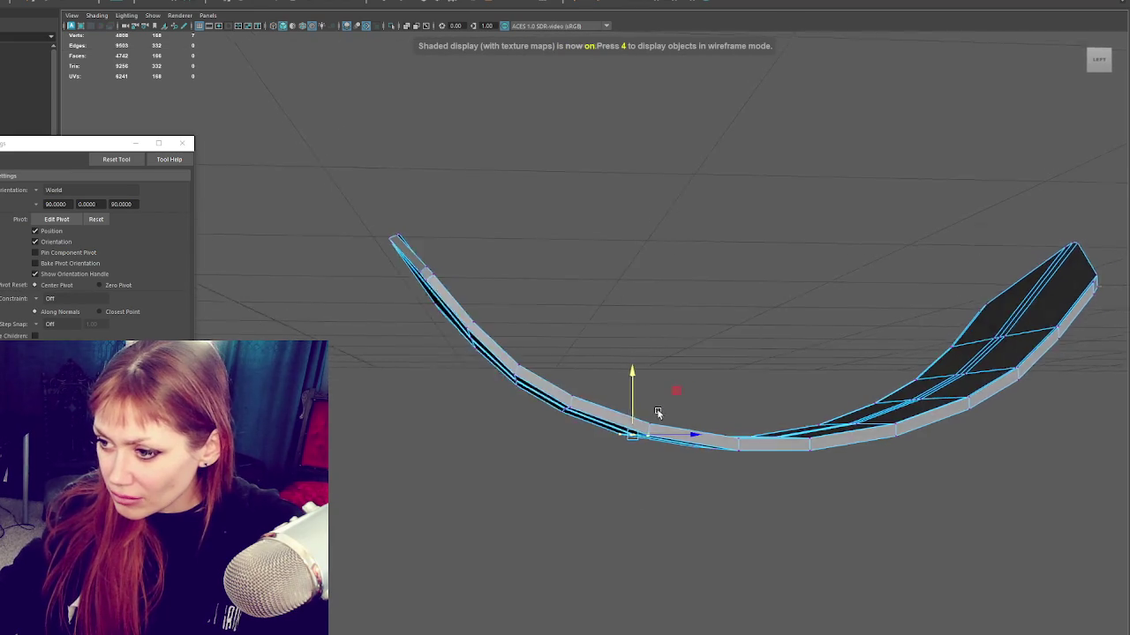
pyautogui.press('4')
# Step: Move and scale a vertex and vertex face on the seat's left curve
pyautogui.click(564, 402)
pyautogui.press('r')
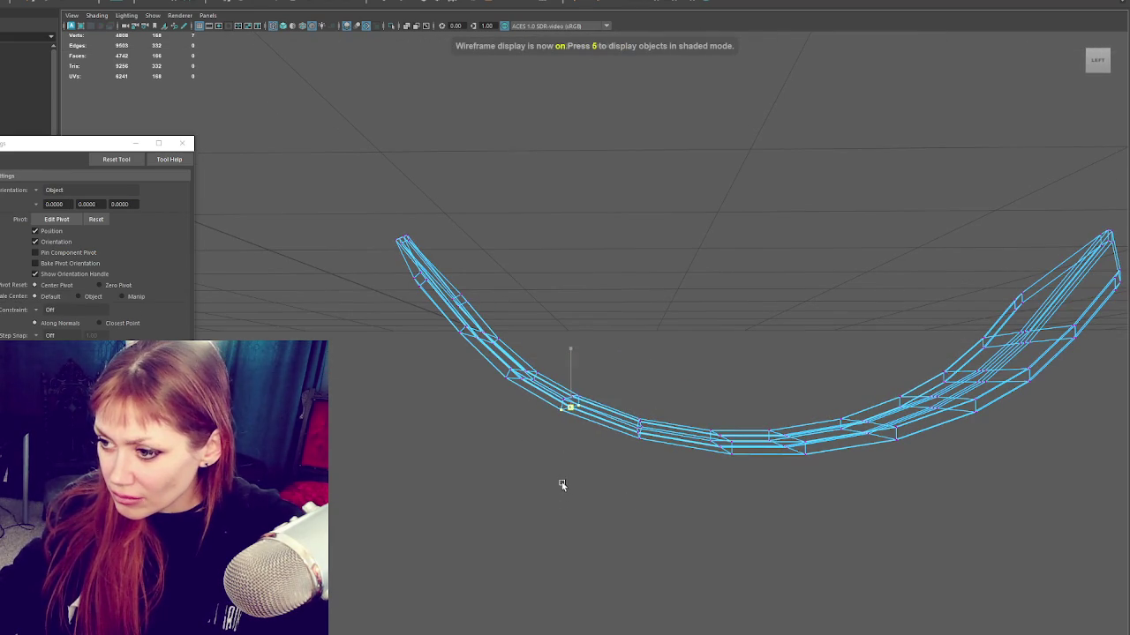
pyautogui.press('w')
pyautogui.keyDown('alt'); pyautogui.moveTo(464, 425); pyautogui.dragTo(575, 419); pyautogui.keyUp('alt')
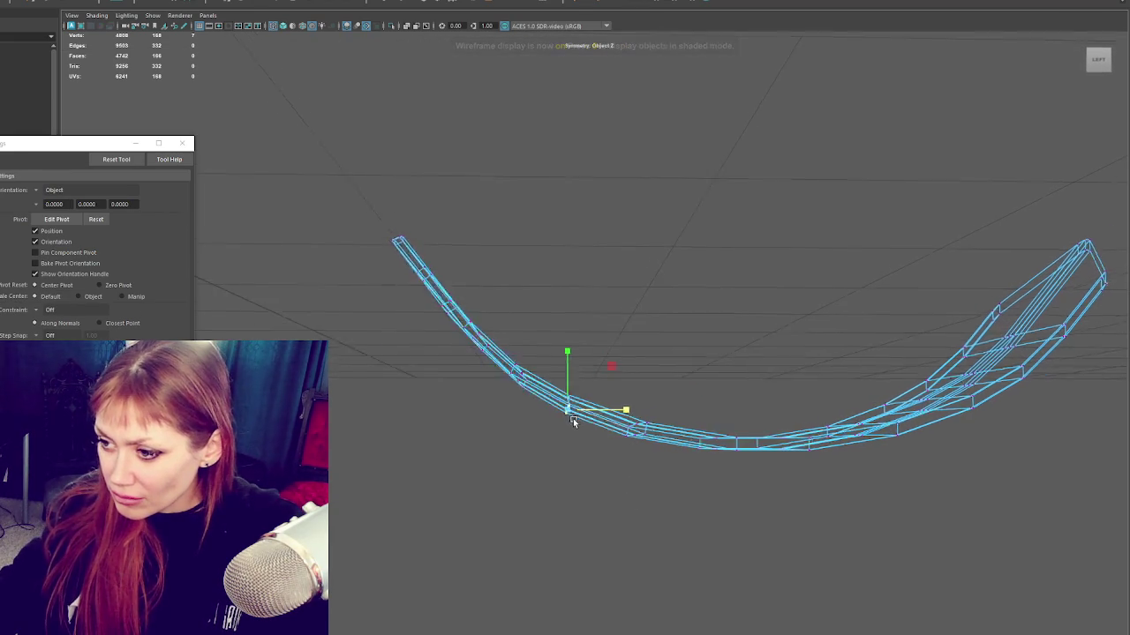
pyautogui.press('q')
pyautogui.rightClick(583, 391)
pyautogui.moveTo(588, 355); pyautogui.dragTo(560, 364, button='right')
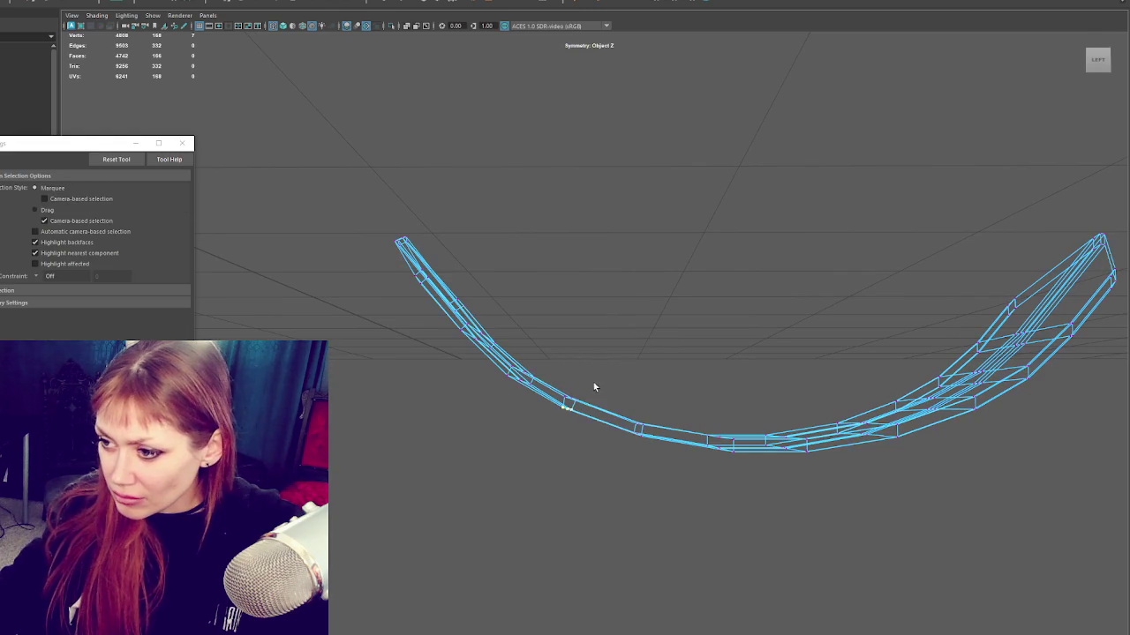
pyautogui.press('w')
pyautogui.click(574, 401)
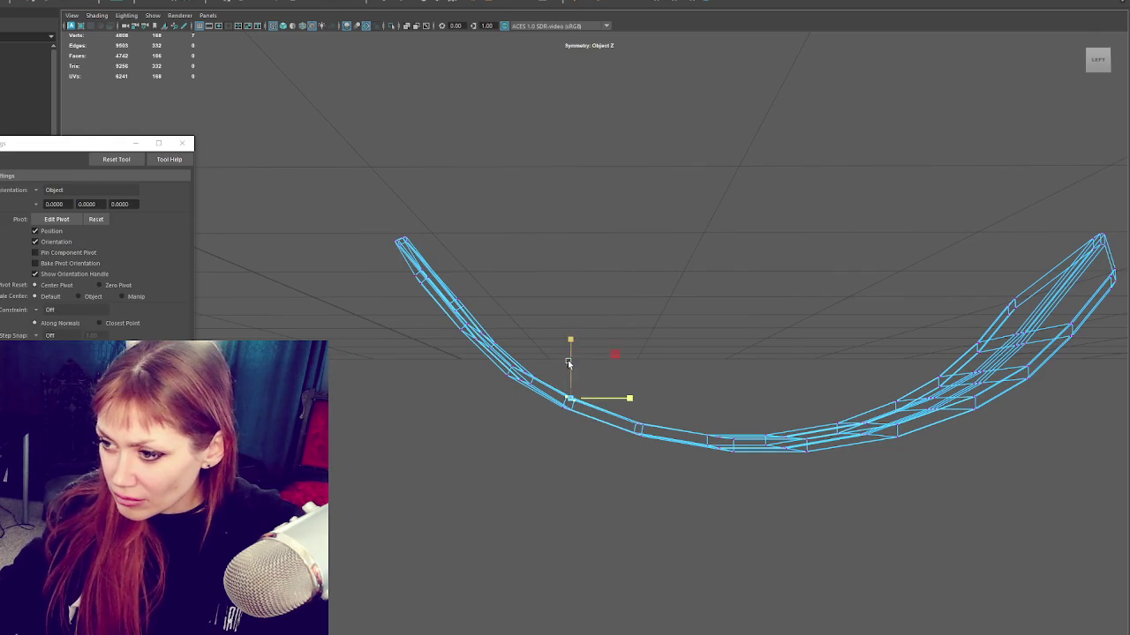
pyautogui.press('w')
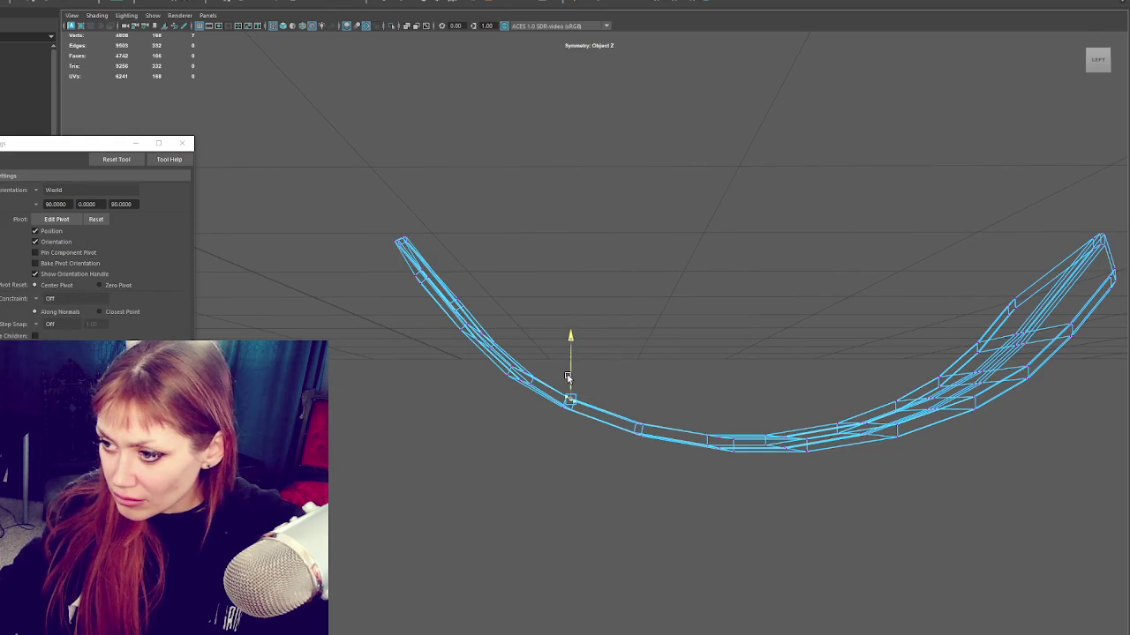
pyautogui.press('6')
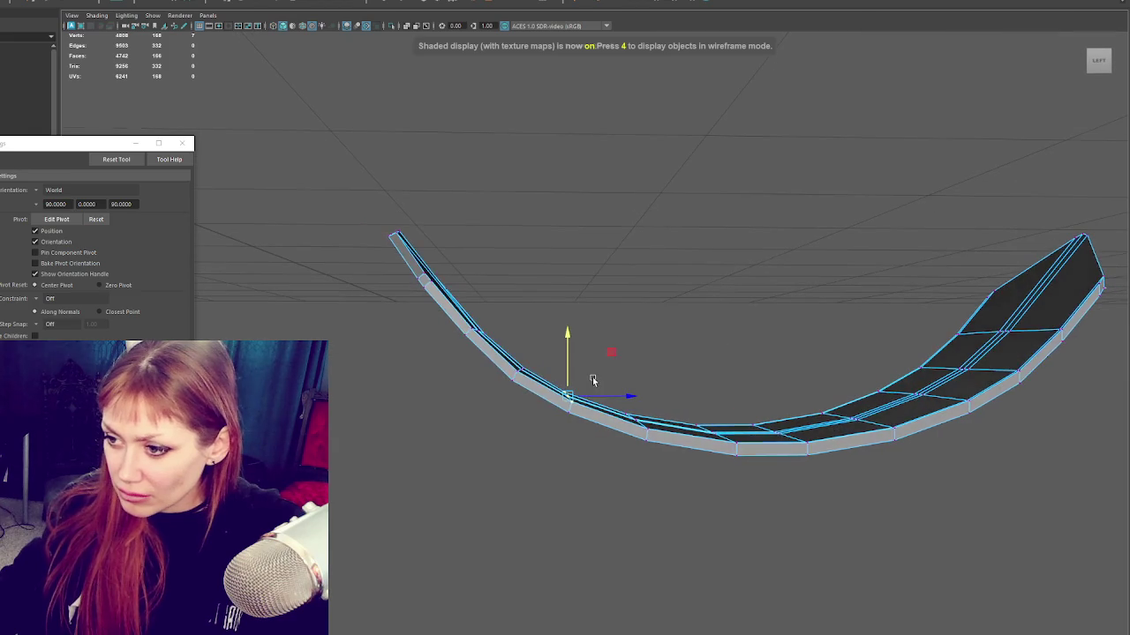
pyautogui.press('4')
# Step: Scale a vertex higher on the left curve to smooth the arc
pyautogui.click(521, 370)
pyautogui.press('r')
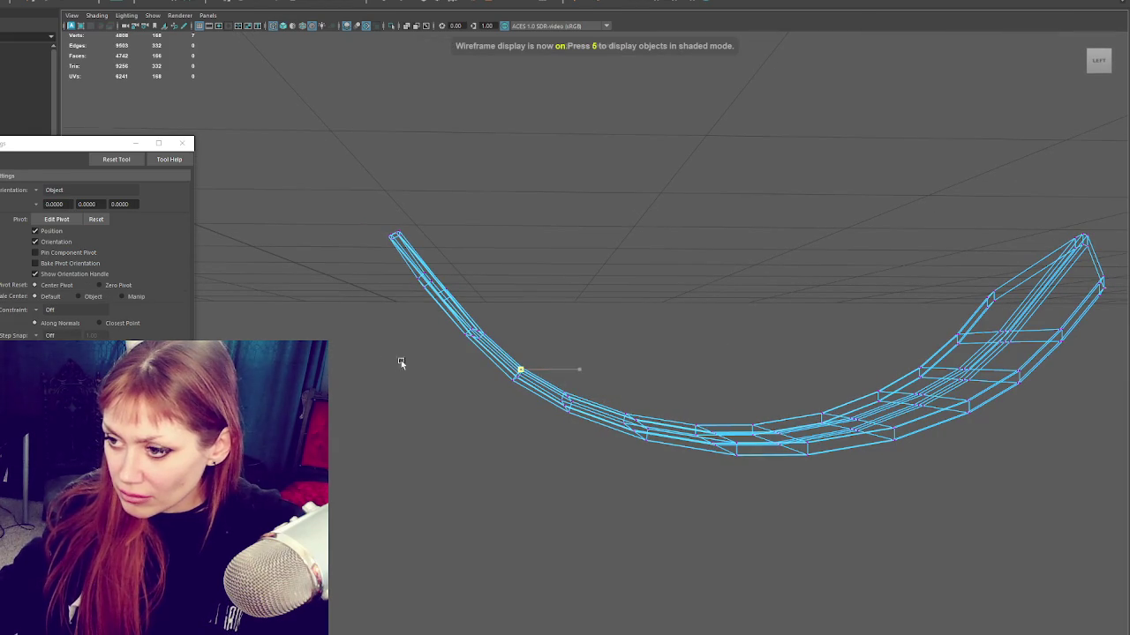
pyautogui.keyDown('alt'); pyautogui.moveTo(516, 419); pyautogui.dragTo(527, 397); pyautogui.keyUp('alt')
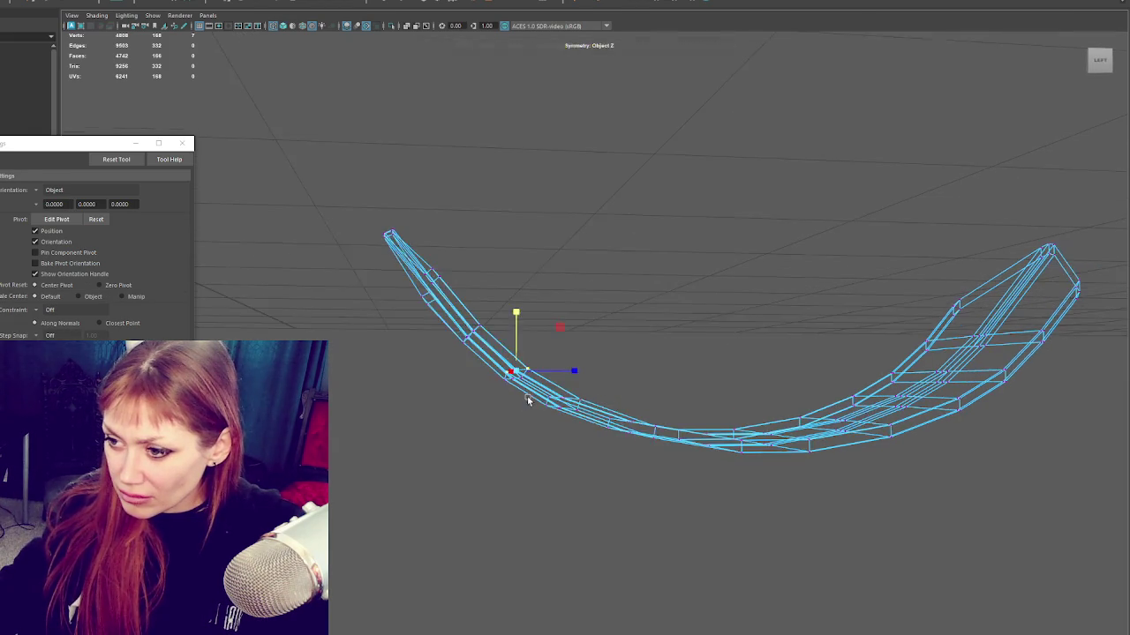
pyautogui.press('q')
pyautogui.press('r')
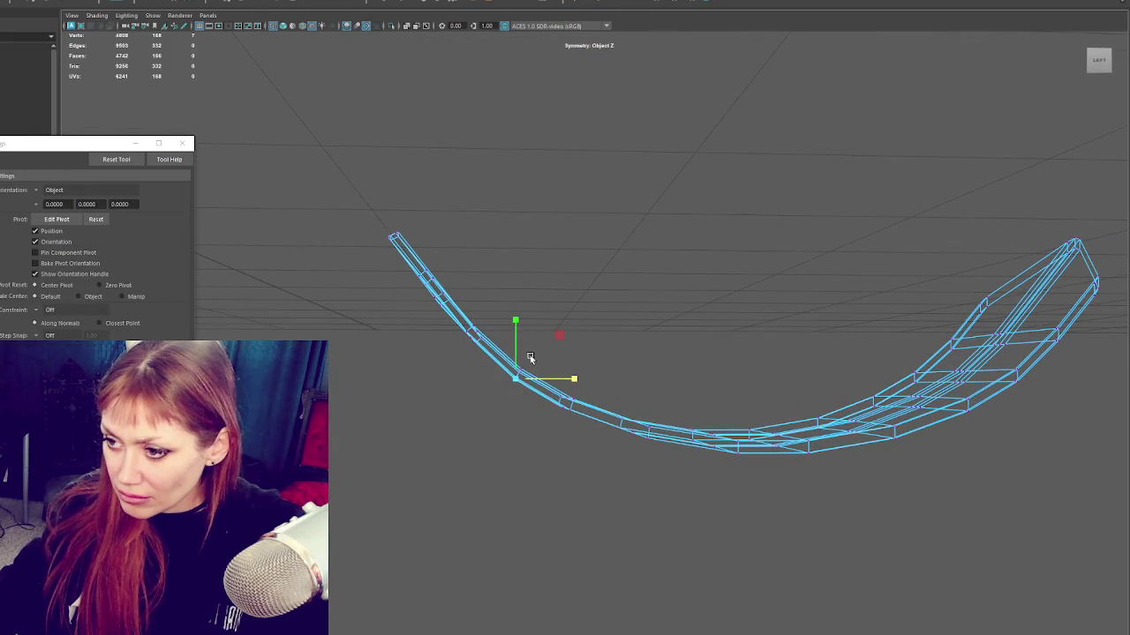
pyautogui.press('6')
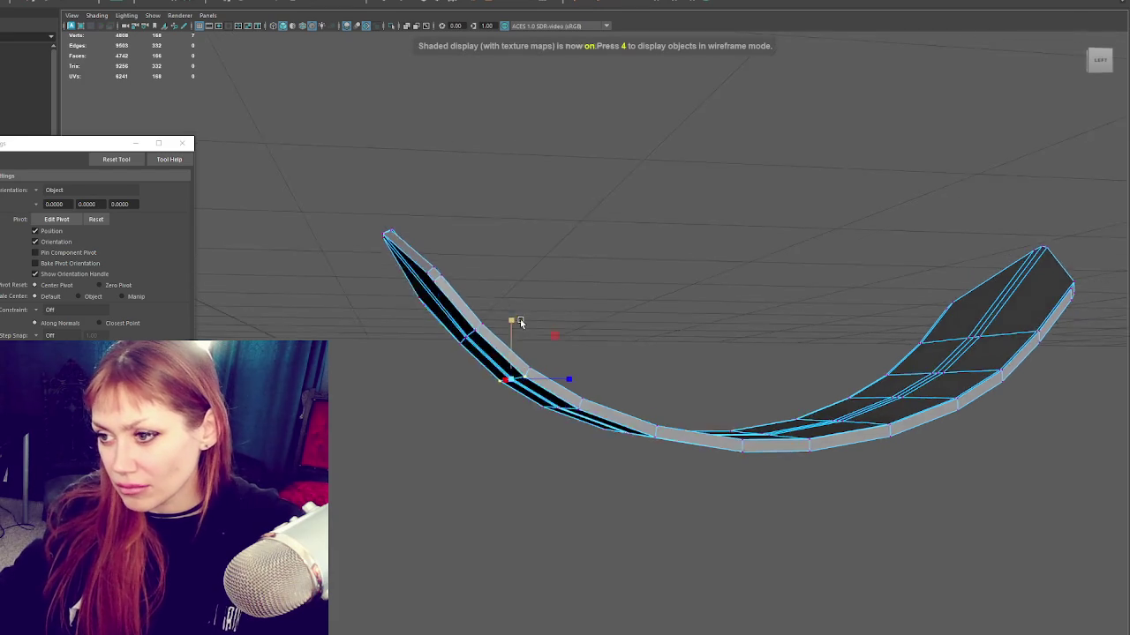
pyautogui.press('4')
# Step: Move a vertex further up the left arm, then return to shaded Object Mode
pyautogui.click(477, 330)
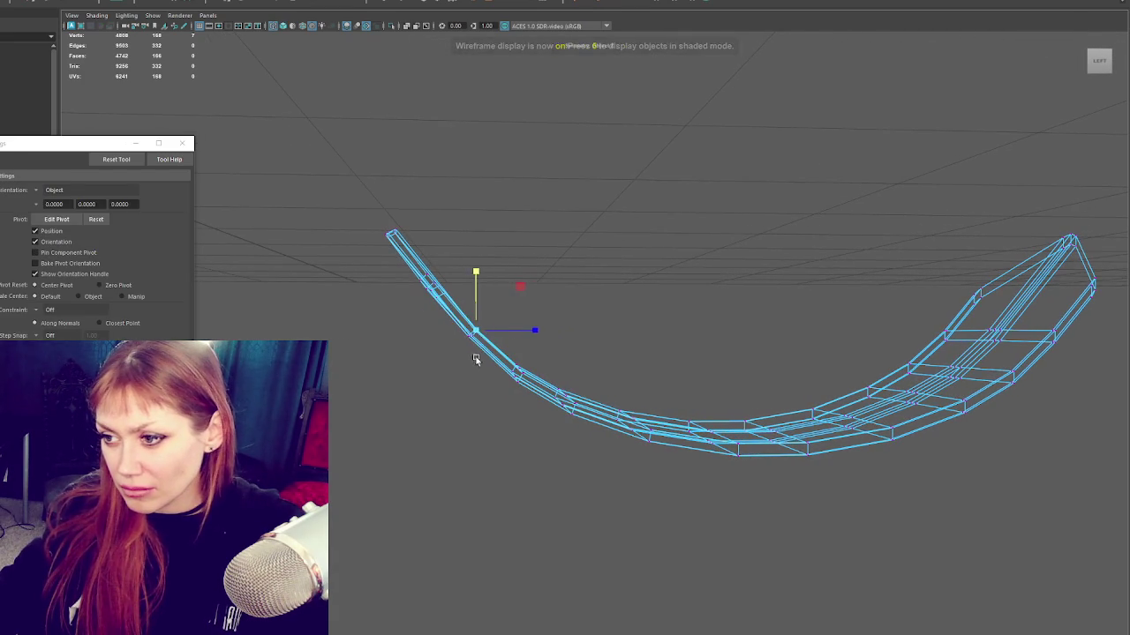
pyautogui.press('q')
pyautogui.press('w')
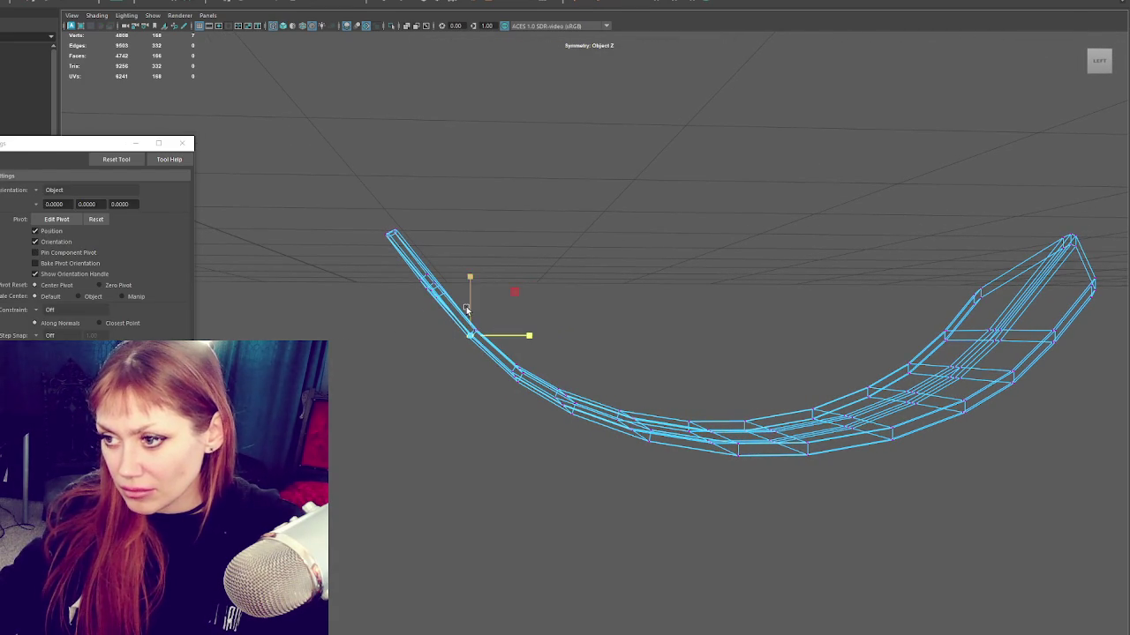
pyautogui.press('6')
pyautogui.moveTo(618, 300); pyautogui.dragTo(682, 296, button='right')
pyautogui.click(568, 310)
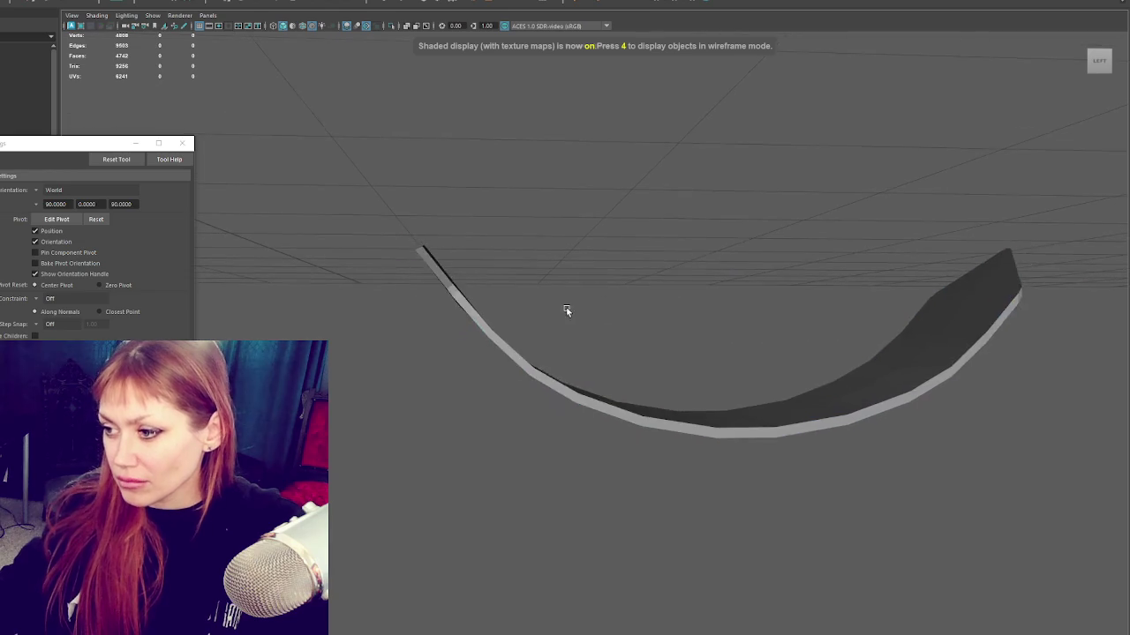
# Step: Select the curved seat and move it up behind the flat slabs
pyautogui.moveTo(558, 306)
pyautogui.keyDown('alt'); pyautogui.mouseDown()
pyautogui.moveTo(801, 318)
pyautogui.moveTo(716, 321)
pyautogui.moveTo(812, 310)
pyautogui.moveTo(676, 346)
pyautogui.mouseUp(); pyautogui.keyUp('alt')
pyautogui.scroll(-3, 800, 319)
pyautogui.scroll(-3, 801, 318)
pyautogui.click(623, 335)
pyautogui.press('f')
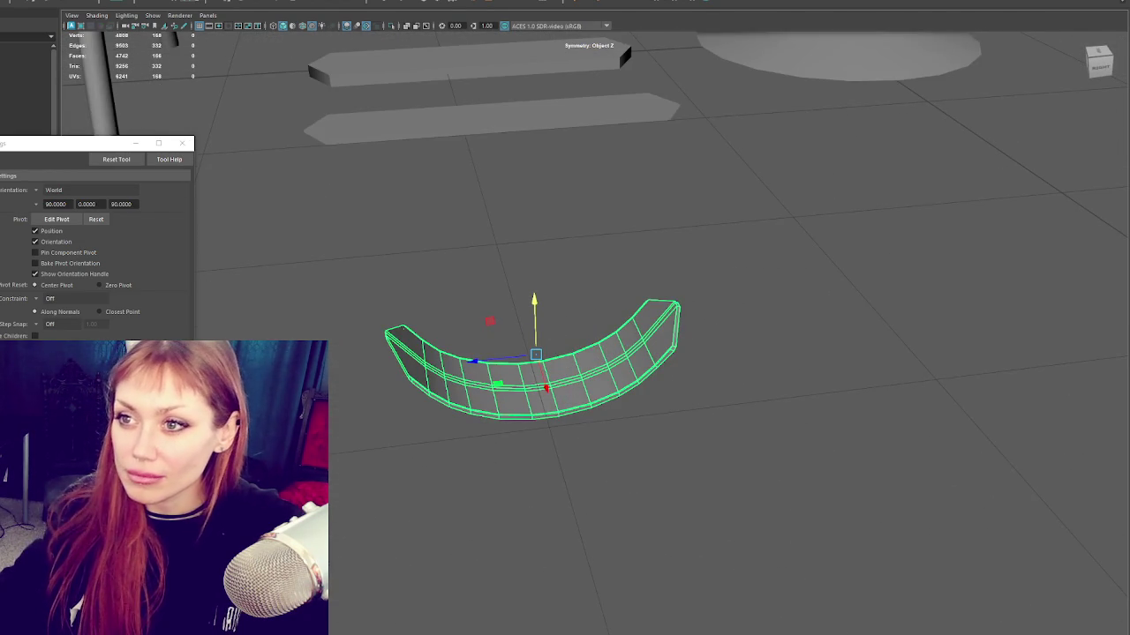
pyautogui.scroll(-3, 565, 353)
pyautogui.moveTo(567, 414); pyautogui.dragTo(586, 153, button='middle')
# Step: Group the two flat slabs with Ctrl+G
pyautogui.click(586, 154)
pyautogui.keyDown('shift'); pyautogui.click(573, 192); pyautogui.keyUp('shift')
pyautogui.hotkey('ctrl', 'g')
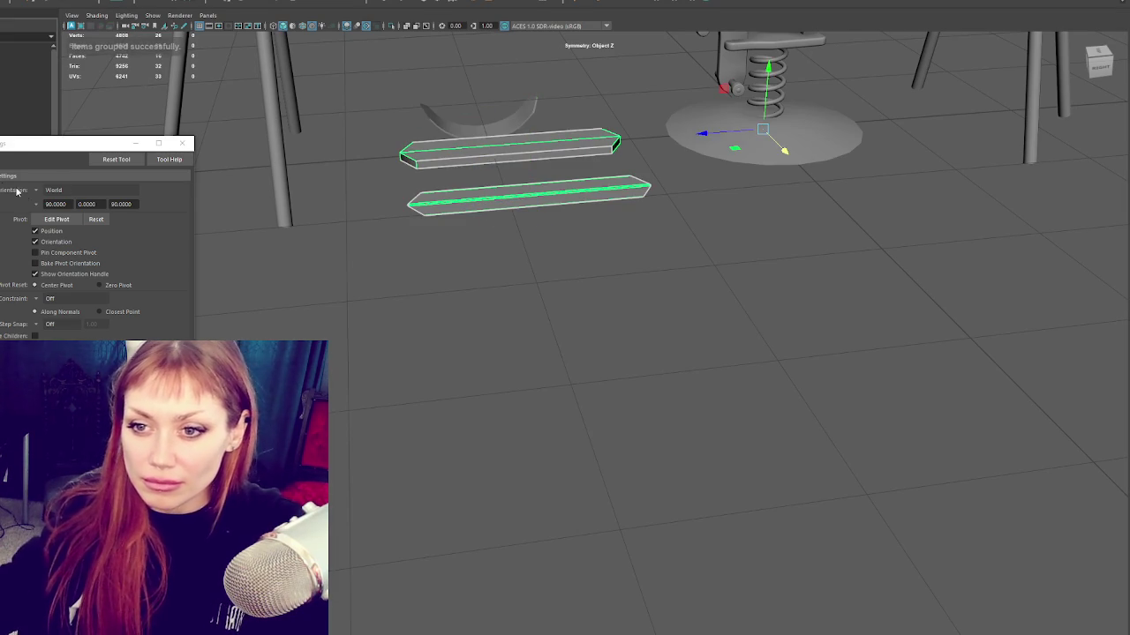
# Step: Hide the slab group and reselect the curved seat from the front
pyautogui.scroll(-3, 677, 214)
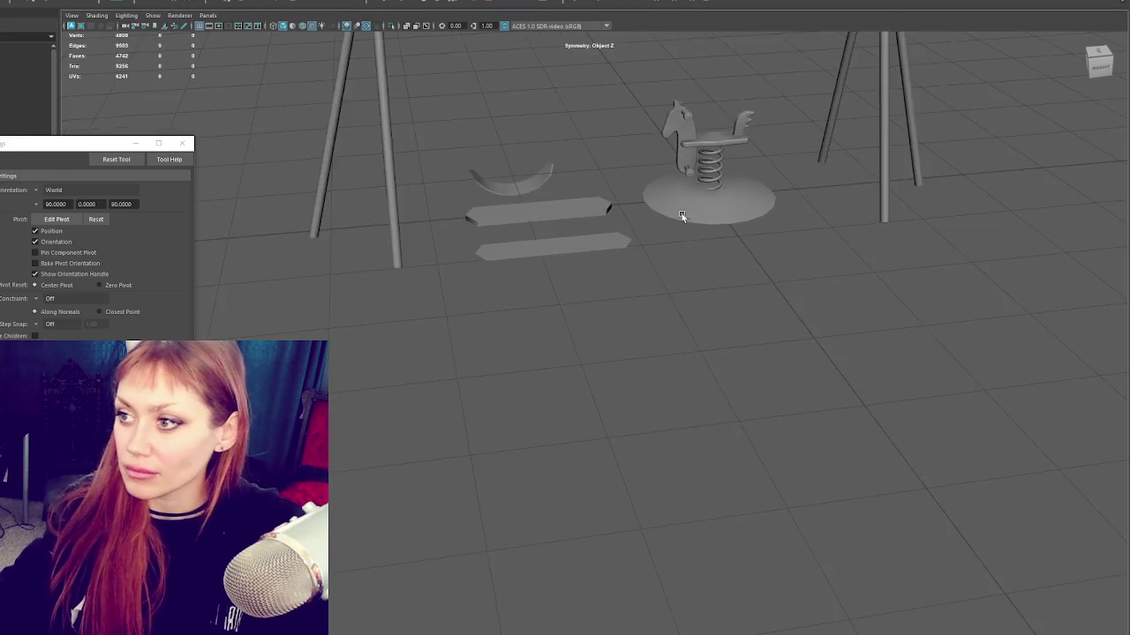
pyautogui.scroll(-3, 522, 388)
pyautogui.click(549, 386)
pyautogui.hotkey('ctrl', 'z')
pyautogui.hotkey('ctrl', 'z')
pyautogui.click(512, 334)
pyautogui.moveTo(512, 333)
pyautogui.keyDown('alt'); pyautogui.mouseDown()
pyautogui.moveTo(495, 323)
pyautogui.moveTo(532, 382)
pyautogui.mouseUp(); pyautogui.keyUp('alt')
pyautogui.click(533, 381)
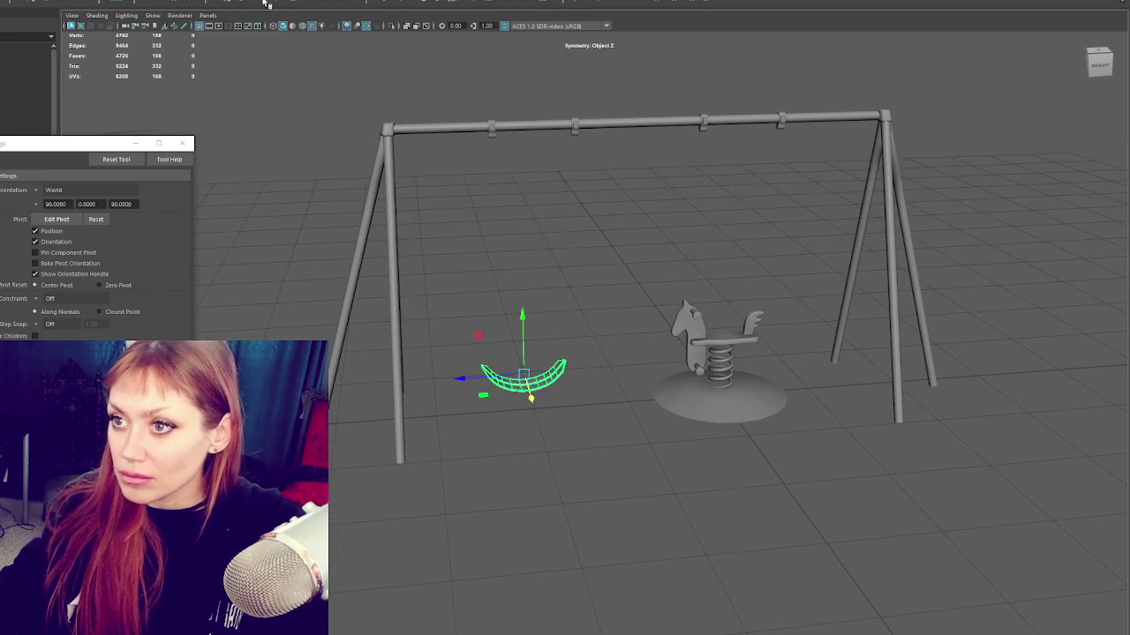
# Step: Raise the curved seat onto the frame under the top bar
pyautogui.moveTo(529, 322)
pyautogui.mouseDown()
pyautogui.moveTo(529, 79)
pyautogui.moveTo(724, 172)
pyautogui.moveTo(314, 206)
pyautogui.moveTo(650, 189)
pyautogui.moveTo(579, 186)
pyautogui.mouseUp()
pyautogui.moveTo(522, 134); pyautogui.dragTo(519, 102)
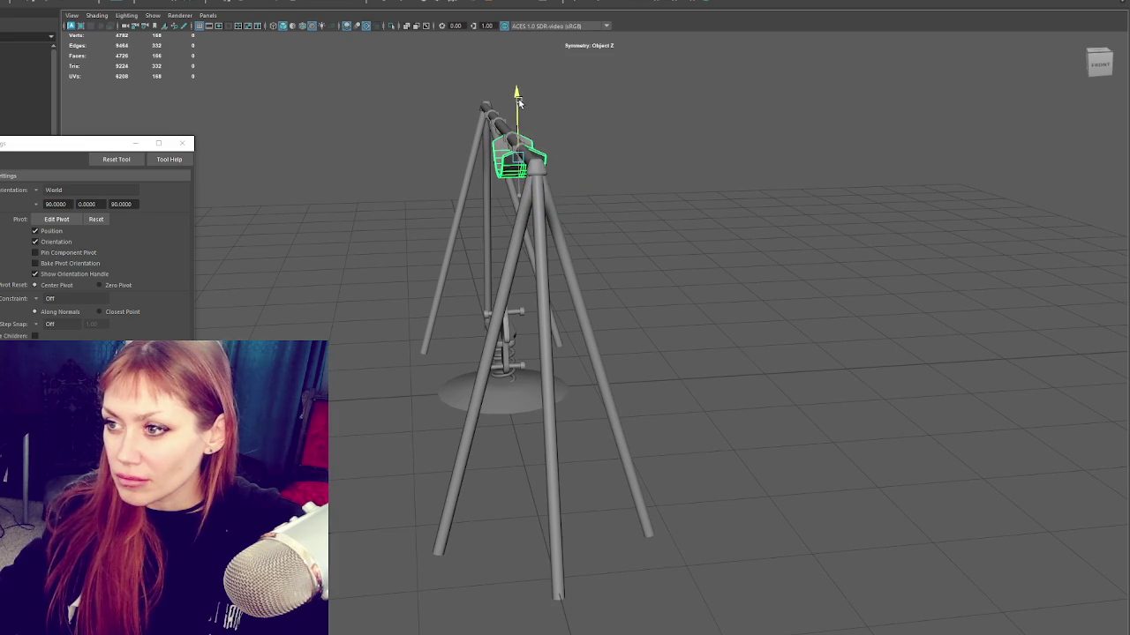
pyautogui.moveTo(542, 157); pyautogui.dragTo(541, 161)
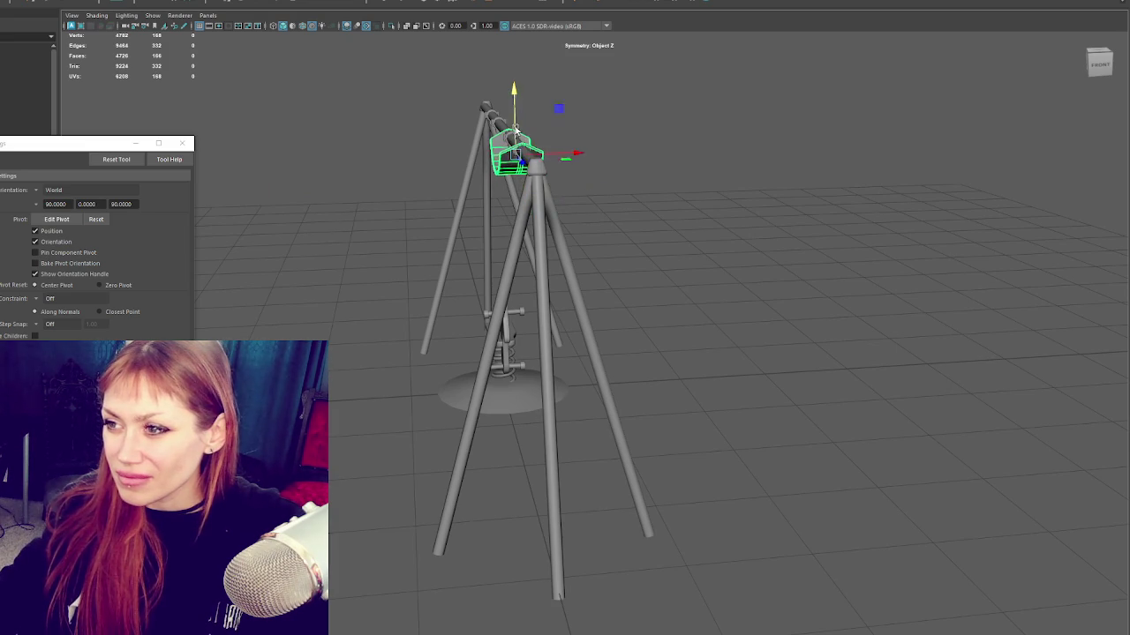
pyautogui.press('f')
pyautogui.moveTo(659, 332)
pyautogui.keyDown('alt'); pyautogui.mouseDown()
pyautogui.moveTo(673, 313)
pyautogui.moveTo(656, 335)
pyautogui.moveTo(603, 342)
pyautogui.mouseUp(); pyautogui.keyUp('alt')
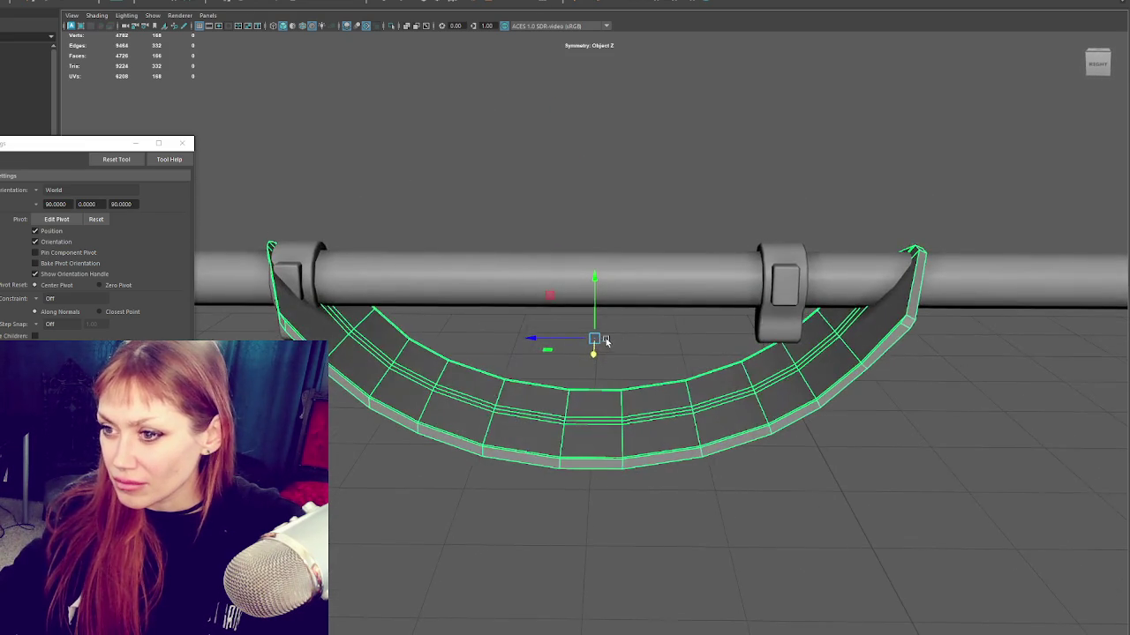
# Step: Slide the right crossbar clamp along X to the seat's right end
pyautogui.click(320, 268)
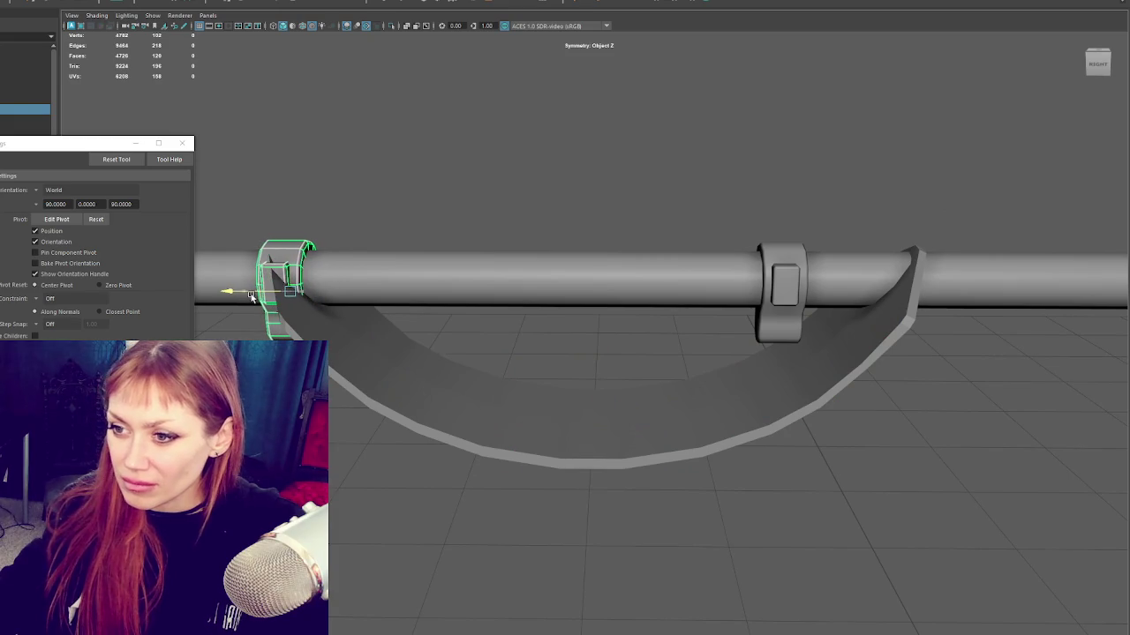
pyautogui.moveTo(262, 294)
pyautogui.keyDown('alt'); pyautogui.mouseDown()
pyautogui.moveTo(337, 277)
pyautogui.moveTo(337, 316)
pyautogui.mouseUp(); pyautogui.keyUp('alt')
pyautogui.click(395, 324)
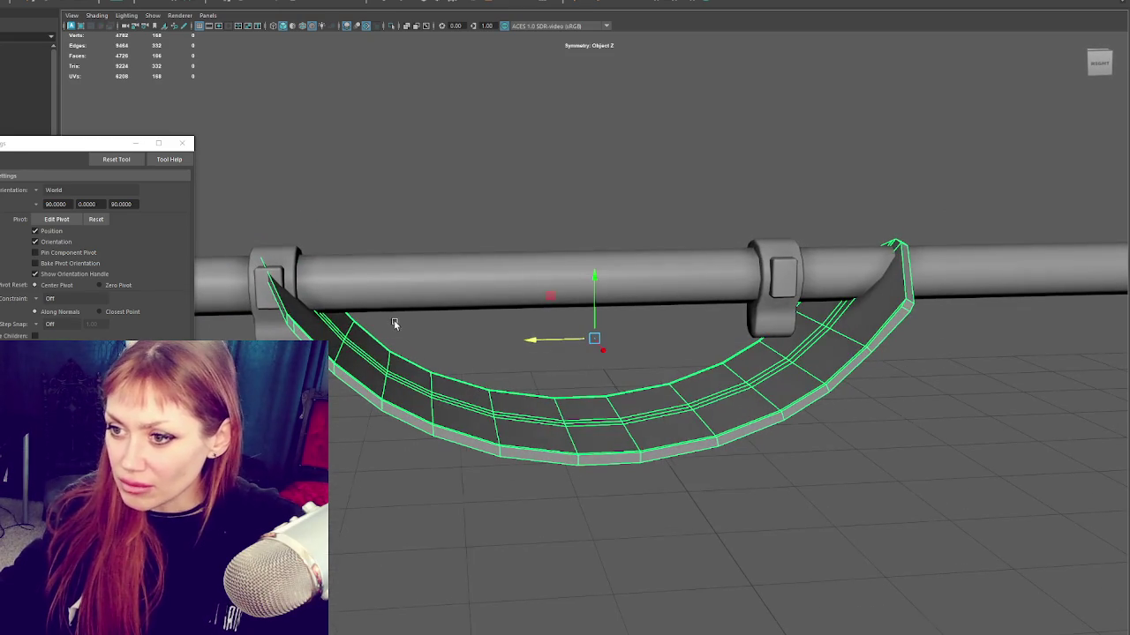
pyautogui.click(763, 304)
pyautogui.moveTo(730, 291); pyautogui.dragTo(842, 296)
pyautogui.press('F11')
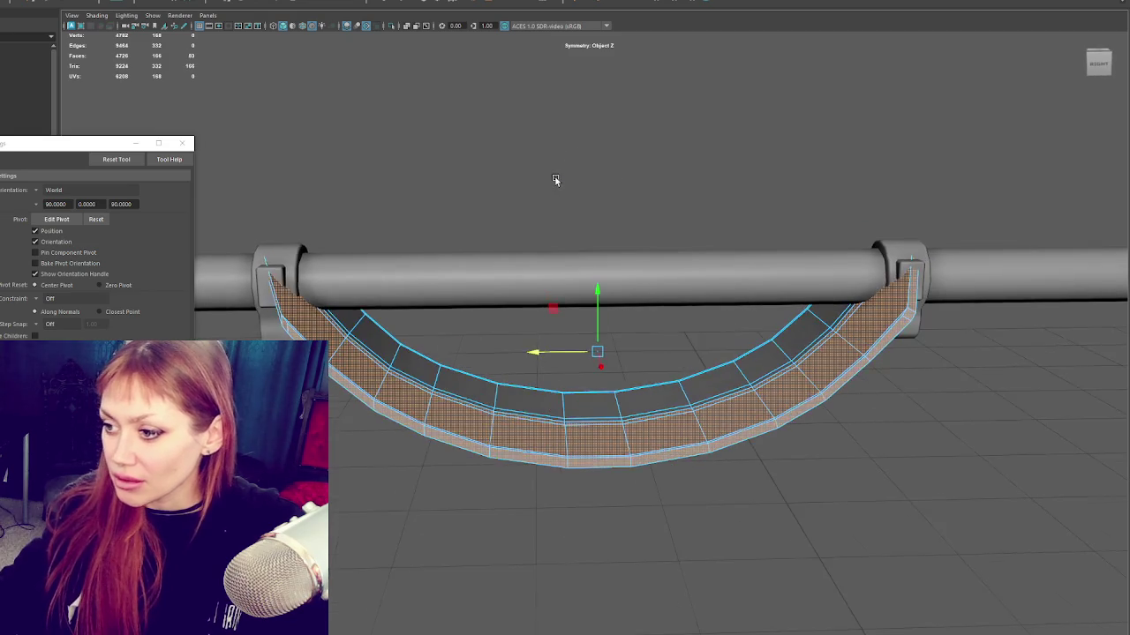
# Step: Delete the left half of the seat's faces, leaving only the right half
pyautogui.moveTo(547, 142); pyautogui.dragTo(247, 508)
pyautogui.press('Delete')
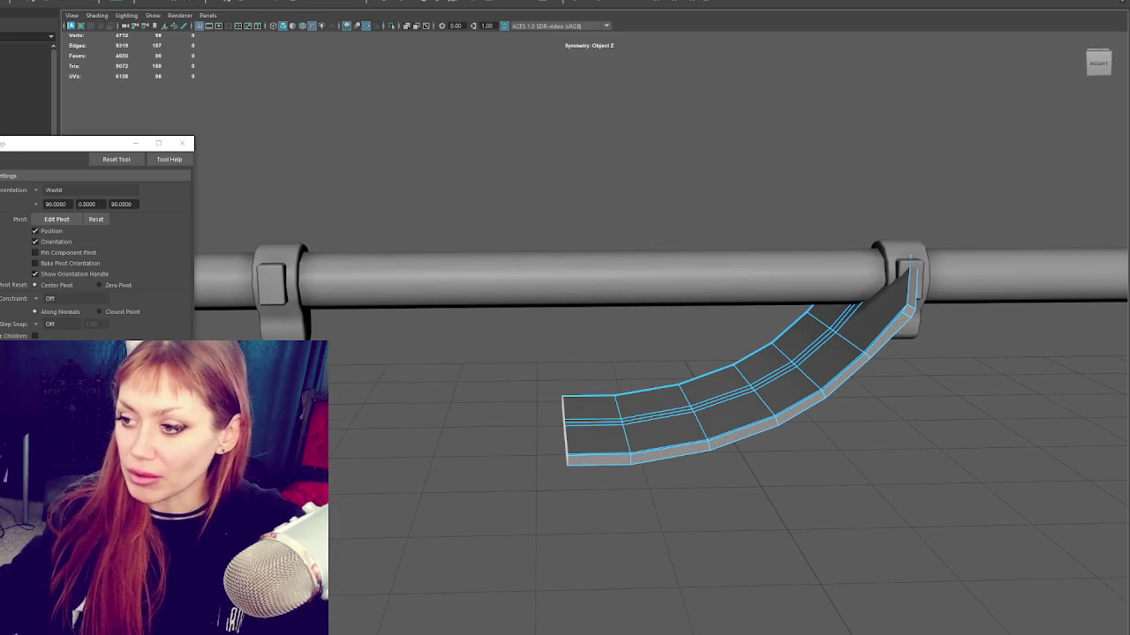
pyautogui.press('F8')
pyautogui.click(618, 353)
# Step: Insert an edge loop across the end segment of the seat half, with multiple-loop insertion settings
pyautogui.click(654, 443)
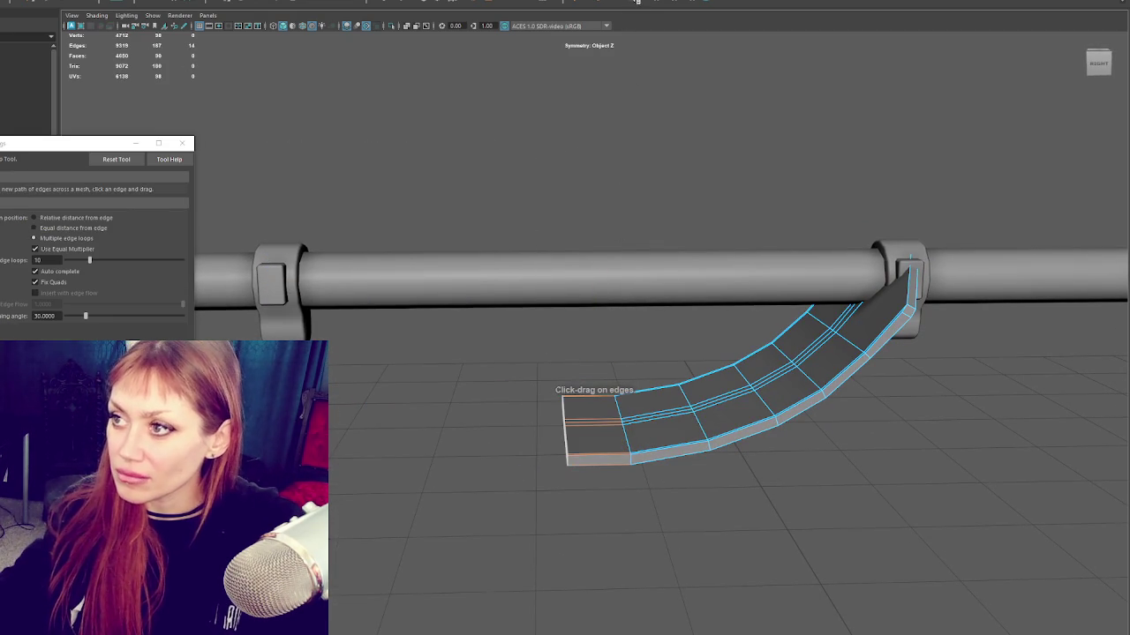
pyautogui.click(115, 159)
pyautogui.click(34, 239)
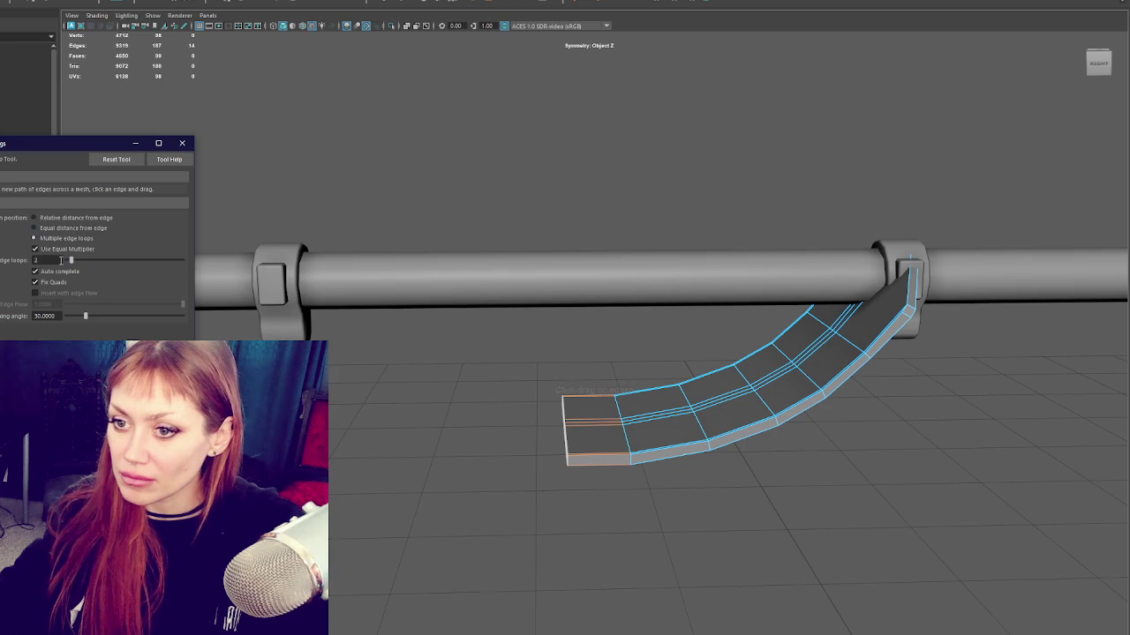
pyautogui.click(596, 459)
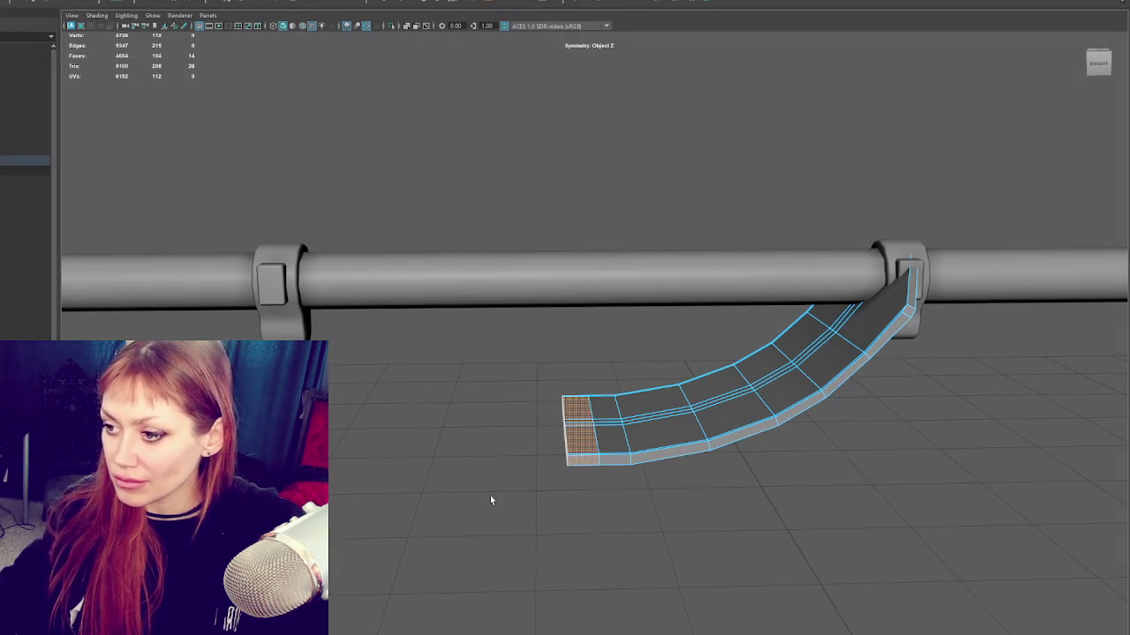
# Step: Mirror the seat half across the Z axis using Mesh > Mirror options
pyautogui.moveTo(530, 246); pyautogui.dragTo(590, 181, button='right')
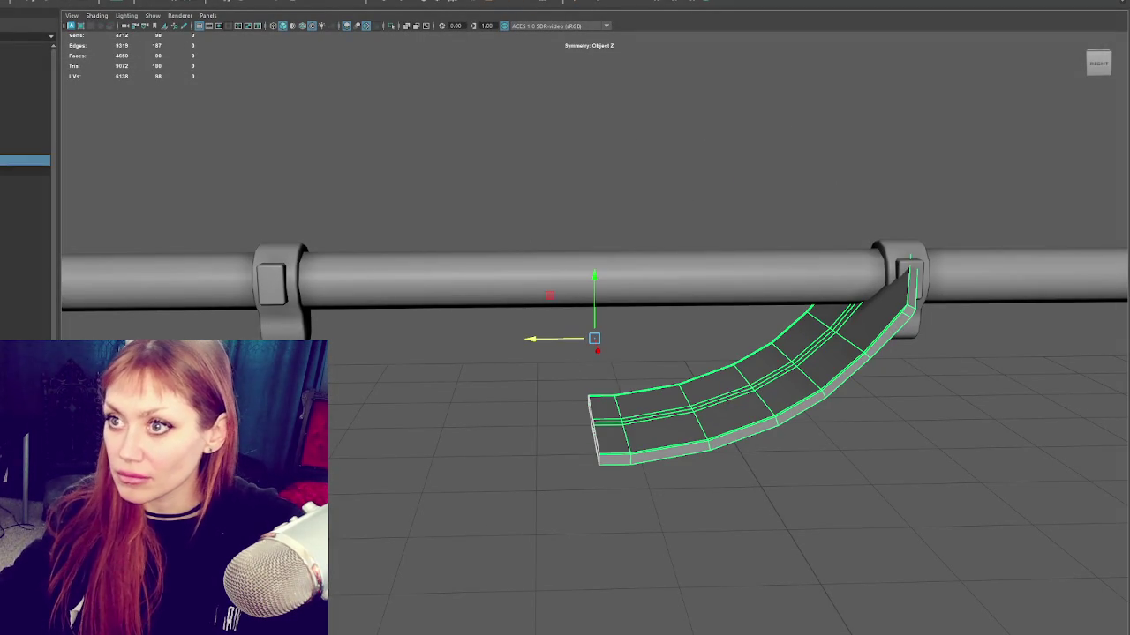
pyautogui.moveTo(556, 338); pyautogui.dragTo(714, 338)
pyautogui.hotkey('ctrl', 'z')
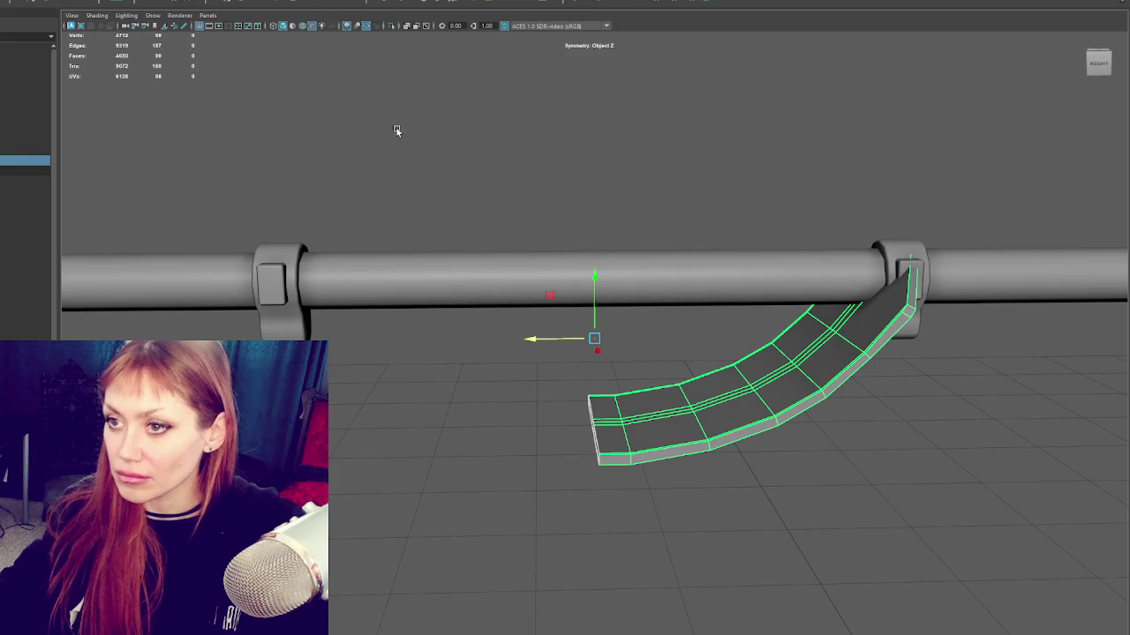
pyautogui.click(18, 2)
pyautogui.click(14, 124)
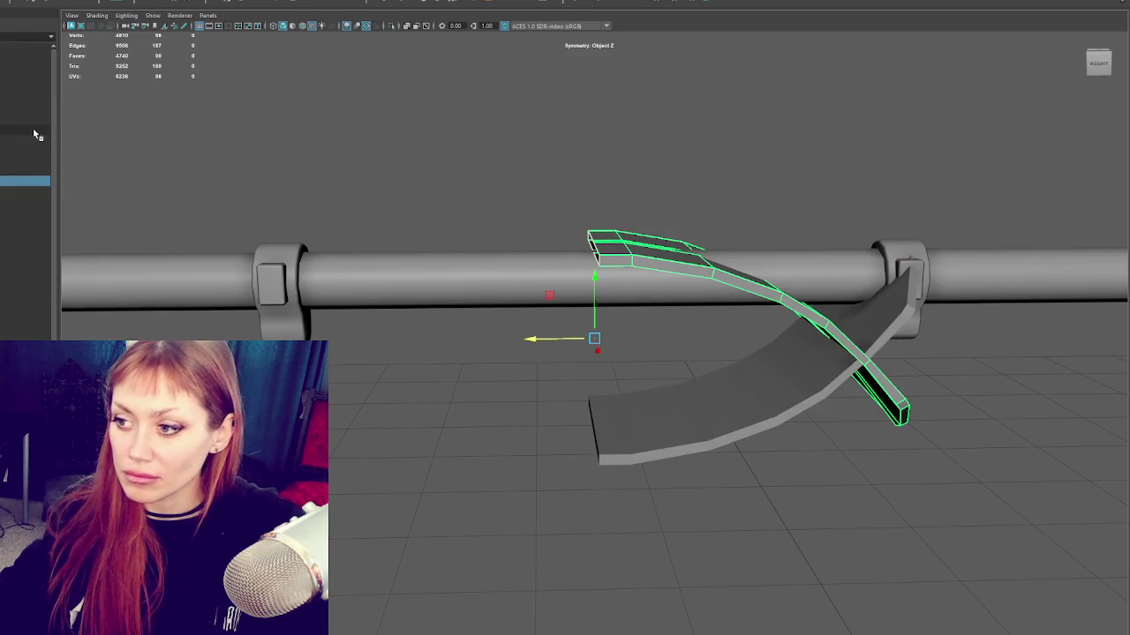
pyautogui.hotkey('ctrl', 'z')
pyautogui.click(17, 2)
pyautogui.click(94, 120)
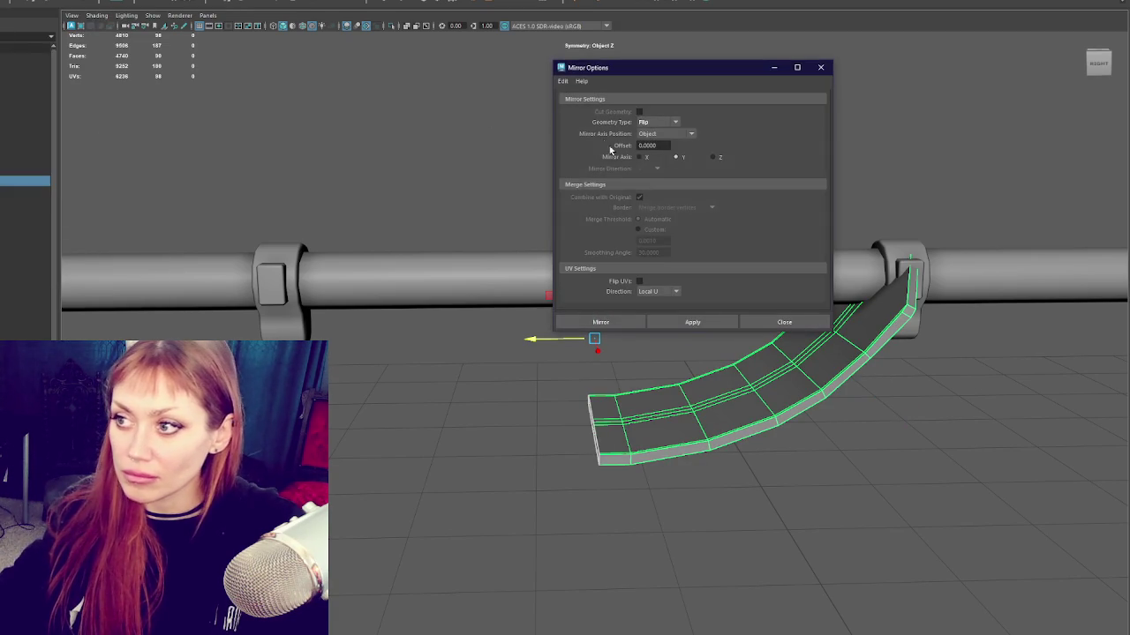
pyautogui.click(713, 157)
pyautogui.click(693, 322)
pyautogui.click(820, 68)
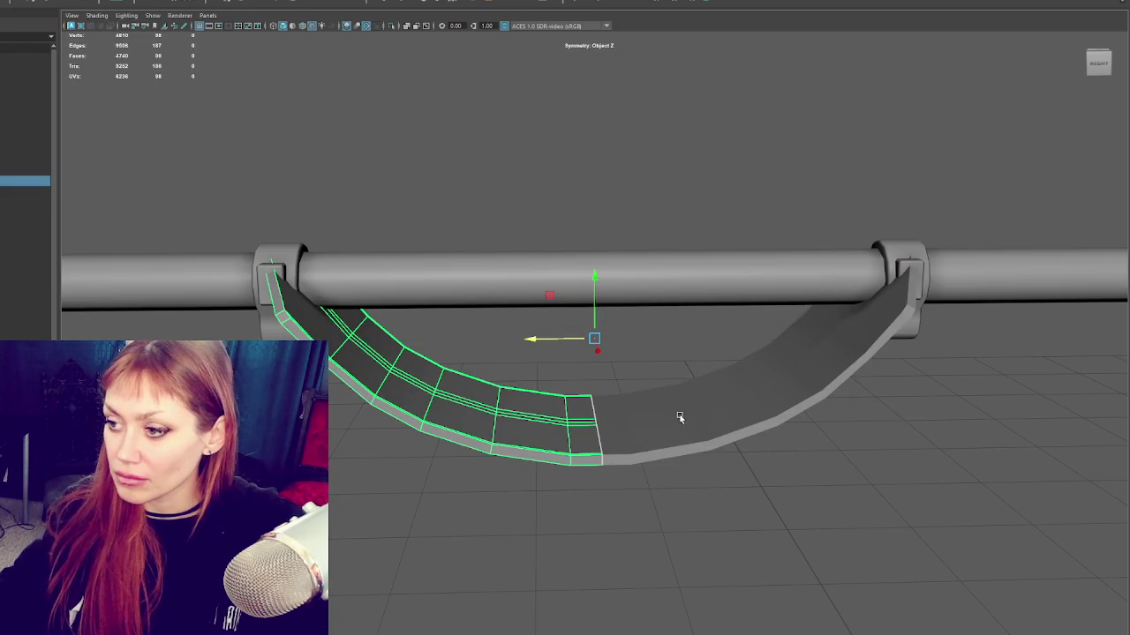
# Step: Combine both seat halves into one object with Mesh > Combine
pyautogui.keyDown('shift'); pyautogui.click(679, 411); pyautogui.keyUp('shift')
pyautogui.click(17, 2)
pyautogui.click(36, 26)
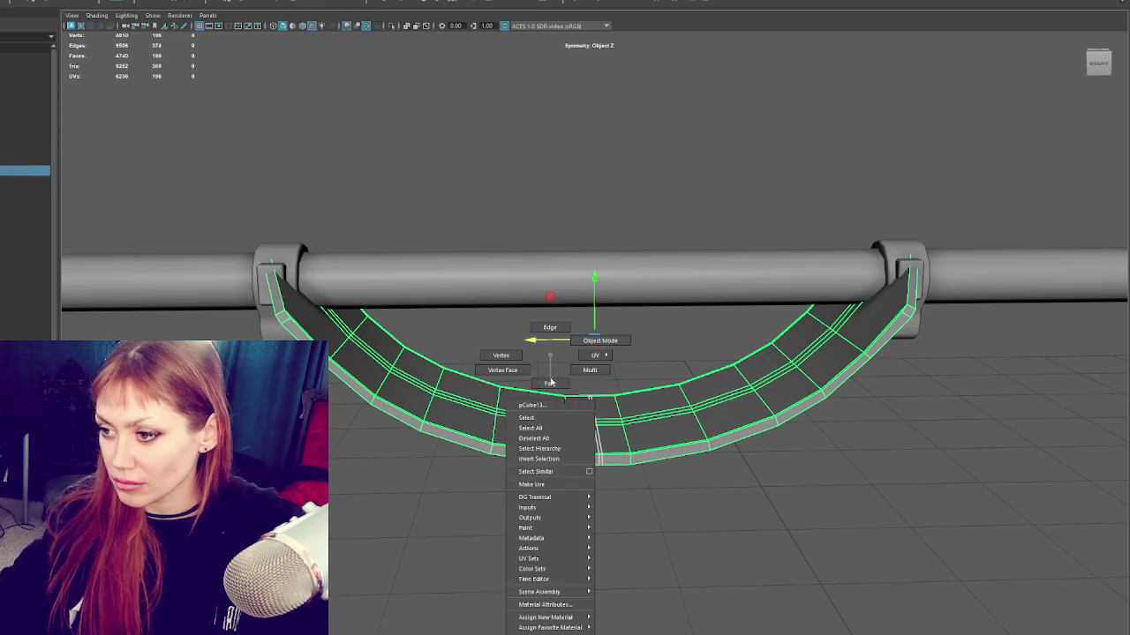
# Step: Select and delete the centre seam edge loop, then return the seat to object mode
pyautogui.press('F11')
pyautogui.moveTo(600, 468); pyautogui.dragTo(396, 344)
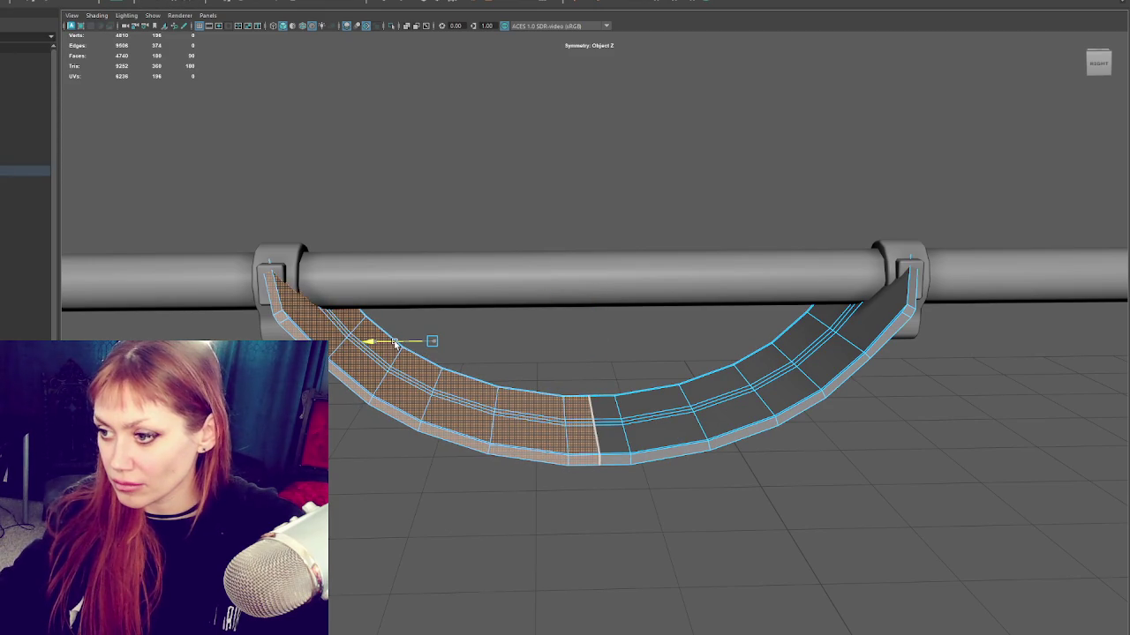
pyautogui.click(542, 224)
pyautogui.moveTo(575, 376); pyautogui.dragTo(608, 483)
pyautogui.press('r')
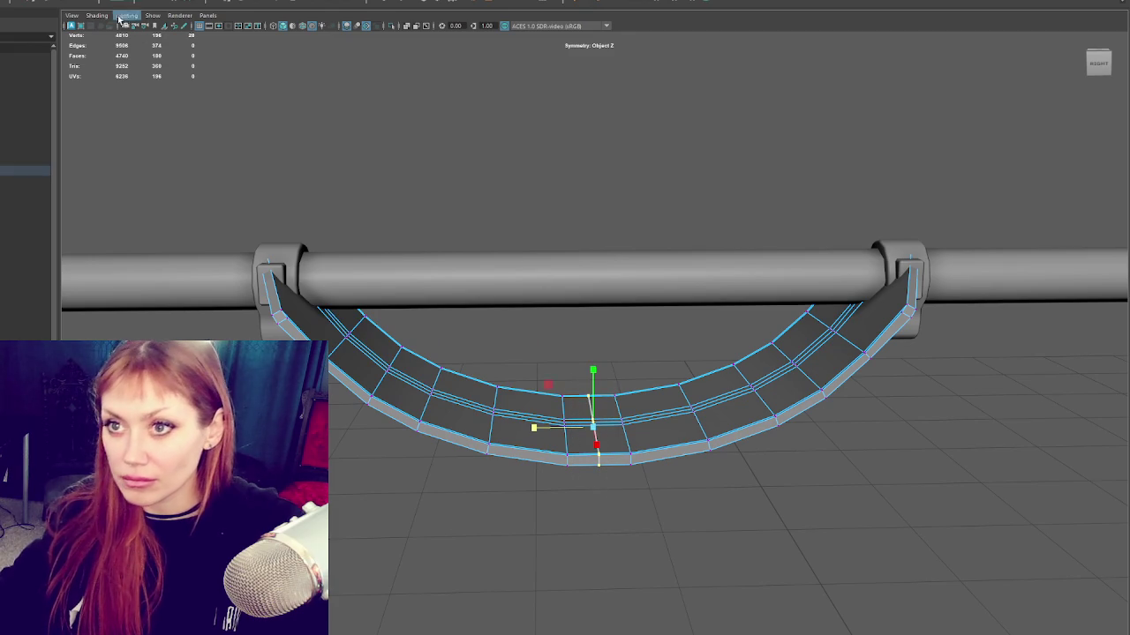
pyautogui.click(64, 71)
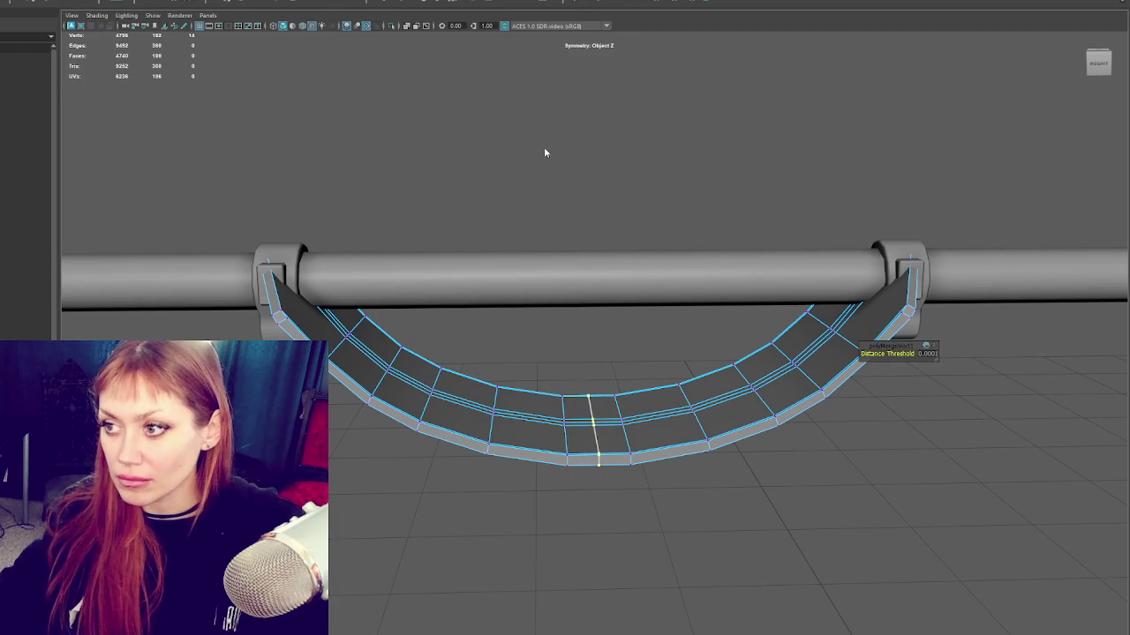
pyautogui.press('F8')
pyautogui.moveTo(602, 404); pyautogui.dragTo(609, 344, button='right')
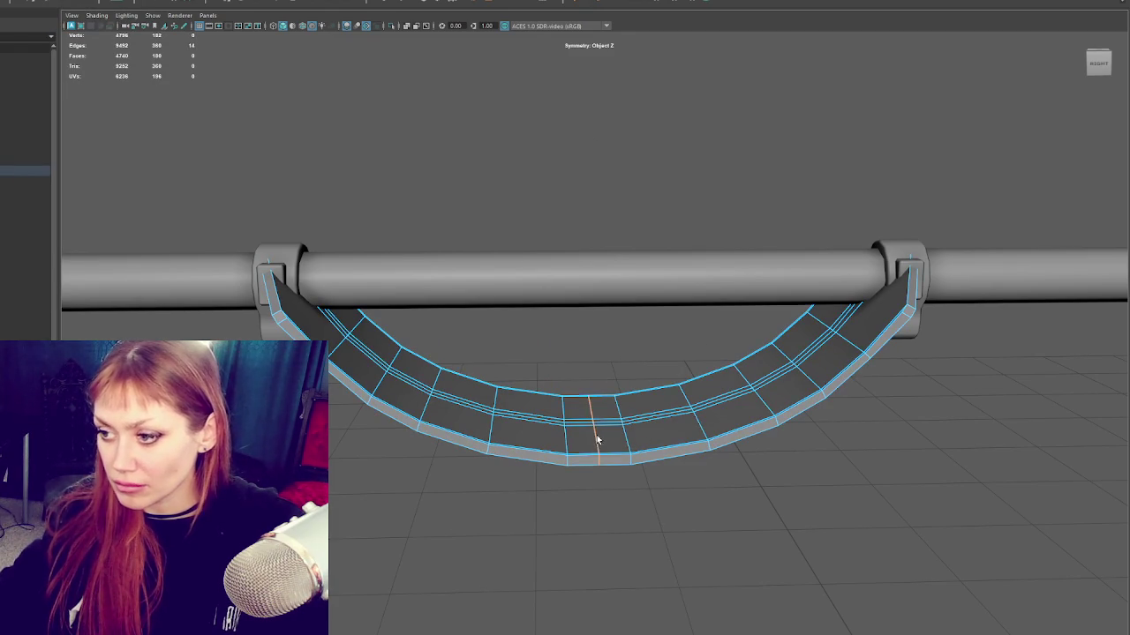
pyautogui.scroll(-3, 596, 439)
pyautogui.moveTo(552, 240); pyautogui.dragTo(635, 176, button='right')
pyautogui.scroll(-5, 779, 436)
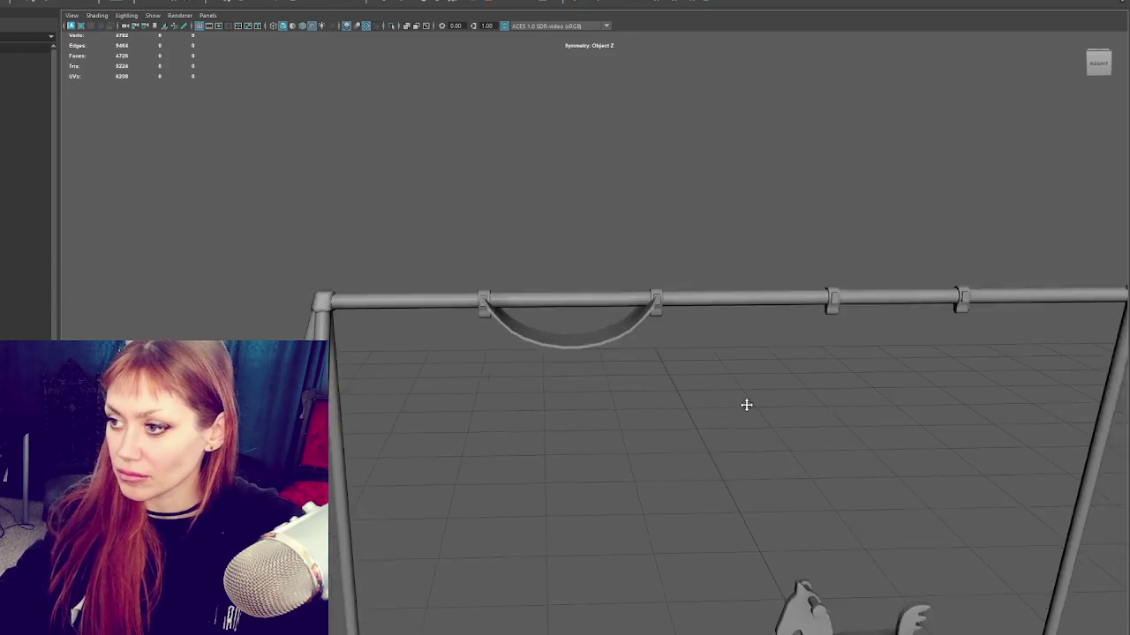
# Step: Lower the curved seat below the crossbar and scale it down slightly
pyautogui.scroll(-3, 693, 302)
pyautogui.click(549, 299)
pyautogui.moveTo(544, 225)
pyautogui.mouseDown()
pyautogui.moveTo(618, 407)
pyautogui.moveTo(628, 379)
pyautogui.mouseUp()
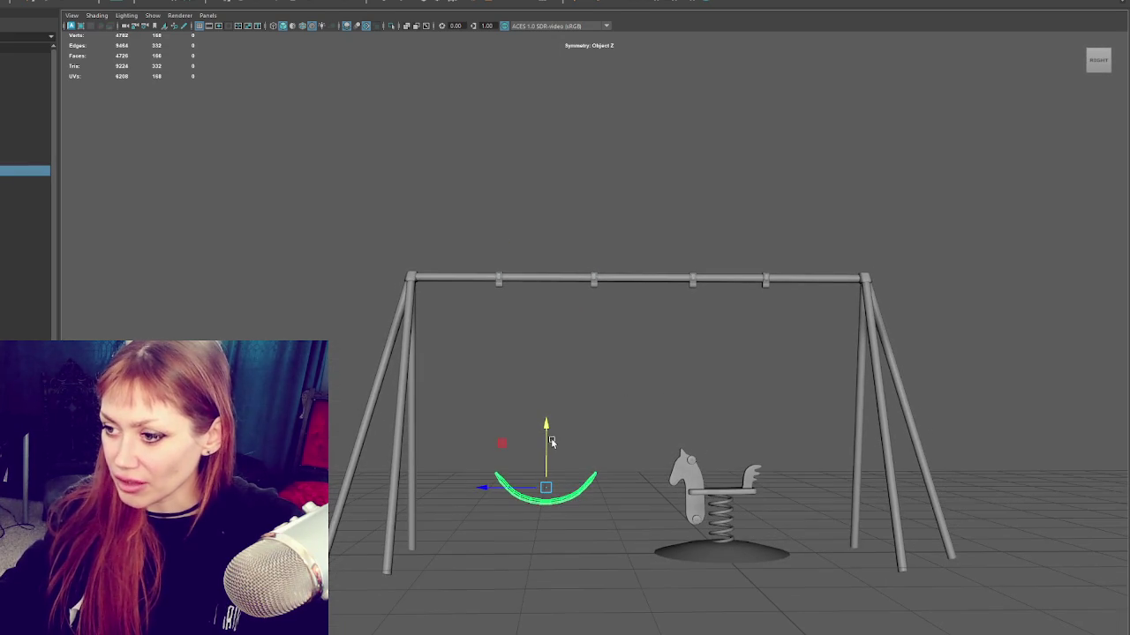
pyautogui.press('r')
pyautogui.moveTo(547, 481); pyautogui.dragTo(545, 296)
pyautogui.press('w')
# Step: Nudge the left clamp along the bar, then drop the seat to near the ground
pyautogui.click(500, 281)
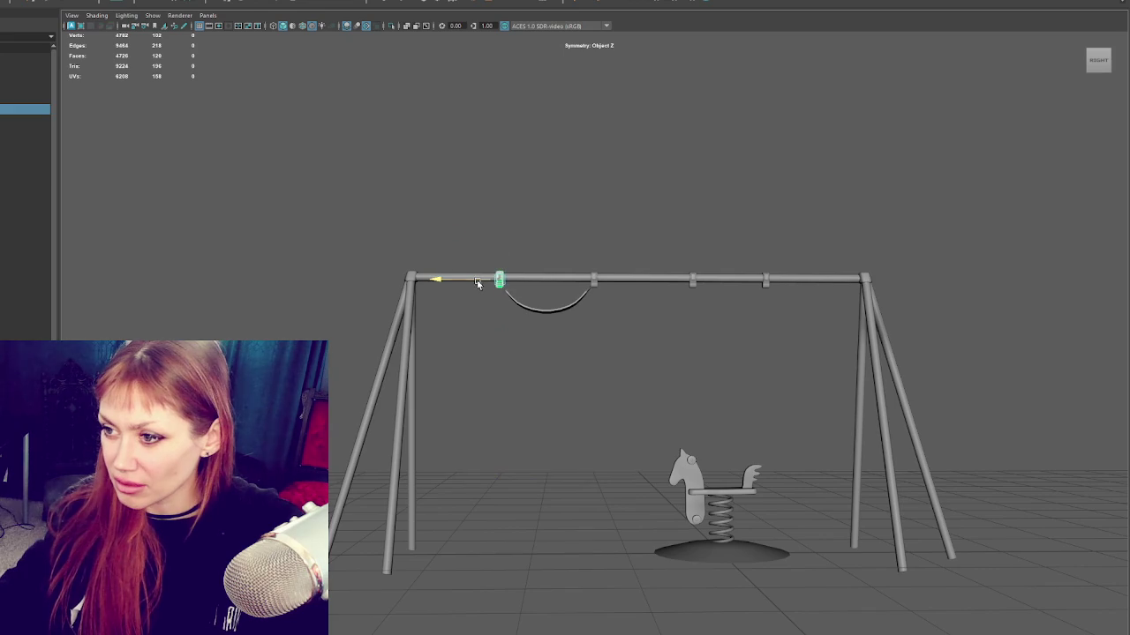
pyautogui.moveTo(439, 280); pyautogui.dragTo(443, 280)
pyautogui.click(594, 282)
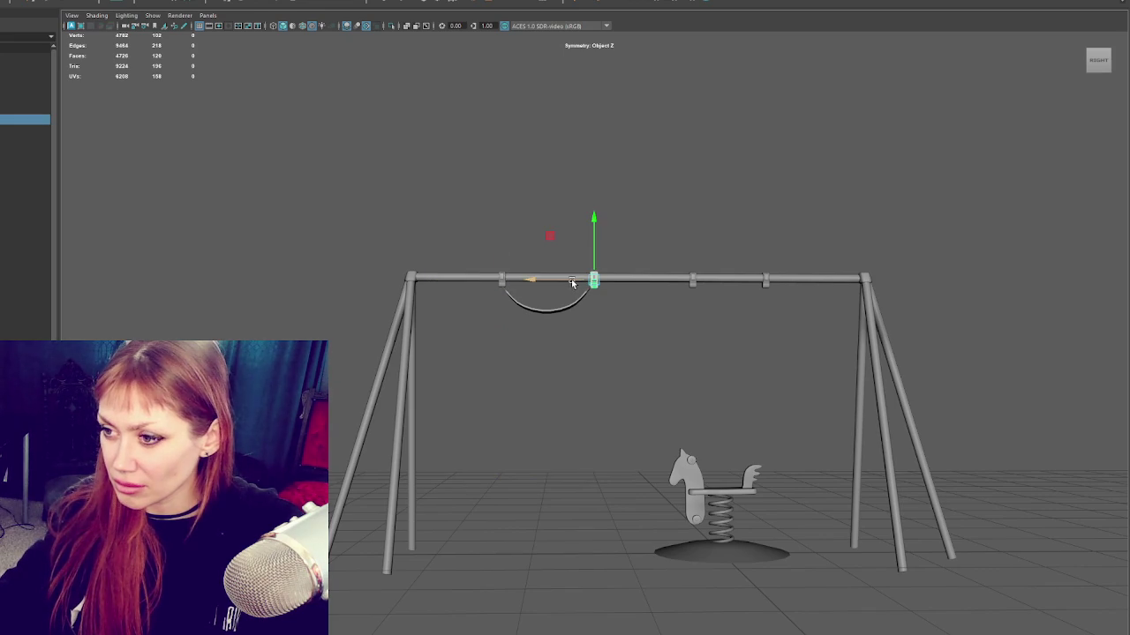
pyautogui.click(547, 311)
pyautogui.moveTo(544, 274)
pyautogui.mouseDown()
pyautogui.moveTo(545, 467)
pyautogui.moveTo(587, 323)
pyautogui.mouseUp()
pyautogui.scroll(3, 587, 323)
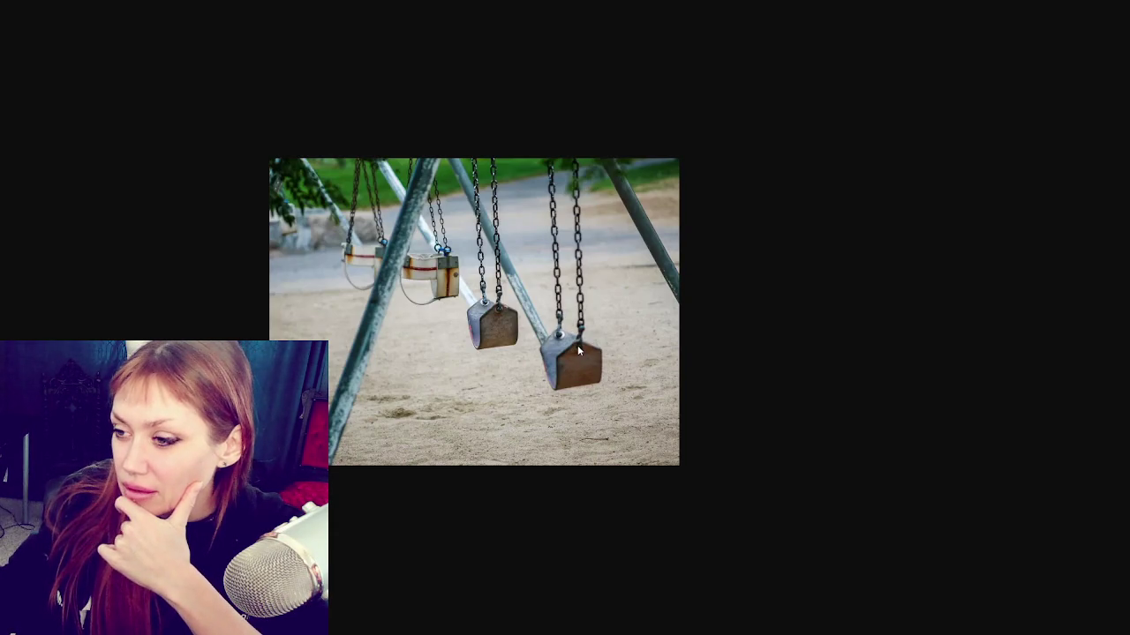
# Step: Zoom the swing set reference photo to nearly fill the screen
pyautogui.click(576, 314)
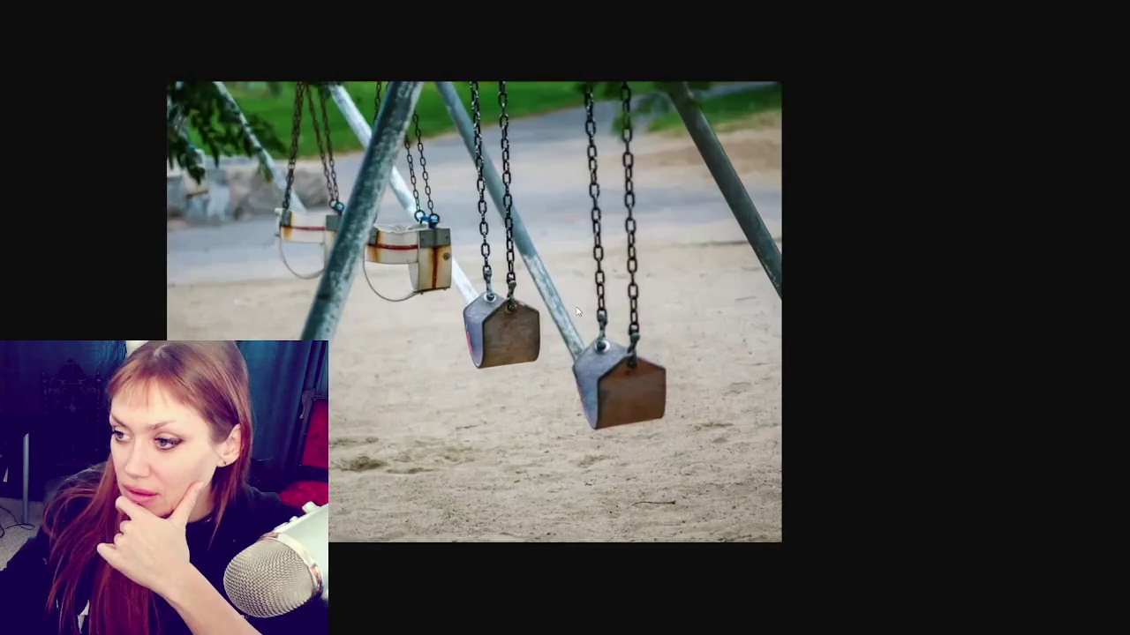
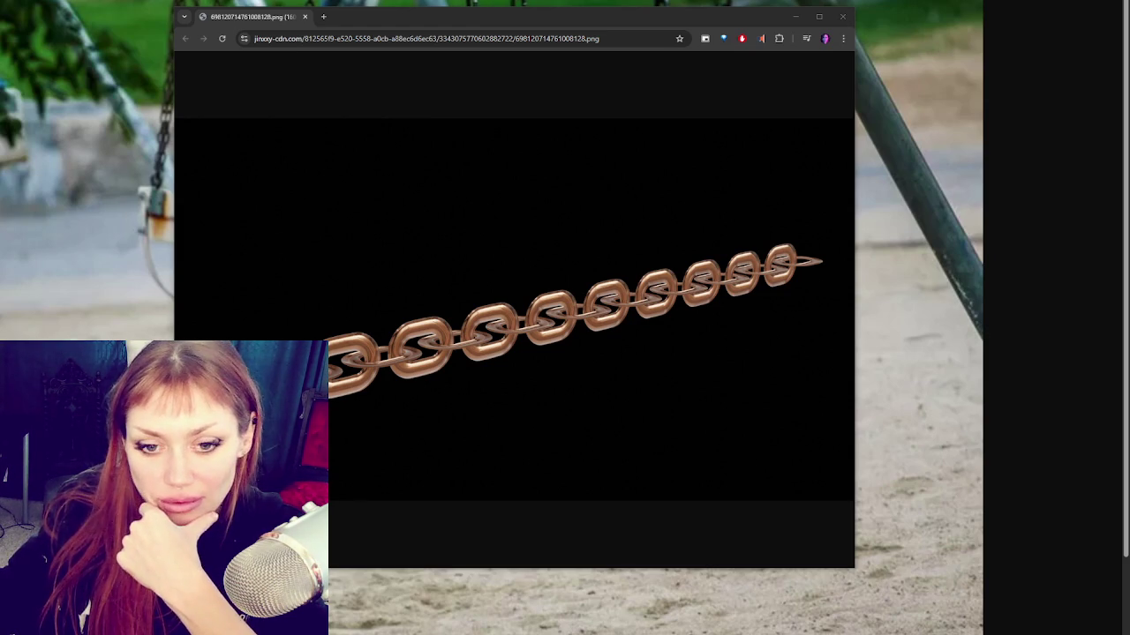
# Step: Close the copper chain reference image to bring back the swing-set photo
pyautogui.hotkey('alt', 'Tab')
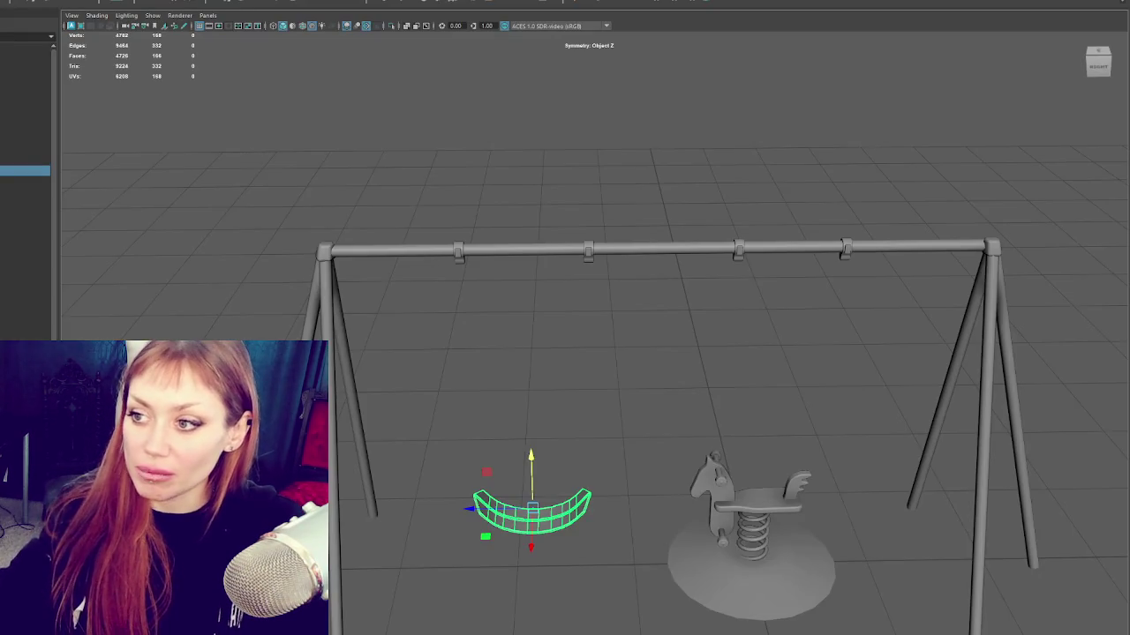
# Step: Add a polygon torus with 8 axis and 4 height subdivisions, viewed from the top
pyautogui.hotkey('ctrl', 'z')
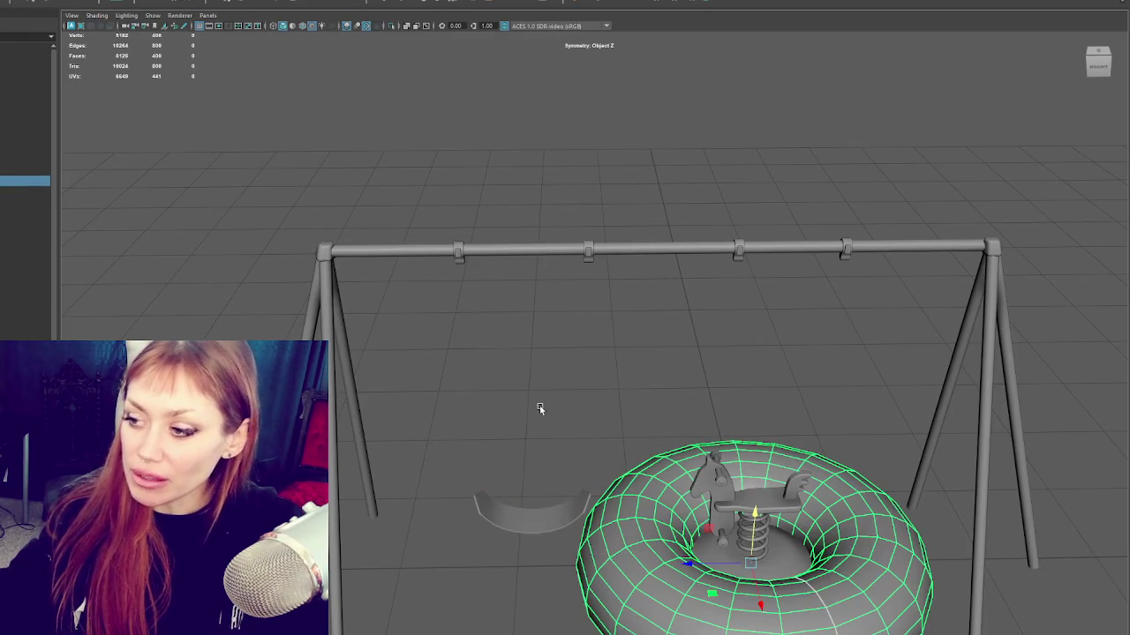
pyautogui.hotkey('ctrl', 'a')
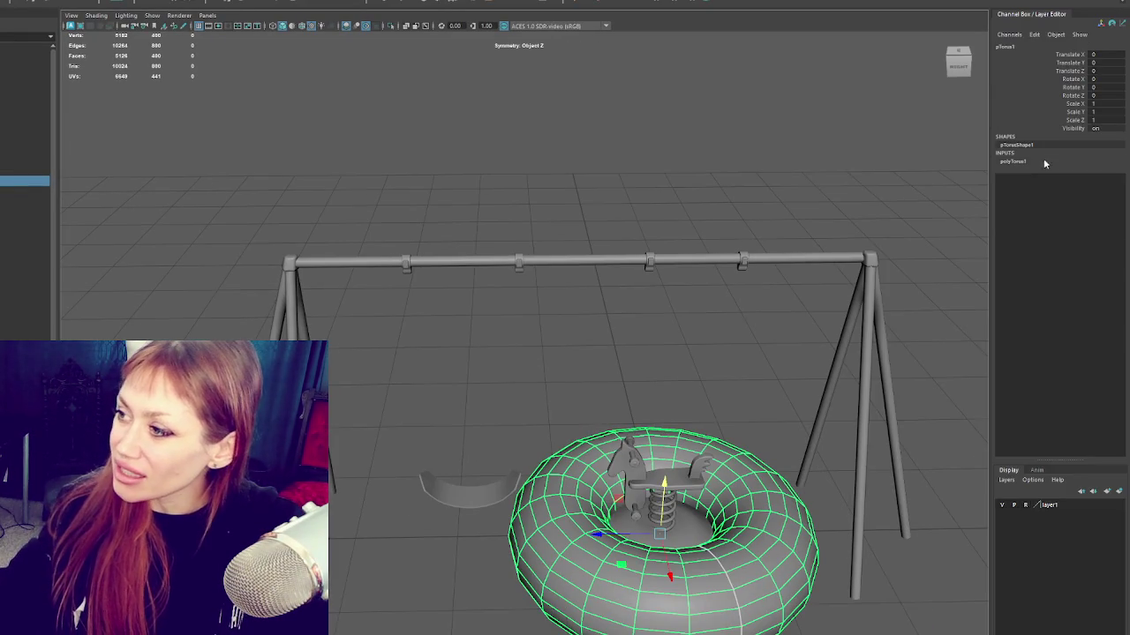
pyautogui.write('8')
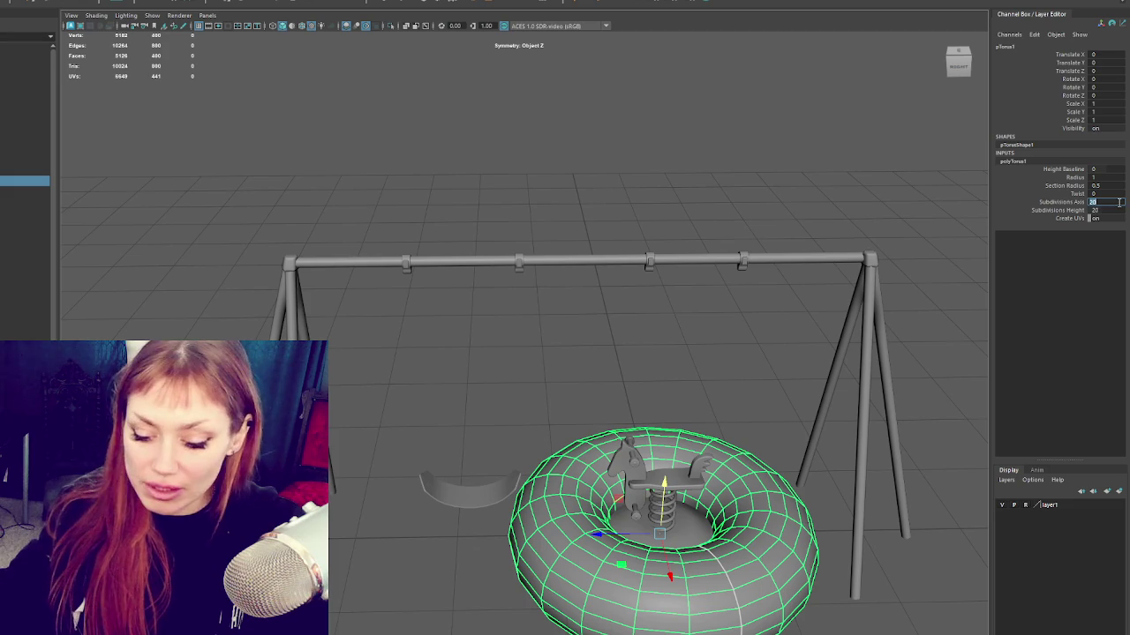
pyautogui.press('Return')
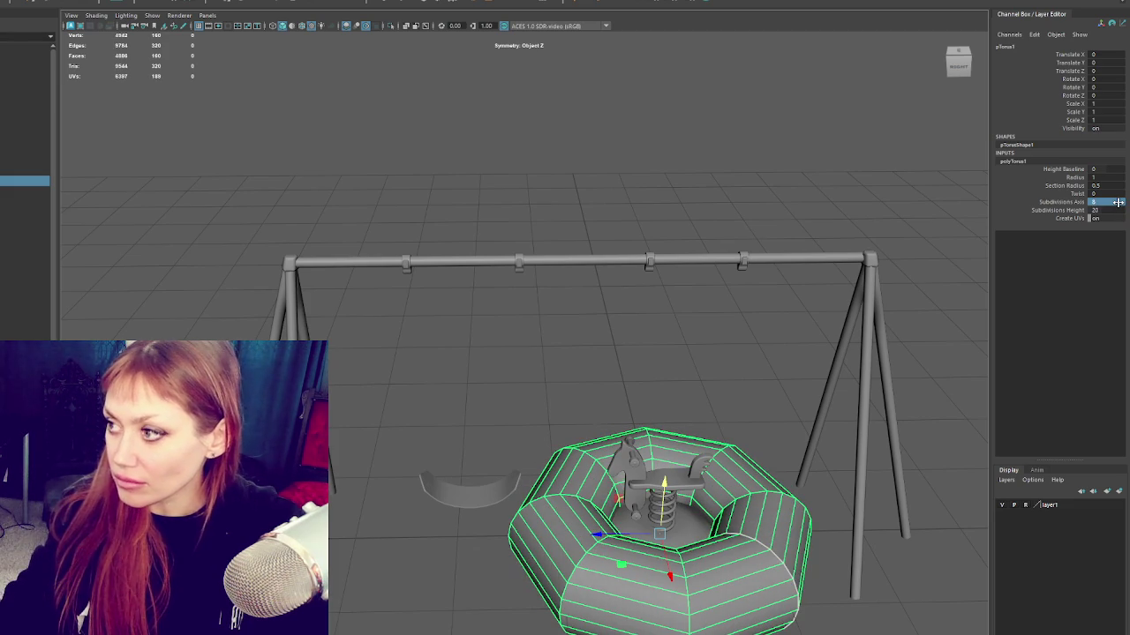
pyautogui.write('4')
pyautogui.press('Return')
pyautogui.keyDown('alt'); pyautogui.moveTo(618, 402); pyautogui.dragTo(517, 194, button='middle'); pyautogui.keyUp('alt')
pyautogui.moveTo(503, 366)
pyautogui.mouseDown()
pyautogui.moveTo(794, 371)
pyautogui.moveTo(294, 306)
pyautogui.moveTo(372, 306)
pyautogui.moveTo(623, 174)
pyautogui.mouseUp()
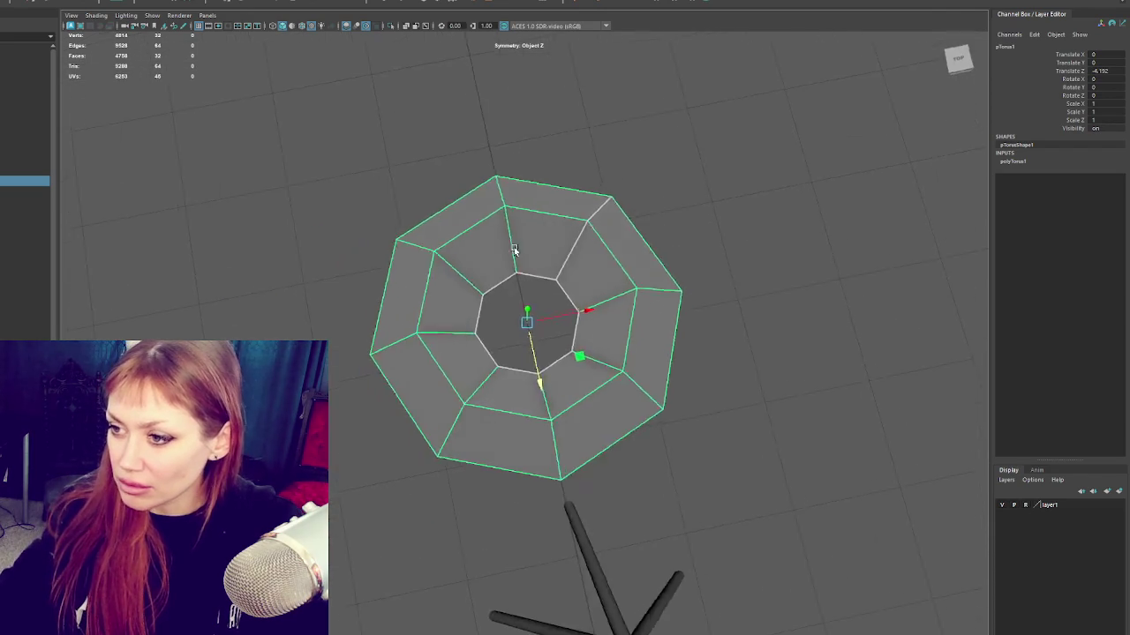
pyautogui.moveTo(622, 175); pyautogui.dragTo(620, 147, button='right')
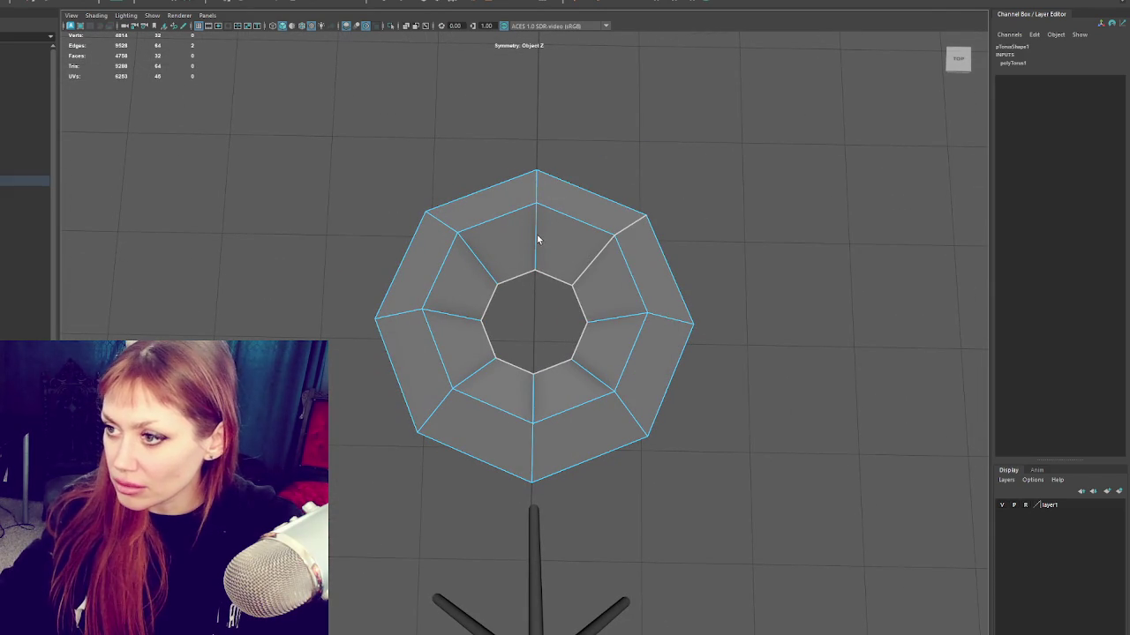
pyautogui.click(53, 2)
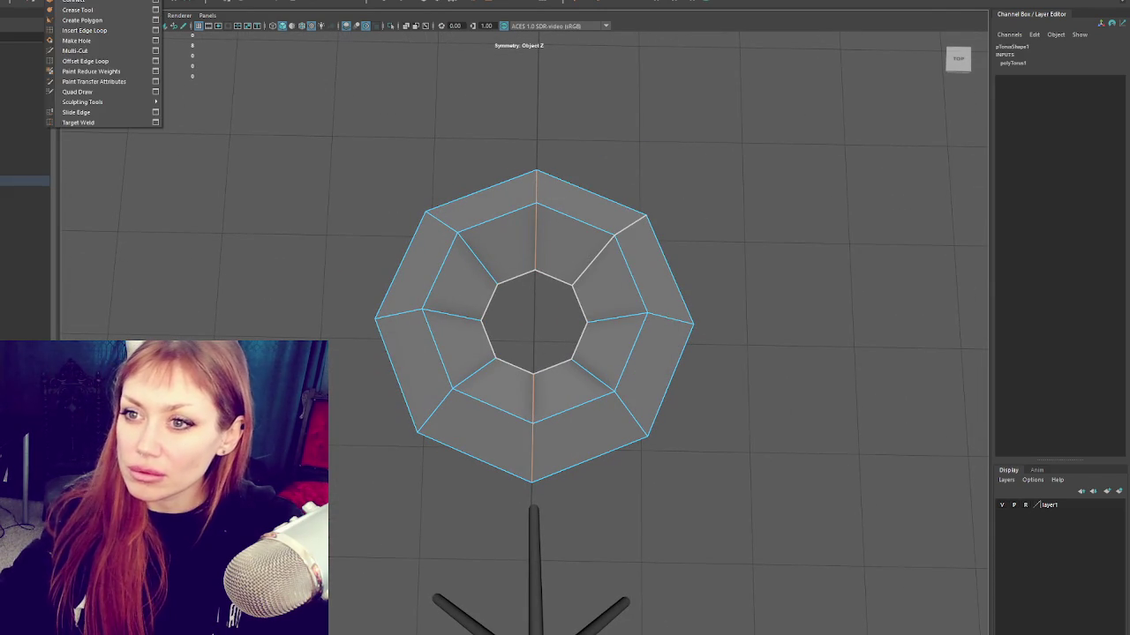
# Step: Detach the torus, pull its right half outward, and bridge the two halves into one ring
pyautogui.click(38, 41)
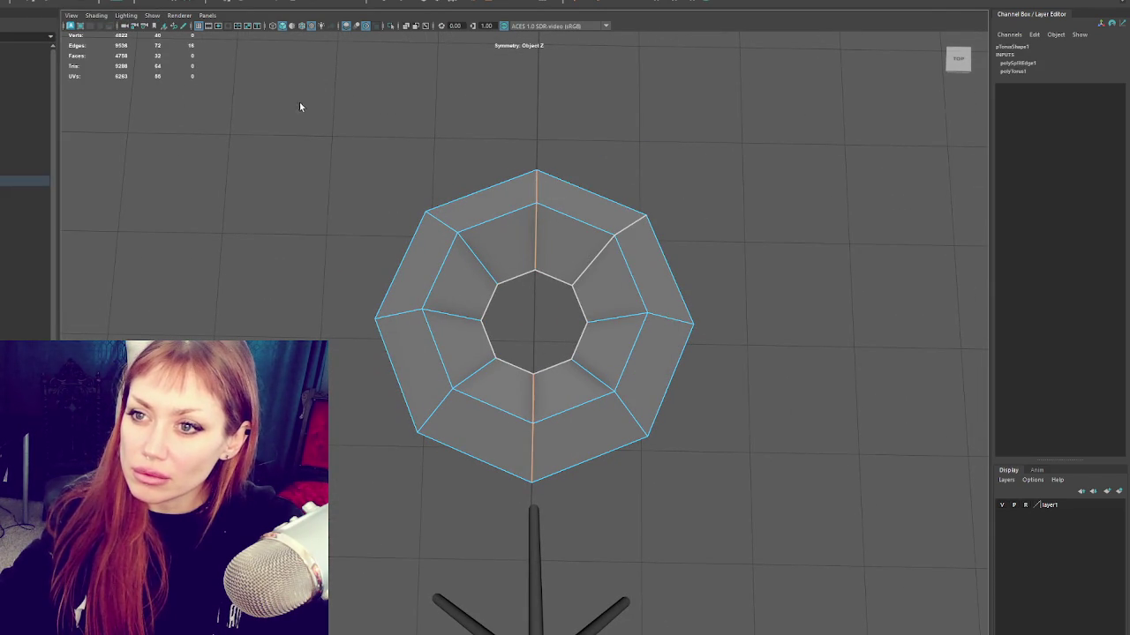
pyautogui.click(603, 232)
pyautogui.press('F11')
pyautogui.doubleClick(603, 232)
pyautogui.moveTo(663, 247); pyautogui.dragTo(770, 248)
pyautogui.click(660, 123)
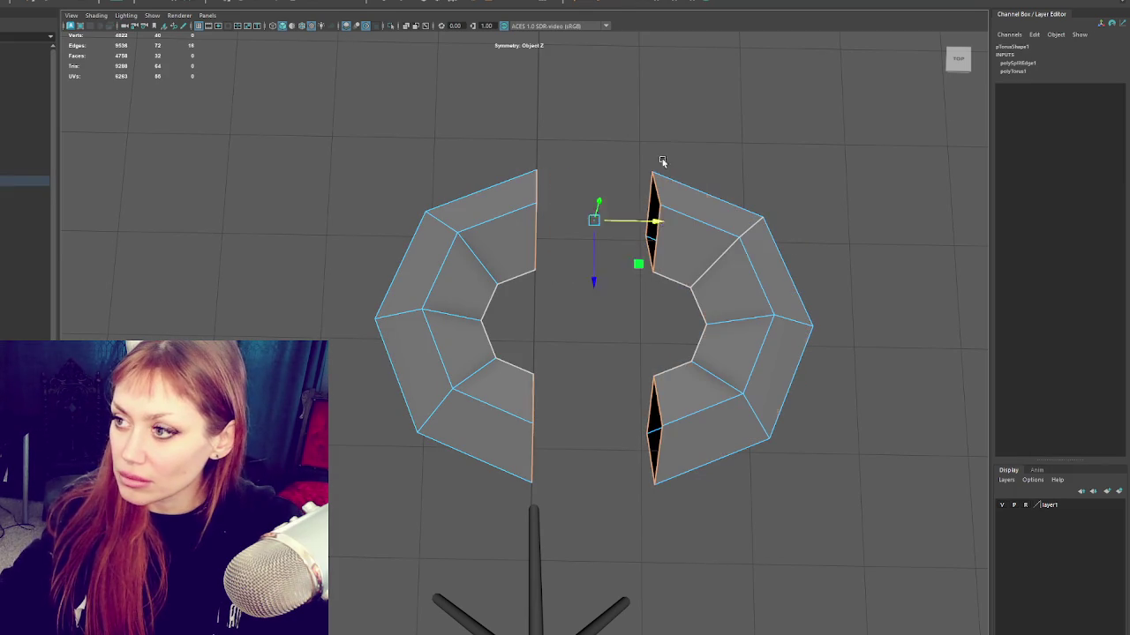
pyautogui.keyDown('shift'); pyautogui.doubleClick(533, 214); pyautogui.keyUp('shift')
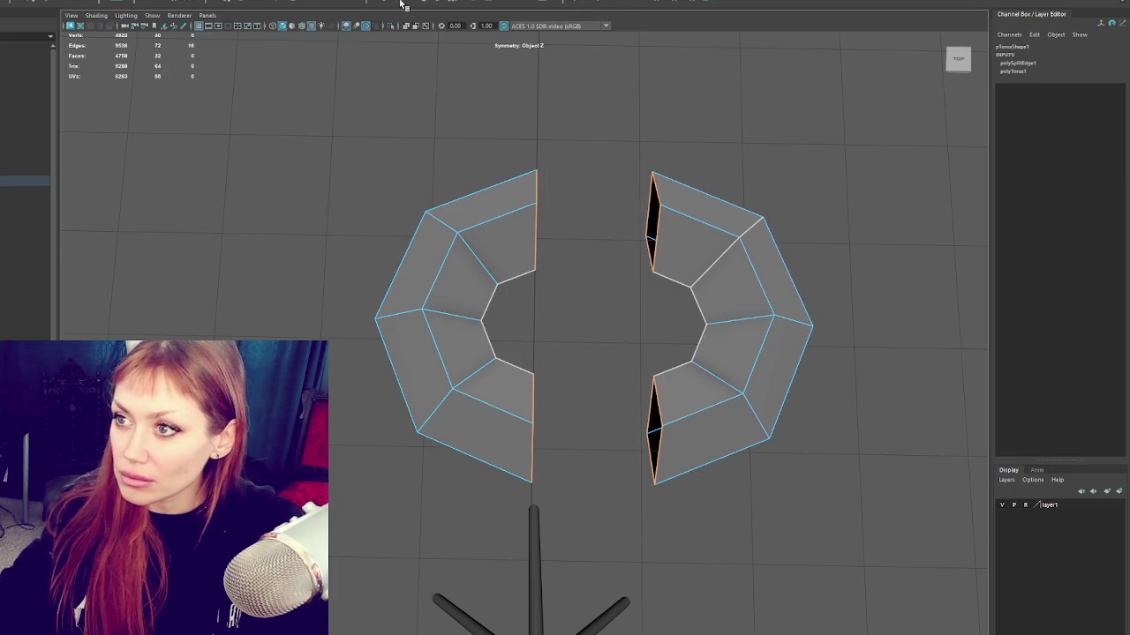
pyautogui.keyDown('shift'); pyautogui.moveTo(458, 84); pyautogui.dragTo(551, 399, button='right'); pyautogui.keyUp('shift')
# Step: Stretch one side's vertices downward into an oval link and soften its edges
pyautogui.moveTo(638, 321)
pyautogui.keyDown('alt'); pyautogui.mouseDown()
pyautogui.moveTo(532, 292)
pyautogui.moveTo(527, 338)
pyautogui.mouseUp(); pyautogui.keyUp('alt')
pyautogui.scroll(-3, 688, 274)
pyautogui.moveTo(674, 341); pyautogui.dragTo(570, 429)
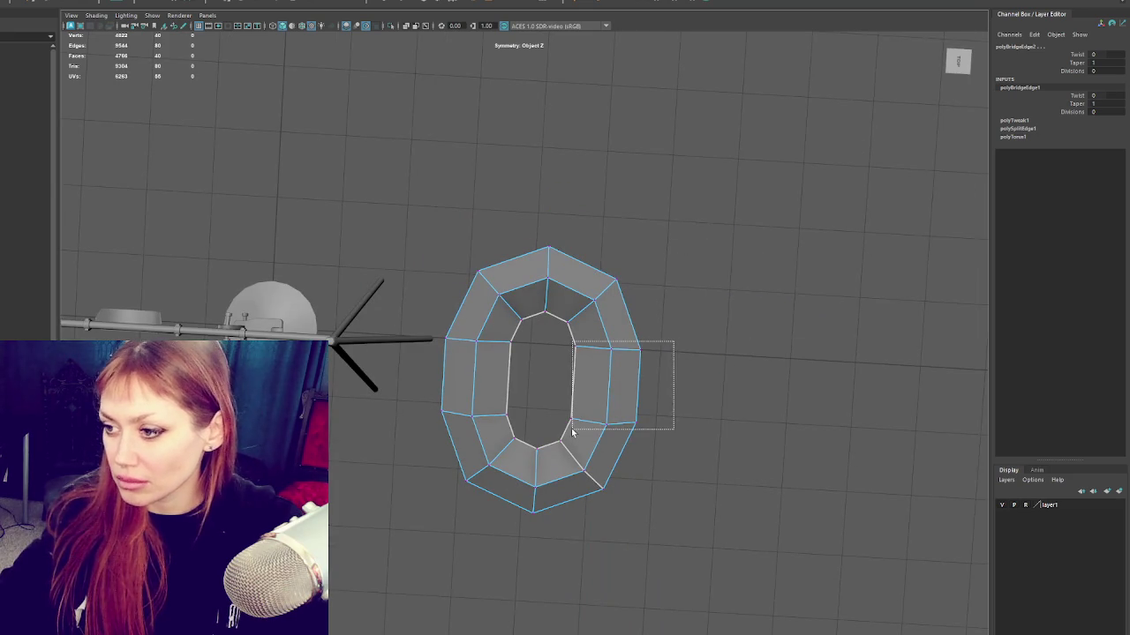
pyautogui.click(583, 472)
pyautogui.moveTo(581, 494); pyautogui.dragTo(579, 517)
pyautogui.moveTo(631, 357); pyautogui.dragTo(684, 334, button='right')
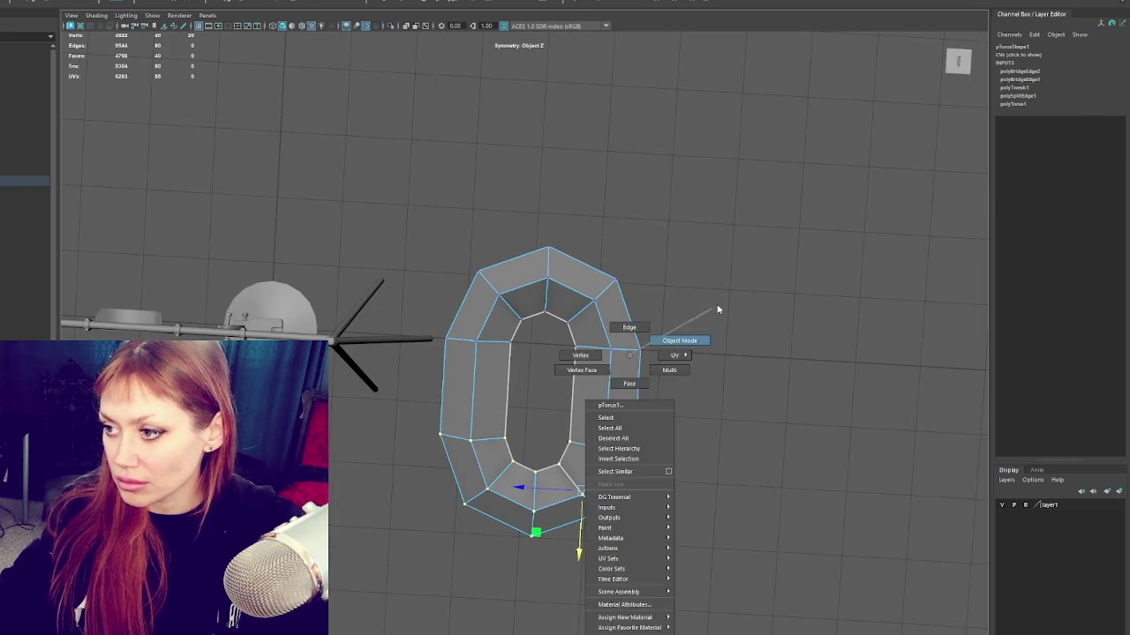
pyautogui.keyDown('shift'); pyautogui.moveTo(614, 297); pyautogui.dragTo(733, 276, button='right'); pyautogui.keyUp('shift')
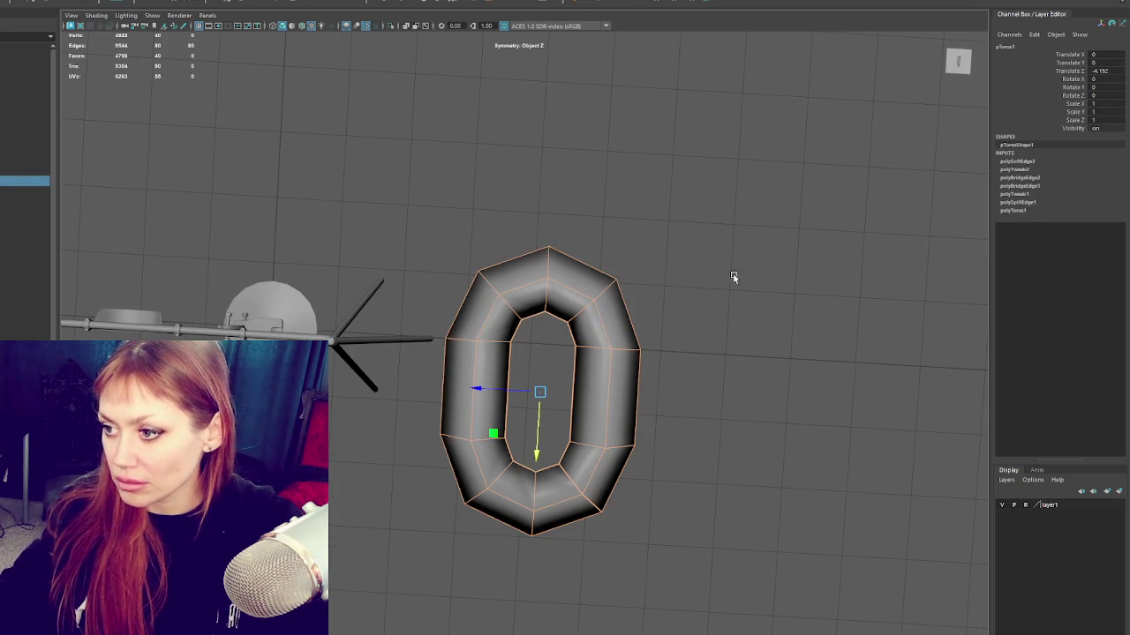
# Step: Select the whole link, duplicate it and move the copy above the original
pyautogui.click(769, 373)
pyautogui.moveTo(769, 374)
pyautogui.keyDown('alt'); pyautogui.mouseDown()
pyautogui.moveTo(698, 353)
pyautogui.moveTo(696, 339)
pyautogui.moveTo(789, 336)
pyautogui.moveTo(706, 391)
pyautogui.mouseUp(); pyautogui.keyUp('alt')
pyautogui.rightClick(591, 304)
pyautogui.keyDown('alt'); pyautogui.moveTo(592, 304); pyautogui.dragTo(668, 308); pyautogui.keyUp('alt')
pyautogui.click(632, 405)
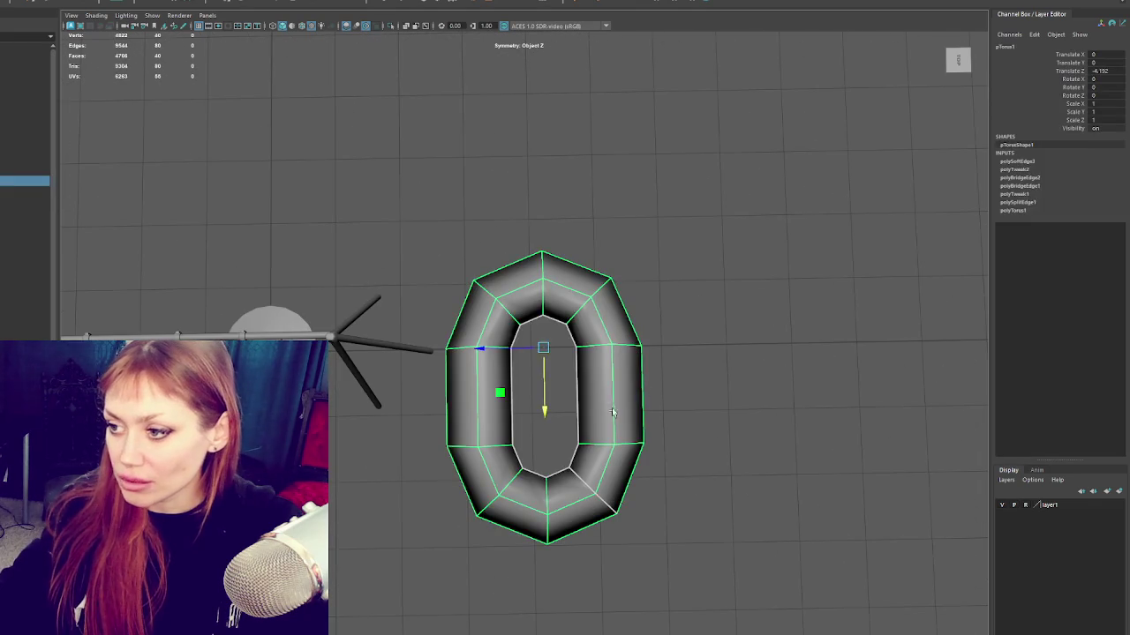
pyautogui.hotkey('ctrl', 'd')
pyautogui.moveTo(632, 405)
pyautogui.mouseDown(button='middle')
pyautogui.moveTo(592, 109)
pyautogui.moveTo(543, 261)
pyautogui.mouseUp(button='middle')
# Step: Duplicate a middle link turned 90° on X and nudge the side links to interlock
pyautogui.scroll(-3, 591, 108)
pyautogui.hotkey('ctrl', 'd')
pyautogui.press('e')
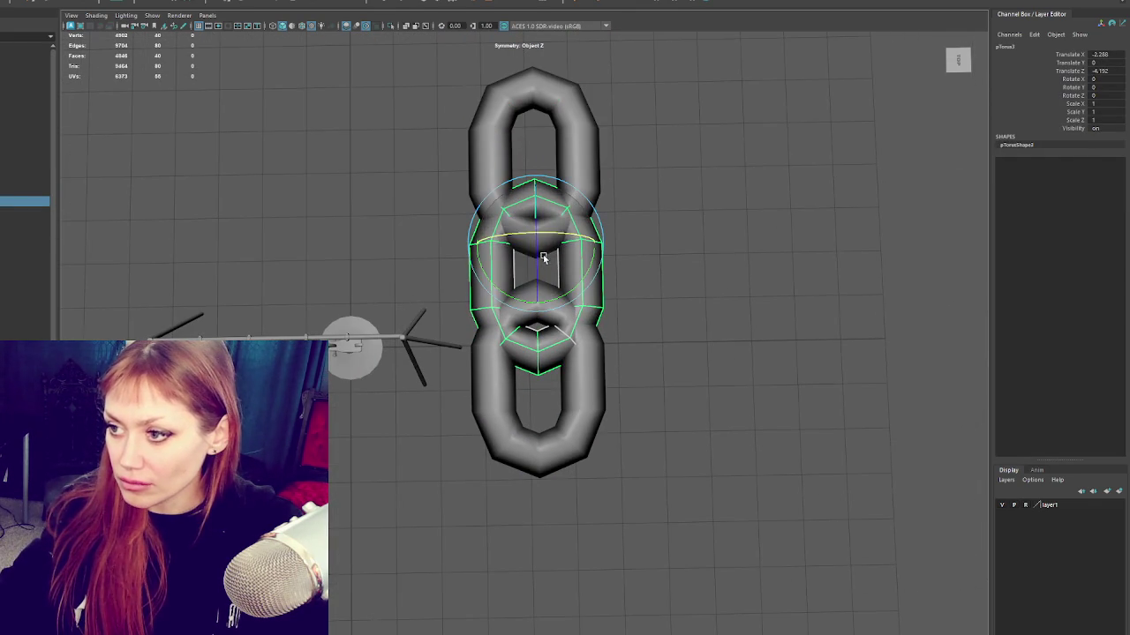
pyautogui.moveTo(544, 260)
pyautogui.mouseDown()
pyautogui.moveTo(610, 234)
pyautogui.moveTo(696, 282)
pyautogui.moveTo(669, 230)
pyautogui.mouseUp()
pyautogui.click(618, 366)
pyautogui.press('w')
pyautogui.moveTo(575, 375); pyautogui.dragTo(564, 375)
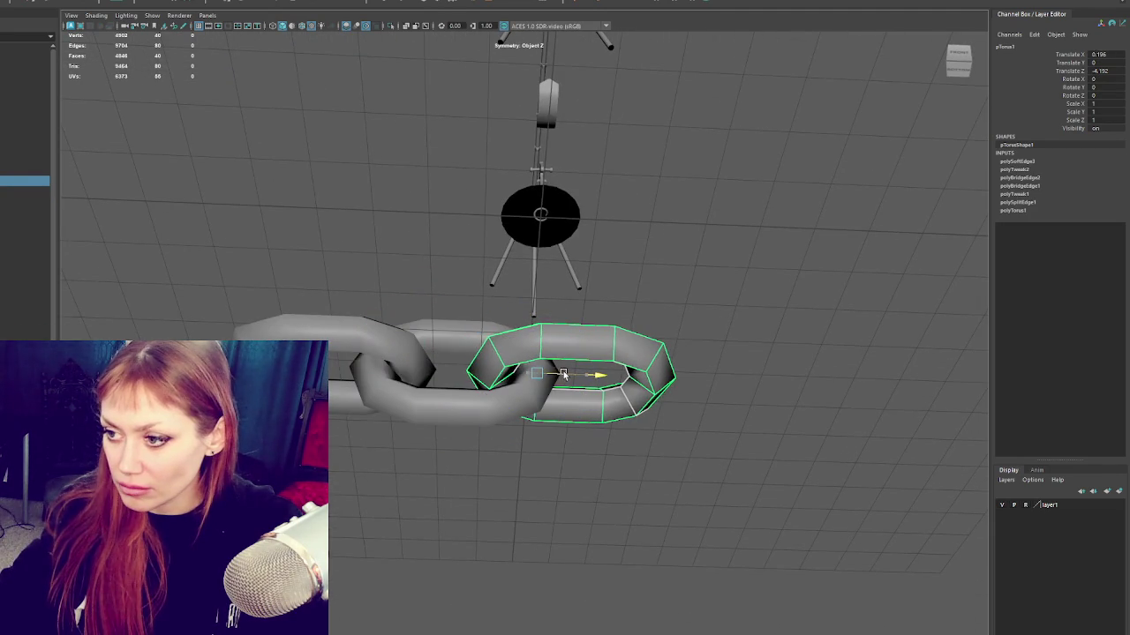
pyautogui.click(379, 369)
pyautogui.moveTo(351, 365); pyautogui.dragTo(359, 364)
# Step: Copy the turned link to the left end, then combine all the links
pyautogui.keyDown('alt'); pyautogui.moveTo(451, 361); pyautogui.dragTo(458, 330); pyautogui.keyUp('alt')
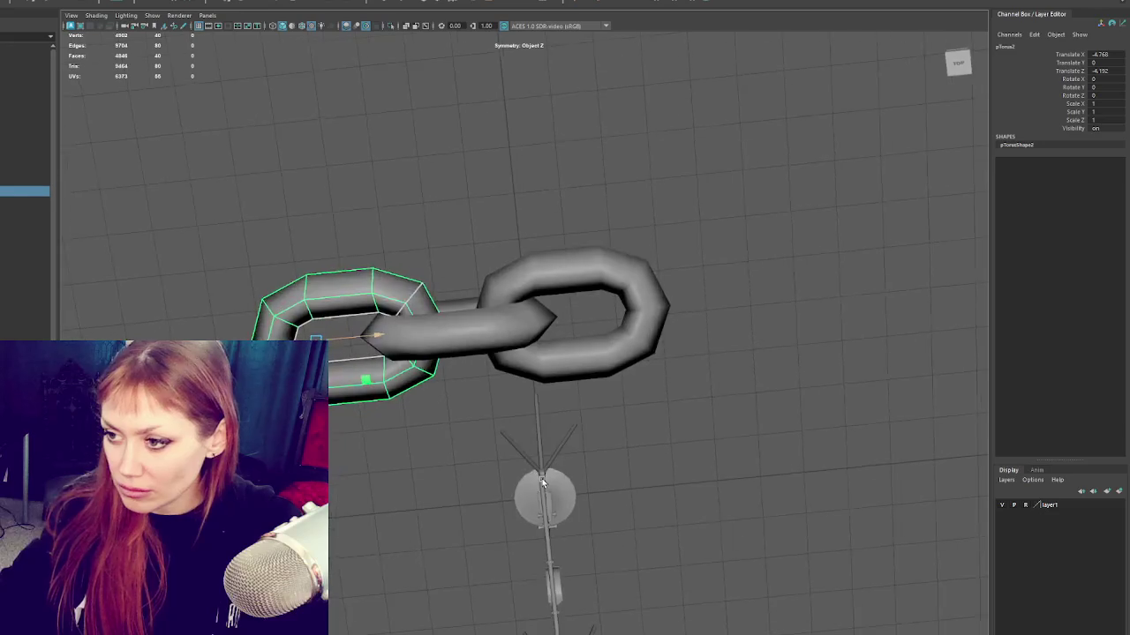
pyautogui.click(457, 330)
pyautogui.hotkey('ctrl', 'd')
pyautogui.moveTo(498, 344)
pyautogui.mouseDown()
pyautogui.moveTo(185, 335)
pyautogui.moveTo(279, 337)
pyautogui.moveTo(327, 273)
pyautogui.moveTo(310, 297)
pyautogui.mouseUp()
pyautogui.moveTo(313, 378); pyautogui.dragTo(327, 378)
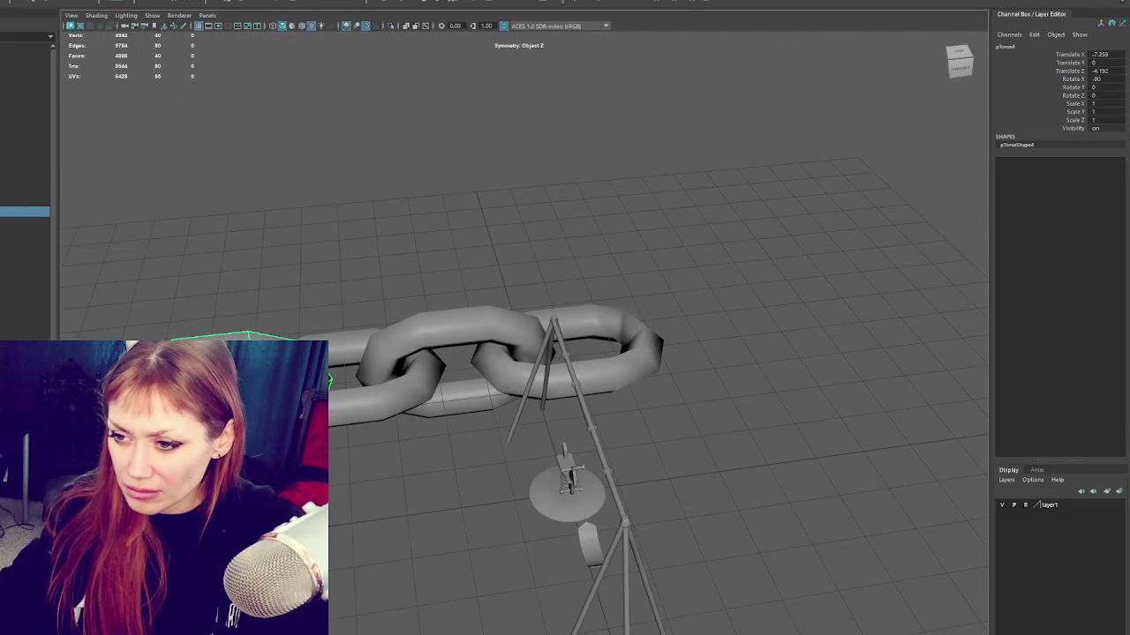
pyautogui.moveTo(508, 311)
pyautogui.keyDown('alt'); pyautogui.mouseDown()
pyautogui.moveTo(594, 262)
pyautogui.moveTo(265, 371)
pyautogui.mouseUp(); pyautogui.keyUp('alt')
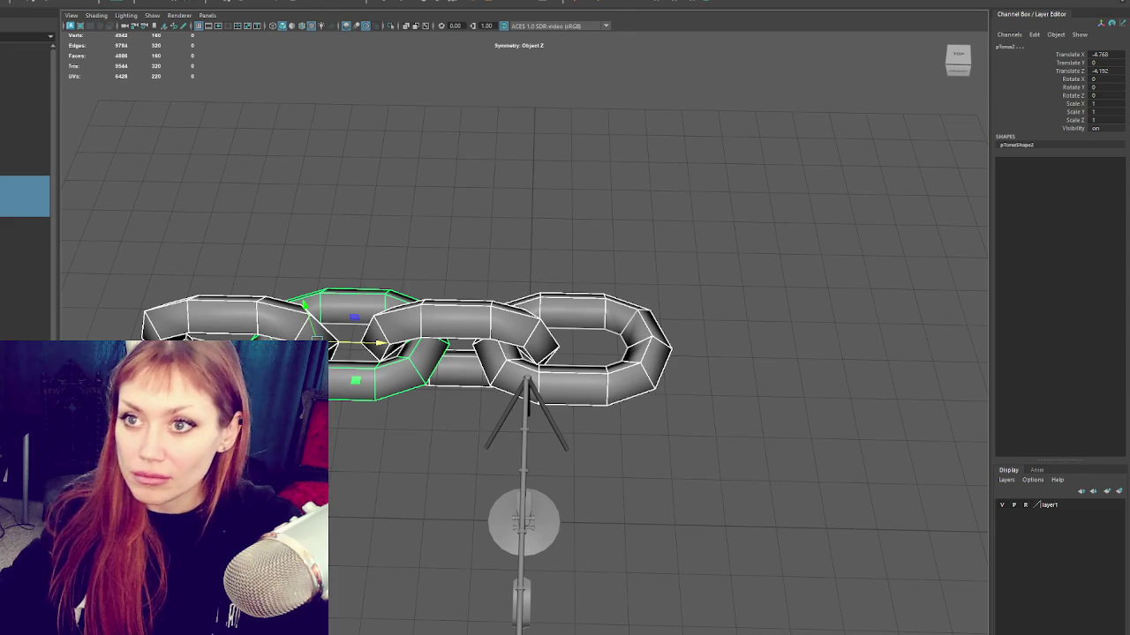
pyautogui.click(17, 2)
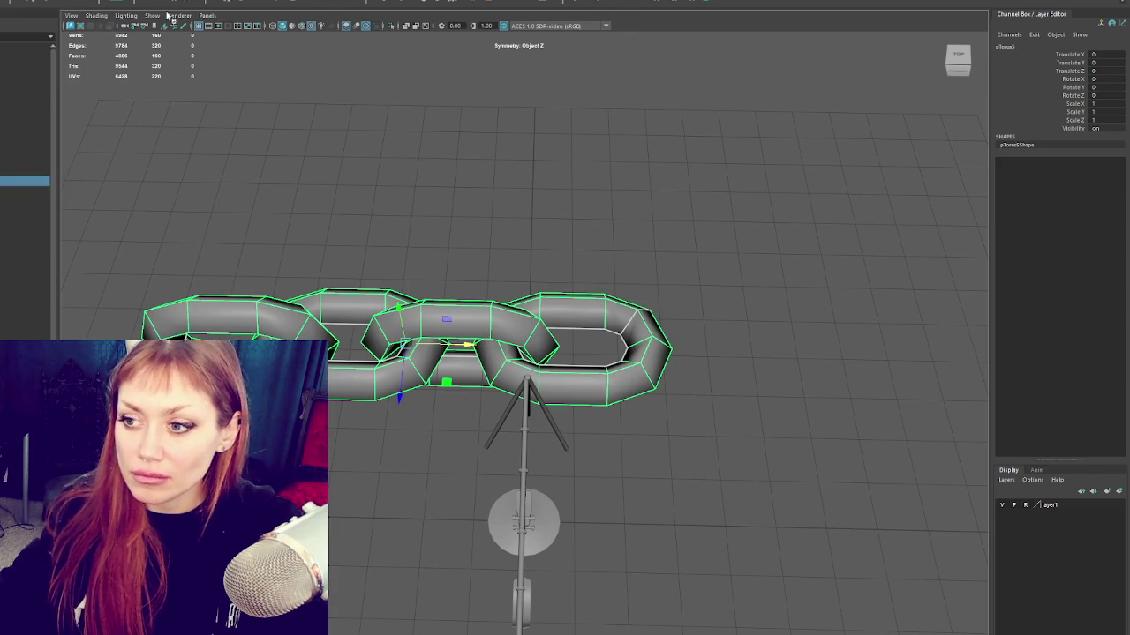
# Step: Box-select the faces of the left links on the combined chain
pyautogui.click(25, 190)
pyautogui.moveTo(177, 344); pyautogui.dragTo(137, 344)
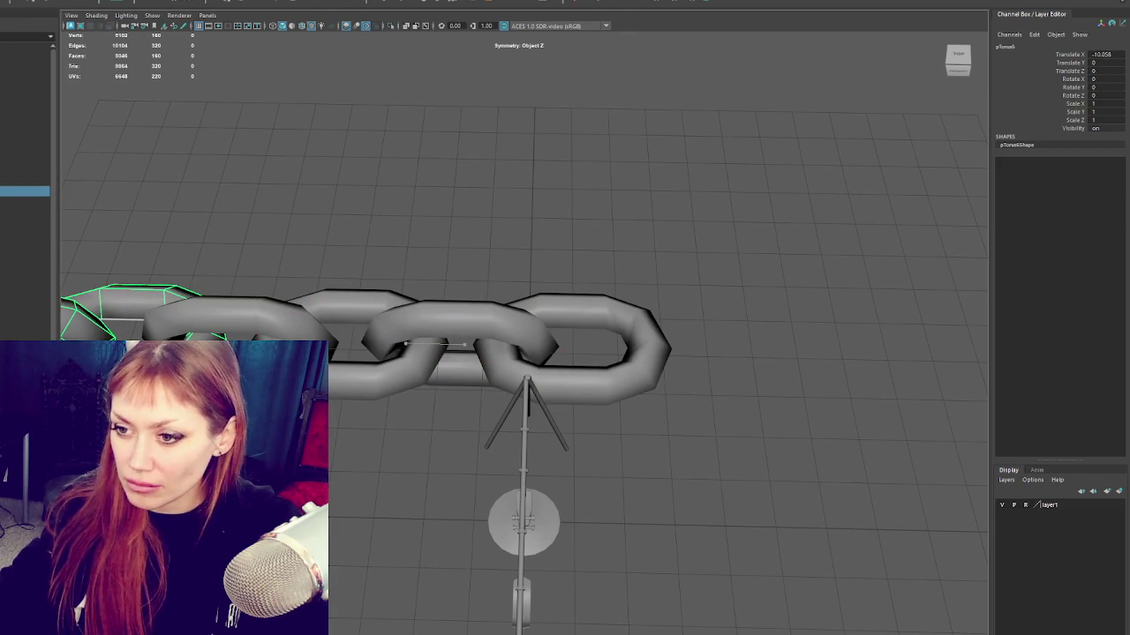
pyautogui.hotkey('ctrl', 'z')
pyautogui.hotkey('ctrl', 'z')
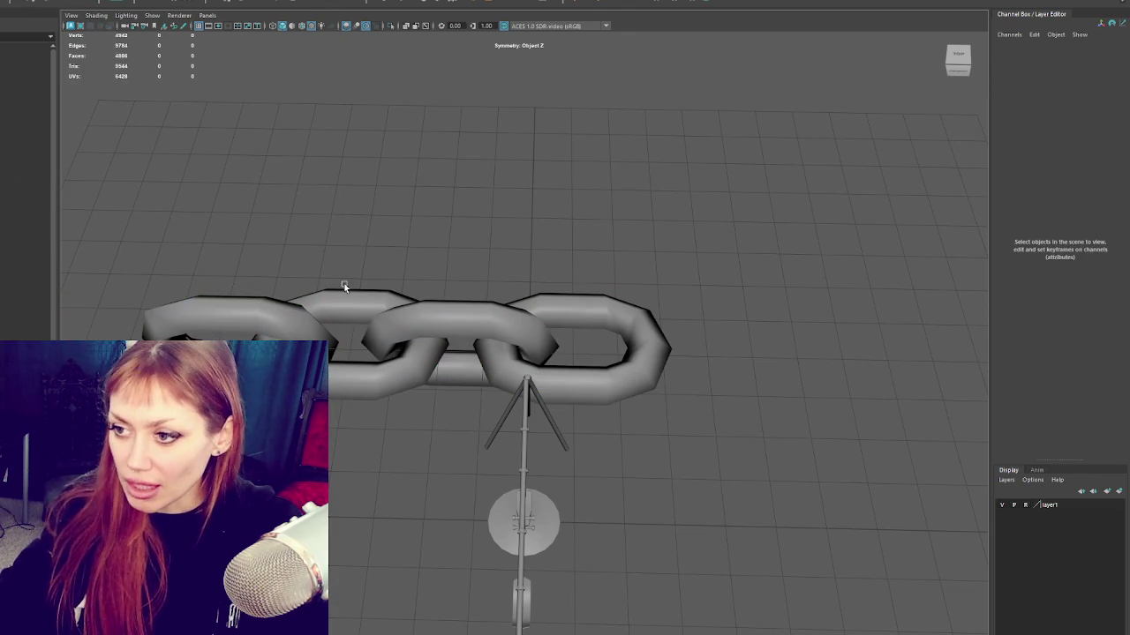
pyautogui.click(343, 291)
pyautogui.moveTo(471, 194); pyautogui.dragTo(472, 221, button='right')
pyautogui.moveTo(91, 245); pyautogui.dragTo(449, 449)
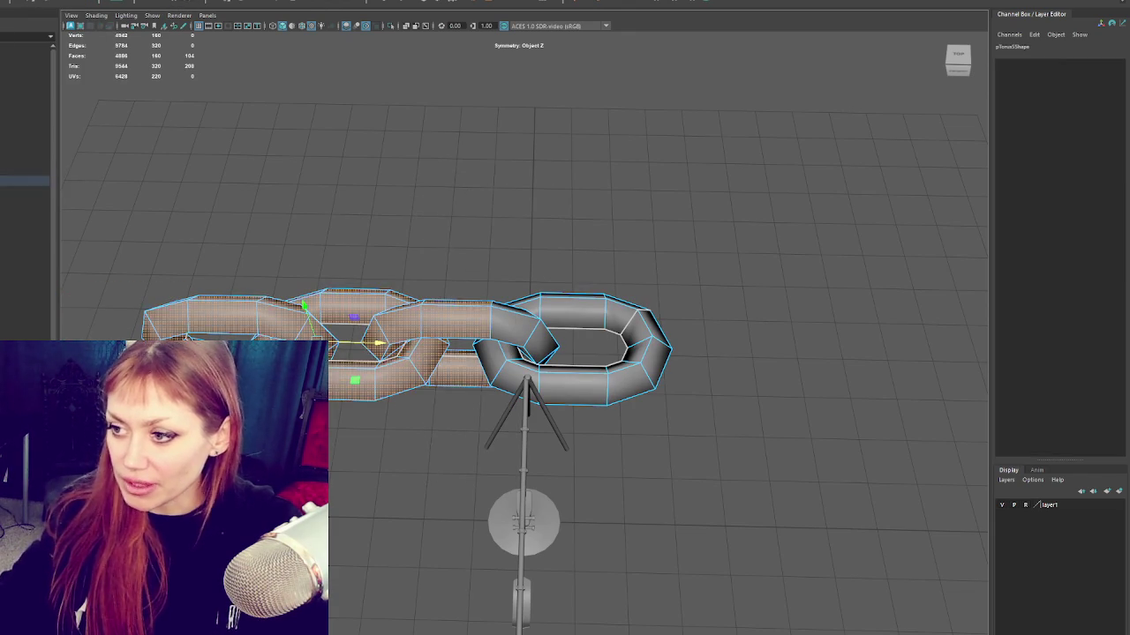
# Step: Delete the left links' faces so only one ring remains
pyautogui.press('Delete')
pyautogui.click(516, 333)
pyautogui.click(269, 234)
pyautogui.moveTo(269, 234); pyautogui.dragTo(373, 168, button='right')
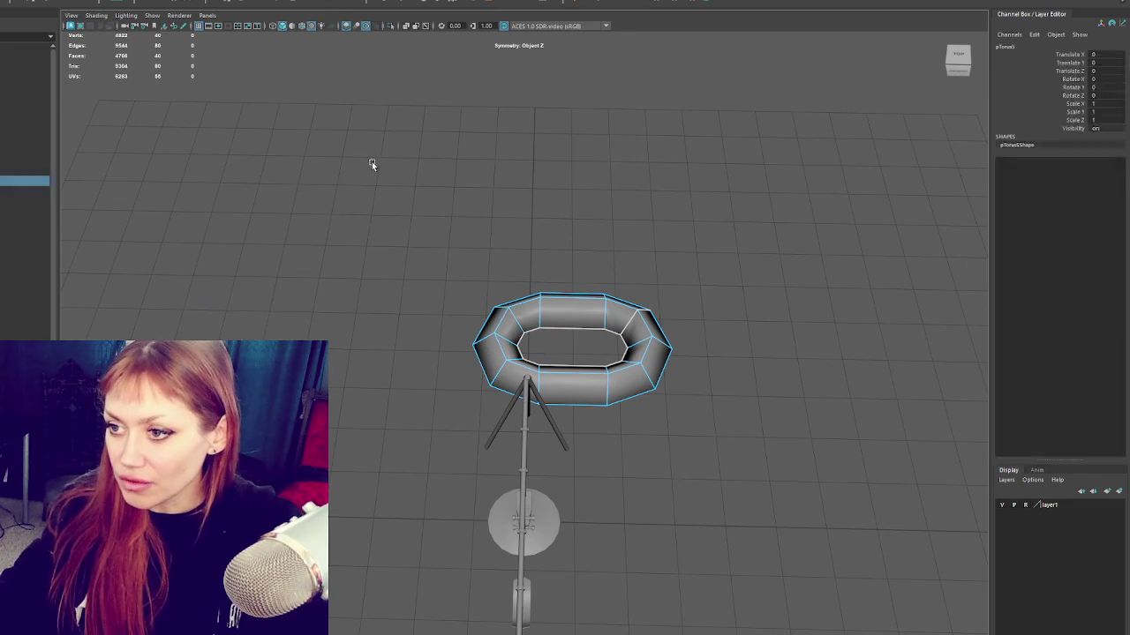
# Step: Select all of the ring's faces and lay out and adjust its UVs
pyautogui.click(552, 350)
pyautogui.press('F10')
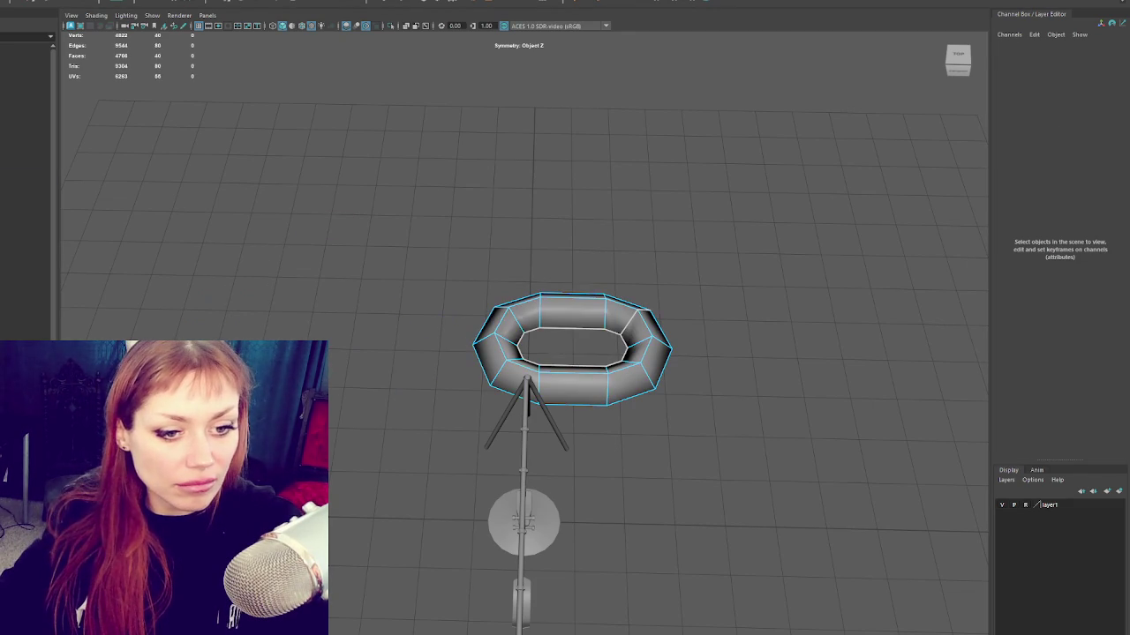
pyautogui.press('F11')
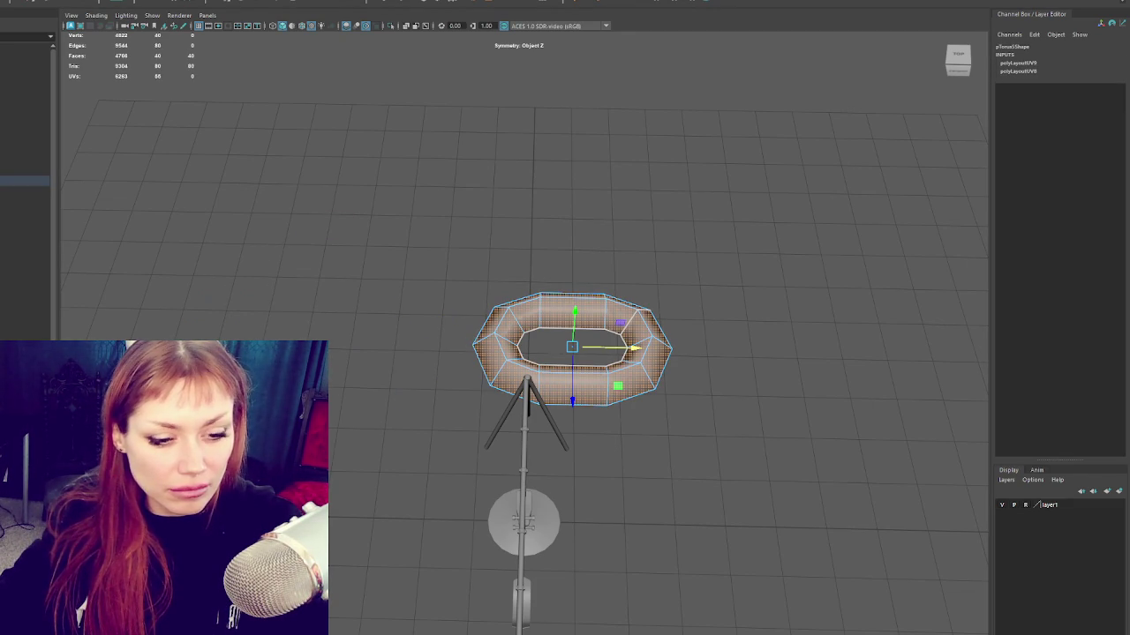
pyautogui.click(634, 350)
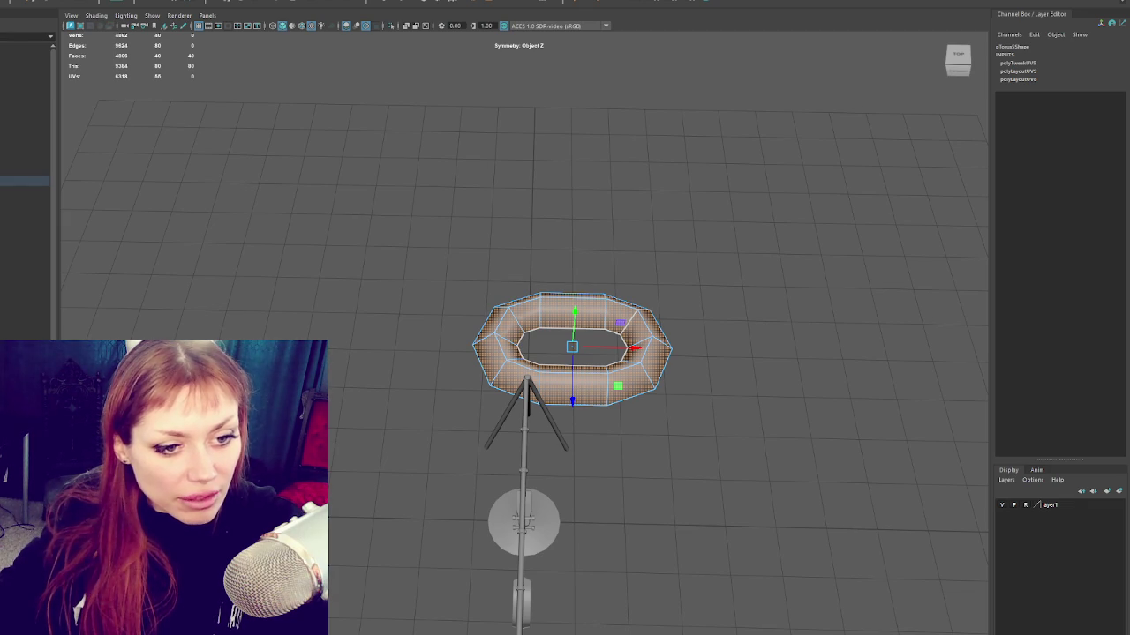
pyautogui.click(665, 294)
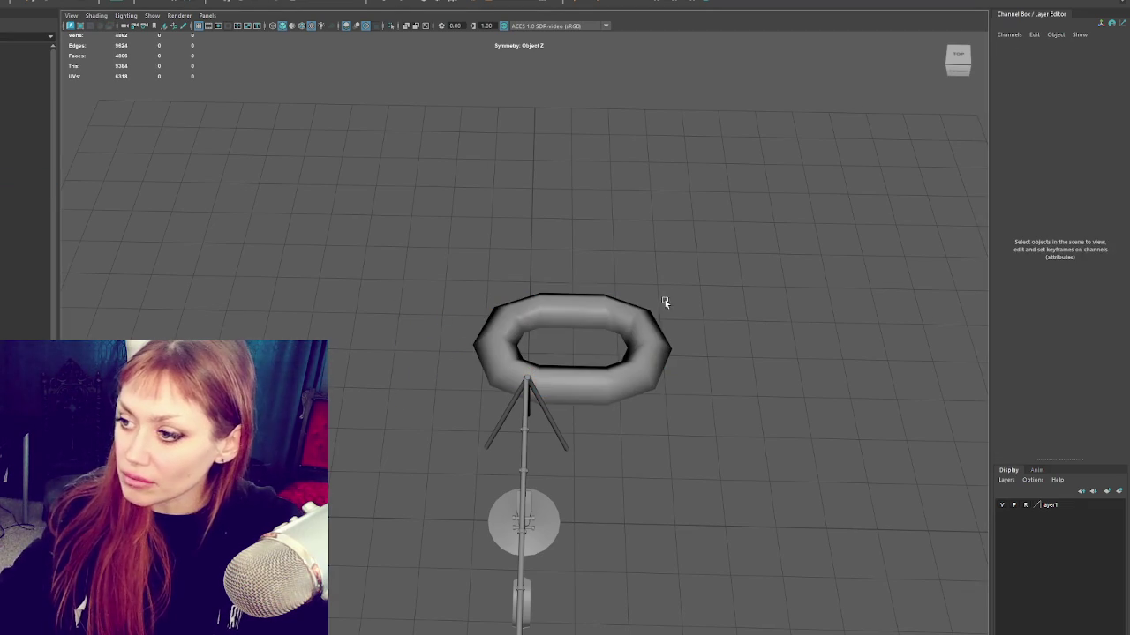
# Step: Duplicate the ring along X and tilt a middle copy to 75° on X
pyautogui.click(634, 349)
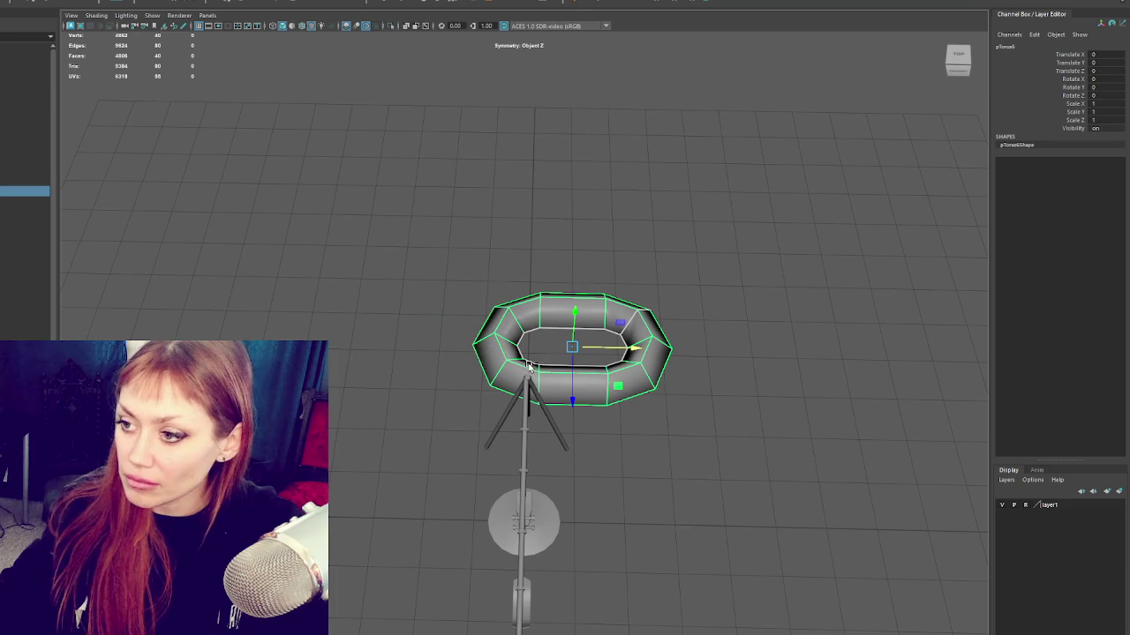
pyautogui.hotkey('ctrl', 'd')
pyautogui.moveTo(620, 344); pyautogui.dragTo(412, 339)
pyautogui.hotkey('ctrl', 'd')
pyautogui.press('e')
pyautogui.moveTo(468, 372); pyautogui.dragTo(472, 353)
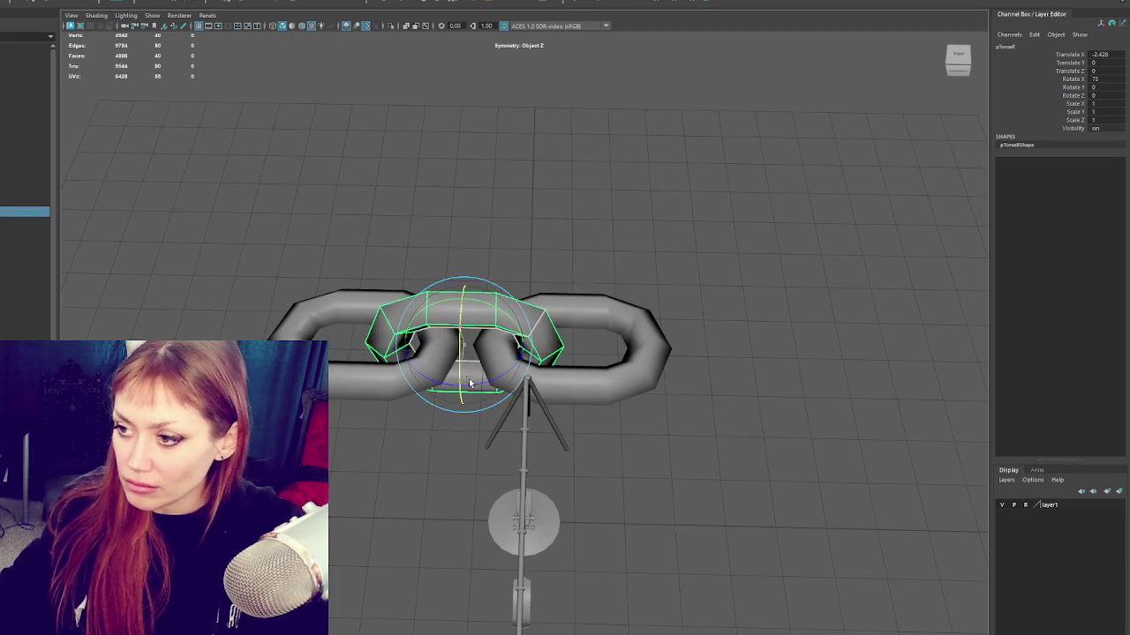
# Step: Slide the left link slightly further left so the links interlock
pyautogui.scroll(3, 504, 353)
pyautogui.scroll(1, 623, 328)
pyautogui.scroll(-3, 622, 329)
pyautogui.press('w')
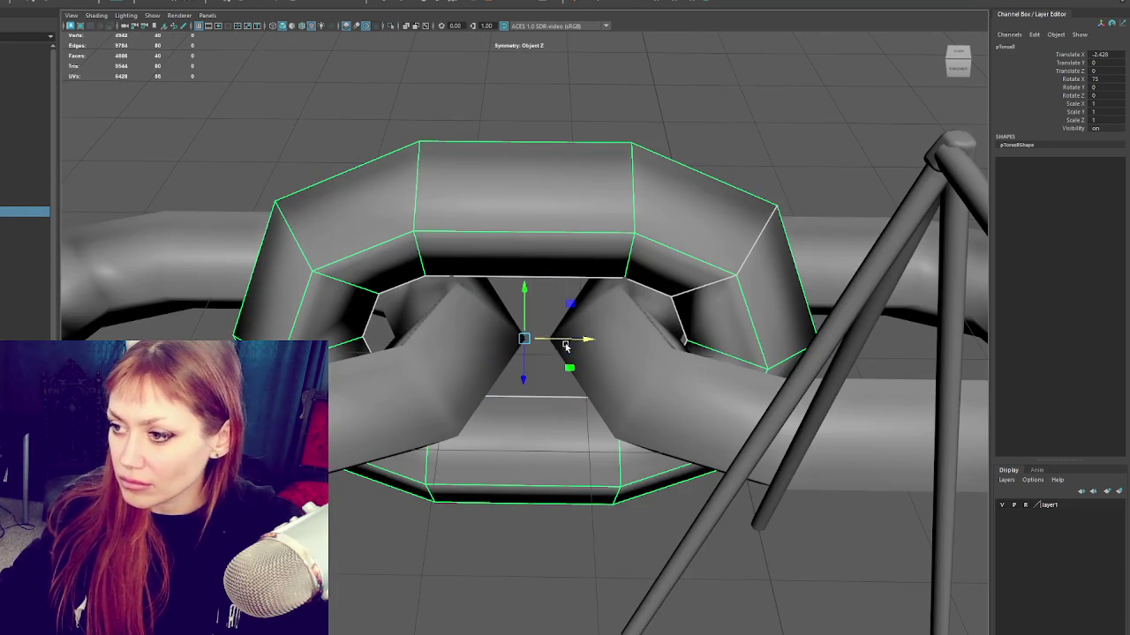
pyautogui.scroll(3, 410, 353)
pyautogui.click(410, 353)
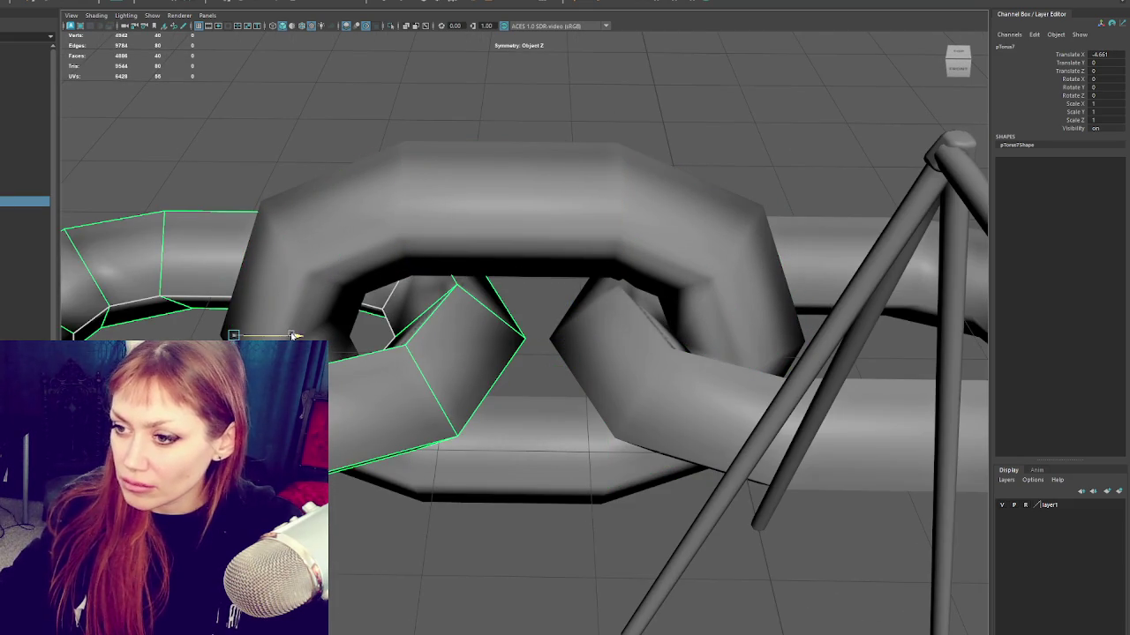
pyautogui.moveTo(294, 336); pyautogui.dragTo(249, 336)
pyautogui.scroll(-3, 249, 335)
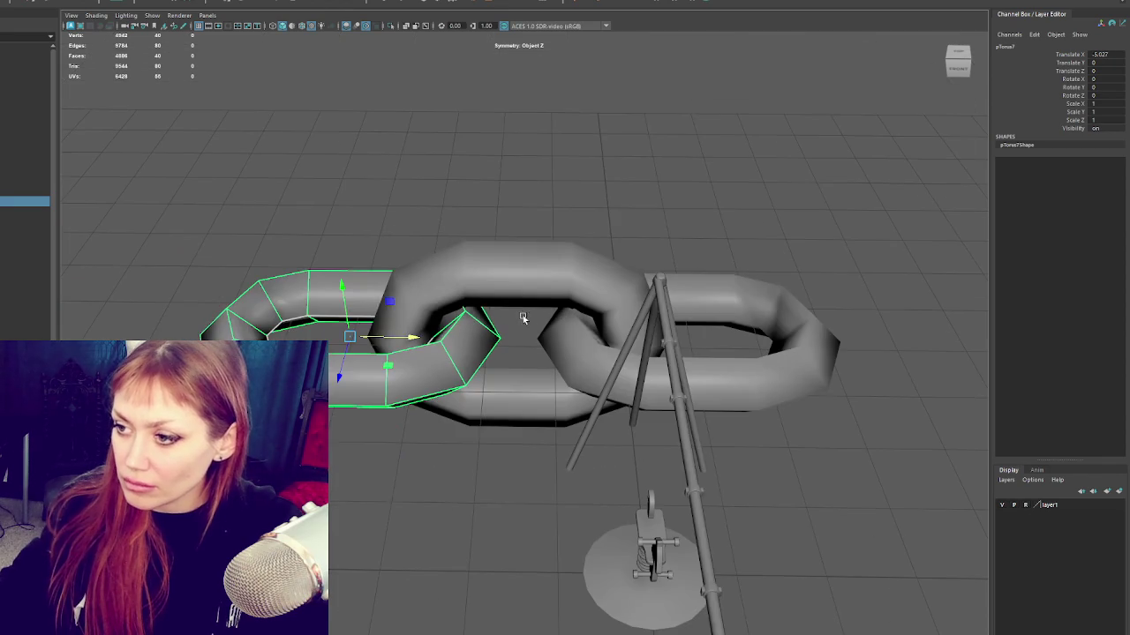
# Step: Add a tilted link at the left end, combine the three links and delete history
pyautogui.click(522, 337)
pyautogui.hotkey('ctrl', 'd')
pyautogui.moveTo(562, 339); pyautogui.dragTo(225, 334)
pyautogui.keyDown('shift'); pyautogui.click(546, 340); pyautogui.keyUp('shift')
pyautogui.keyDown('shift'); pyautogui.click(784, 375); pyautogui.keyUp('shift')
pyautogui.click(35, 2)
pyautogui.click(44, 105)
pyautogui.hotkey('alt', 'shift', 'd')
pyautogui.scroll(-4, 509, 314)
# Step: Extend the chain leftward with a copy of it plus an interlocking end link
pyautogui.hotkey('ctrl', 'd')
pyautogui.moveTo(512, 338); pyautogui.dragTo(176, 335)
pyautogui.scroll(-3, 378, 272)
pyautogui.hotkey('ctrl', 'd')
pyautogui.moveTo(362, 341); pyautogui.dragTo(221, 341)
pyautogui.press('f')
pyautogui.moveTo(525, 336); pyautogui.dragTo(516, 337)
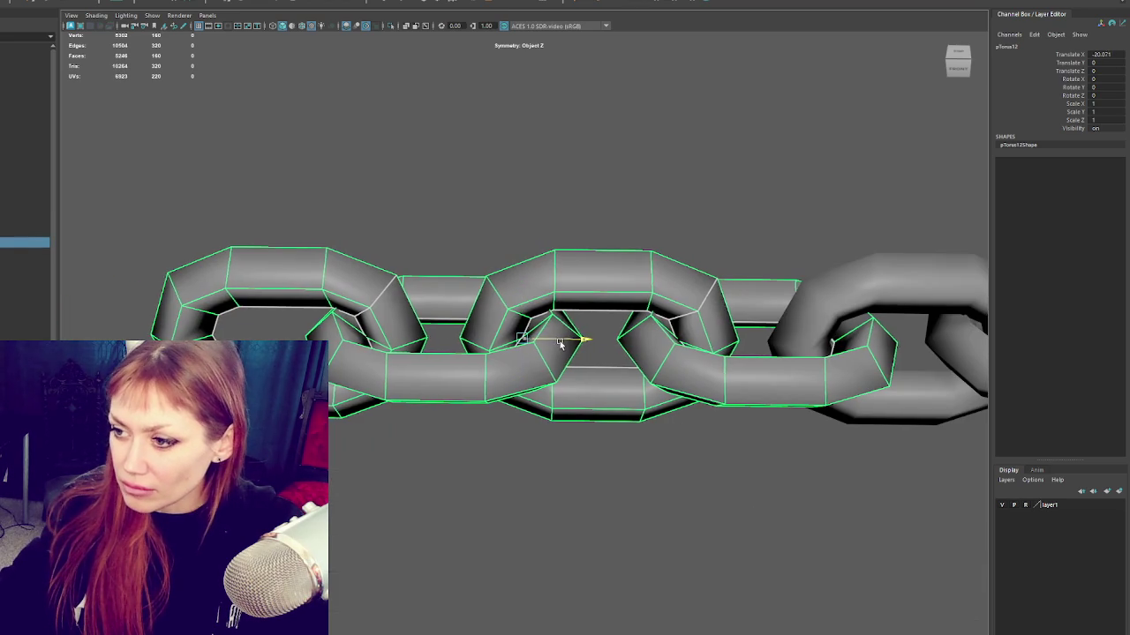
pyautogui.scroll(-4, 680, 305)
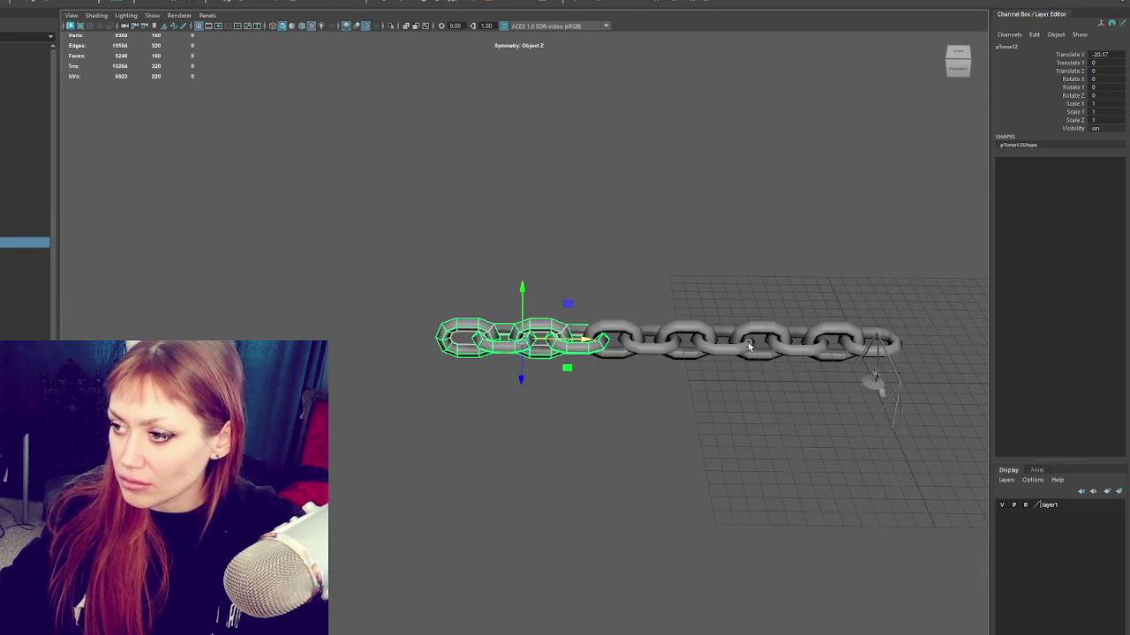
# Step: Combine the chain pieces into one object
pyautogui.click(744, 346)
pyautogui.click(688, 343)
pyautogui.click(53, 2)
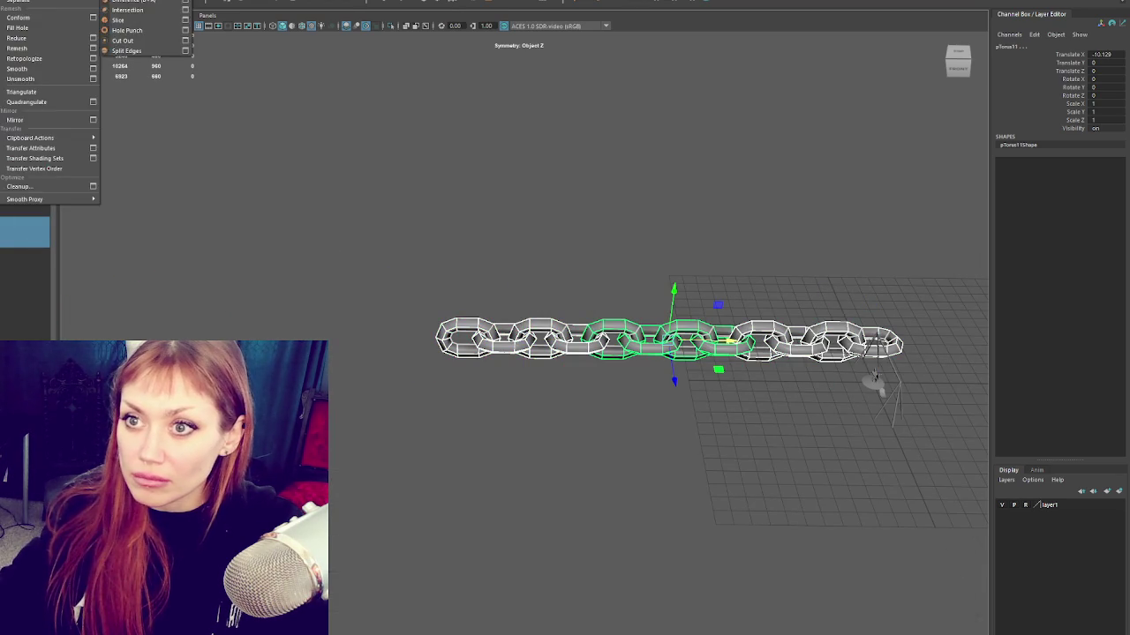
pyautogui.click(183, 2)
# Step: Duplicate the chain to double its length, merge both halves and delete history
pyautogui.hotkey('ctrl', 'd')
pyautogui.scroll(3, 729, 340)
pyautogui.moveTo(768, 326); pyautogui.dragTo(150, 333)
pyautogui.scroll(2, 512, 329)
pyautogui.scroll(3, 512, 328)
pyautogui.scroll(-3, 512, 329)
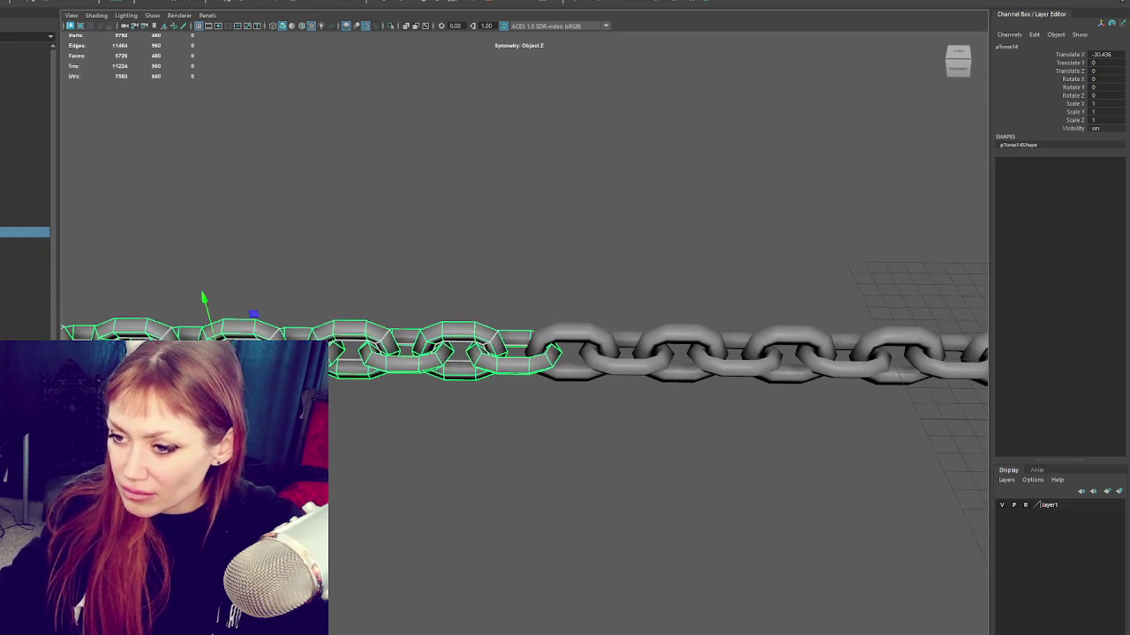
pyautogui.scroll(-3, 752, 272)
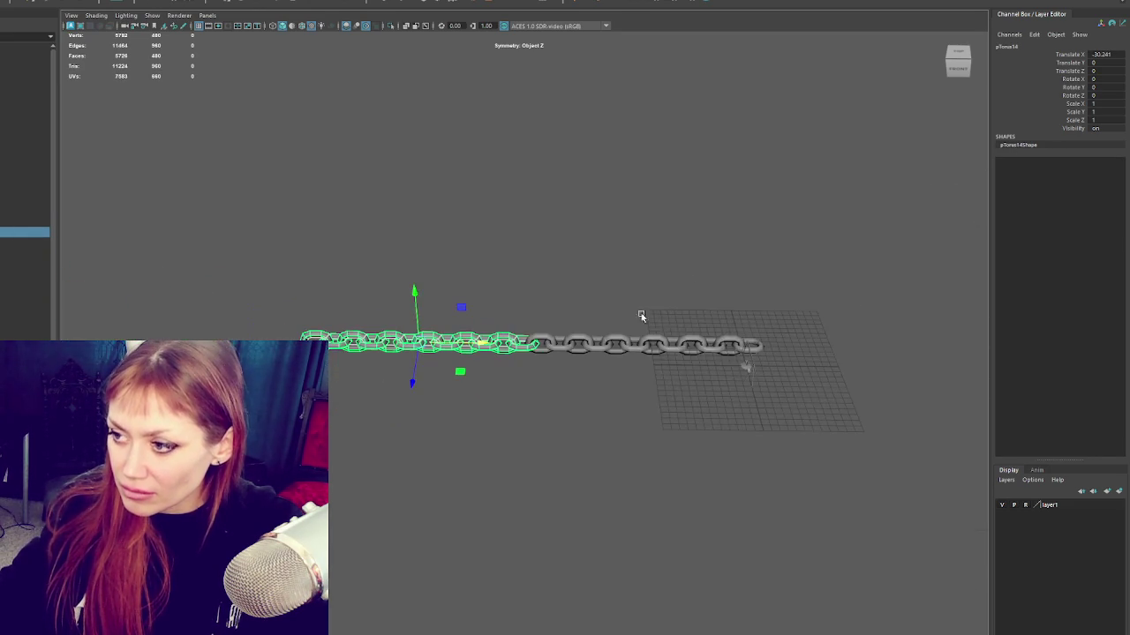
pyautogui.keyDown('shift'); pyautogui.click(603, 351); pyautogui.keyUp('shift')
pyautogui.click(26, 2)
pyautogui.click(132, 5)
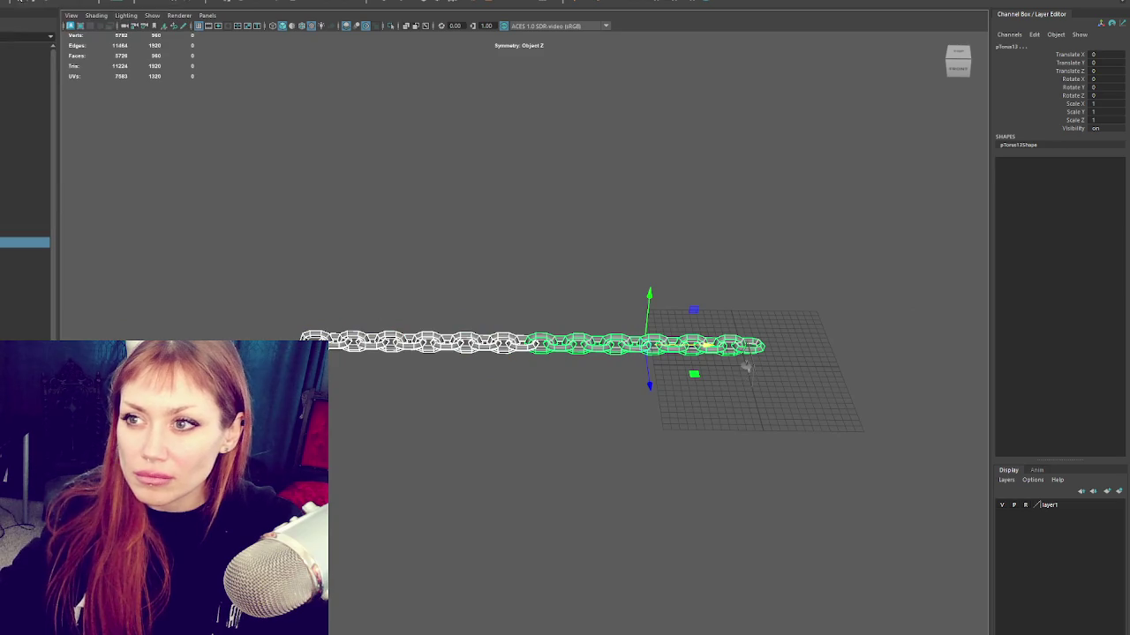
pyautogui.hotkey('alt', 'shift', 'd')
# Step: Rotate the chain -90° on Z to stand upright and move it toward the swing frame
pyautogui.press('e')
pyautogui.moveTo(558, 302)
pyautogui.mouseDown()
pyautogui.moveTo(789, 347)
pyautogui.moveTo(656, 323)
pyautogui.mouseUp()
pyautogui.press('w')
pyautogui.press('f')
pyautogui.scroll(5, 601, 302)
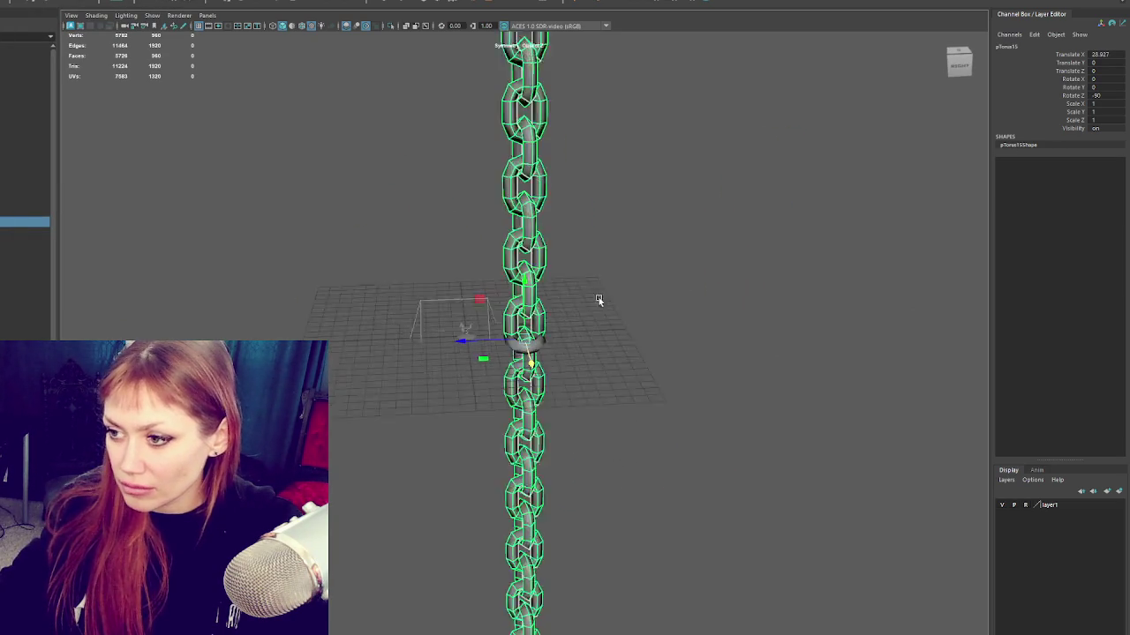
pyautogui.scroll(5, 529, 326)
pyautogui.moveTo(518, 330)
pyautogui.mouseDown()
pyautogui.moveTo(220, 344)
pyautogui.moveTo(388, 366)
pyautogui.moveTo(409, 403)
pyautogui.moveTo(358, 380)
pyautogui.moveTo(318, 379)
pyautogui.moveTo(642, 406)
pyautogui.moveTo(565, 435)
pyautogui.moveTo(573, 441)
pyautogui.moveTo(544, 279)
pyautogui.moveTo(541, 316)
pyautogui.moveTo(491, 316)
pyautogui.moveTo(500, 226)
pyautogui.moveTo(484, 235)
pyautogui.mouseUp()
# Step: Tilt the chain 15° on X, scale it to 0.018 and hang it under the top bar
pyautogui.press('e')
pyautogui.press('r')
pyautogui.press('r')
pyautogui.press('w')
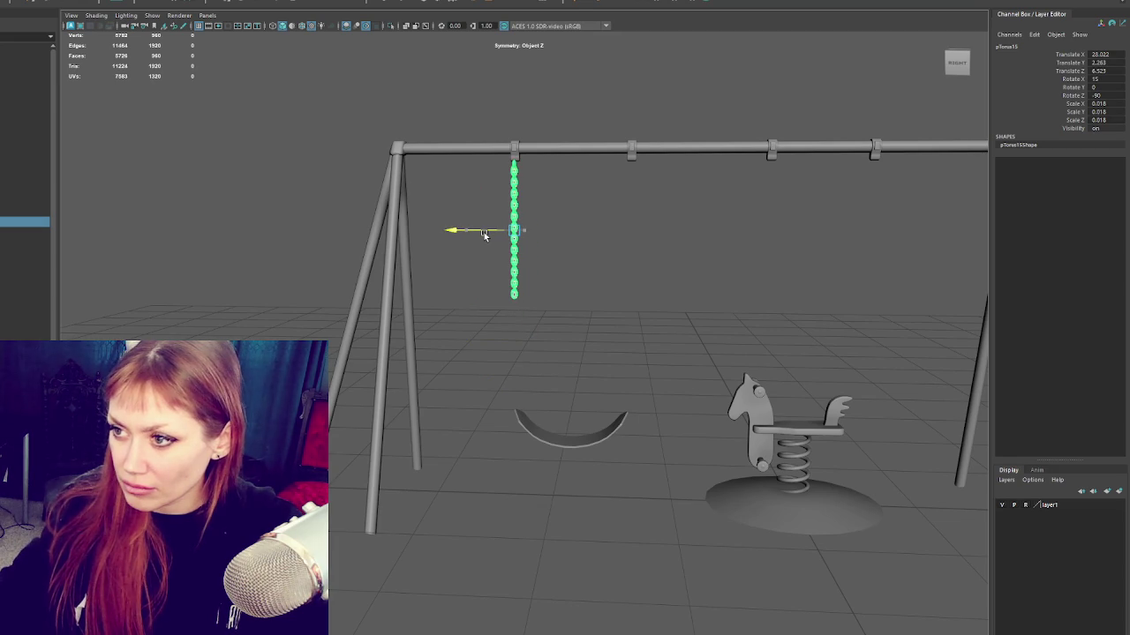
pyautogui.click(582, 256)
pyautogui.moveTo(588, 307)
pyautogui.keyDown('alt'); pyautogui.mouseDown()
pyautogui.moveTo(659, 322)
pyautogui.moveTo(582, 319)
pyautogui.moveTo(603, 317)
pyautogui.mouseUp(); pyautogui.keyUp('alt')
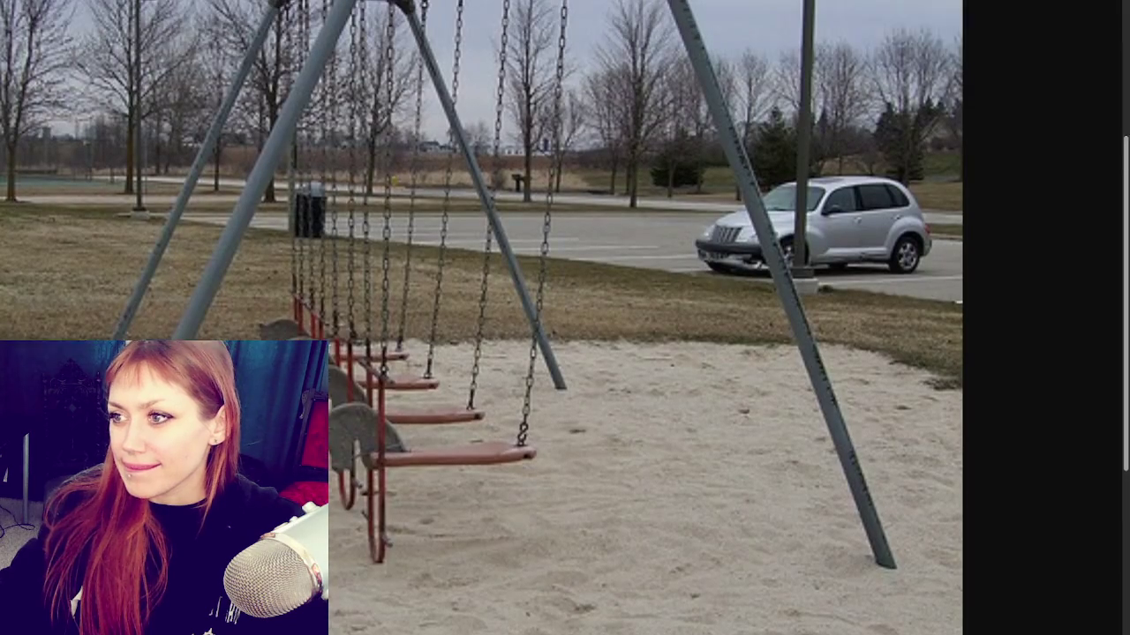
pyautogui.scroll(3, 481, 317)
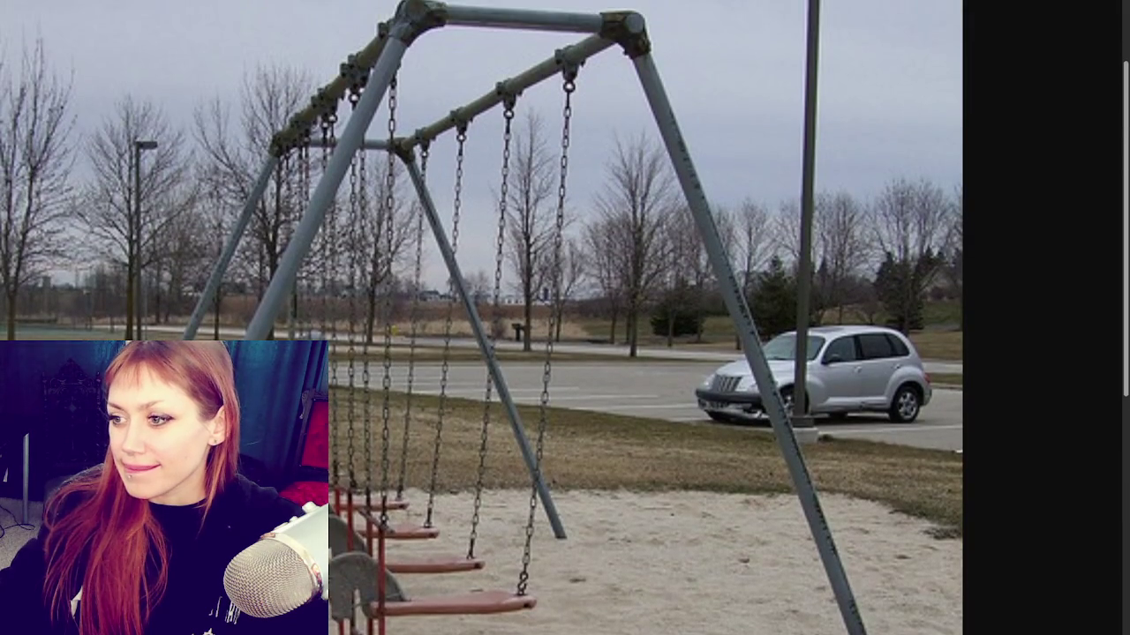
pyautogui.scroll(-1, 481, 317)
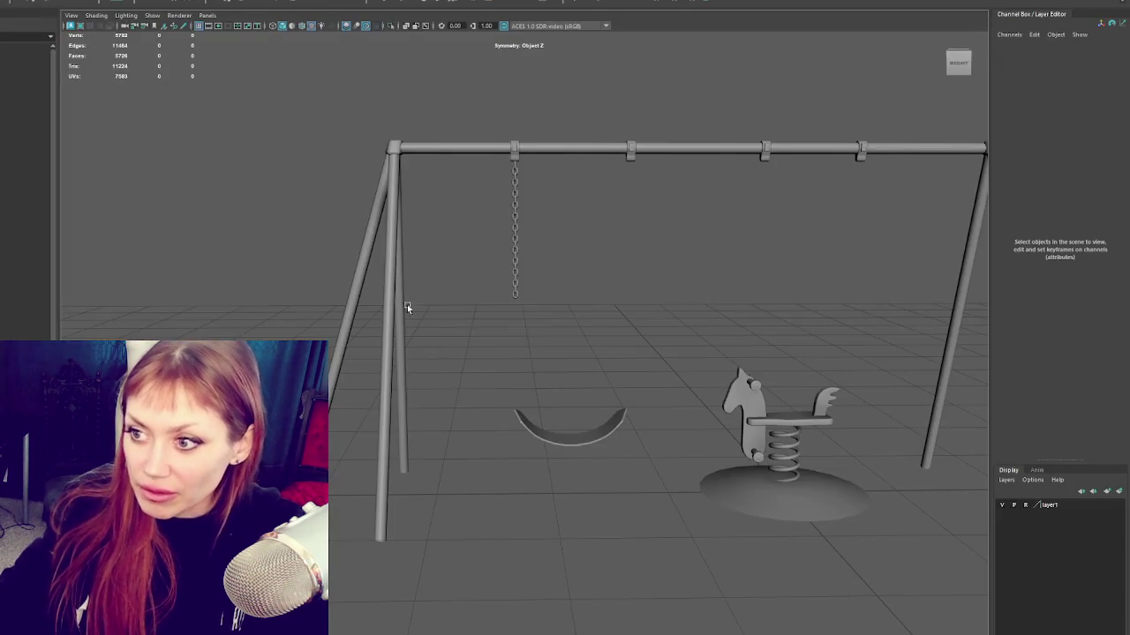
pyautogui.click(515, 233)
# Step: Duplicate the hanging chain and move the copy down toward the seat so its links interlock
pyautogui.scroll(2, 545, 98)
pyautogui.scroll(2, 531, 119)
pyautogui.scroll(2, 513, 105)
pyautogui.moveTo(513, 105)
pyautogui.keyDown('alt'); pyautogui.mouseDown(button='middle')
pyautogui.moveTo(504, 75)
pyautogui.moveTo(492, 77)
pyautogui.mouseUp(button='middle'); pyautogui.keyUp('alt')
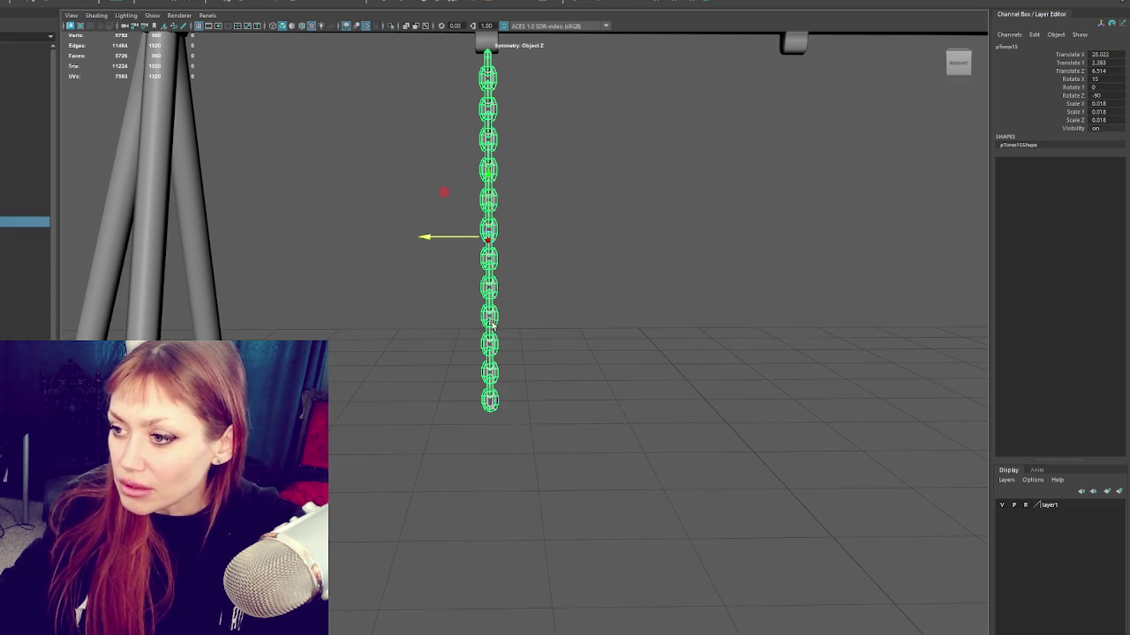
pyautogui.scroll(-10, 595, 292)
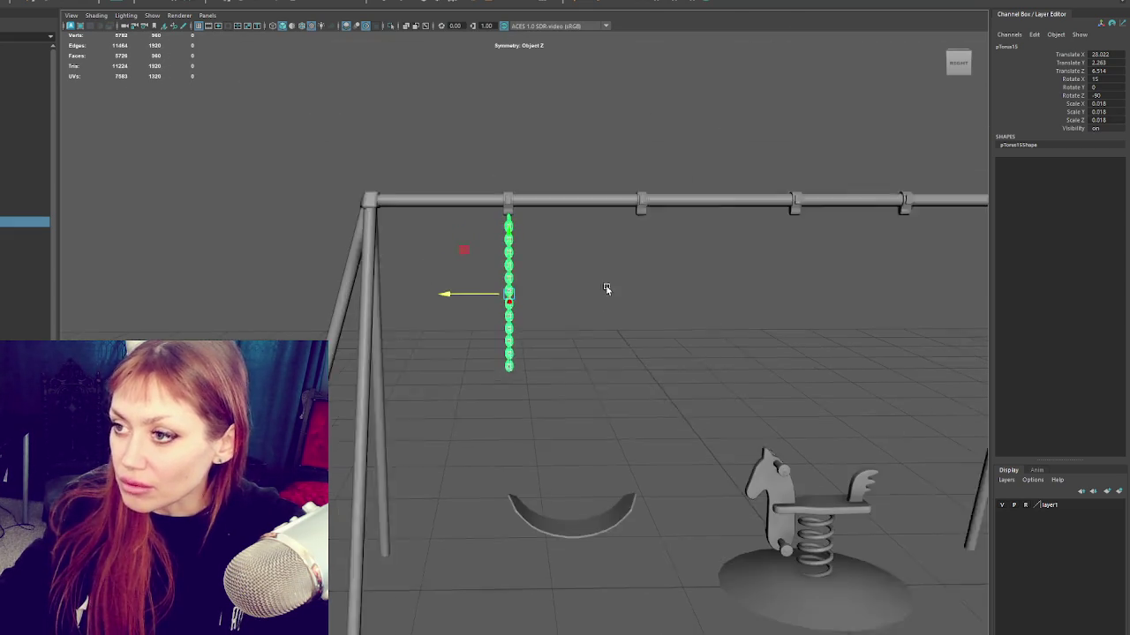
pyautogui.scroll(-3, 583, 291)
pyautogui.hotkey('ctrl', 'd')
pyautogui.moveTo(520, 277); pyautogui.dragTo(504, 385)
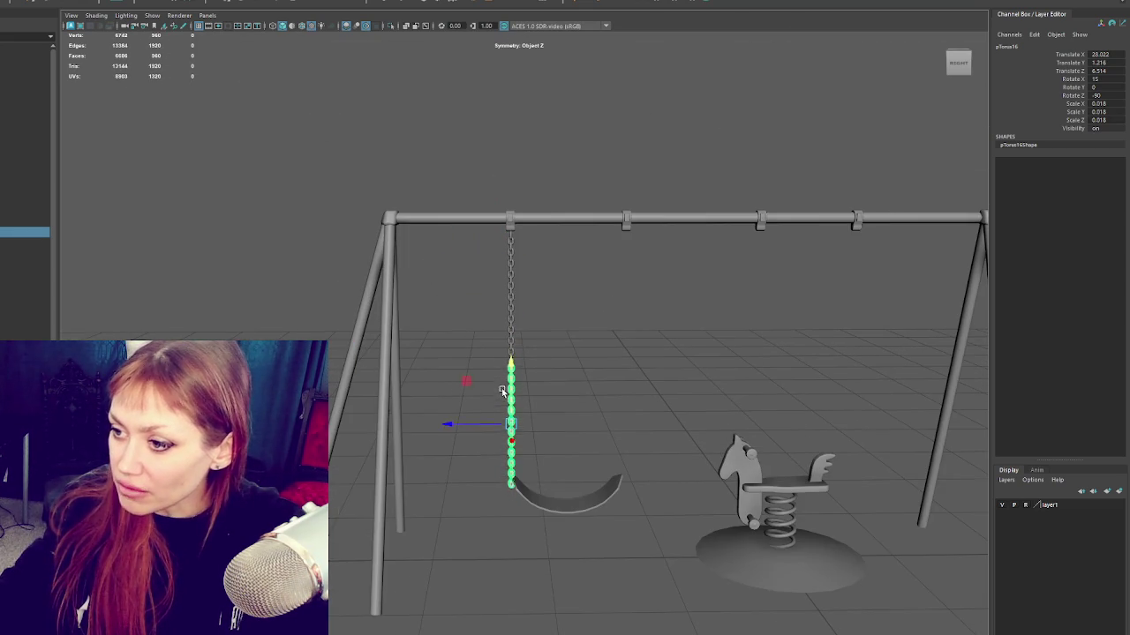
pyautogui.press('f')
pyautogui.moveTo(595, 315)
pyautogui.keyDown('alt'); pyautogui.mouseDown()
pyautogui.moveTo(623, 292)
pyautogui.moveTo(595, 258)
pyautogui.mouseUp(); pyautogui.keyUp('alt')
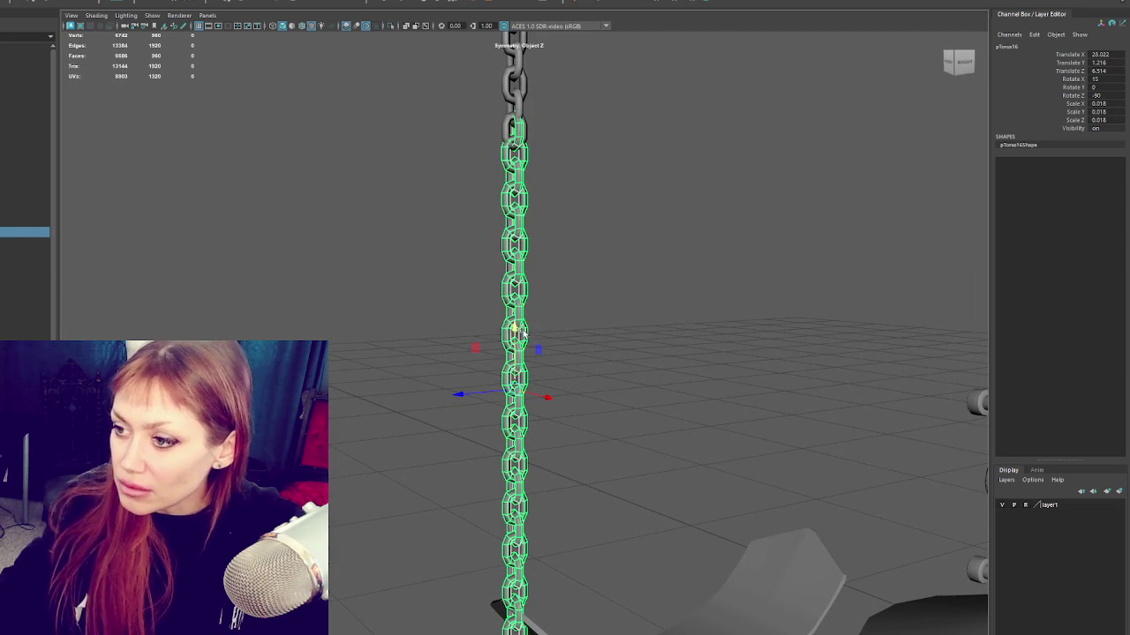
pyautogui.moveTo(514, 332); pyautogui.dragTo(519, 355)
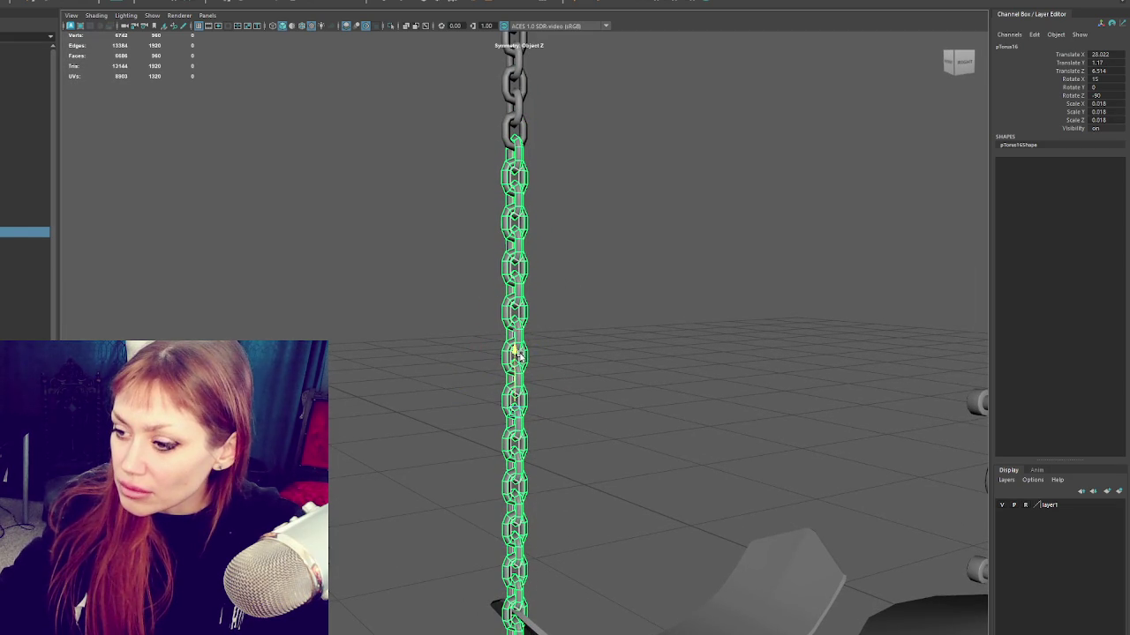
pyautogui.scroll(-5, 518, 356)
pyautogui.keyDown('alt'); pyautogui.moveTo(653, 270); pyautogui.dragTo(550, 218); pyautogui.keyUp('alt')
pyautogui.moveTo(550, 217); pyautogui.dragTo(530, 197, button='middle')
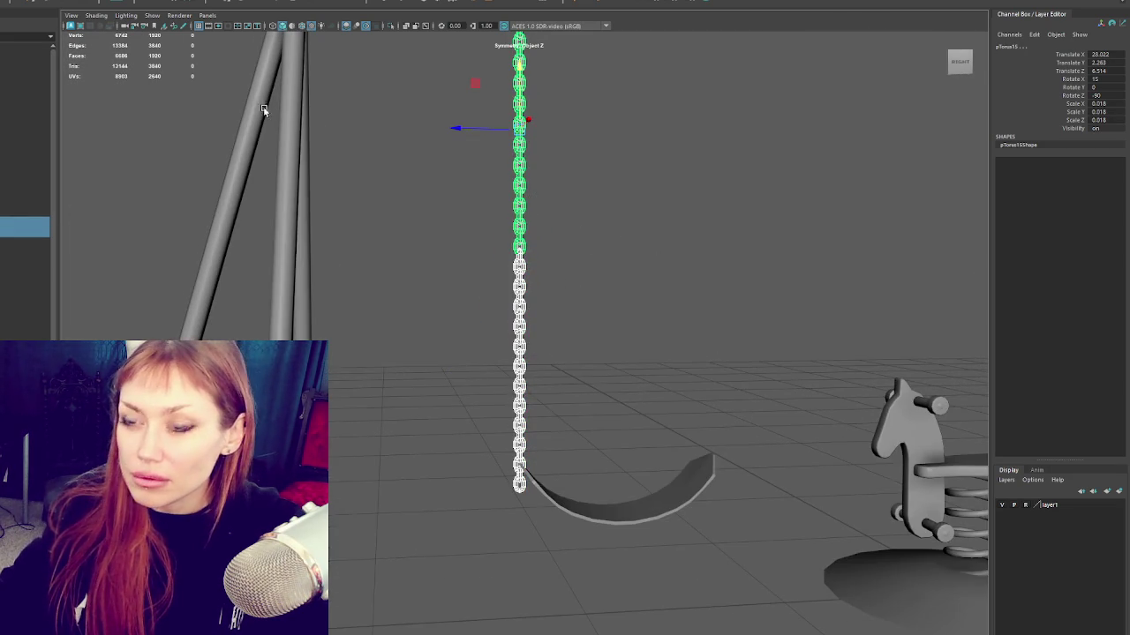
pyautogui.hotkey('ctrl', 'z')
pyautogui.hotkey('ctrl', 'z')
pyautogui.hotkey('ctrl', 'z')
pyautogui.hotkey('ctrl', 'z')
pyautogui.hotkey('ctrl', 'z')
pyautogui.hotkey('ctrl', 'z')
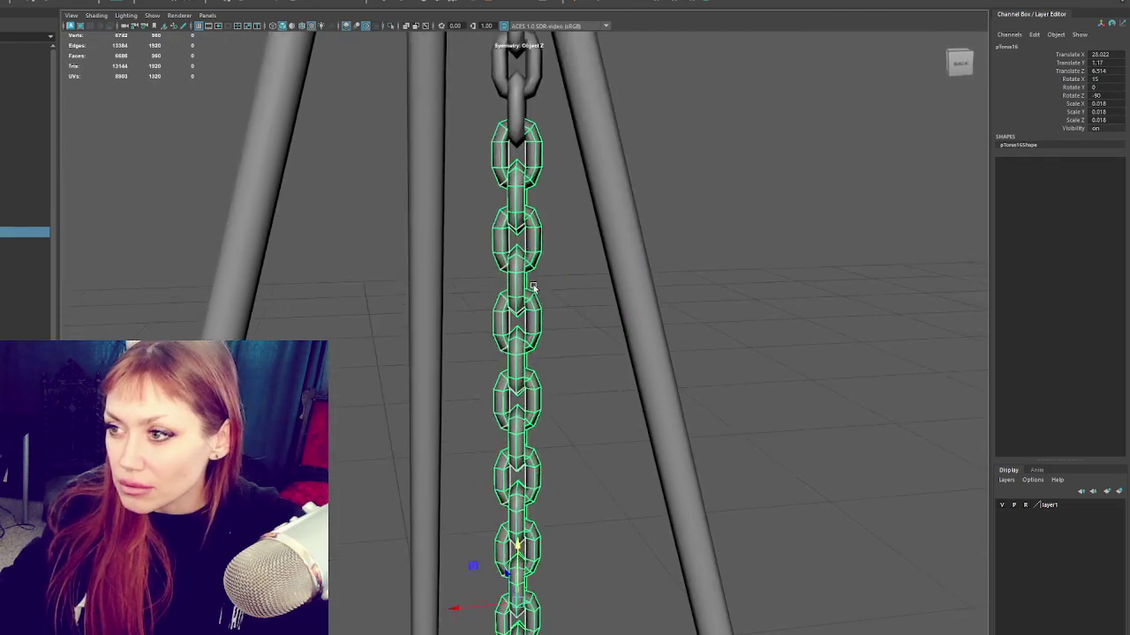
# Step: Combine the upper chain and its copy into one mesh and delete its history
pyautogui.keyDown('alt'); pyautogui.moveTo(532, 288); pyautogui.dragTo(571, 314); pyautogui.keyUp('alt')
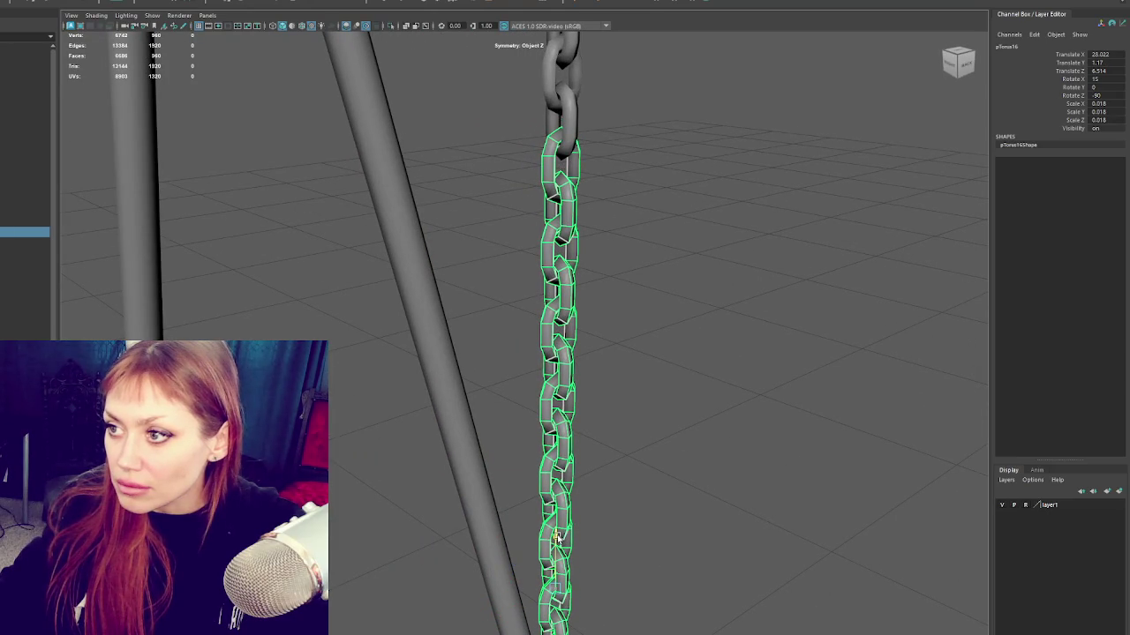
pyautogui.keyDown('shift'); pyautogui.click(564, 124); pyautogui.keyUp('shift')
pyautogui.click(35, 4)
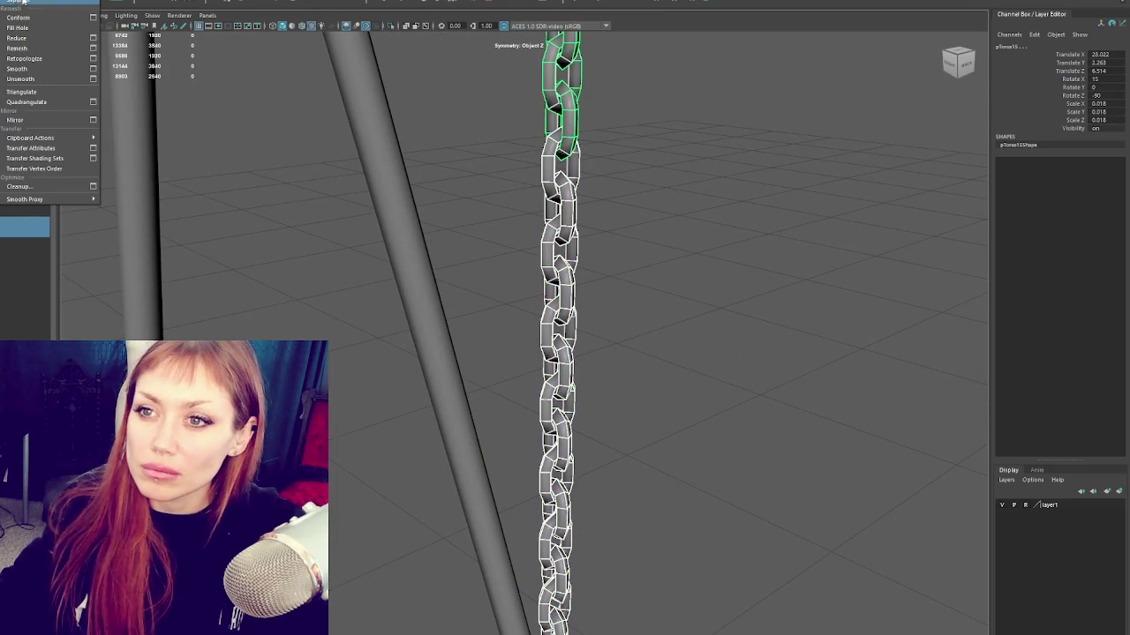
pyautogui.click(38, 32)
pyautogui.hotkey('alt', 'shift', 'd')
pyautogui.scroll(-5, 472, 200)
# Step: Scale the combined chain down slightly and position it between the top bar and the seat
pyautogui.press('r')
pyautogui.moveTo(533, 319)
pyautogui.mouseDown()
pyautogui.moveTo(530, 273)
pyautogui.moveTo(575, 203)
pyautogui.moveTo(647, 192)
pyautogui.mouseUp()
pyautogui.press('w')
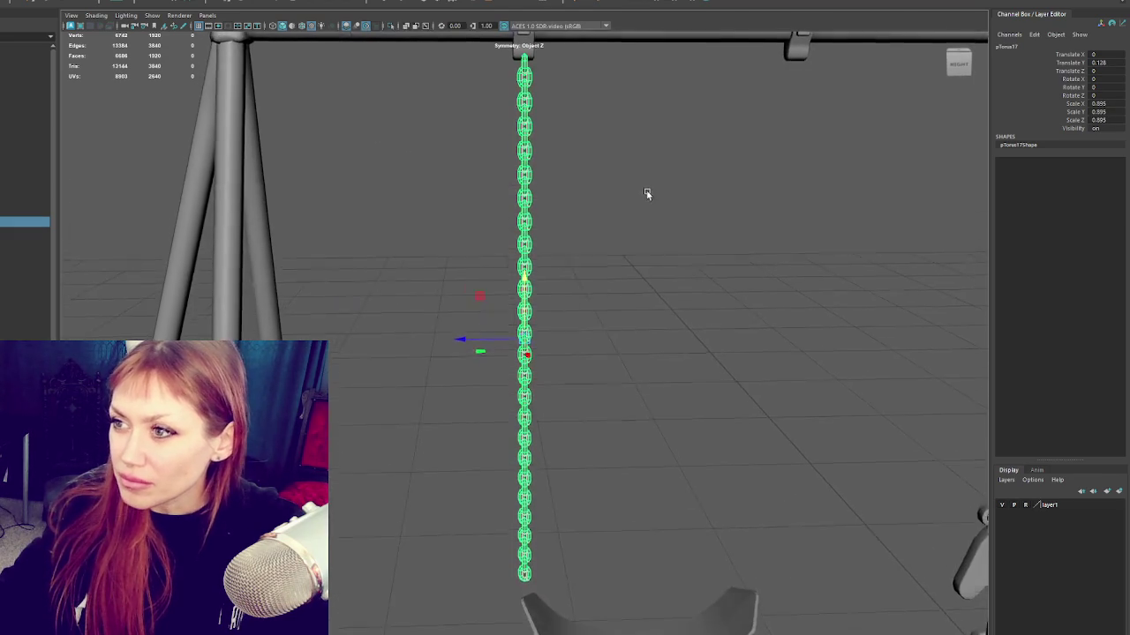
pyautogui.moveTo(481, 339)
pyautogui.mouseDown()
pyautogui.moveTo(633, 309)
pyautogui.moveTo(580, 339)
pyautogui.mouseUp()
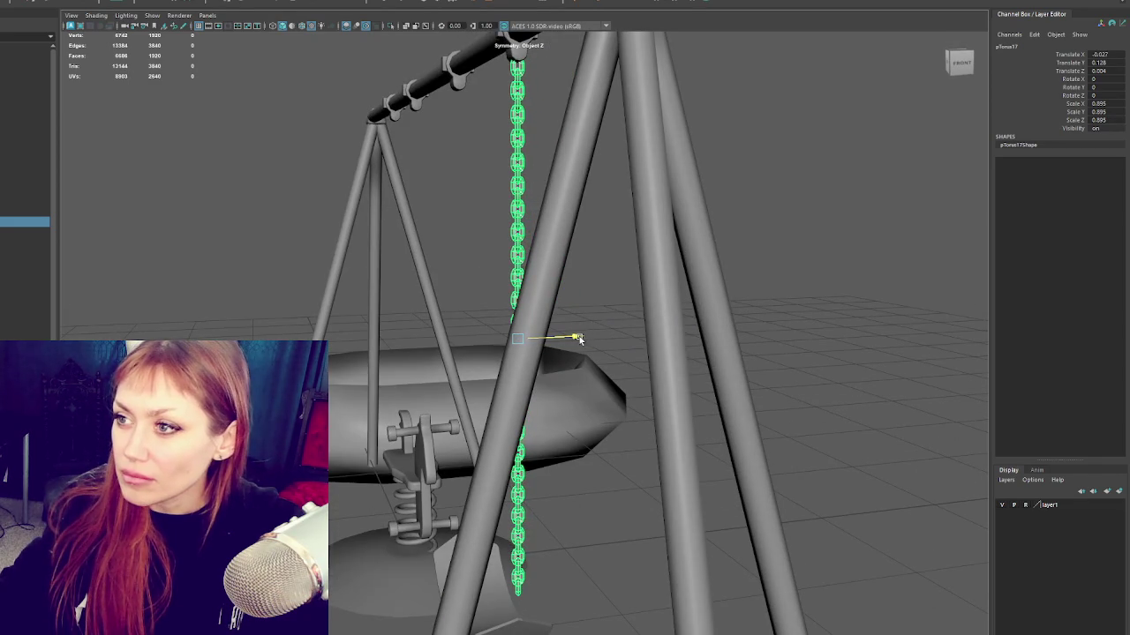
pyautogui.moveTo(518, 299)
pyautogui.mouseDown()
pyautogui.moveTo(451, 280)
pyautogui.moveTo(515, 318)
pyautogui.mouseUp()
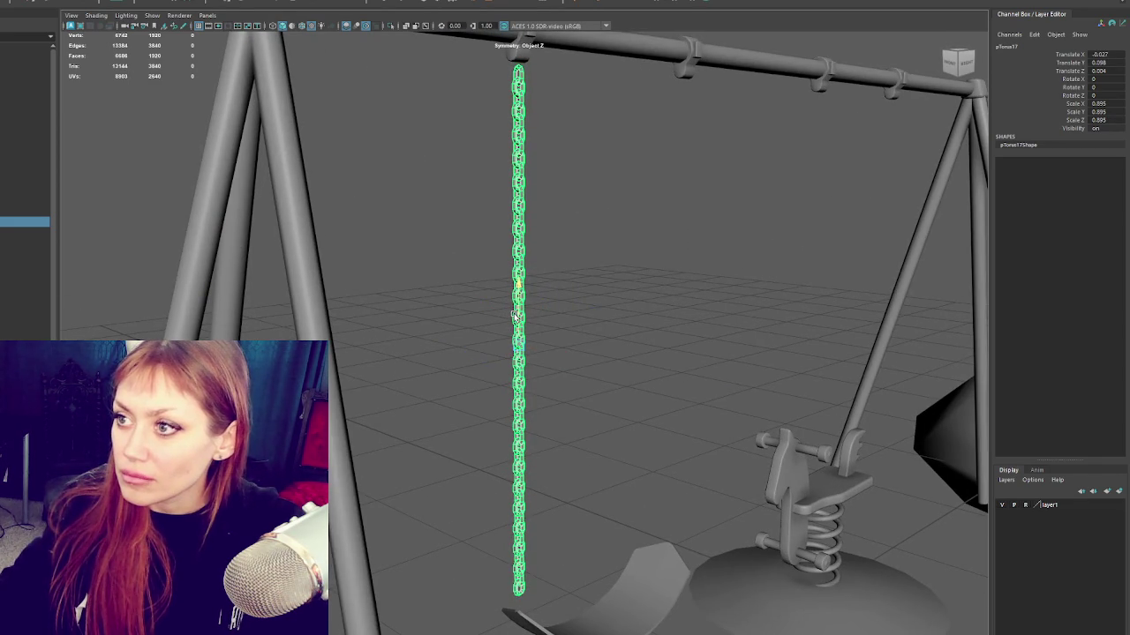
pyautogui.click(626, 271)
pyautogui.press('a')
pyautogui.scroll(3, 618, 229)
pyautogui.scroll(3, 601, 228)
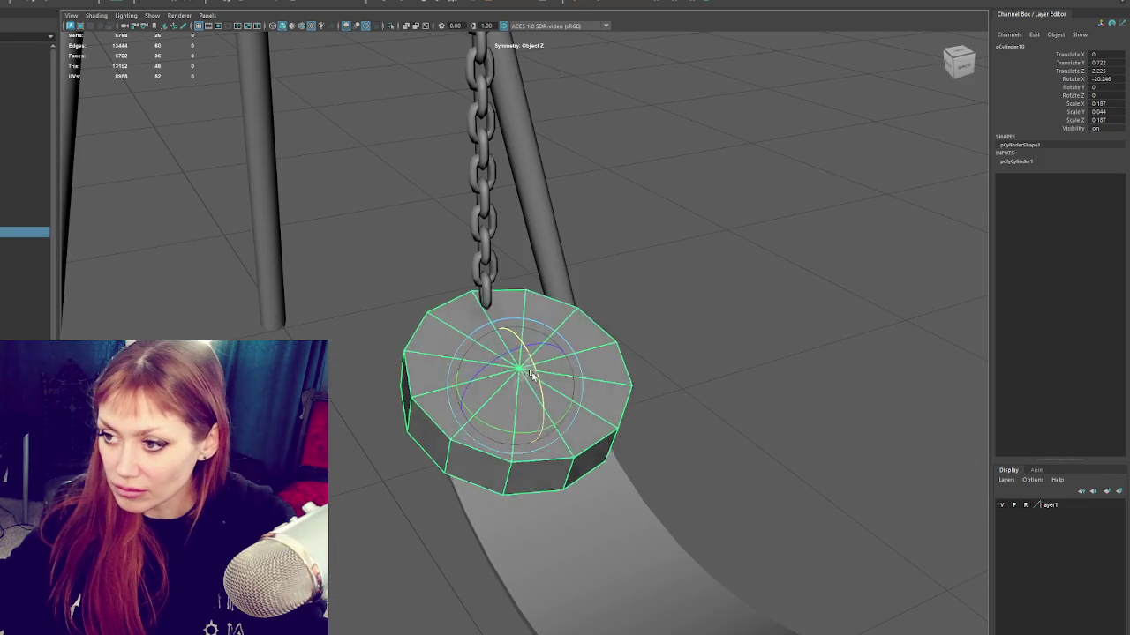
pyautogui.moveTo(537, 389)
pyautogui.mouseDown()
pyautogui.moveTo(540, 400)
pyautogui.moveTo(518, 384)
pyautogui.moveTo(365, 408)
pyautogui.mouseUp()
# Step: Move the seat-end cylinder under the chain's end and shrink it to about 0.028 scale
pyautogui.press('w')
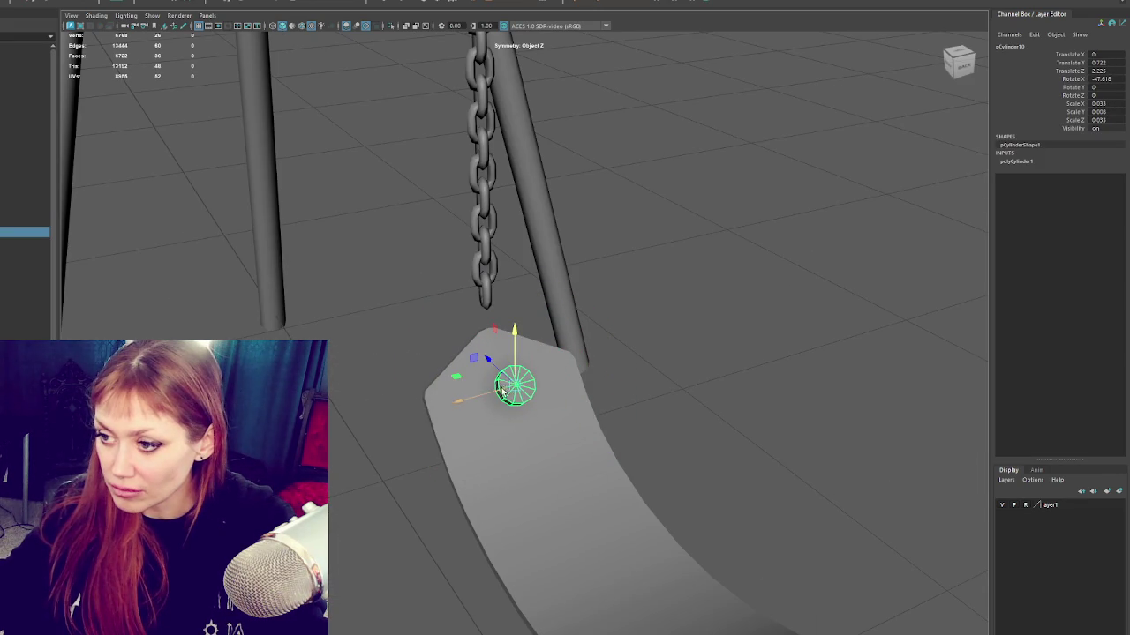
pyautogui.moveTo(496, 366)
pyautogui.mouseDown()
pyautogui.moveTo(501, 318)
pyautogui.moveTo(491, 329)
pyautogui.moveTo(600, 365)
pyautogui.mouseUp()
pyautogui.press('r')
pyautogui.keyDown('shift'); pyautogui.click(489, 335); pyautogui.keyUp('shift')
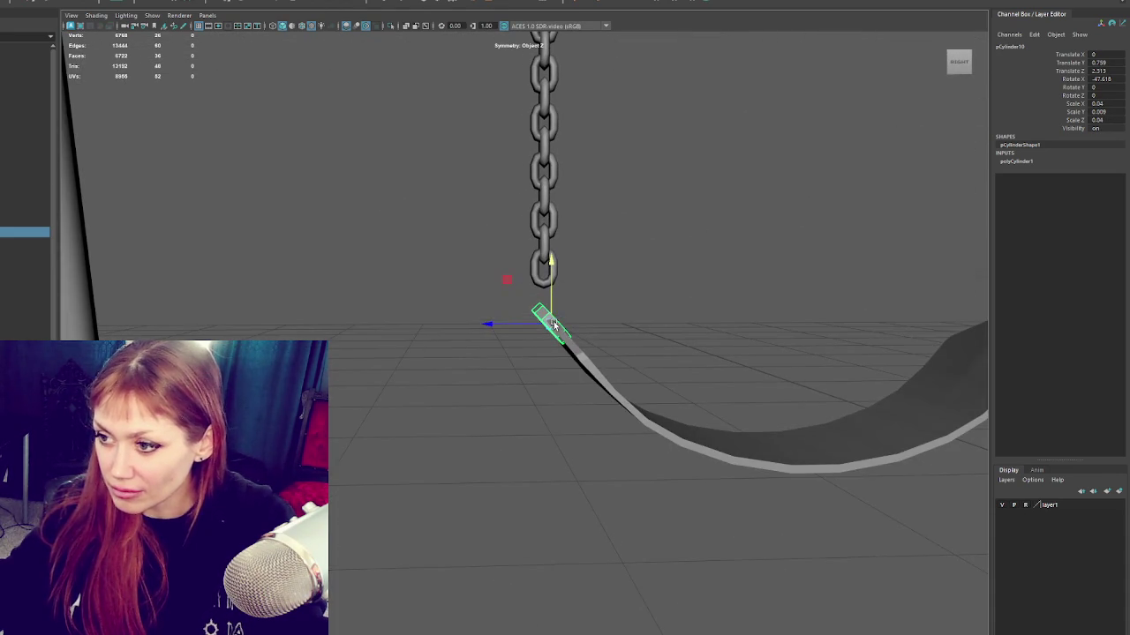
pyautogui.moveTo(594, 298); pyautogui.dragTo(636, 273)
pyautogui.moveTo(551, 325)
pyautogui.mouseDown()
pyautogui.moveTo(540, 331)
pyautogui.moveTo(645, 361)
pyautogui.mouseUp()
# Step: Select the curved swing seat and frame it in view
pyautogui.press('w')
pyautogui.click(646, 360)
pyautogui.press('f')
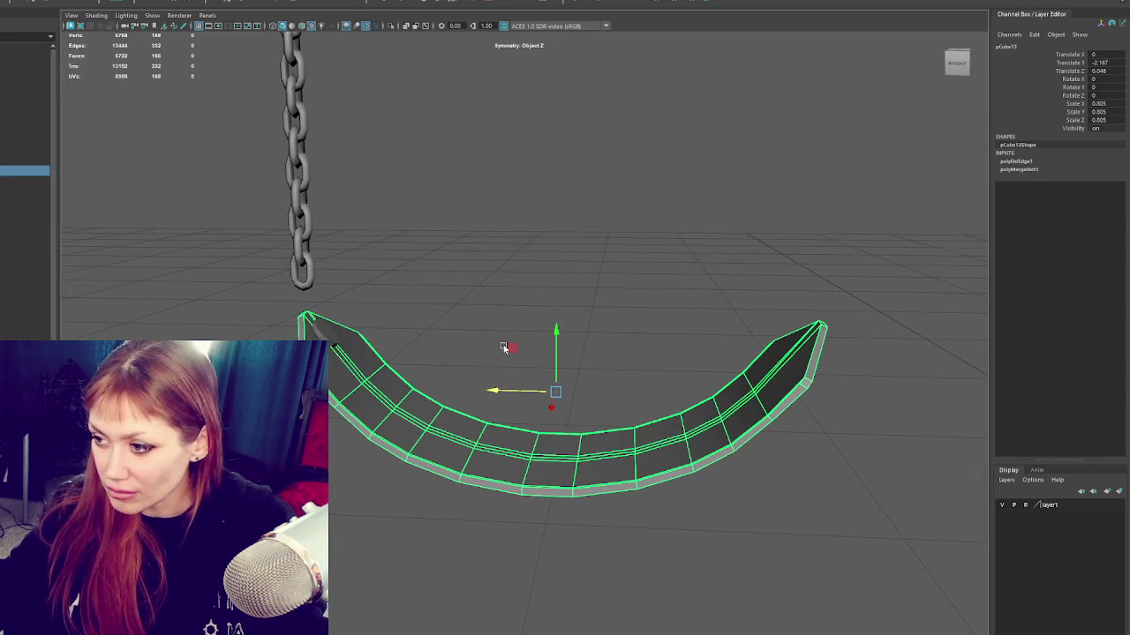
pyautogui.moveTo(634, 253); pyautogui.dragTo(775, 264, button='right')
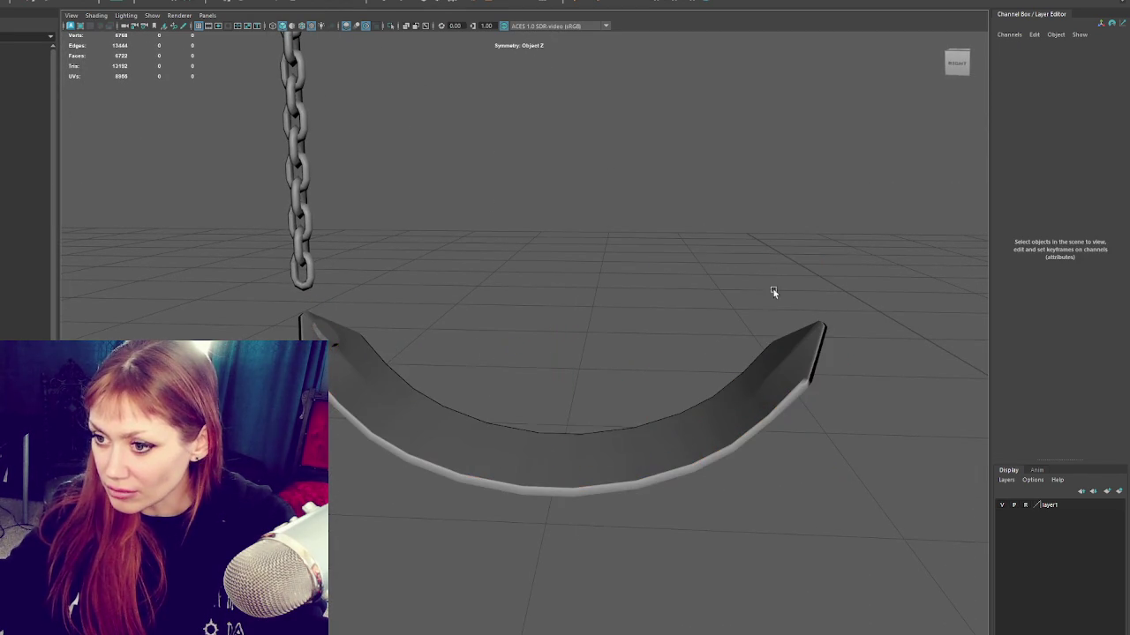
# Step: Select the curved swing seat and soften its edges
pyautogui.click(732, 379)
pyautogui.click(739, 336)
pyautogui.moveTo(739, 335)
pyautogui.keyDown('alt'); pyautogui.mouseDown()
pyautogui.moveTo(699, 330)
pyautogui.moveTo(667, 277)
pyautogui.mouseUp(); pyautogui.keyUp('alt')
pyautogui.click(698, 330)
pyautogui.keyDown('shift'); pyautogui.moveTo(667, 276); pyautogui.dragTo(768, 274, button='right'); pyautogui.keyUp('shift')
pyautogui.moveTo(815, 242)
pyautogui.keyDown('alt'); pyautogui.mouseDown()
pyautogui.moveTo(747, 263)
pyautogui.moveTo(773, 284)
pyautogui.mouseUp(); pyautogui.keyUp('alt')
pyautogui.click(688, 277)
pyautogui.moveTo(689, 277)
pyautogui.keyDown('alt'); pyautogui.mouseDown()
pyautogui.moveTo(648, 274)
pyautogui.moveTo(553, 379)
pyautogui.mouseUp(); pyautogui.keyUp('alt')
pyautogui.scroll(3, 622, 300)
# Step: Move the seat-tip vertices so the tip curls upward more steeply
pyautogui.click(552, 378)
pyautogui.moveTo(485, 333); pyautogui.dragTo(337, 462, button='right')
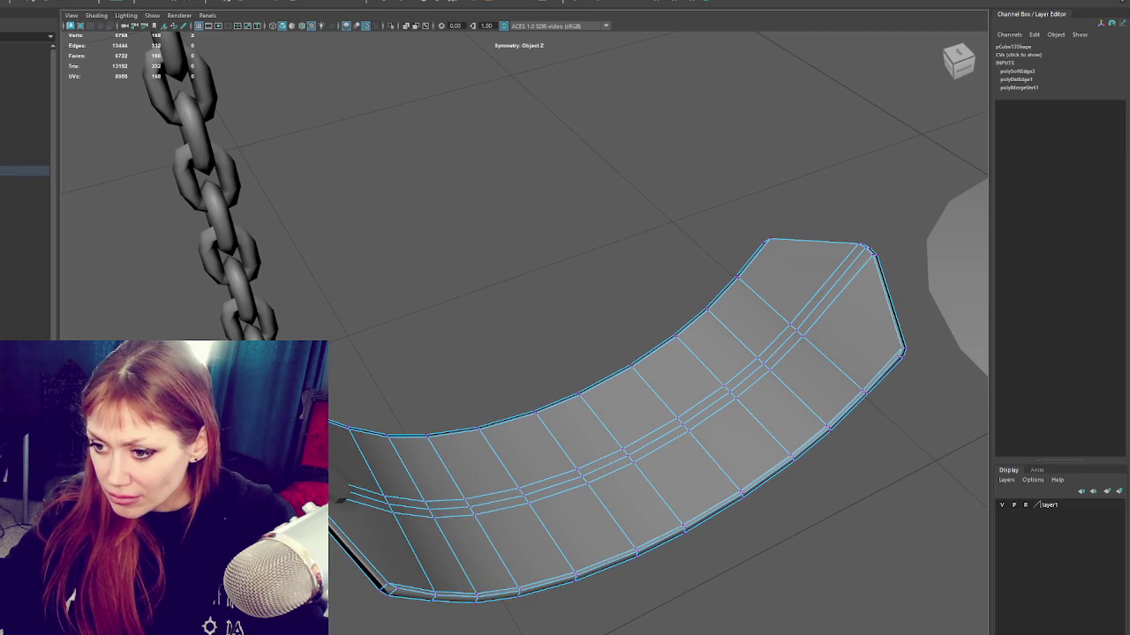
pyautogui.moveTo(698, 412)
pyautogui.keyDown('alt'); pyautogui.mouseDown()
pyautogui.moveTo(542, 449)
pyautogui.moveTo(529, 466)
pyautogui.mouseUp(); pyautogui.keyUp('alt')
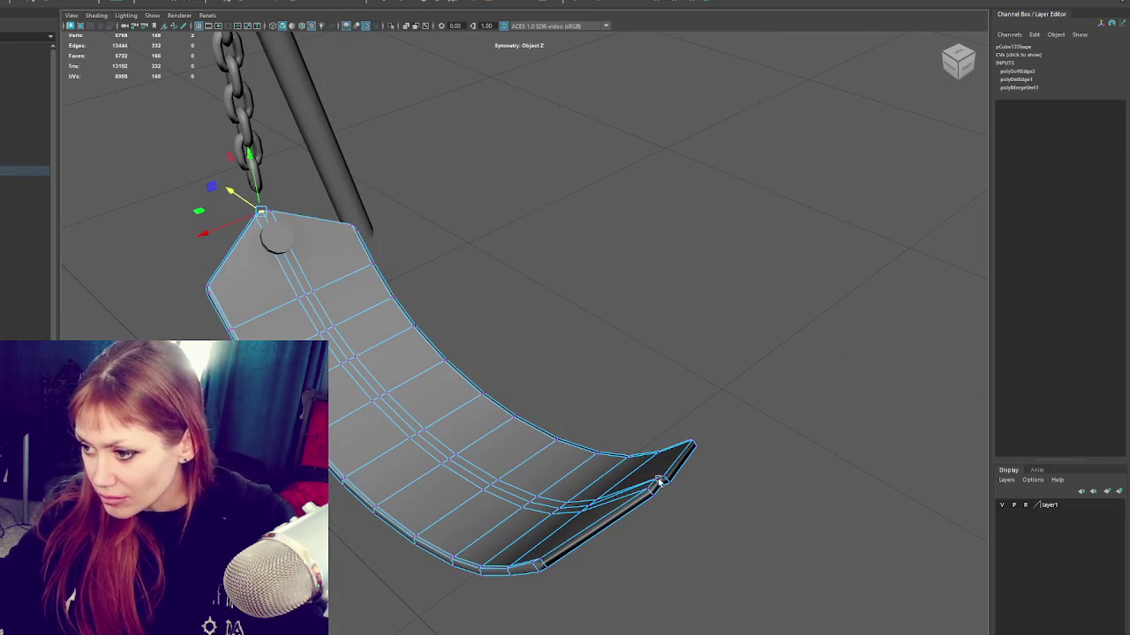
pyautogui.moveTo(647, 468); pyautogui.dragTo(646, 474)
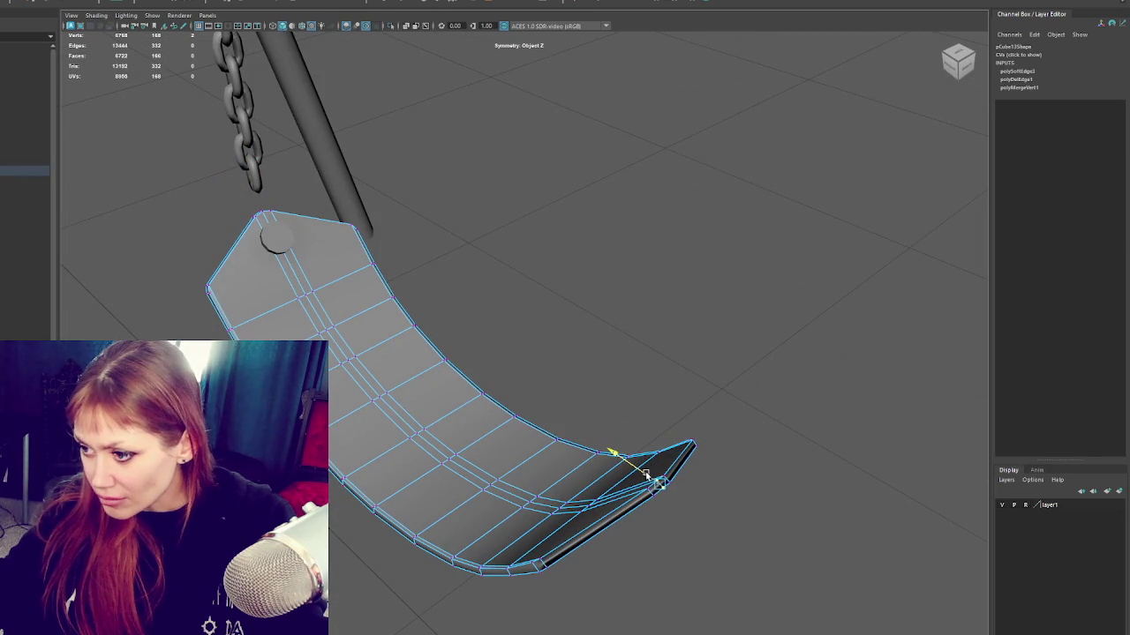
pyautogui.moveTo(568, 535)
pyautogui.keyDown('alt'); pyautogui.mouseDown()
pyautogui.moveTo(556, 517)
pyautogui.moveTo(595, 525)
pyautogui.moveTo(642, 496)
pyautogui.mouseUp(); pyautogui.keyUp('alt')
# Step: Insert two edge loops near the seat tip, then return to object selection
pyautogui.click(644, 12)
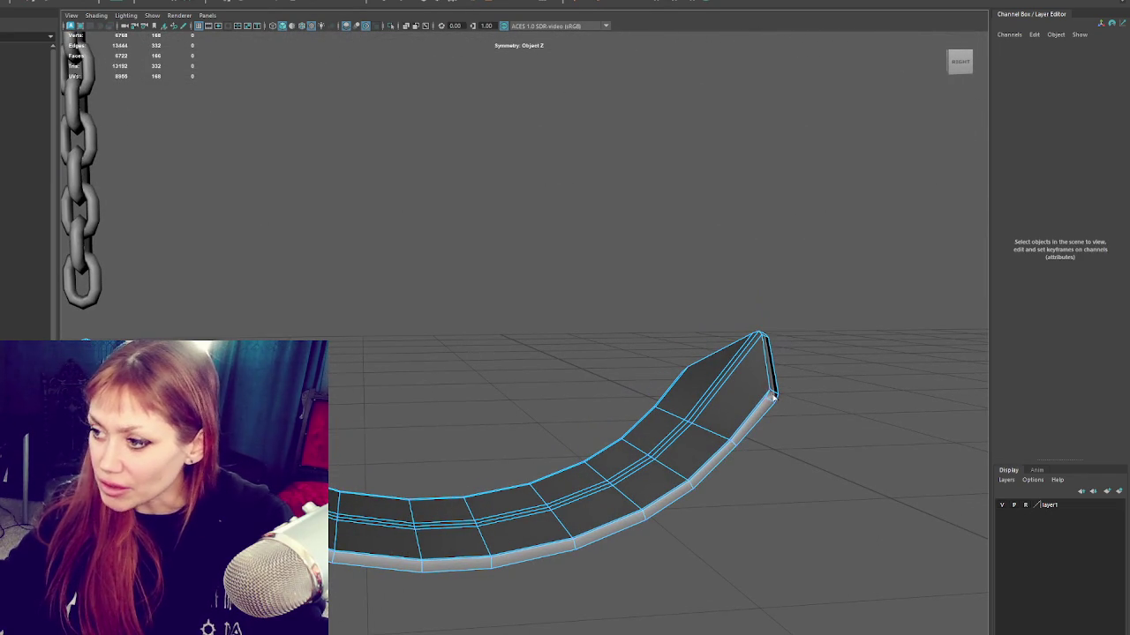
pyautogui.click(777, 395)
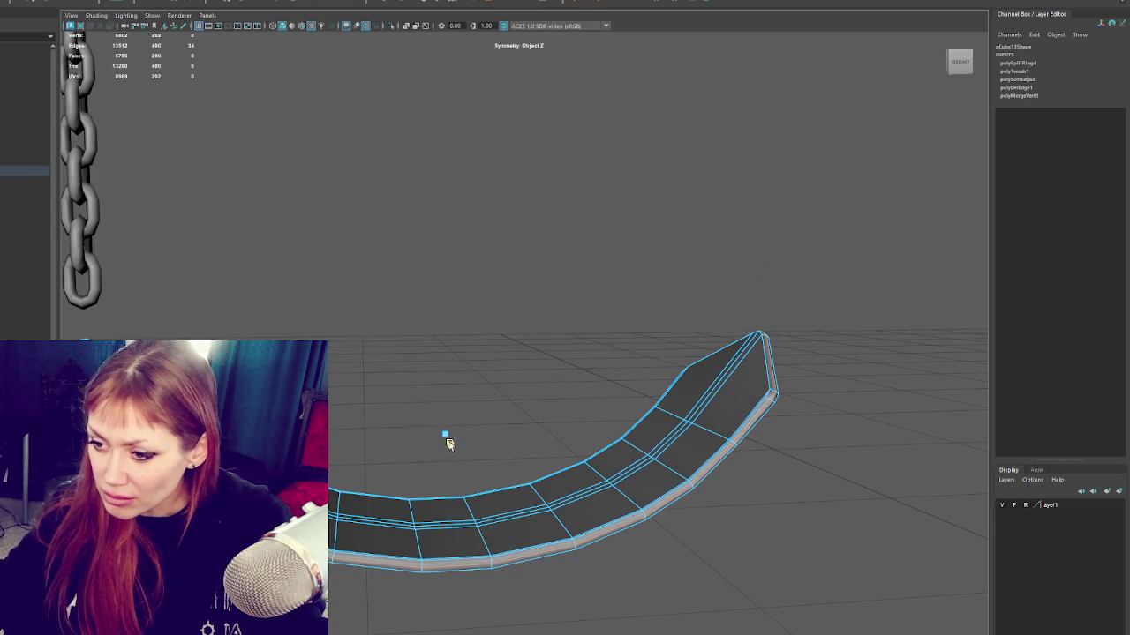
pyautogui.press('F8')
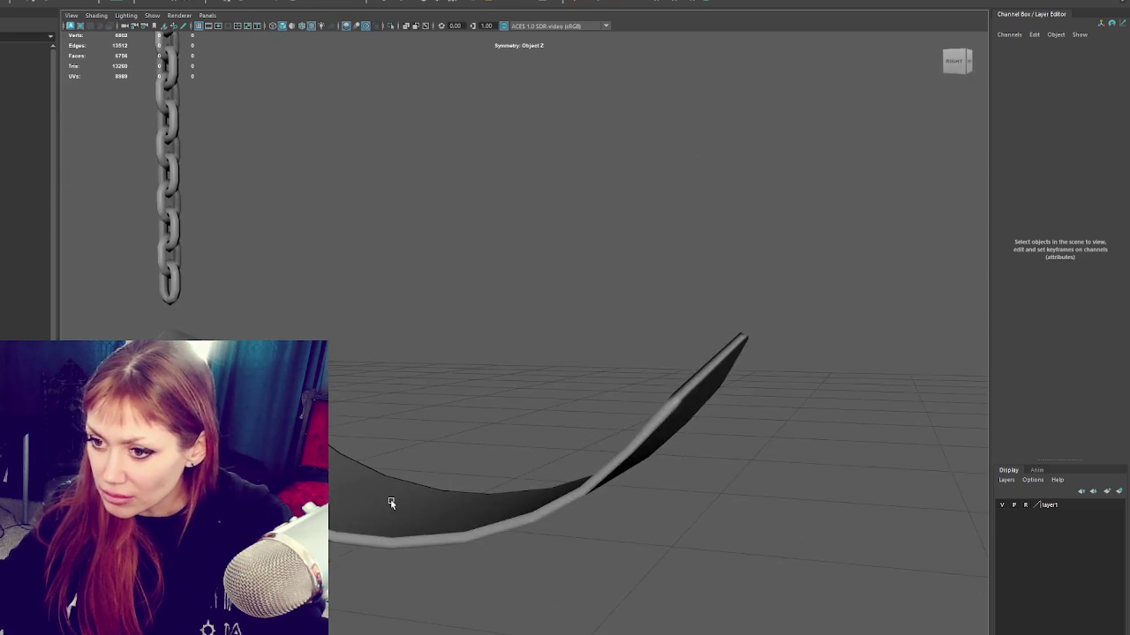
# Step: Select pCylinder10 and slightly shrink and re-angle it at the seat's chain end
pyautogui.keyDown('alt'); pyautogui.moveTo(433, 430); pyautogui.dragTo(353, 372); pyautogui.keyUp('alt')
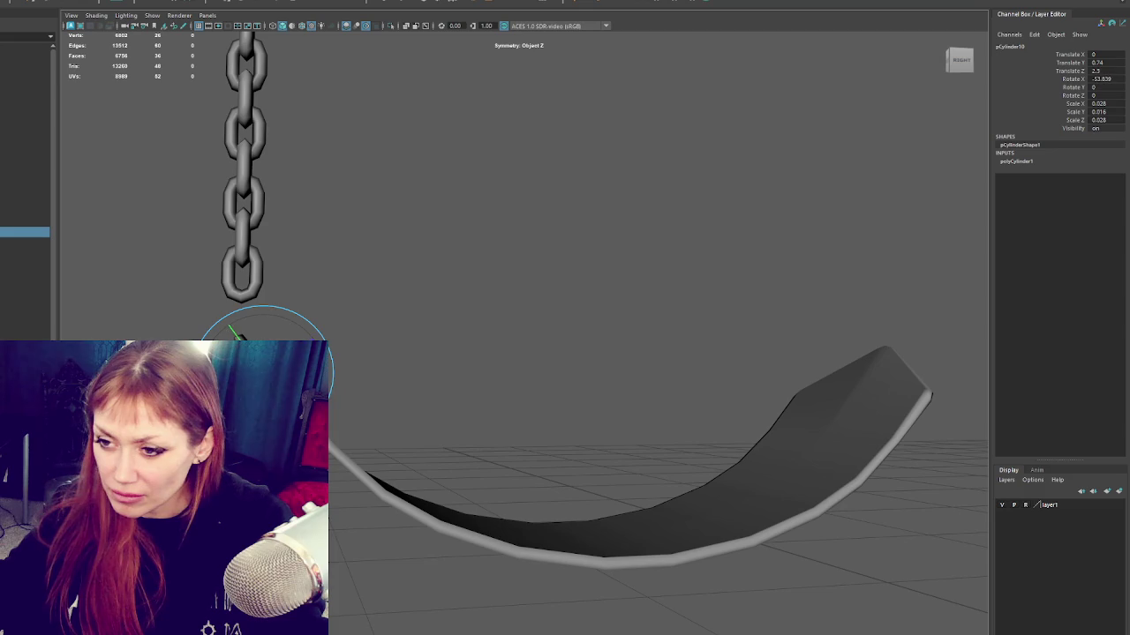
pyautogui.press('w')
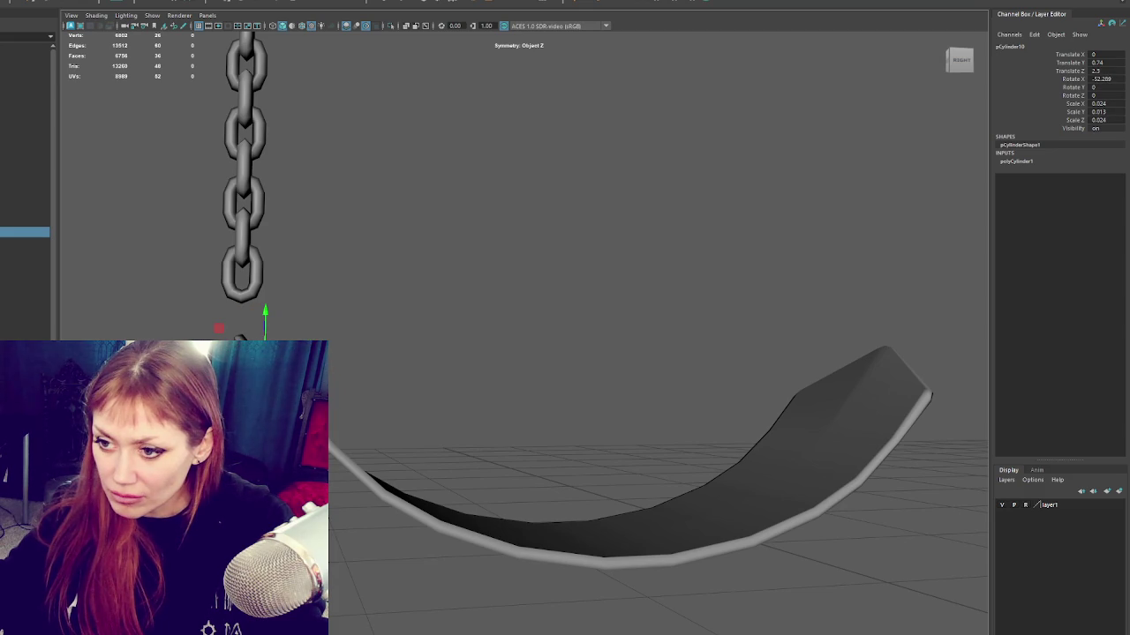
pyautogui.moveTo(429, 371)
pyautogui.keyDown('alt'); pyautogui.mouseDown()
pyautogui.moveTo(369, 398)
pyautogui.moveTo(488, 335)
pyautogui.mouseUp(); pyautogui.keyUp('alt')
pyautogui.rightClick(488, 336)
pyautogui.click(470, 416)
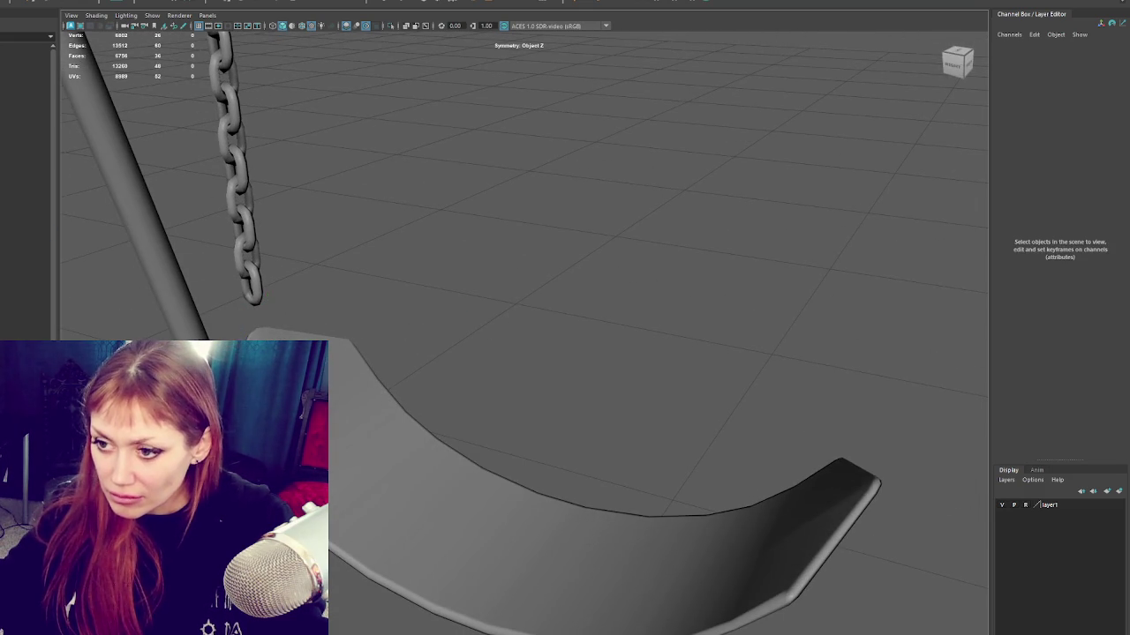
pyautogui.moveTo(470, 416)
pyautogui.keyDown('alt'); pyautogui.mouseDown()
pyautogui.moveTo(442, 345)
pyautogui.moveTo(477, 335)
pyautogui.moveTo(339, 409)
pyautogui.moveTo(323, 47)
pyautogui.mouseUp(); pyautogui.keyUp('alt')
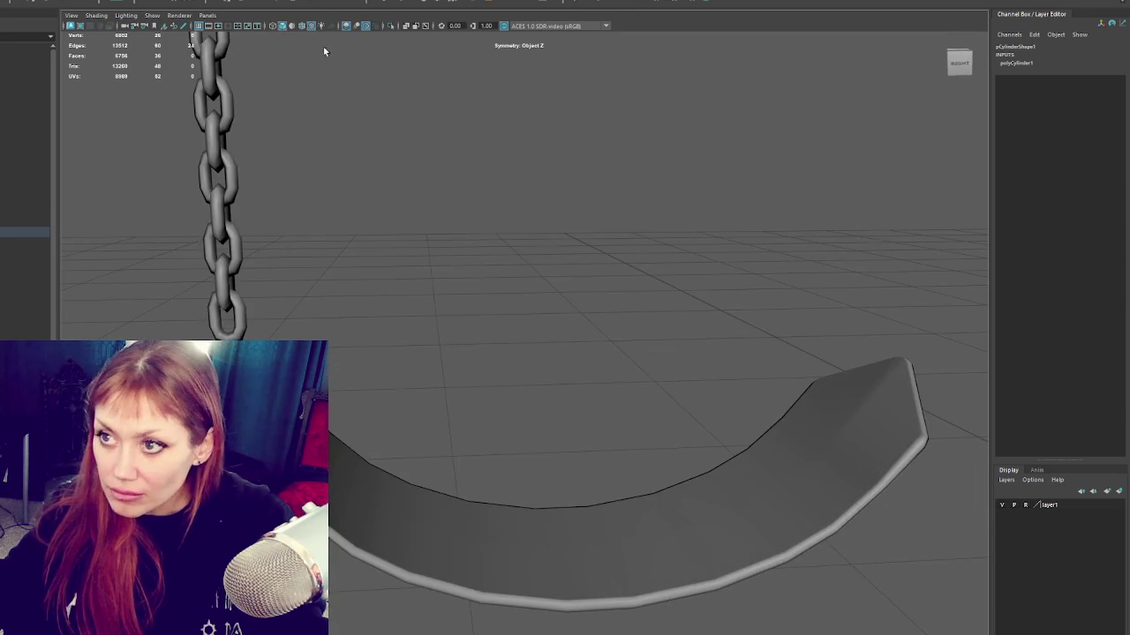
# Step: Bevel pCylinder10 with fraction 0.3 and one segment, then inspect the seat from lower angles
pyautogui.click(439, 2)
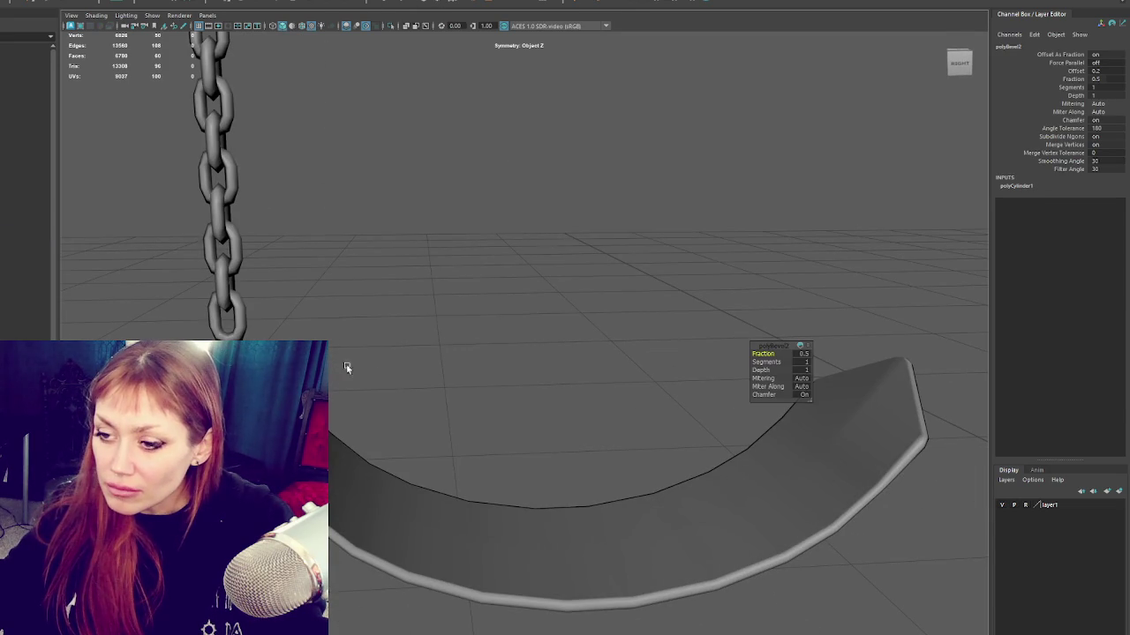
pyautogui.keyDown('alt'); pyautogui.moveTo(763, 354); pyautogui.dragTo(504, 330); pyautogui.keyUp('alt')
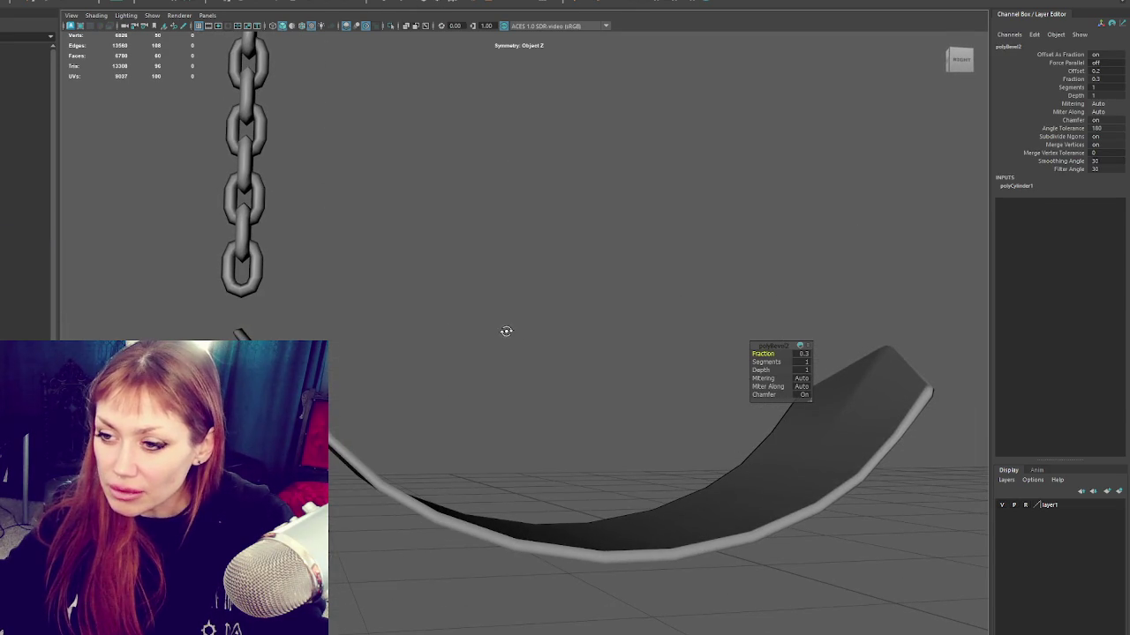
pyautogui.click(444, 295)
pyautogui.hotkey('ctrl', 'z')
pyautogui.moveTo(365, 315); pyautogui.dragTo(529, 335, button='right')
pyautogui.moveTo(530, 335)
pyautogui.keyDown('alt'); pyautogui.mouseDown()
pyautogui.moveTo(541, 348)
pyautogui.moveTo(494, 370)
pyautogui.mouseUp(); pyautogui.keyUp('alt')
pyautogui.click(370, 415)
pyautogui.keyDown('alt'); pyautogui.moveTo(371, 415); pyautogui.dragTo(329, 375); pyautogui.keyUp('alt')
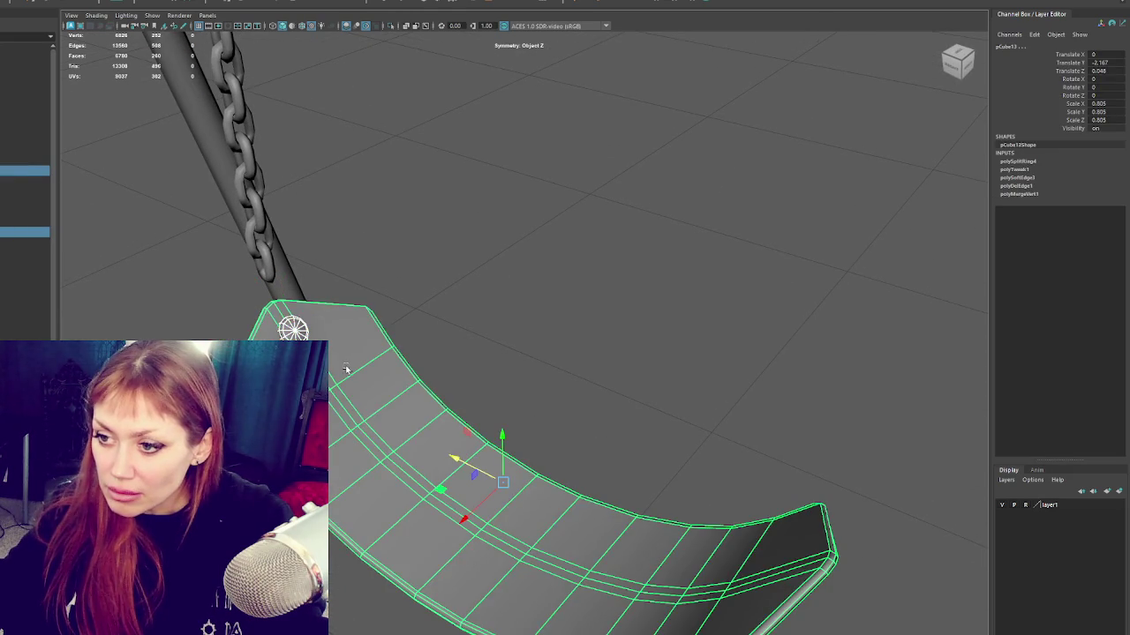
pyautogui.click(585, 356)
pyautogui.scroll(-5, 641, 330)
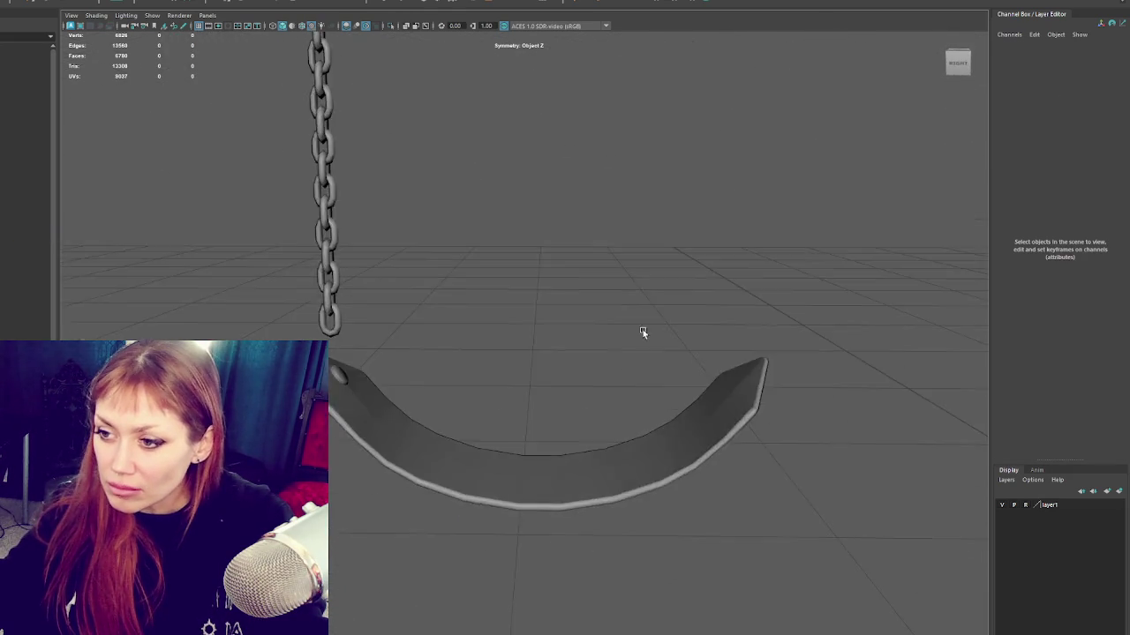
# Step: Duplicate the swing chain and move the copy to the right of the original
pyautogui.scroll(-3, 630, 339)
pyautogui.scroll(-3, 629, 340)
pyautogui.scroll(-3, 665, 323)
pyautogui.scroll(1, 612, 340)
pyautogui.scroll(5, 565, 333)
pyautogui.scroll(3, 540, 345)
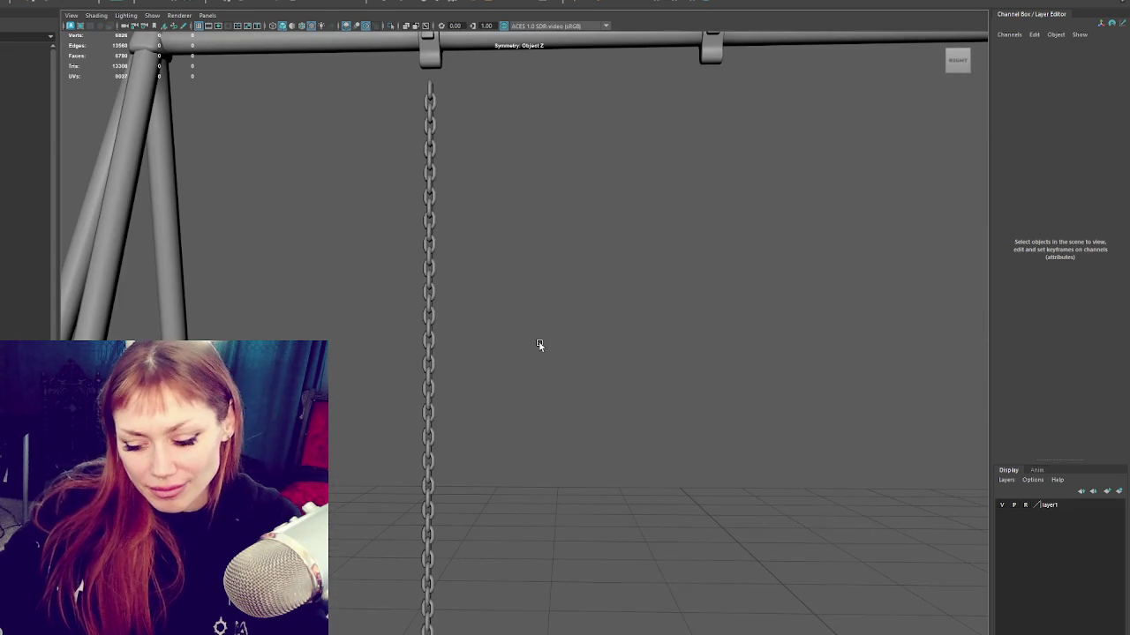
pyautogui.scroll(-5, 442, 353)
pyautogui.scroll(1, 371, 366)
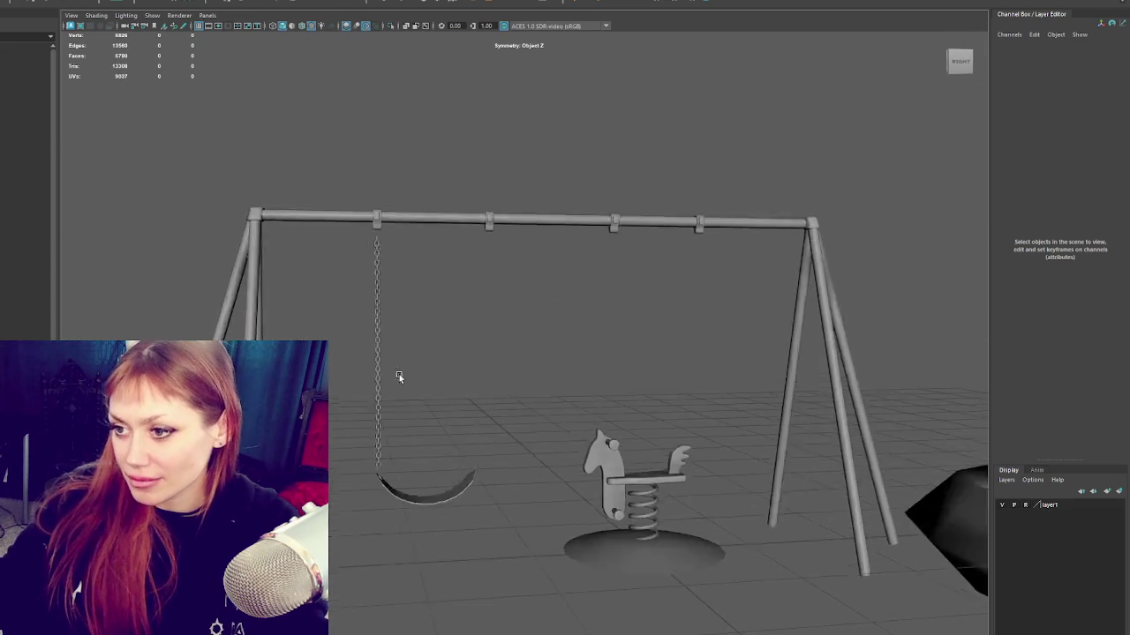
pyautogui.scroll(3, 362, 380)
pyautogui.click(330, 384)
pyautogui.scroll(2, 424, 359)
pyautogui.scroll(2, 459, 248)
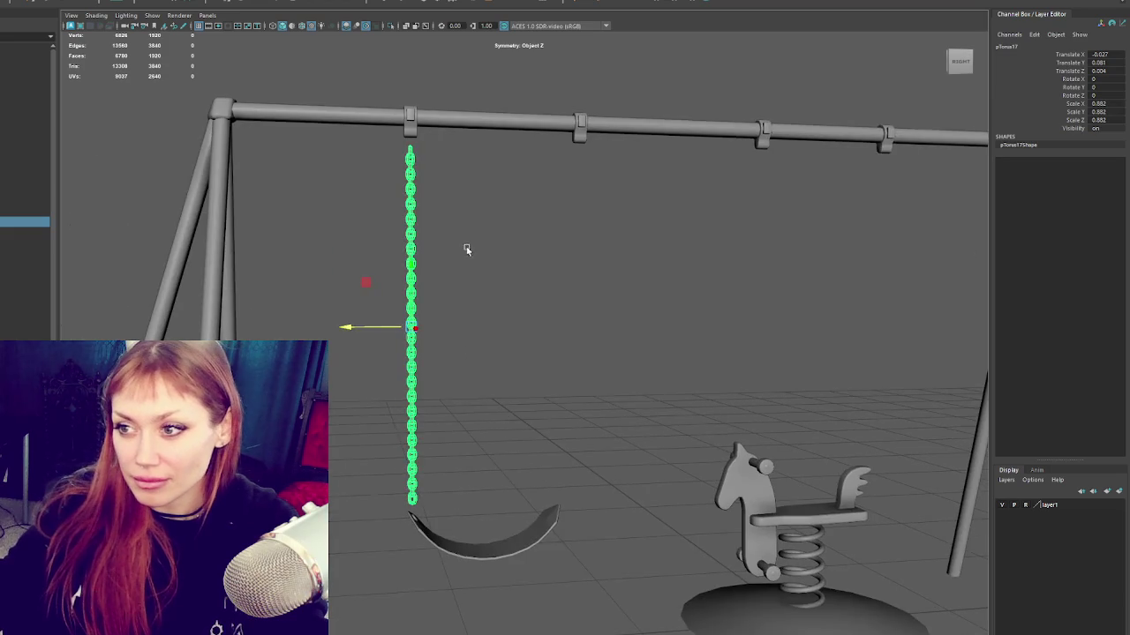
pyautogui.scroll(5, 432, 248)
pyautogui.hotkey('ctrl', 'd')
pyautogui.moveTo(433, 248); pyautogui.dragTo(551, 269, button='middle')
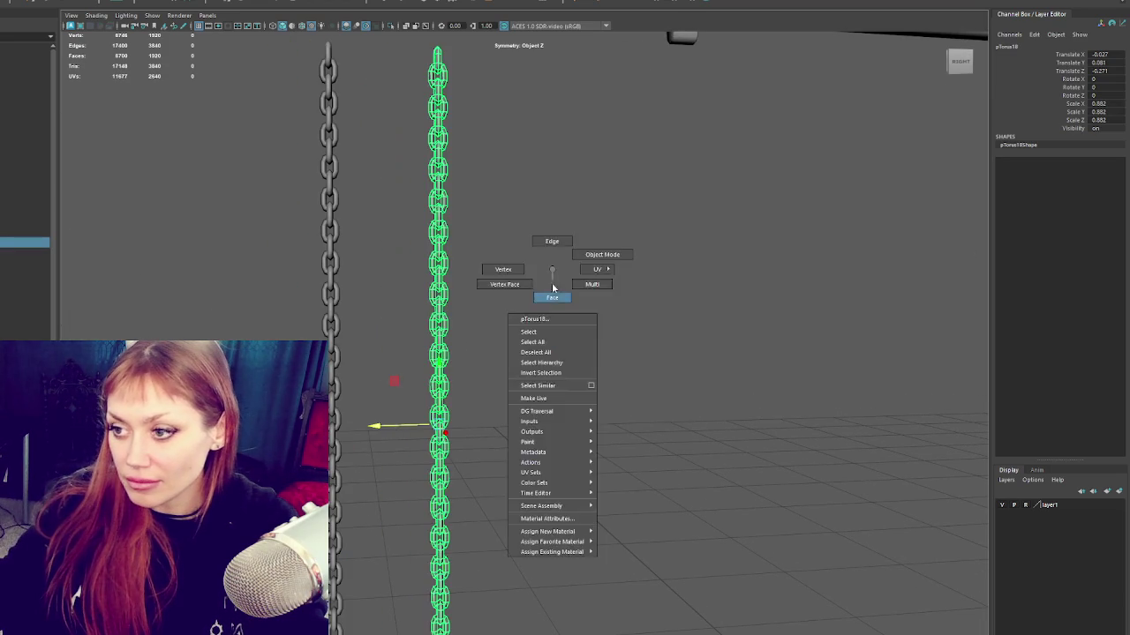
pyautogui.moveTo(556, 273); pyautogui.dragTo(460, 87, button='right')
# Step: Delete all but one link of the chain copy
pyautogui.scroll(-2, 439, 78)
pyautogui.scroll(-3, 438, 84)
pyautogui.moveTo(416, 94); pyautogui.dragTo(452, 601)
pyautogui.press('Delete')
pyautogui.scroll(5, 439, 138)
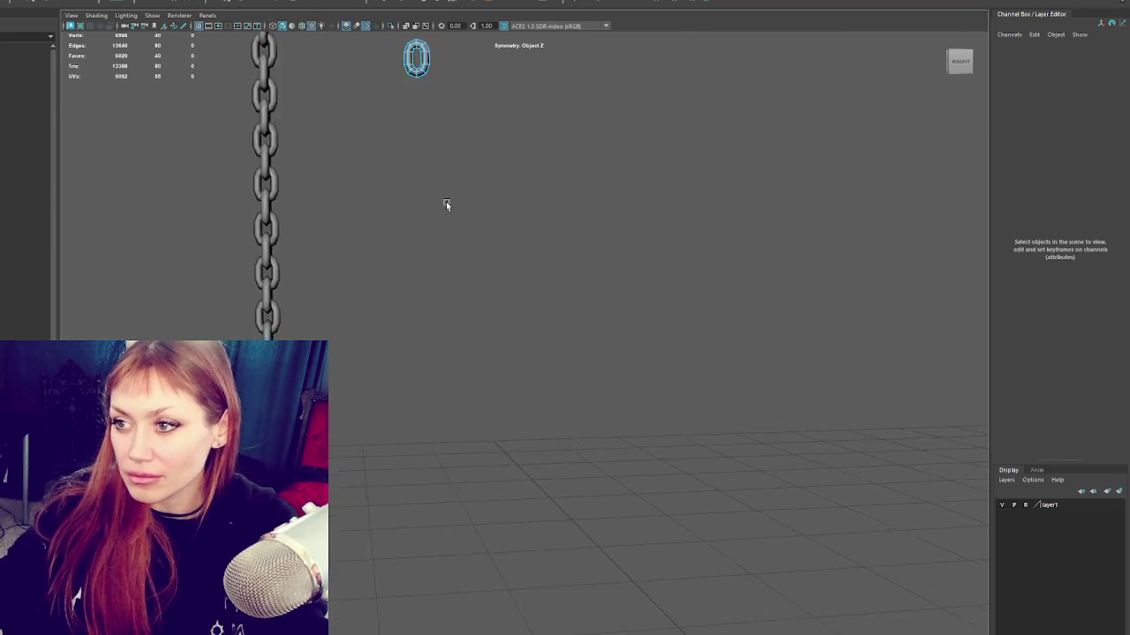
# Step: Duplicate the torus link and move the copy down below the original
pyautogui.scroll(4, 446, 391)
pyautogui.moveTo(386, 278); pyautogui.dragTo(397, 275, button='right')
pyautogui.keyDown('alt'); pyautogui.moveTo(397, 275); pyautogui.dragTo(488, 265, button='middle'); pyautogui.keyUp('alt')
pyautogui.press('F9')
pyautogui.moveTo(459, 305); pyautogui.dragTo(332, 356)
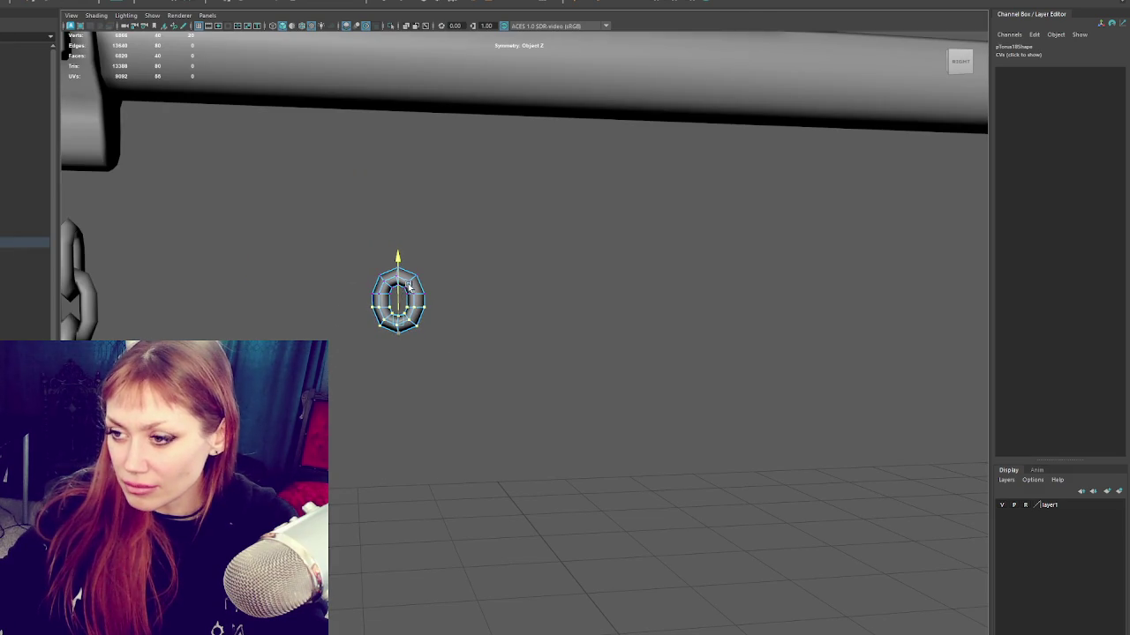
pyautogui.moveTo(408, 298); pyautogui.dragTo(504, 239, button='right')
pyautogui.hotkey('ctrl', 'd')
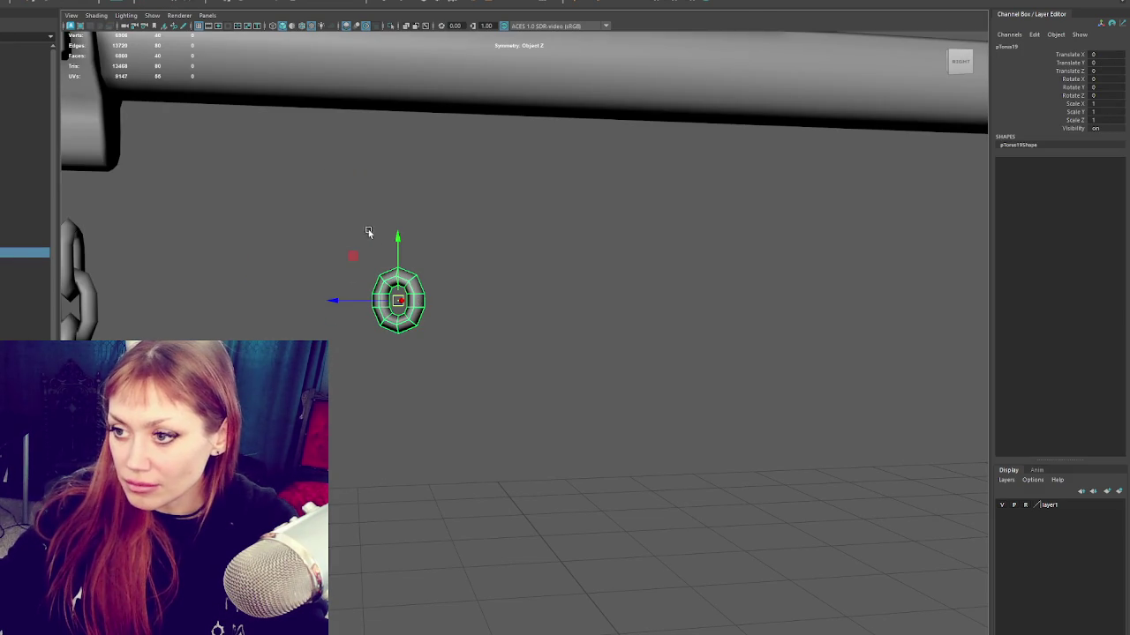
pyautogui.moveTo(402, 310); pyautogui.dragTo(405, 387)
# Step: Delete faces from the lower link pTorus19 to open it into a half loop
pyautogui.rightClick(462, 285)
pyautogui.click(408, 300)
pyautogui.moveTo(466, 285); pyautogui.dragTo(415, 299, button='right')
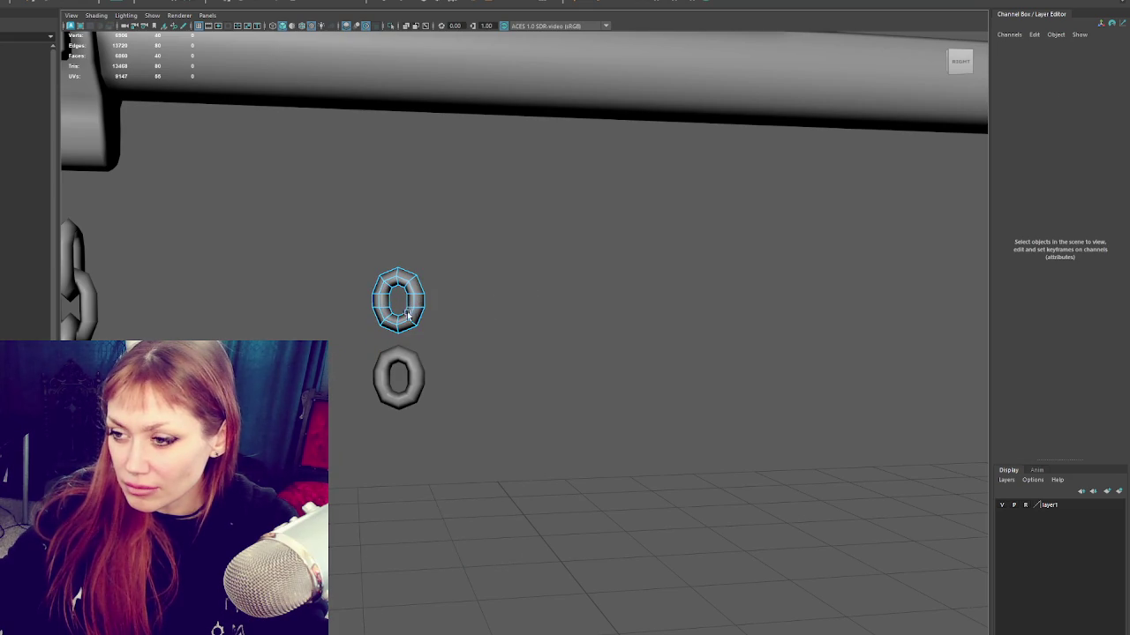
pyautogui.click(422, 342)
pyautogui.click(422, 341)
pyautogui.click(412, 355)
pyautogui.rightClick(526, 317)
pyautogui.click(523, 329)
pyautogui.keyDown('alt'); pyautogui.moveTo(344, 366); pyautogui.dragTo(400, 338); pyautogui.keyUp('alt')
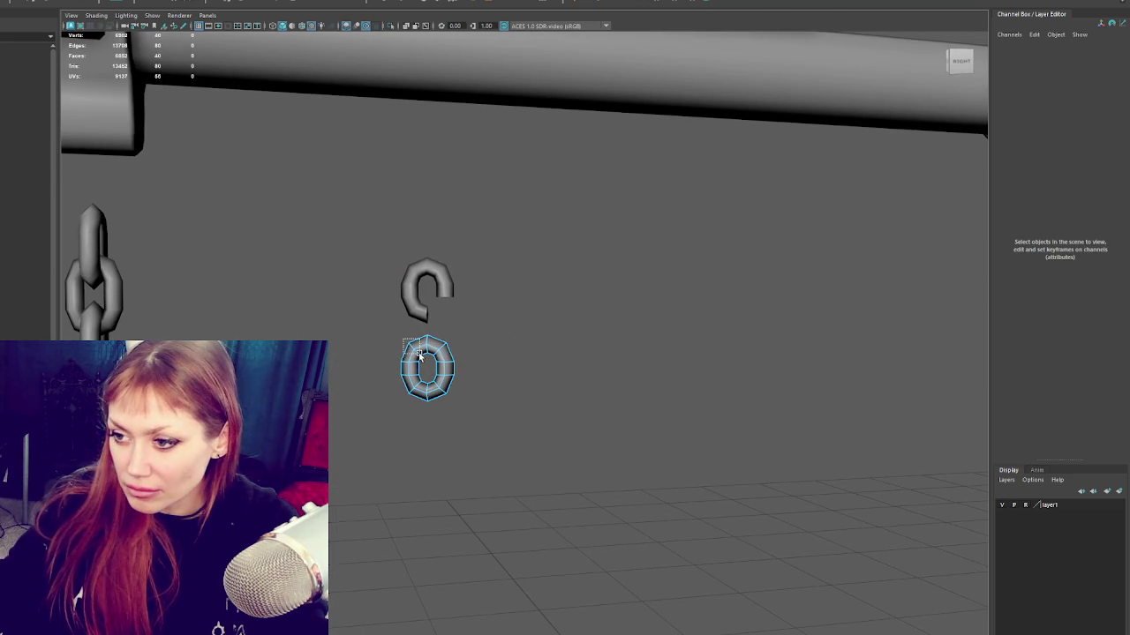
pyautogui.press('Delete')
pyautogui.moveTo(515, 353); pyautogui.dragTo(517, 302, button='right')
# Step: Raise the open half against the upper link and combine both into one S mesh
pyautogui.click(433, 351)
pyautogui.moveTo(432, 351); pyautogui.dragTo(431, 315)
pyautogui.keyDown('shift'); pyautogui.click(430, 311); pyautogui.keyUp('shift')
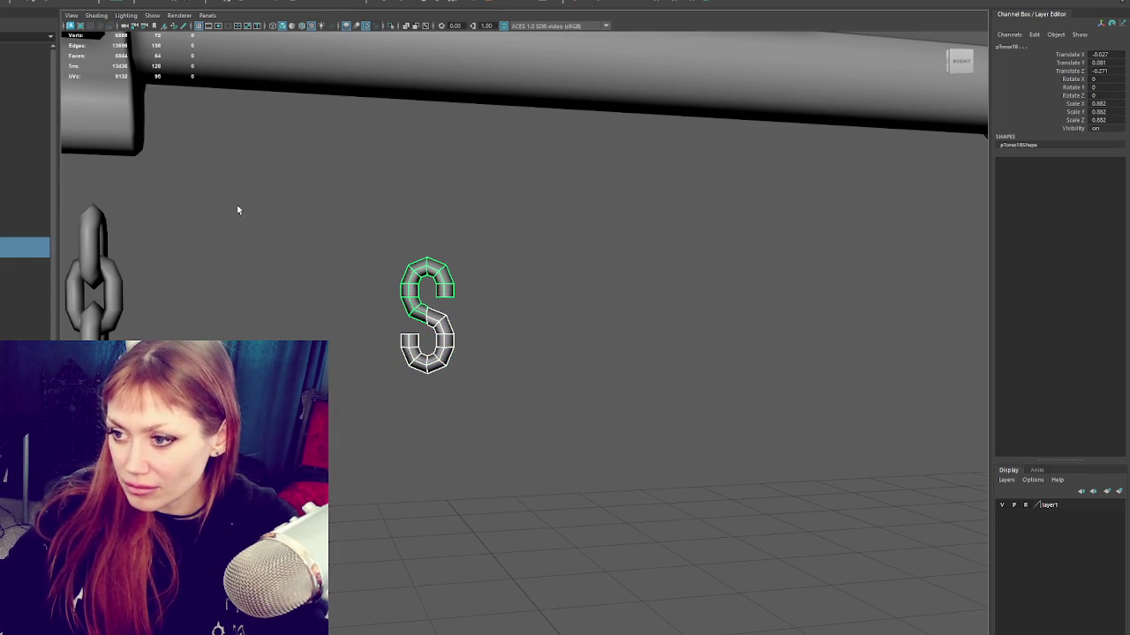
pyautogui.press('f')
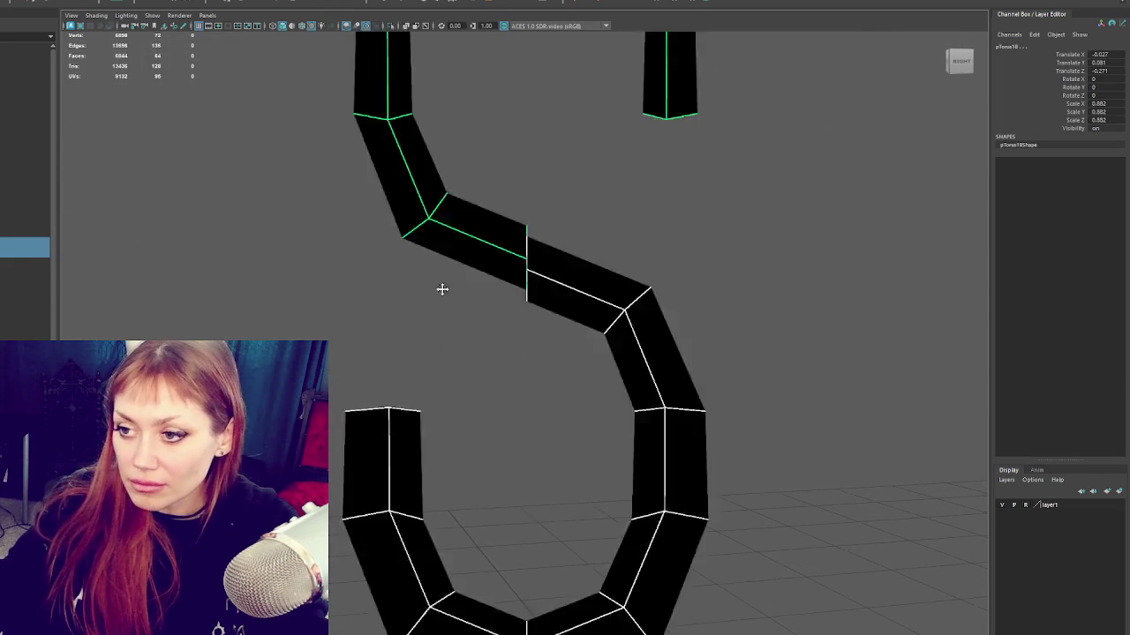
pyautogui.click(546, 336)
pyautogui.moveTo(525, 385); pyautogui.dragTo(526, 379)
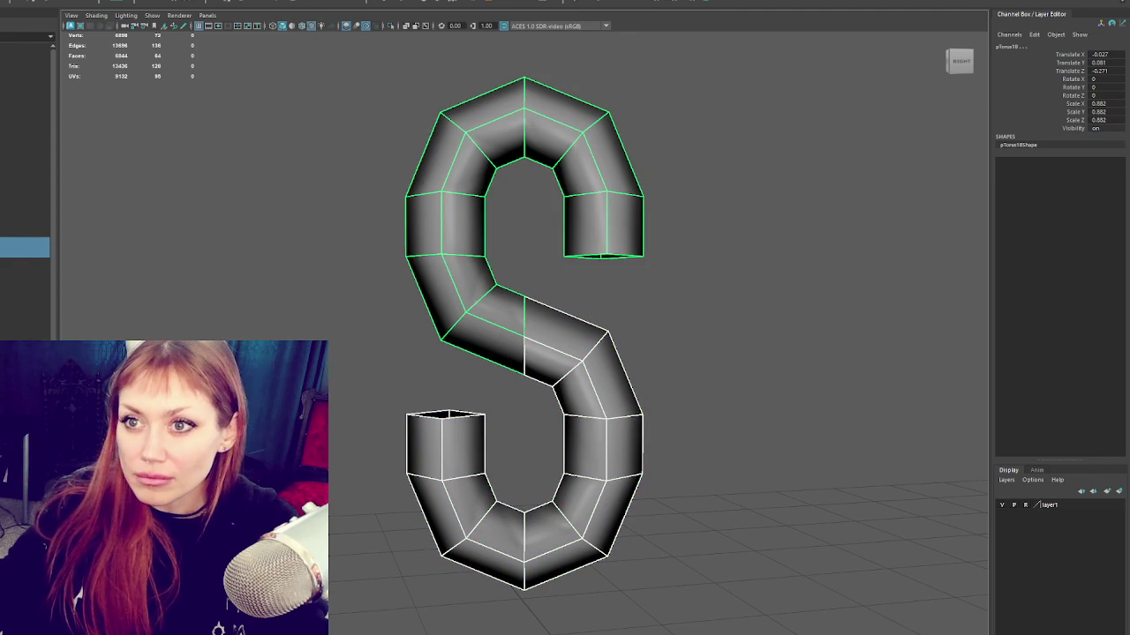
pyautogui.click(18, 1)
pyautogui.click(42, 2)
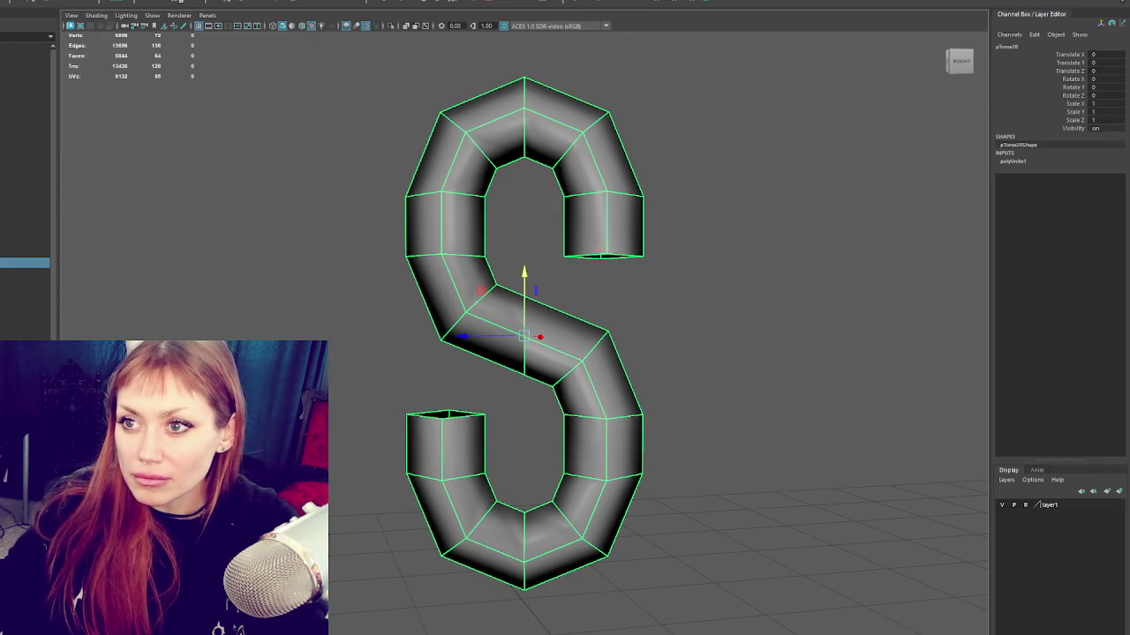
# Step: Merge the S mesh's vertices at the seams where the two halves meet, then soften its shading
pyautogui.press('F9')
pyautogui.press('3')
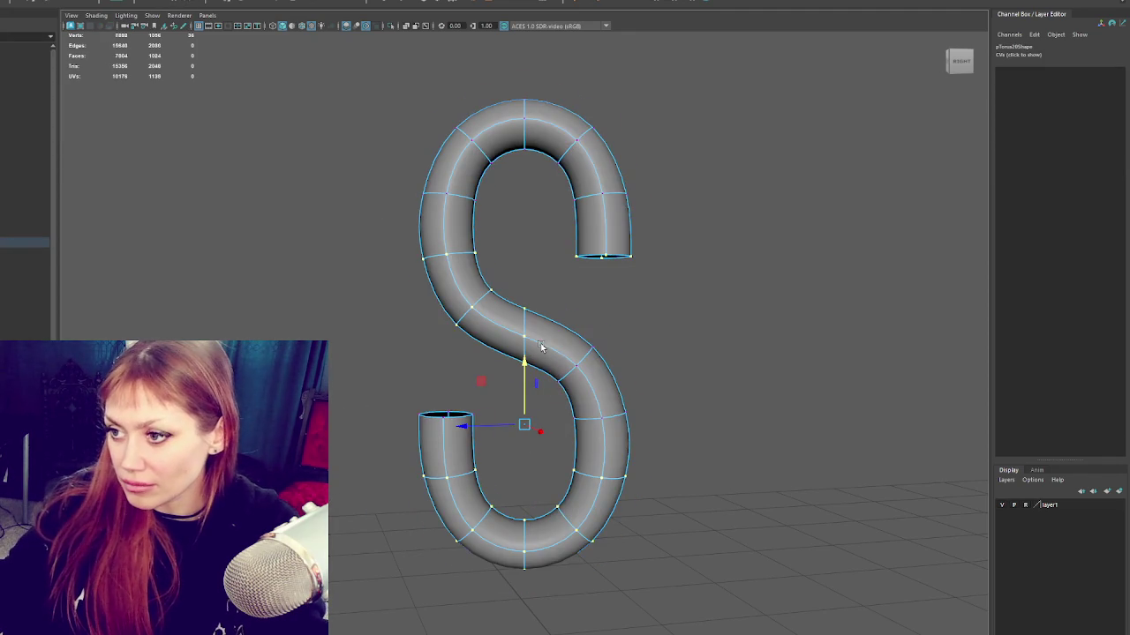
pyautogui.press('1')
pyautogui.press('4')
pyautogui.click(26, 2)
pyautogui.click(79, 82)
pyautogui.press('g')
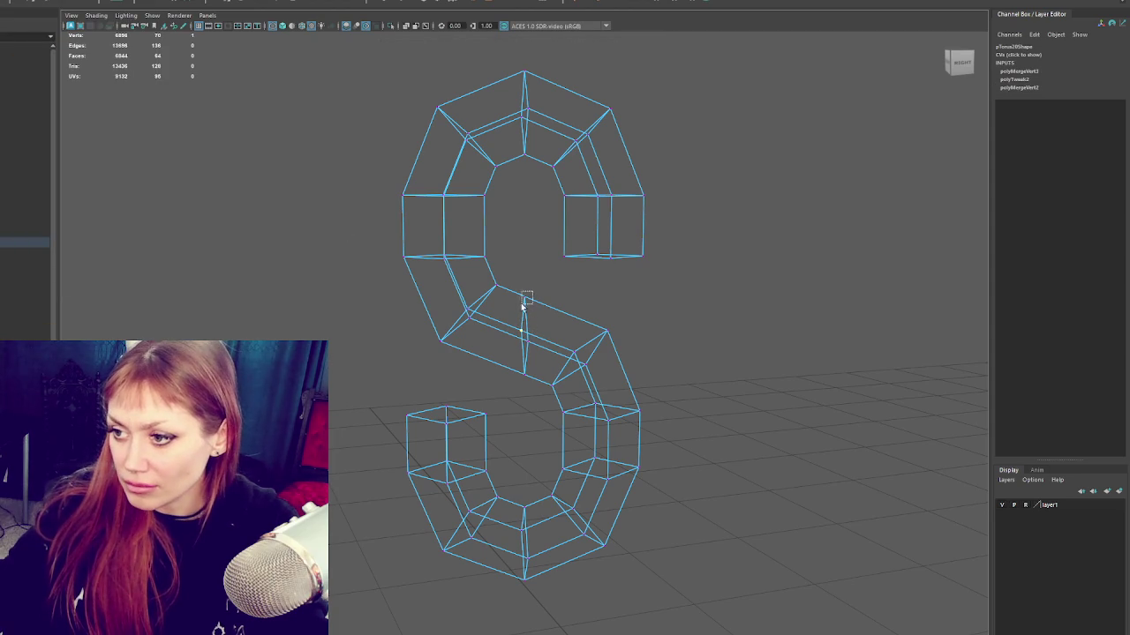
pyautogui.press('g')
pyautogui.press('g')
pyautogui.press('5')
pyautogui.press('F8')
pyautogui.keyDown('alt'); pyautogui.moveTo(465, 253); pyautogui.dragTo(445, 263); pyautogui.keyUp('alt')
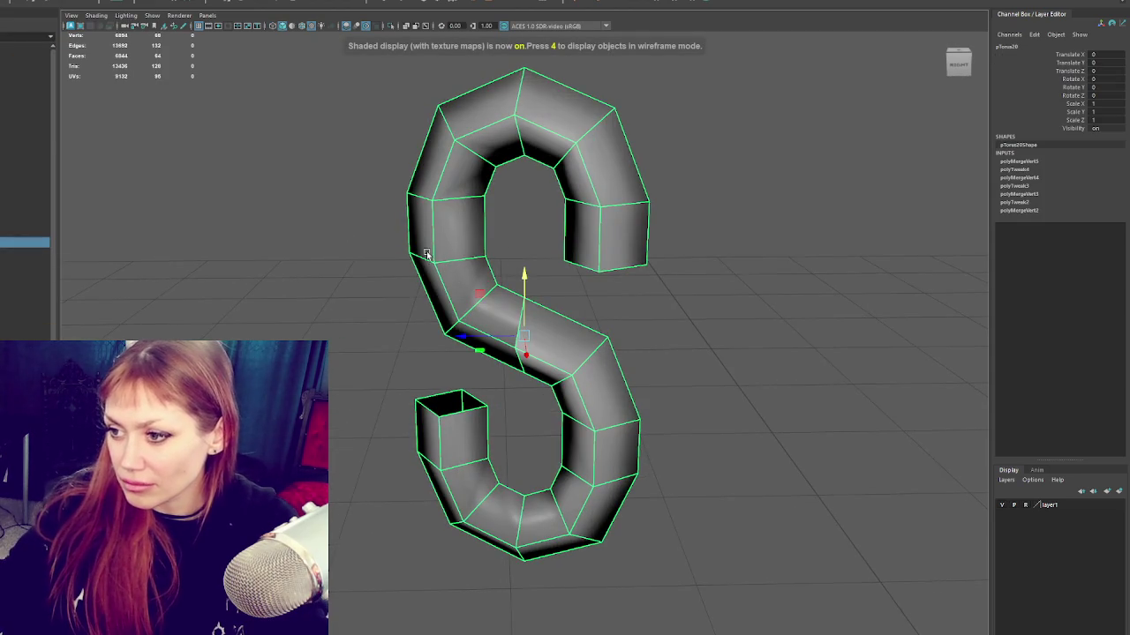
pyautogui.keyDown('shift'); pyautogui.moveTo(189, 132); pyautogui.dragTo(273, 184, button='right'); pyautogui.keyUp('shift')
pyautogui.click(364, 145)
# Step: Cap both open ends of the S with Fill Hole
pyautogui.scroll(-5, 340, 203)
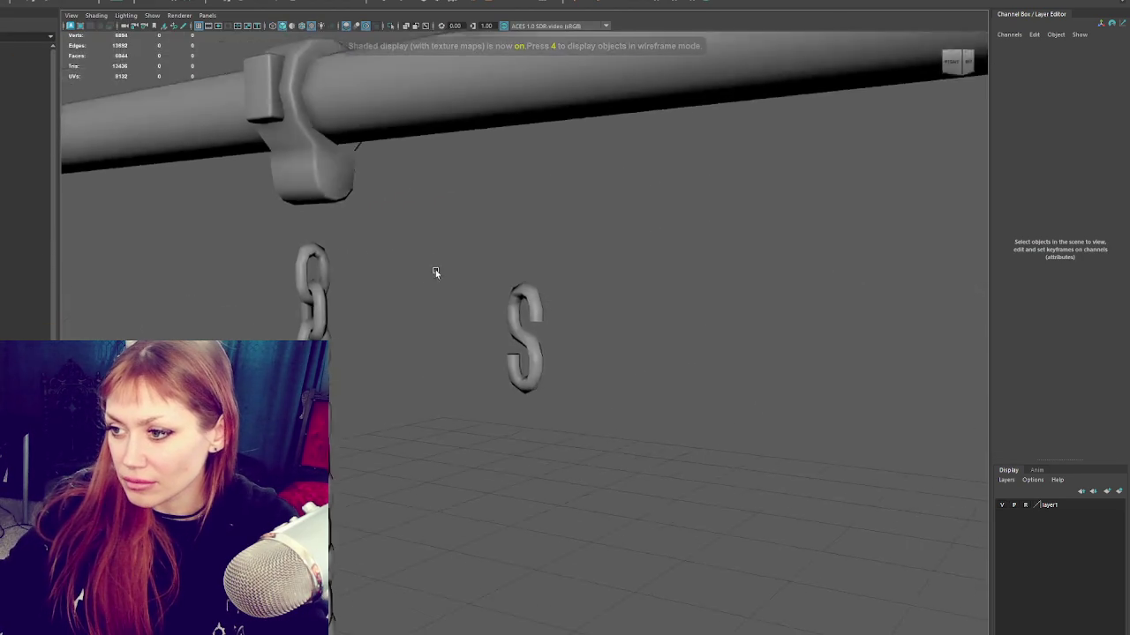
pyautogui.keyDown('alt'); pyautogui.moveTo(441, 272); pyautogui.dragTo(577, 313); pyautogui.keyUp('alt')
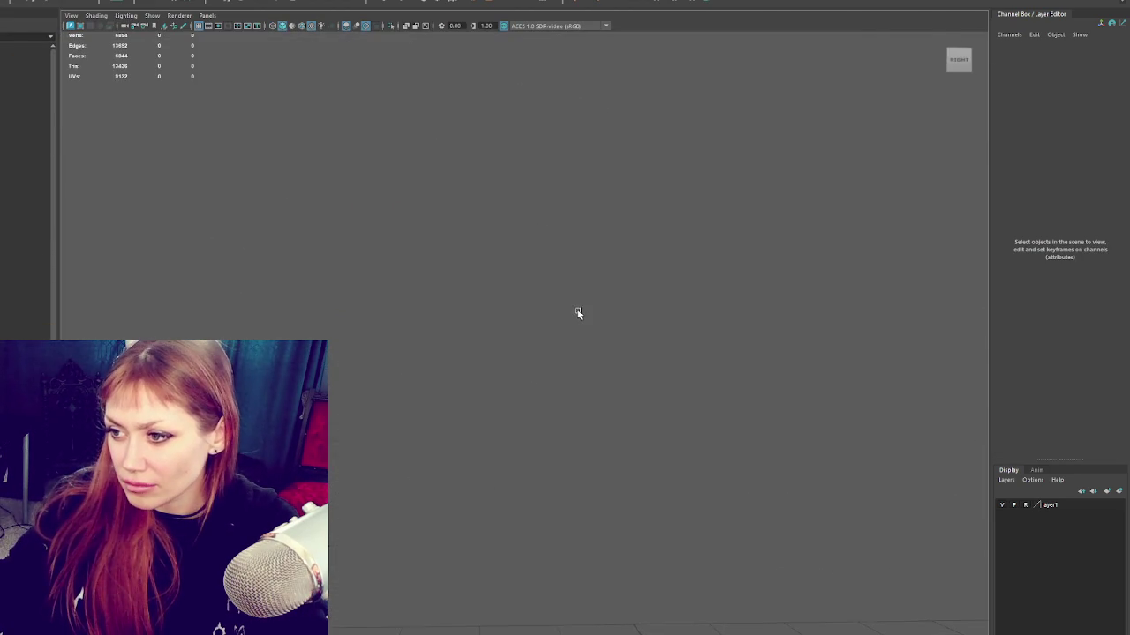
pyautogui.press('f')
pyautogui.moveTo(618, 280); pyautogui.dragTo(623, 256, button='right')
pyautogui.click(572, 293)
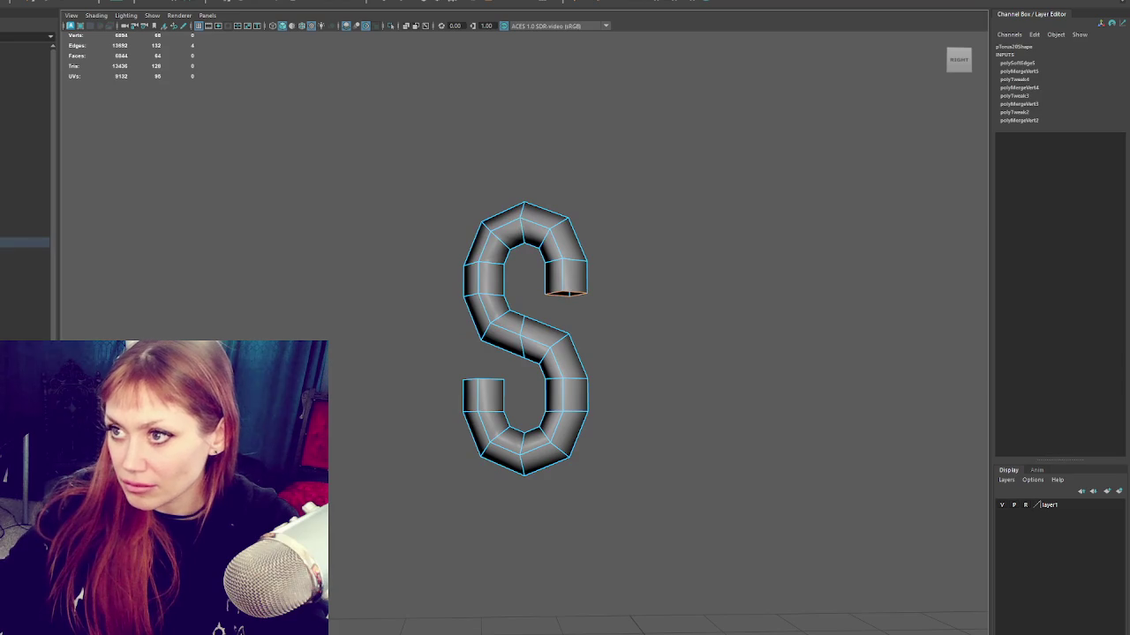
pyautogui.click(424, 3)
pyautogui.press('g')
pyautogui.press('F8')
# Step: Rotate the S hook around its centre
pyautogui.scroll(-5, 411, 323)
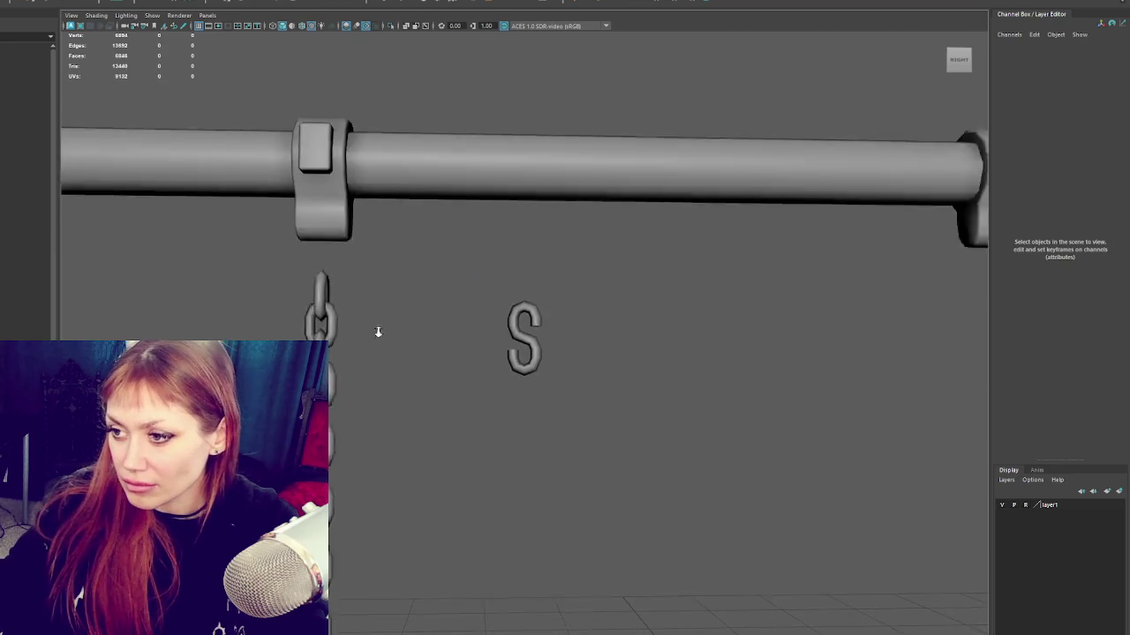
pyautogui.press('f')
pyautogui.press('F8')
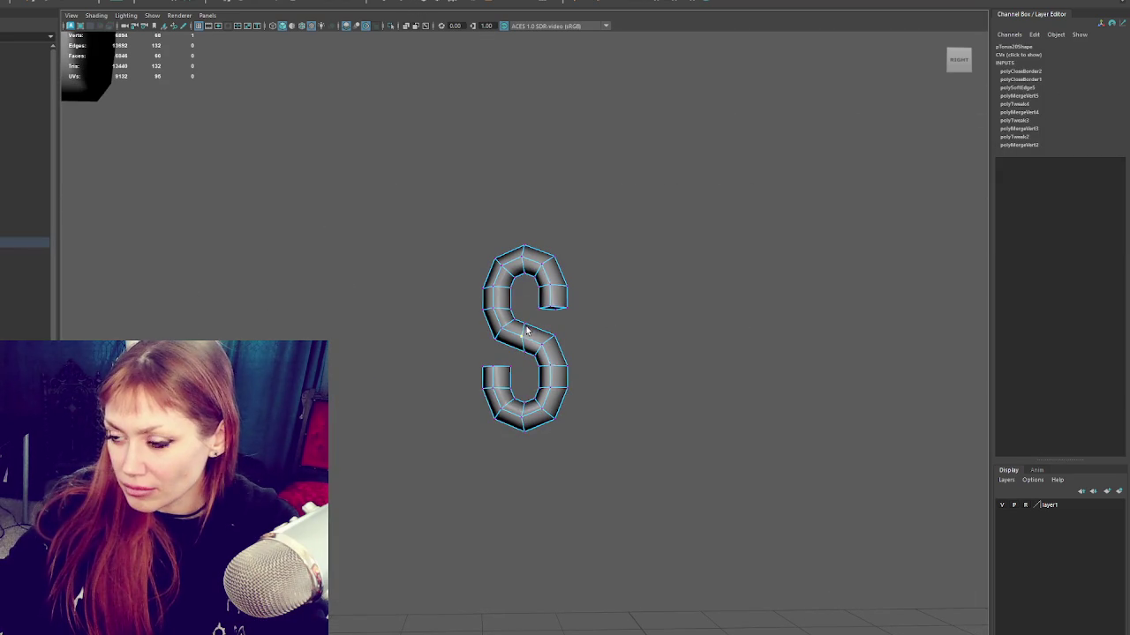
pyautogui.press('e')
pyautogui.press('F8')
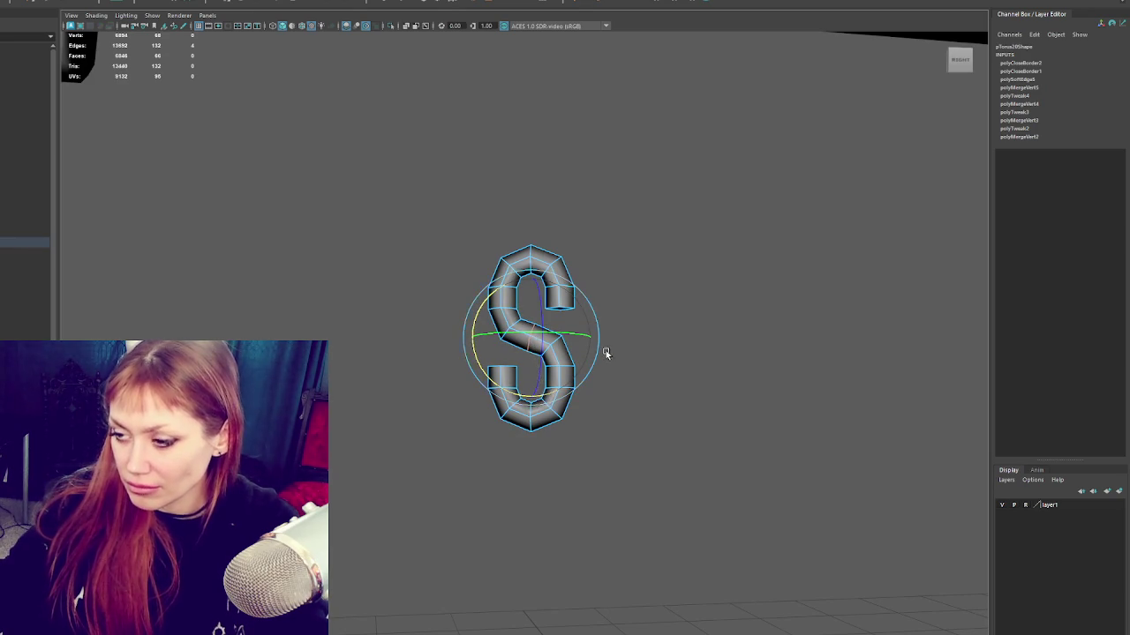
# Step: Exit Isolate Select to show the whole swing scene, orbit, and clear the selection
pyautogui.hotkey('ctrl', '1')
pyautogui.keyDown('alt'); pyautogui.moveTo(618, 315); pyautogui.dragTo(592, 378); pyautogui.keyUp('alt')
pyautogui.click(594, 255)
pyautogui.scroll(2, 613, 262)
# Step: Isolate the S hook and rotate its middle edge loop to a steeper slant
pyautogui.click(521, 362)
pyautogui.keyDown('alt'); pyautogui.moveTo(521, 362); pyautogui.dragTo(558, 406); pyautogui.keyUp('alt')
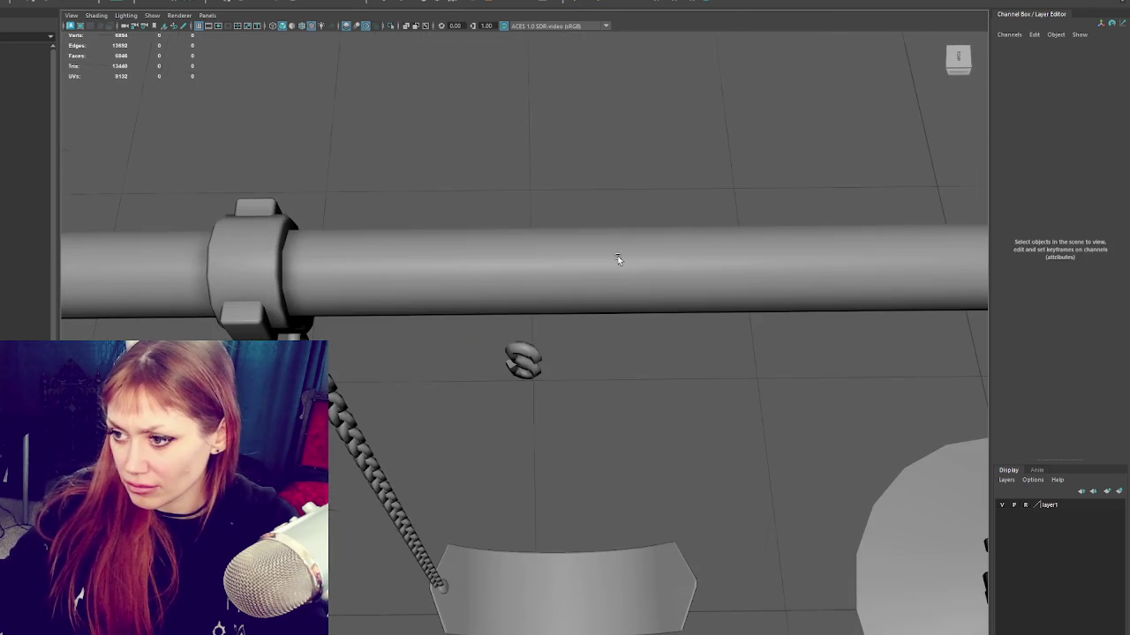
pyautogui.press('w')
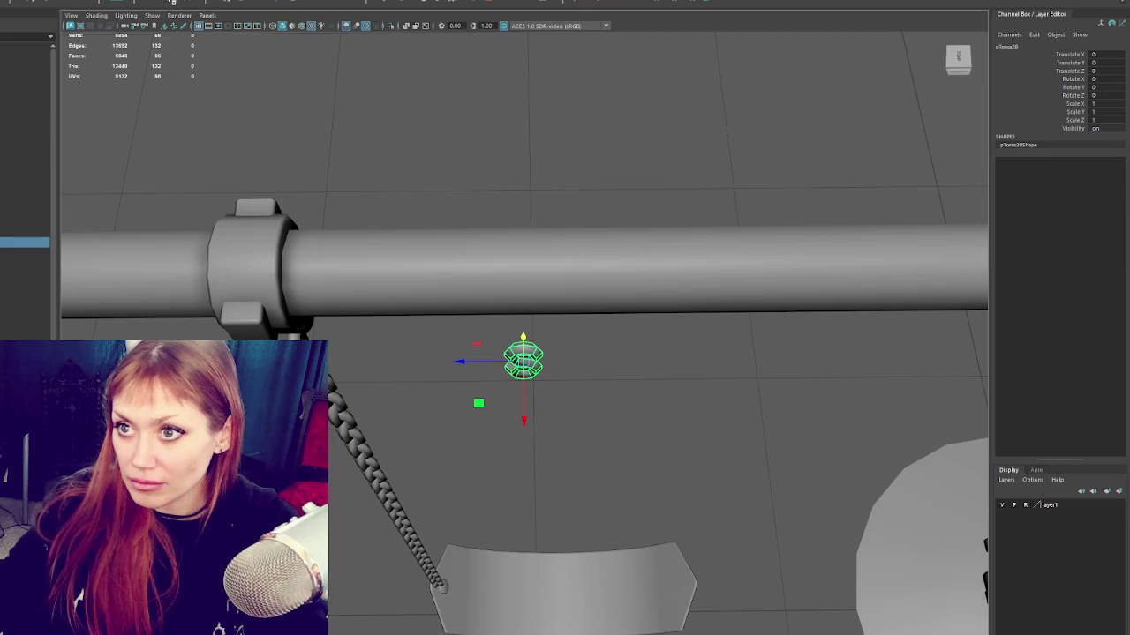
pyautogui.hotkey('ctrl', '1')
pyautogui.press('f')
pyautogui.press('F9')
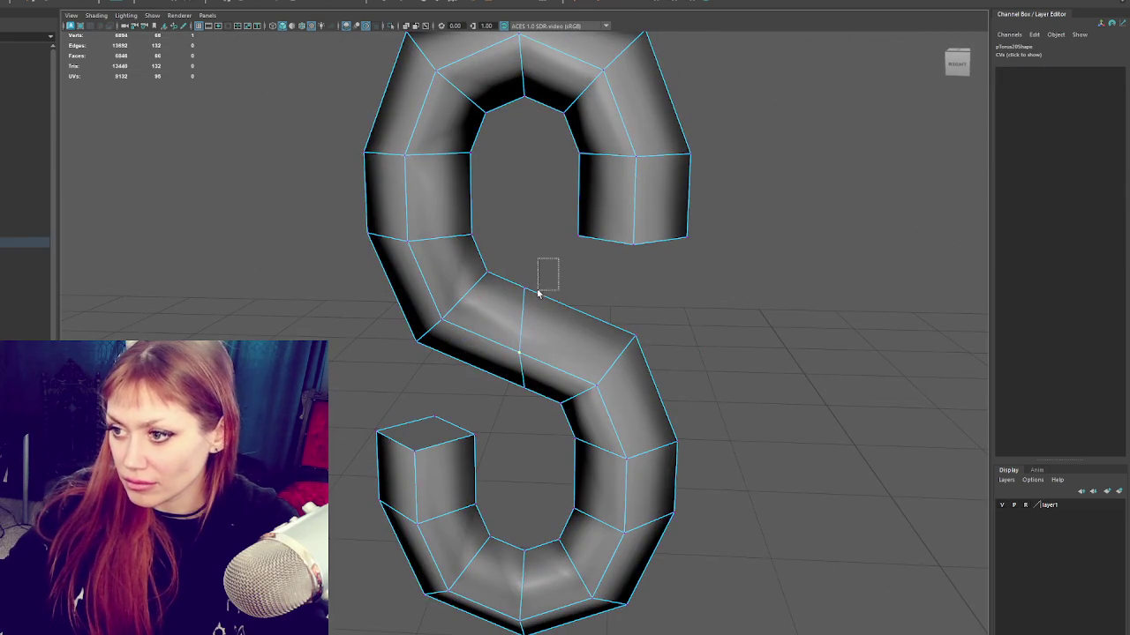
pyautogui.click(507, 387)
pyautogui.press('e')
pyautogui.moveTo(559, 297); pyautogui.dragTo(542, 297)
# Step: Shift the middle loop down-left, select the upper-left loop, and return to object mode
pyautogui.click(524, 284)
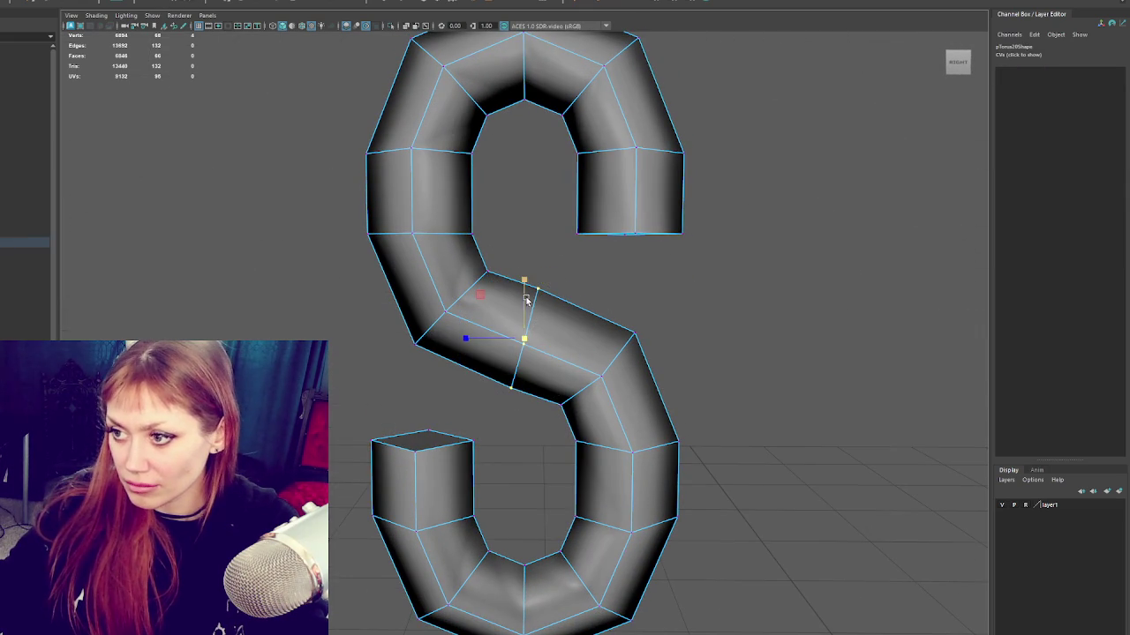
pyautogui.moveTo(653, 349)
pyautogui.keyDown('alt'); pyautogui.mouseDown()
pyautogui.moveTo(650, 332)
pyautogui.moveTo(552, 413)
pyautogui.mouseUp(); pyautogui.keyUp('alt')
pyautogui.moveTo(569, 373); pyautogui.dragTo(564, 374)
pyautogui.moveTo(590, 333); pyautogui.dragTo(591, 337)
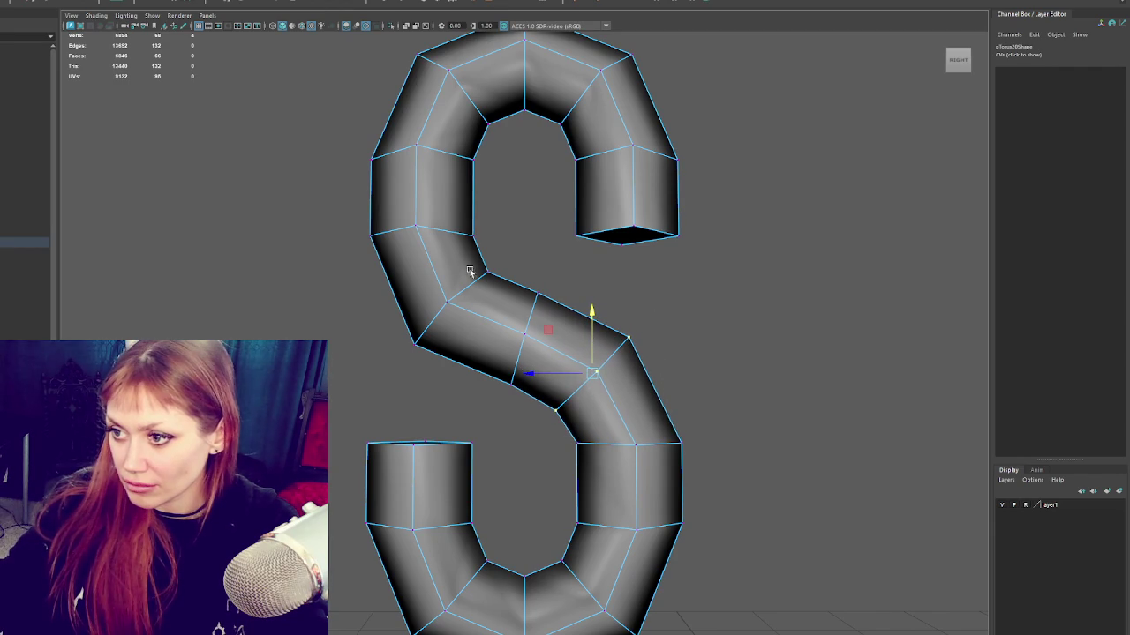
pyautogui.moveTo(495, 258)
pyautogui.mouseDown()
pyautogui.moveTo(406, 323)
pyautogui.moveTo(422, 305)
pyautogui.mouseUp()
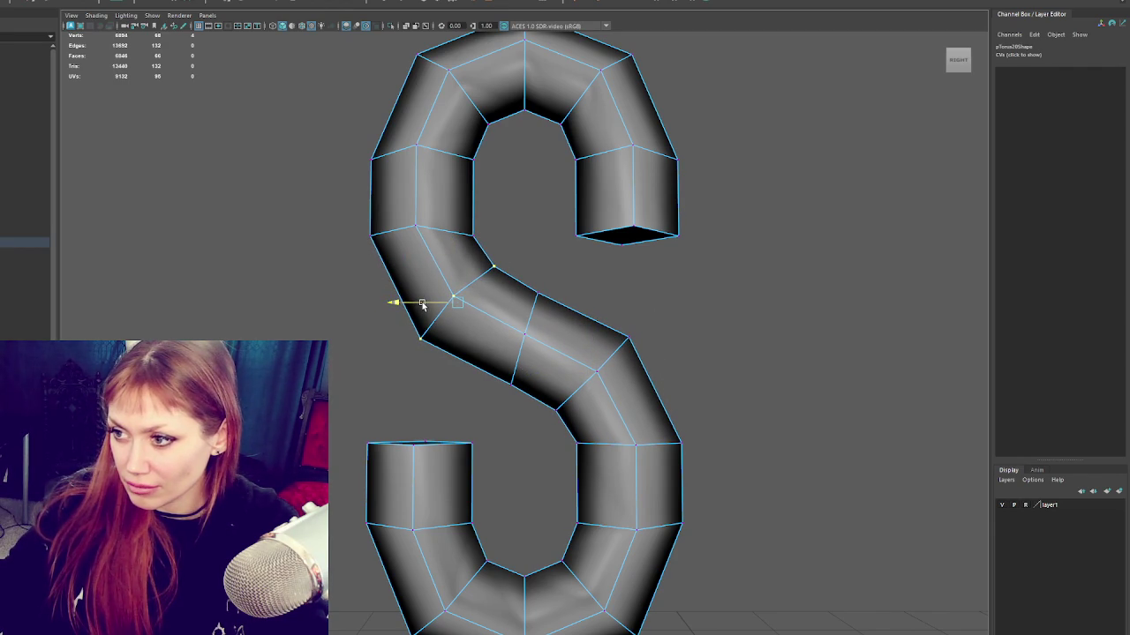
pyautogui.moveTo(681, 280); pyautogui.dragTo(729, 262, button='right')
pyautogui.scroll(-5, 524, 336)
pyautogui.scroll(2, 623, 373)
pyautogui.scroll(2, 534, 362)
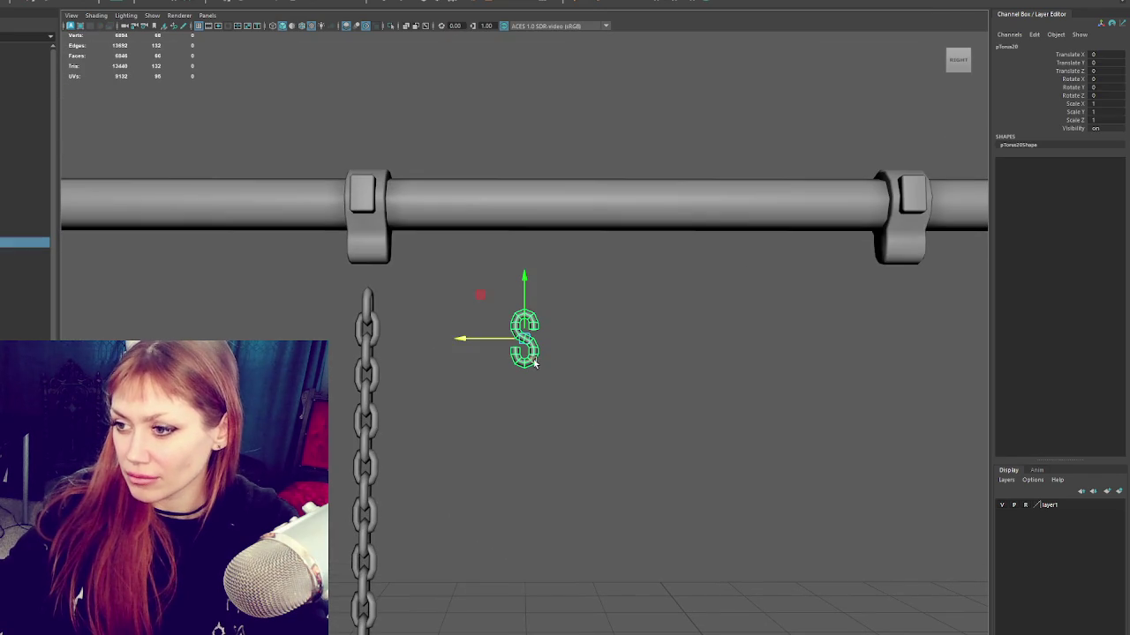
# Step: Place the S hook under the bar clamp and lower the chain to hang from it
pyautogui.moveTo(441, 337); pyautogui.dragTo(300, 338)
pyautogui.moveTo(368, 311); pyautogui.dragTo(371, 255)
pyautogui.click(370, 333)
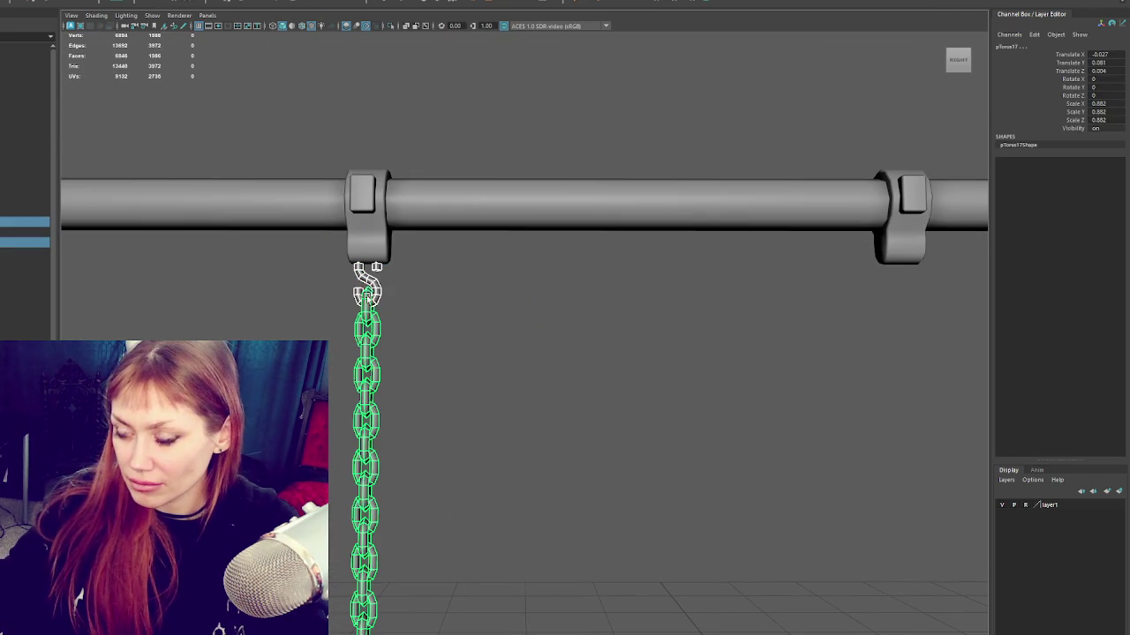
pyautogui.scroll(-3, 397, 360)
pyautogui.moveTo(439, 586)
pyautogui.keyDown('alt'); pyautogui.mouseDown(button='middle')
pyautogui.moveTo(424, 494)
pyautogui.moveTo(434, 436)
pyautogui.moveTo(418, 448)
pyautogui.mouseUp(button='middle'); pyautogui.keyUp('alt')
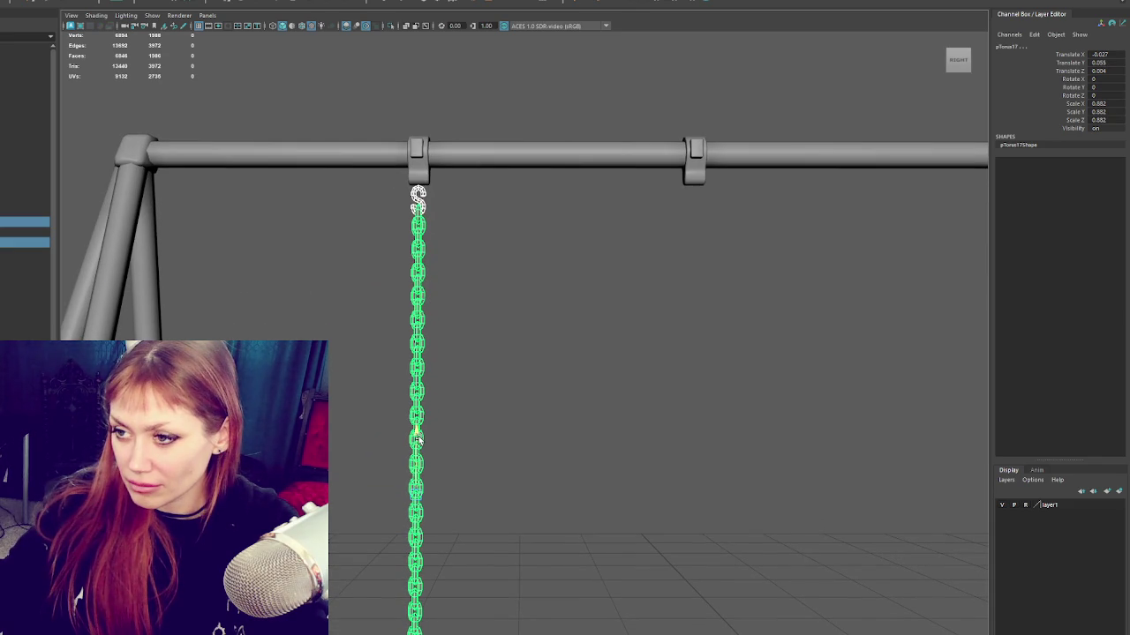
pyautogui.click(537, 408)
pyautogui.moveTo(537, 408)
pyautogui.keyDown('alt'); pyautogui.mouseDown()
pyautogui.moveTo(522, 421)
pyautogui.moveTo(488, 315)
pyautogui.mouseUp(); pyautogui.keyUp('alt')
# Step: Duplicate the chain, move the copy aside, and delete all but its top link
pyautogui.click(420, 237)
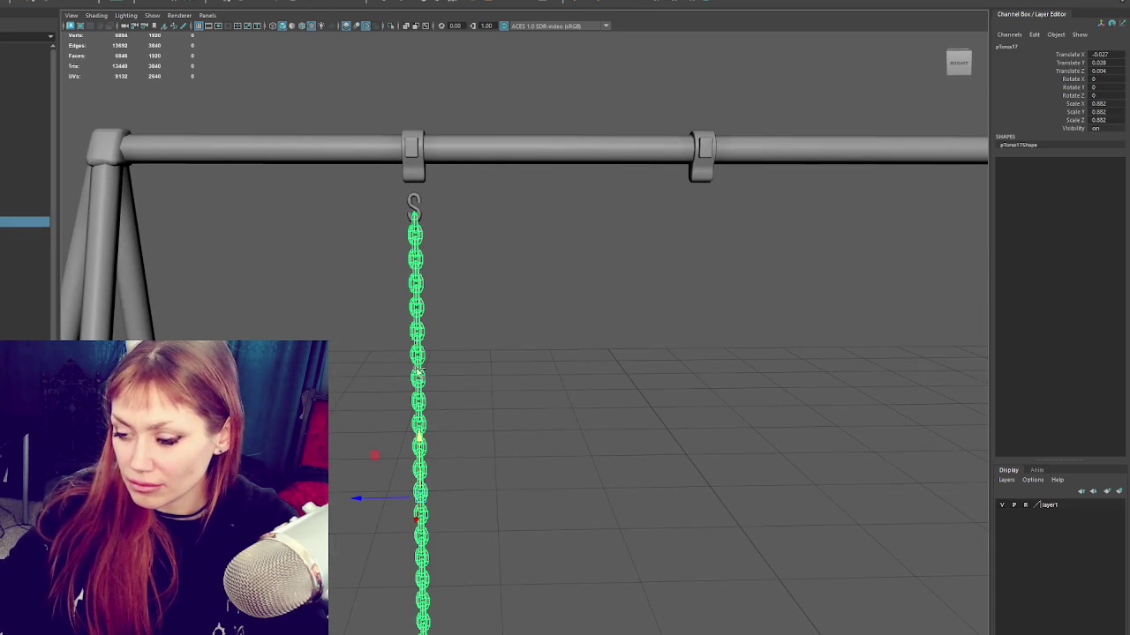
pyautogui.hotkey('ctrl', 'd')
pyautogui.moveTo(365, 499); pyautogui.dragTo(446, 499)
pyautogui.click(527, 259)
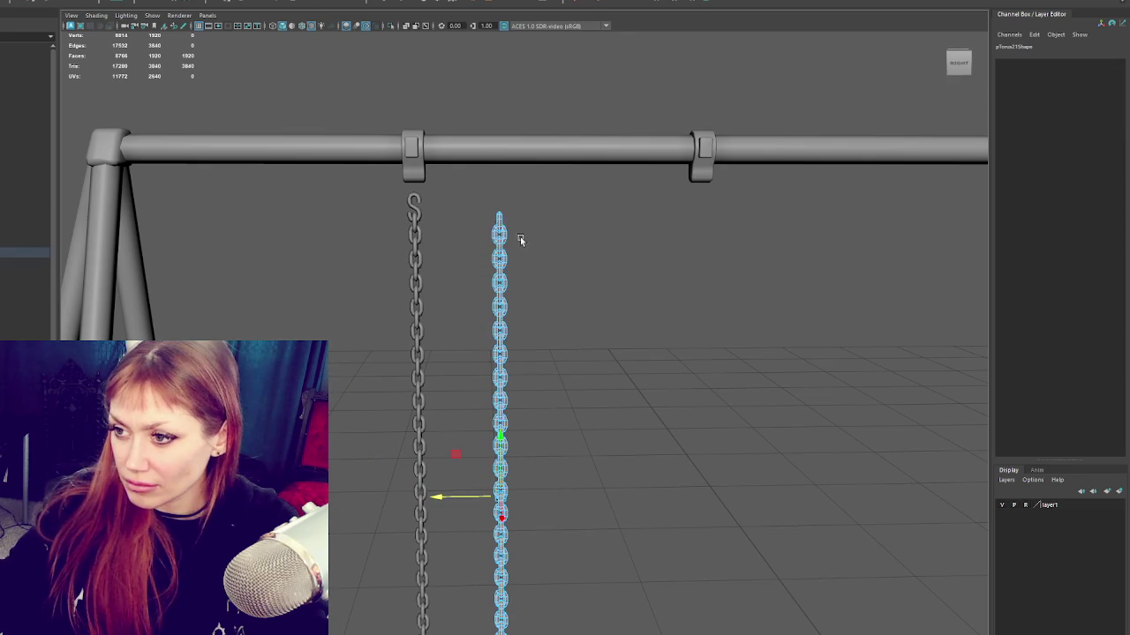
pyautogui.scroll(-3, 500, 224)
pyautogui.moveTo(507, 185); pyautogui.dragTo(557, 634)
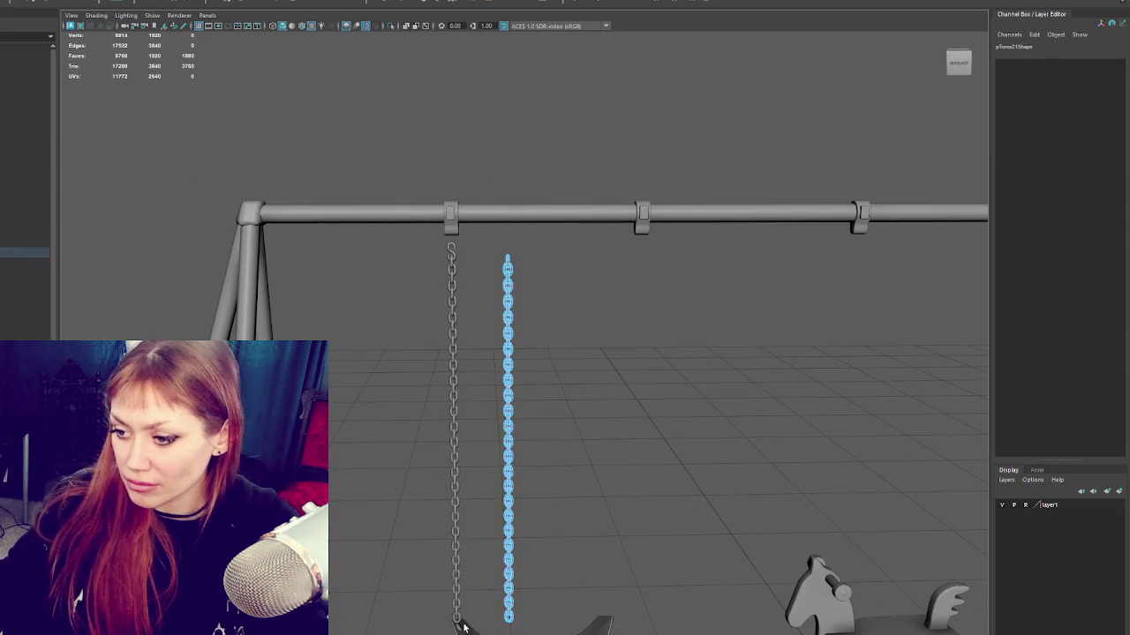
pyautogui.press('Delete')
pyautogui.moveTo(600, 231); pyautogui.dragTo(503, 541)
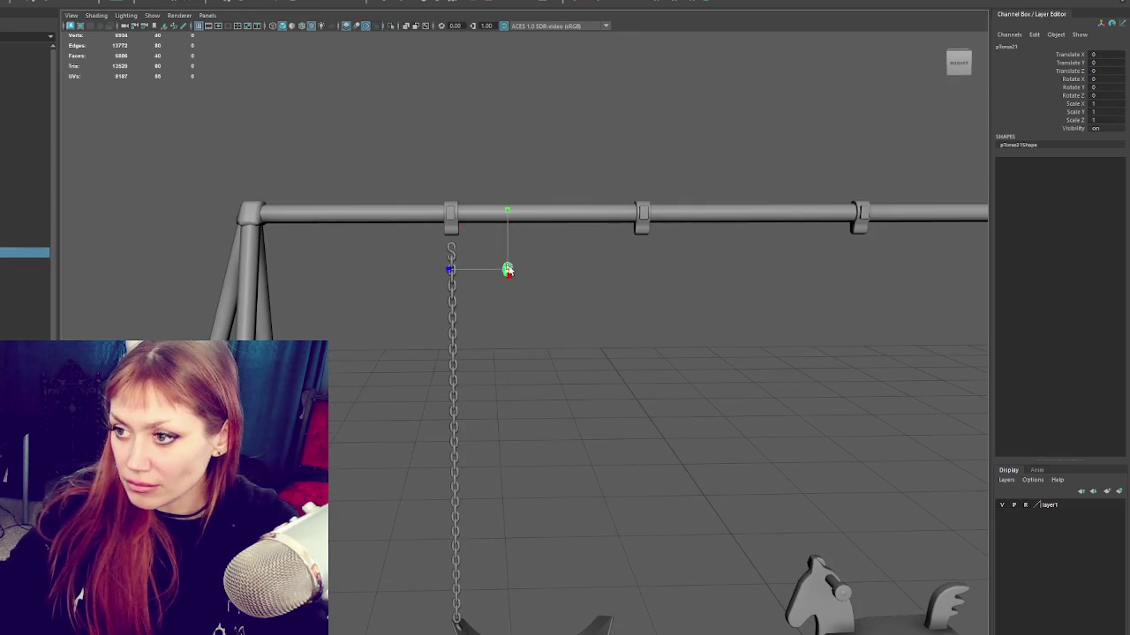
# Step: Delete the spare link's top faces to make a U shape and move it over the chain top
pyautogui.moveTo(540, 157); pyautogui.dragTo(542, 183, button='right')
pyautogui.moveTo(530, 247); pyautogui.dragTo(490, 269)
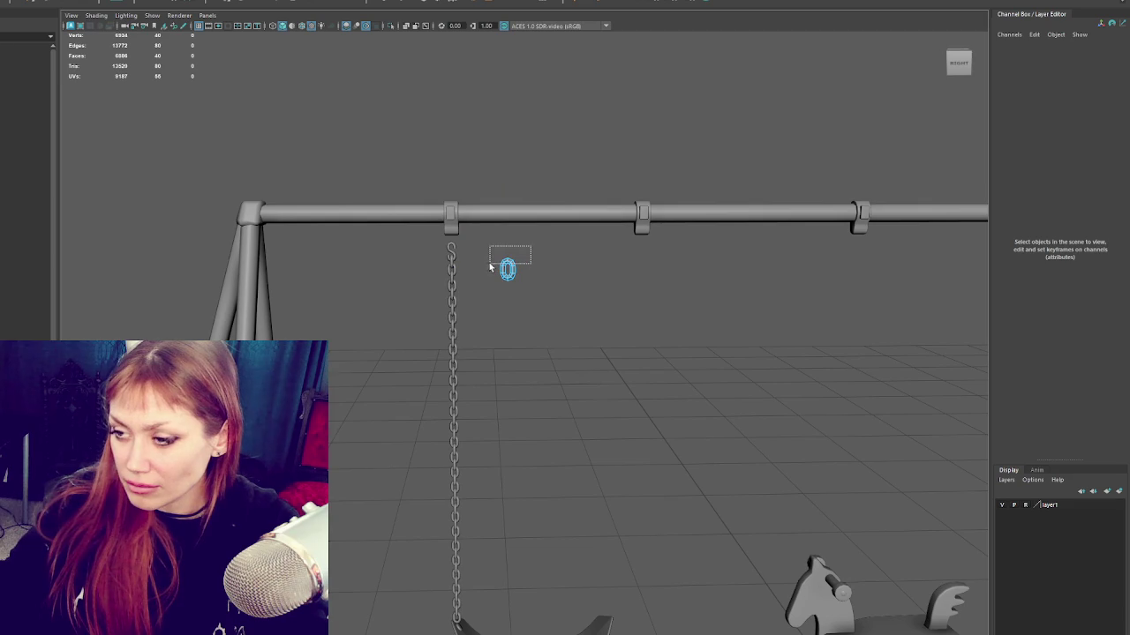
pyautogui.press('Delete')
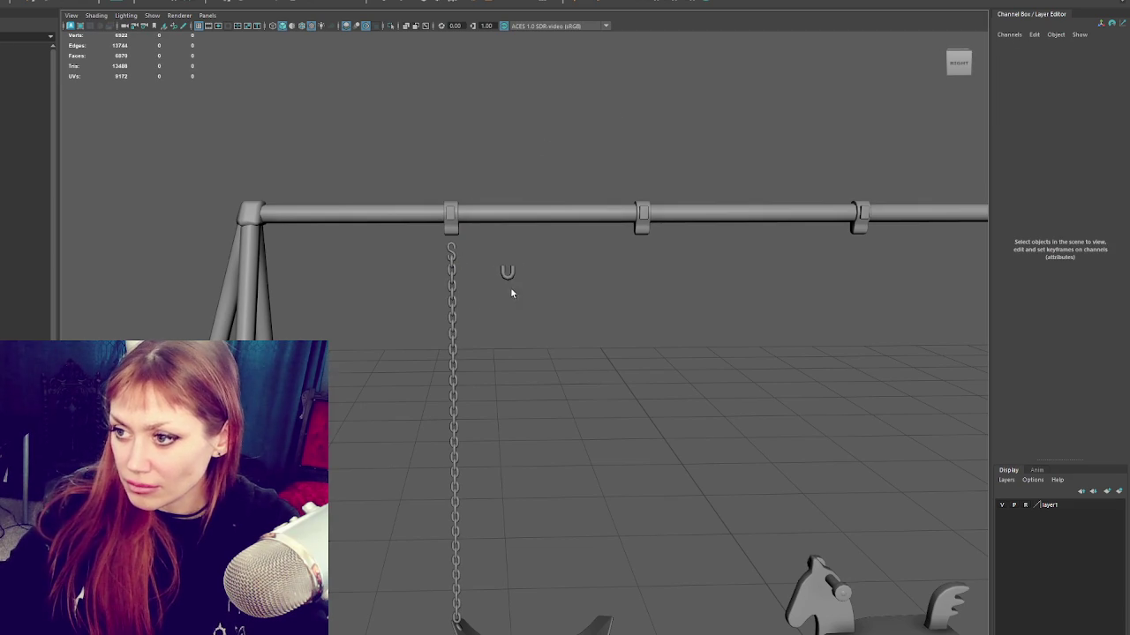
pyautogui.click(512, 277)
pyautogui.moveTo(478, 271); pyautogui.dragTo(422, 274)
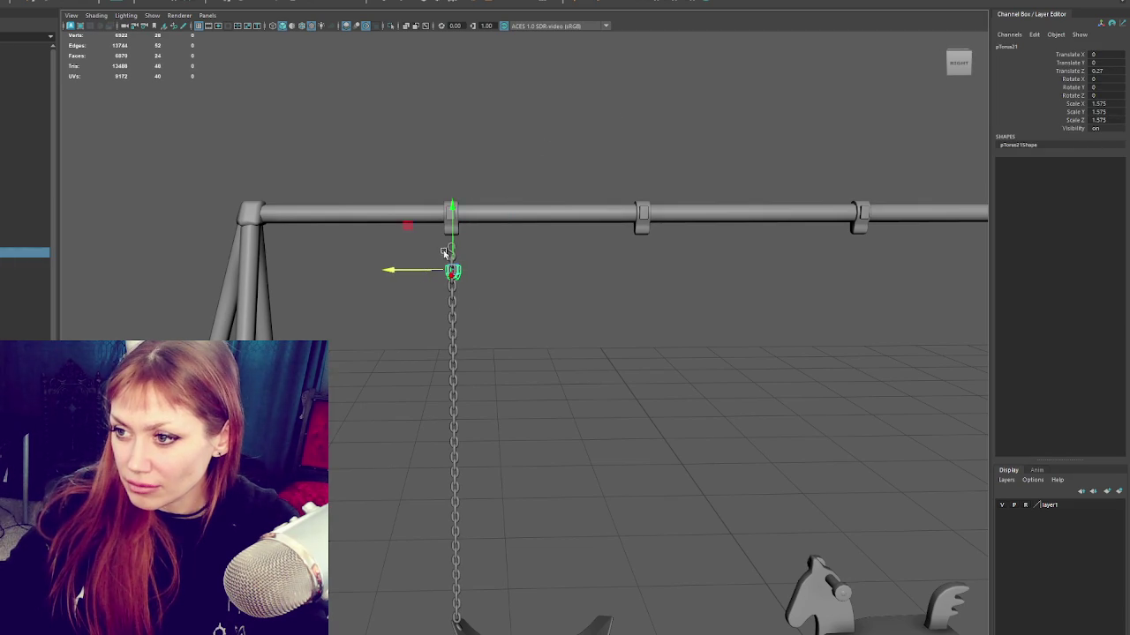
pyautogui.press('f')
pyautogui.scroll(-3, 468, 245)
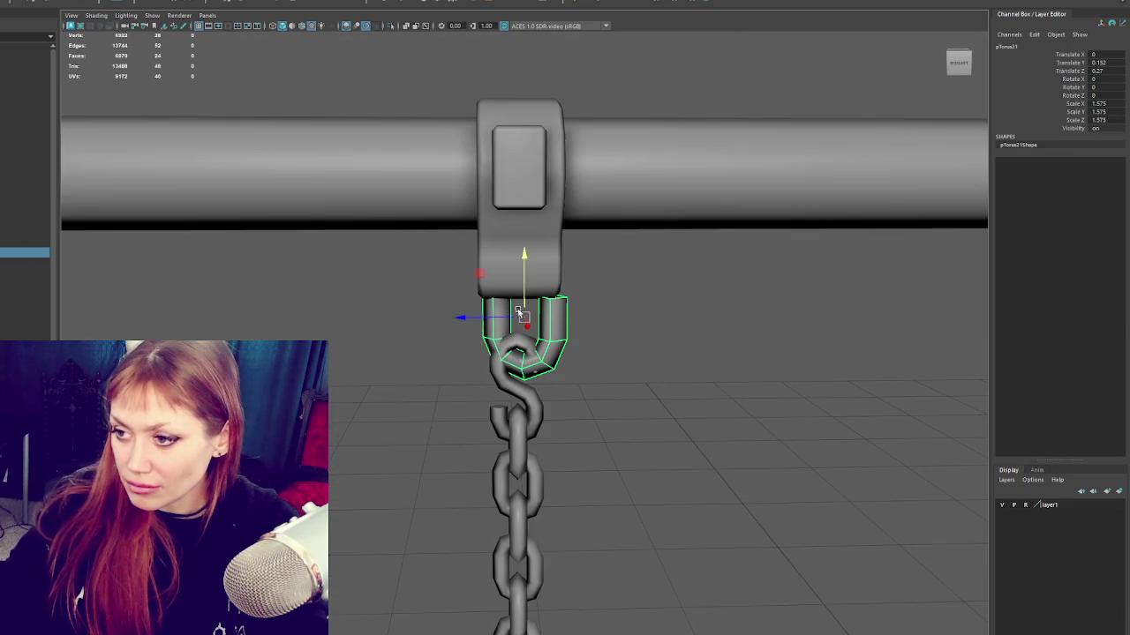
# Step: Scale the U shackle to 1.297 and turn it 15° on Y under the clamp
pyautogui.press('r')
pyautogui.moveTo(525, 325); pyautogui.dragTo(494, 329)
pyautogui.press('e')
pyautogui.press('w')
pyautogui.moveTo(523, 274)
pyautogui.mouseDown()
pyautogui.moveTo(434, 255)
pyautogui.moveTo(431, 265)
pyautogui.mouseUp()
pyautogui.press('e')
pyautogui.moveTo(518, 294)
pyautogui.mouseDown()
pyautogui.moveTo(586, 294)
pyautogui.moveTo(575, 298)
pyautogui.moveTo(585, 347)
pyautogui.moveTo(661, 350)
pyautogui.mouseUp()
pyautogui.press('w')
pyautogui.moveTo(508, 304); pyautogui.dragTo(518, 309)
pyautogui.press('r')
# Step: Select the S hook and move it out to the side
pyautogui.click(534, 375)
pyautogui.click(528, 405)
pyautogui.click(521, 446)
pyautogui.click(528, 396)
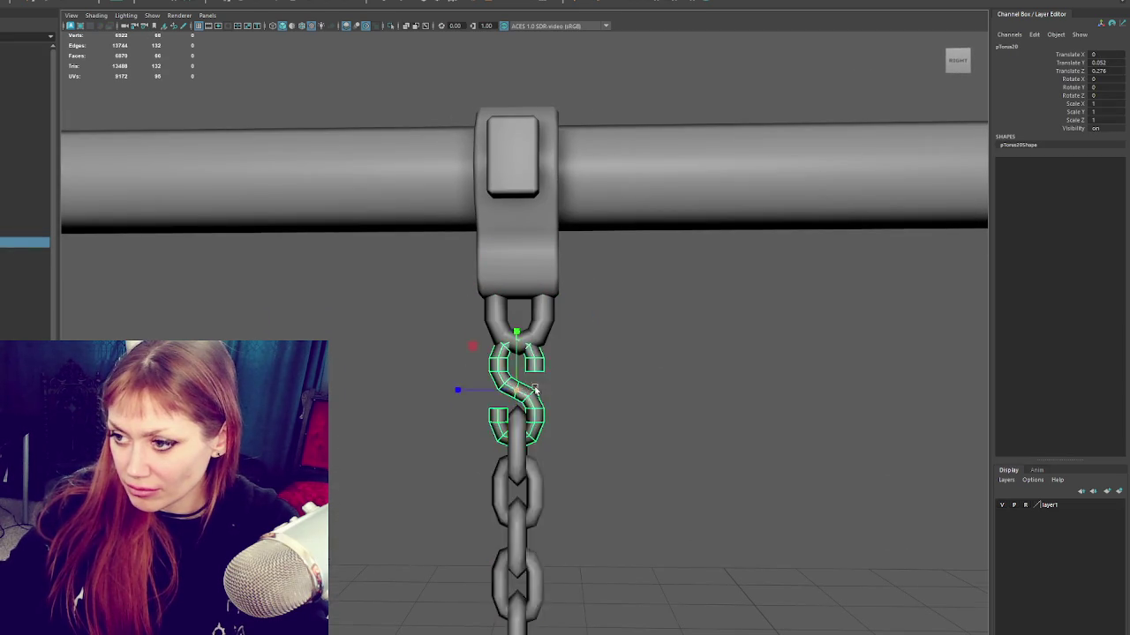
pyautogui.scroll(-5, 565, 432)
pyautogui.scroll(-3, 557, 250)
pyautogui.scroll(-3, 557, 249)
pyautogui.moveTo(481, 263); pyautogui.dragTo(556, 269)
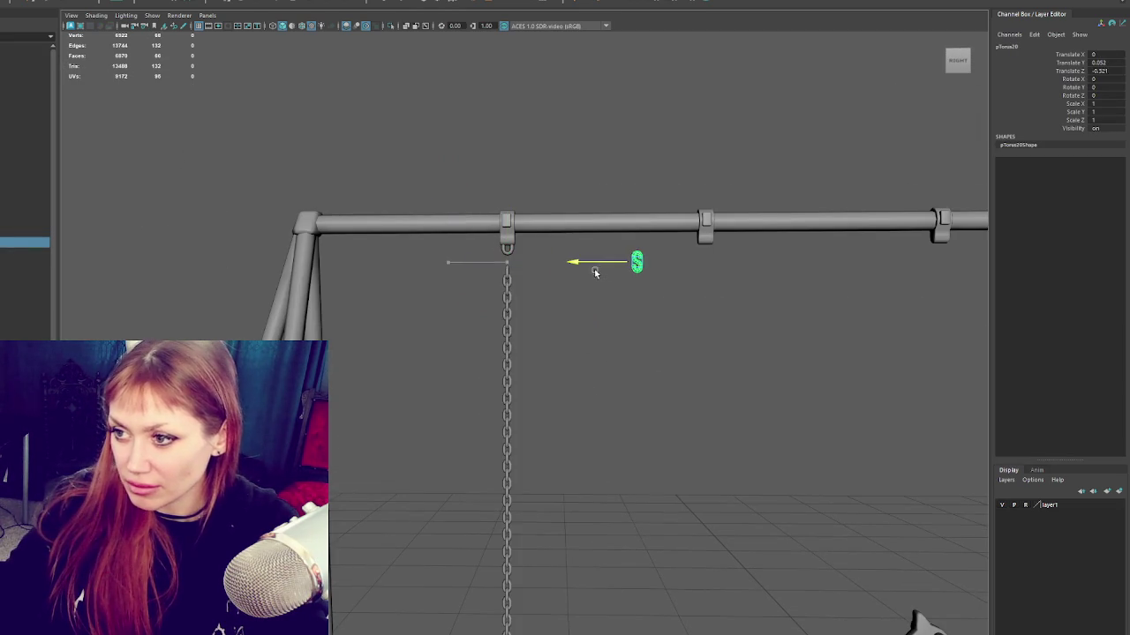
# Step: Undo the last change, then select the S-hook at the chain top and frame it
pyautogui.click(508, 291)
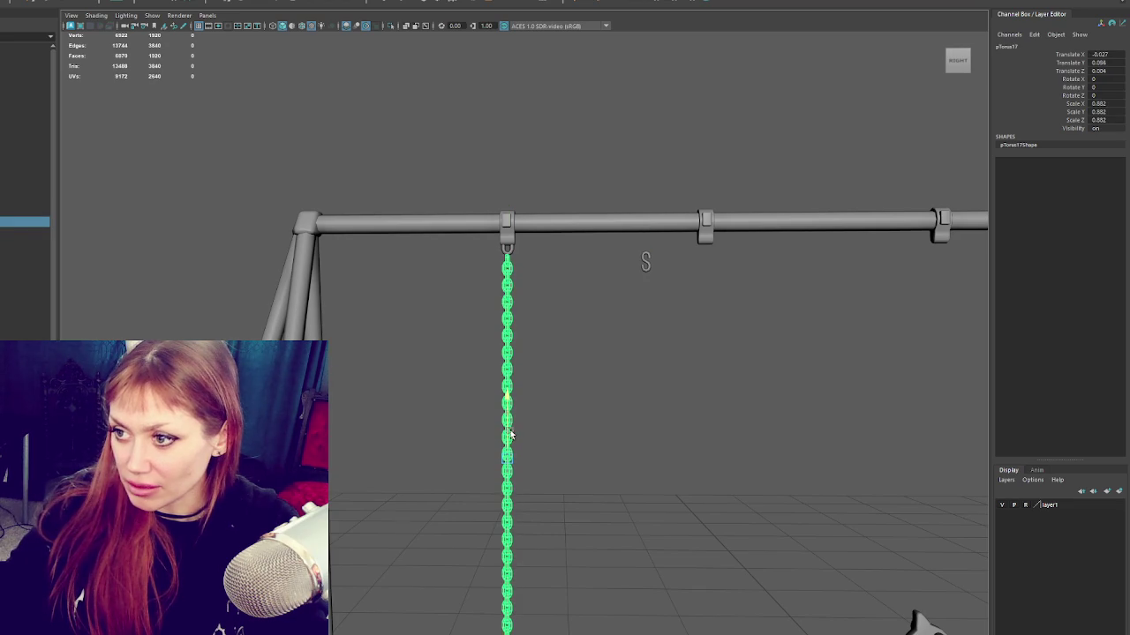
pyautogui.click(581, 413)
pyautogui.scroll(-3, 600, 407)
pyautogui.moveTo(620, 403)
pyautogui.keyDown('alt'); pyautogui.mouseDown()
pyautogui.moveTo(570, 411)
pyautogui.moveTo(616, 403)
pyautogui.mouseUp(); pyautogui.keyUp('alt')
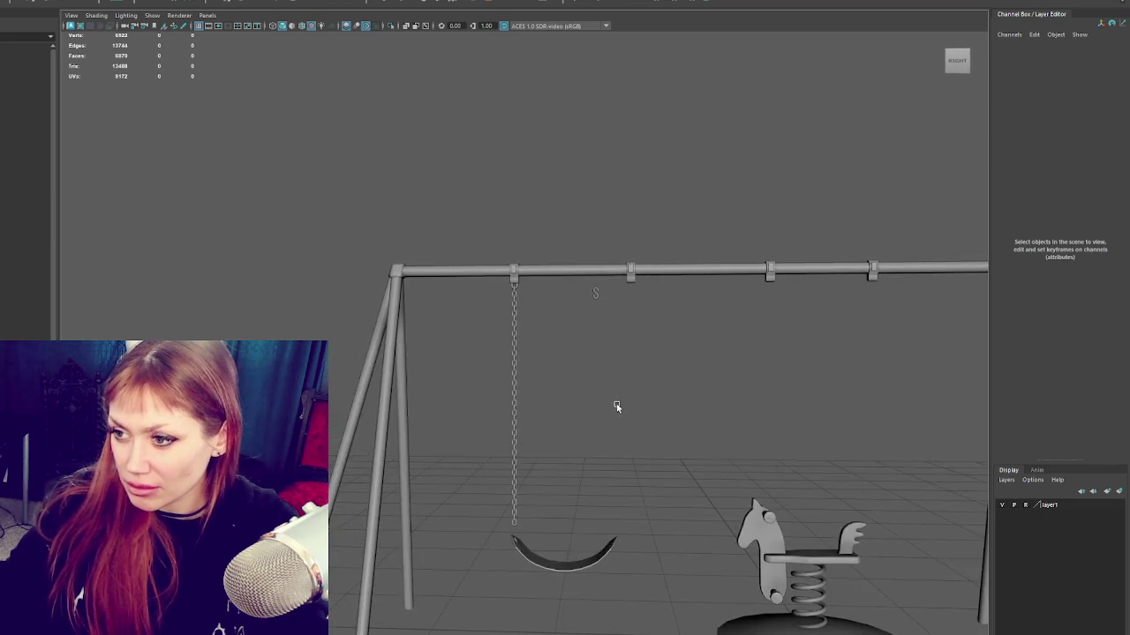
pyautogui.scroll(3, 616, 404)
pyautogui.scroll(-1, 581, 286)
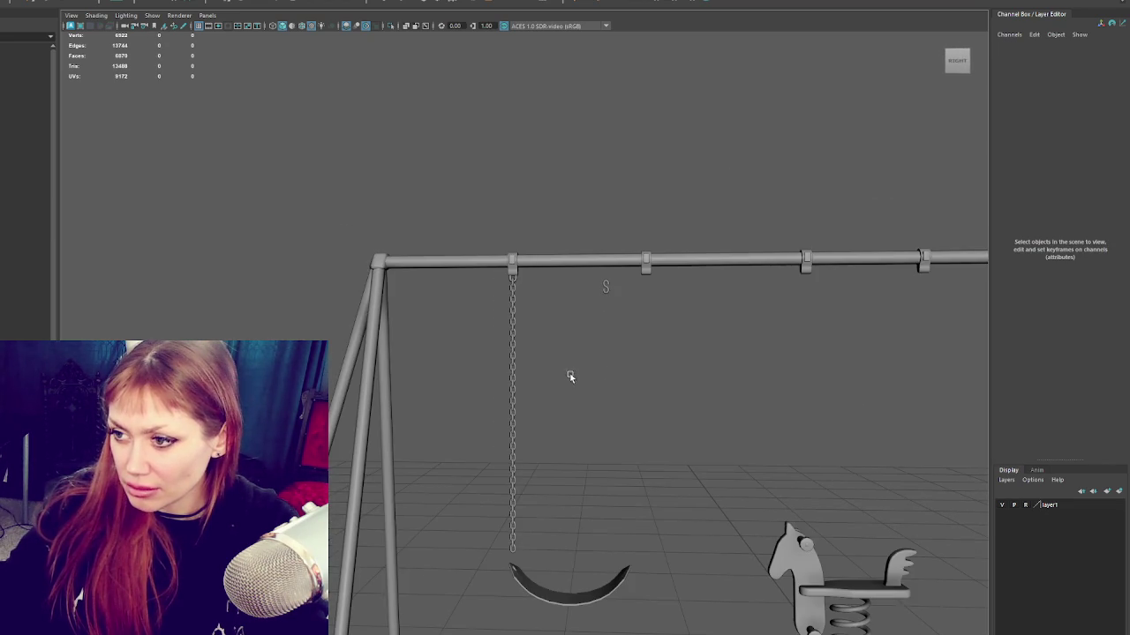
pyautogui.scroll(-2, 539, 308)
pyautogui.hotkey('ctrl', 'z')
pyautogui.hotkey('ctrl', 'z')
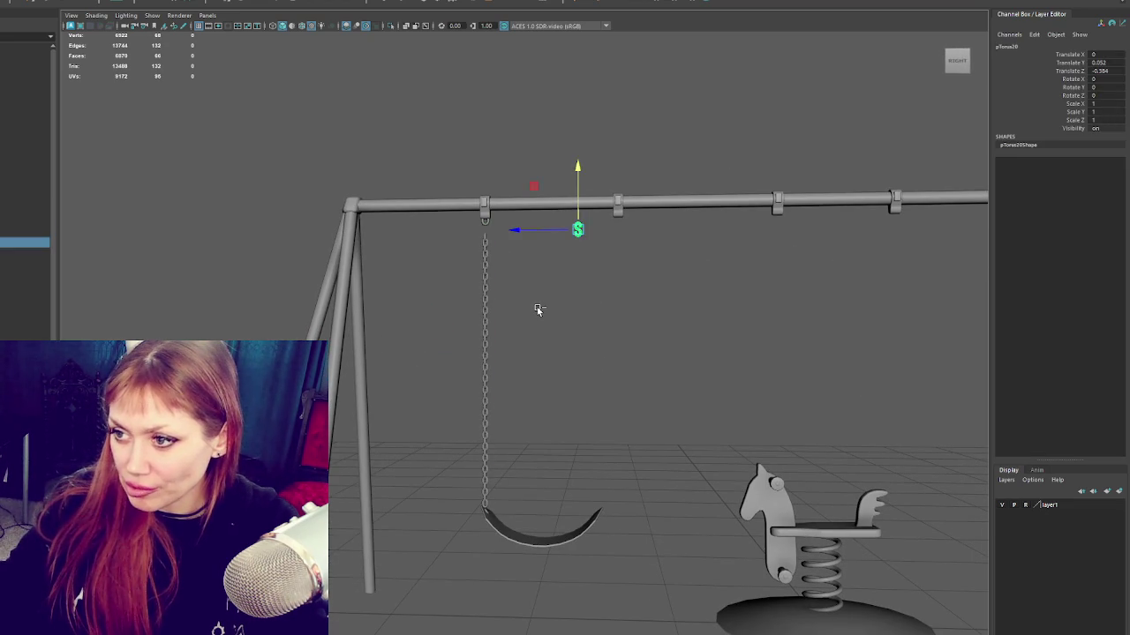
pyautogui.click(537, 310)
pyautogui.moveTo(638, 365)
pyautogui.keyDown('alt'); pyautogui.mouseDown()
pyautogui.moveTo(601, 380)
pyautogui.moveTo(585, 313)
pyautogui.mouseUp(); pyautogui.keyUp('alt')
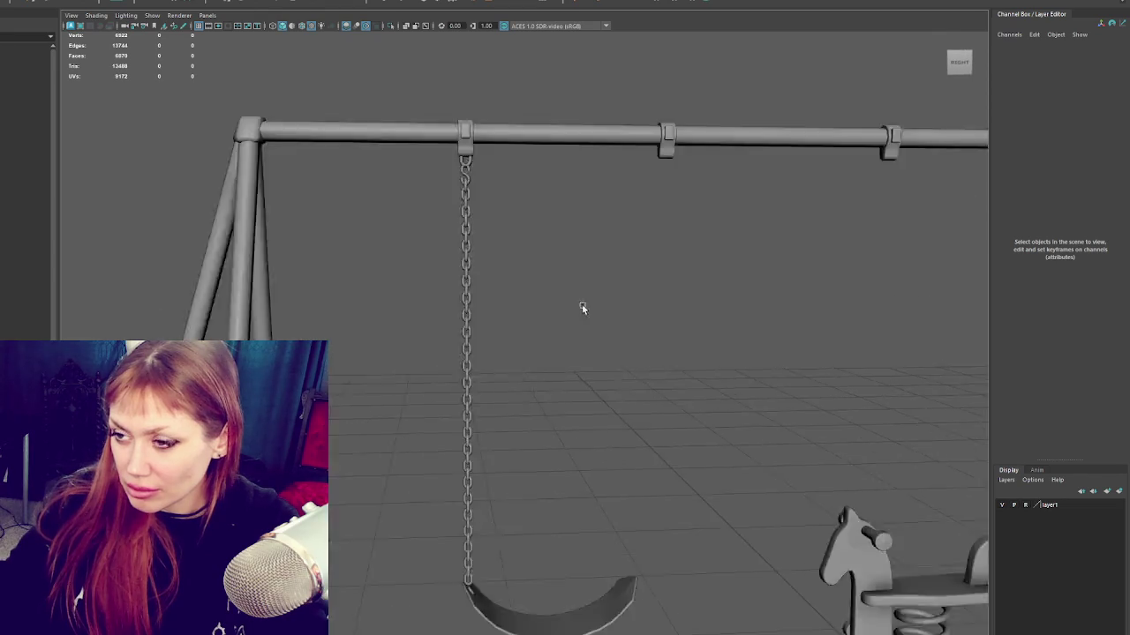
pyautogui.scroll(5, 444, 103)
pyautogui.click(444, 103)
pyautogui.click(418, 197)
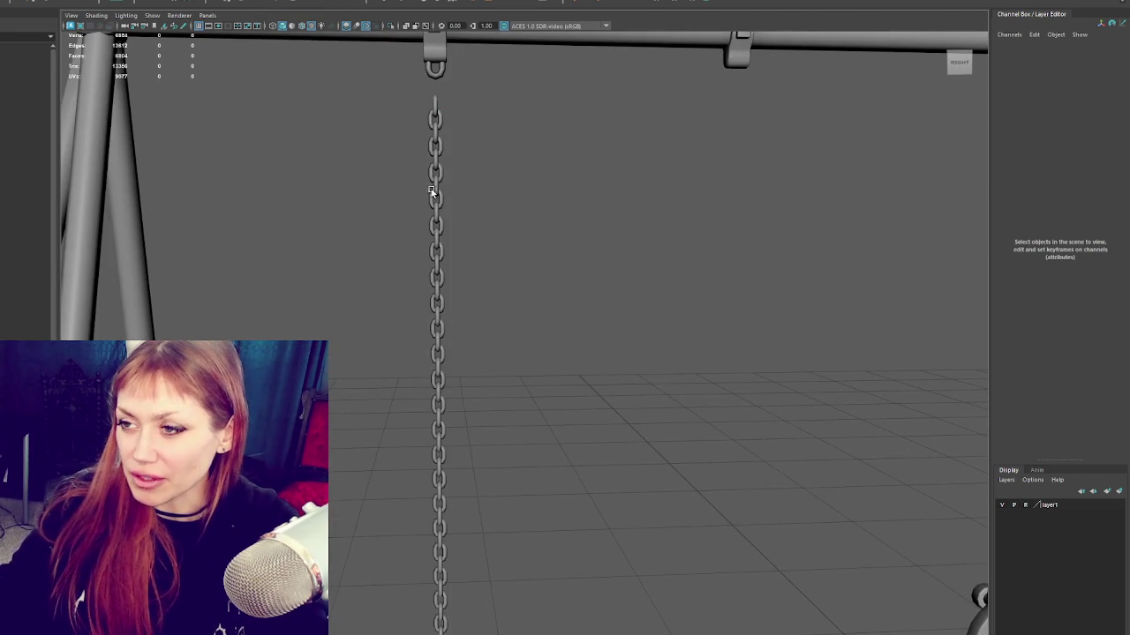
pyautogui.click(445, 105)
pyautogui.scroll(-5, 521, 174)
pyautogui.press('e')
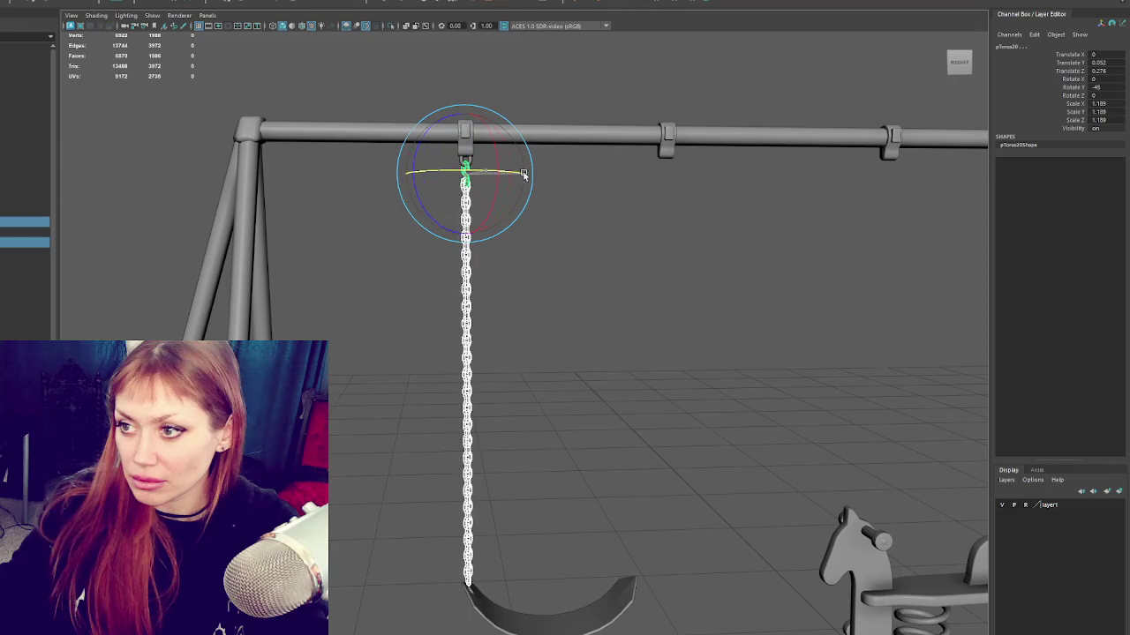
pyautogui.click(502, 180)
pyautogui.click(473, 181)
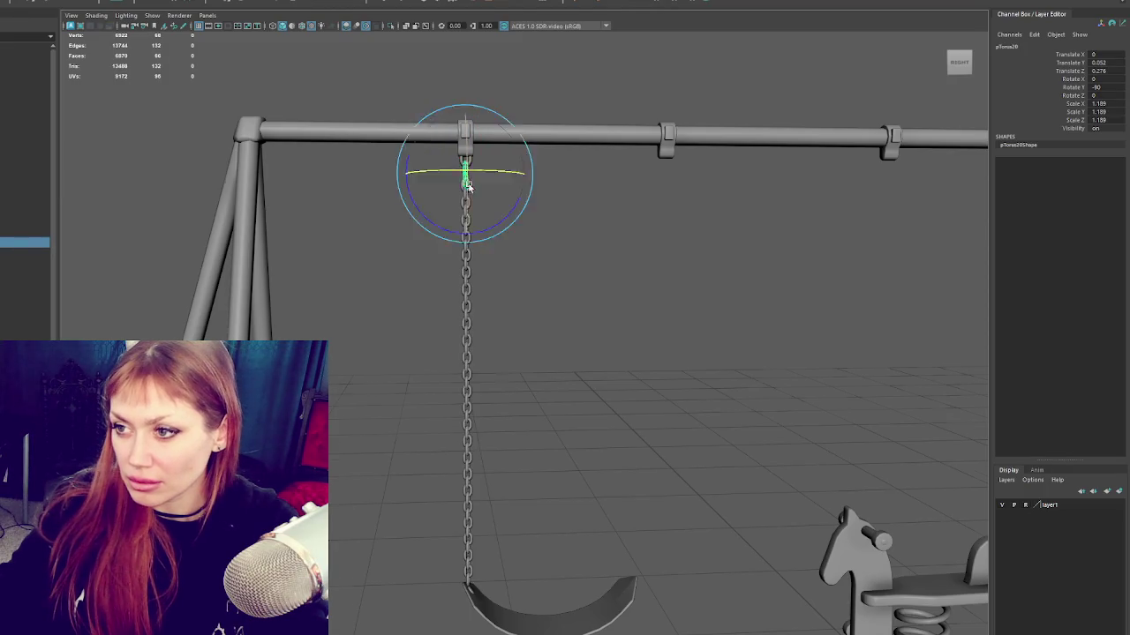
pyautogui.press('f')
# Step: Orbit in close around the beam and reselect the S-hook from a clearer angle
pyautogui.moveTo(626, 212)
pyautogui.keyDown('alt'); pyautogui.mouseDown()
pyautogui.moveTo(550, 335)
pyautogui.moveTo(534, 308)
pyautogui.mouseUp(); pyautogui.keyUp('alt')
pyautogui.press('w')
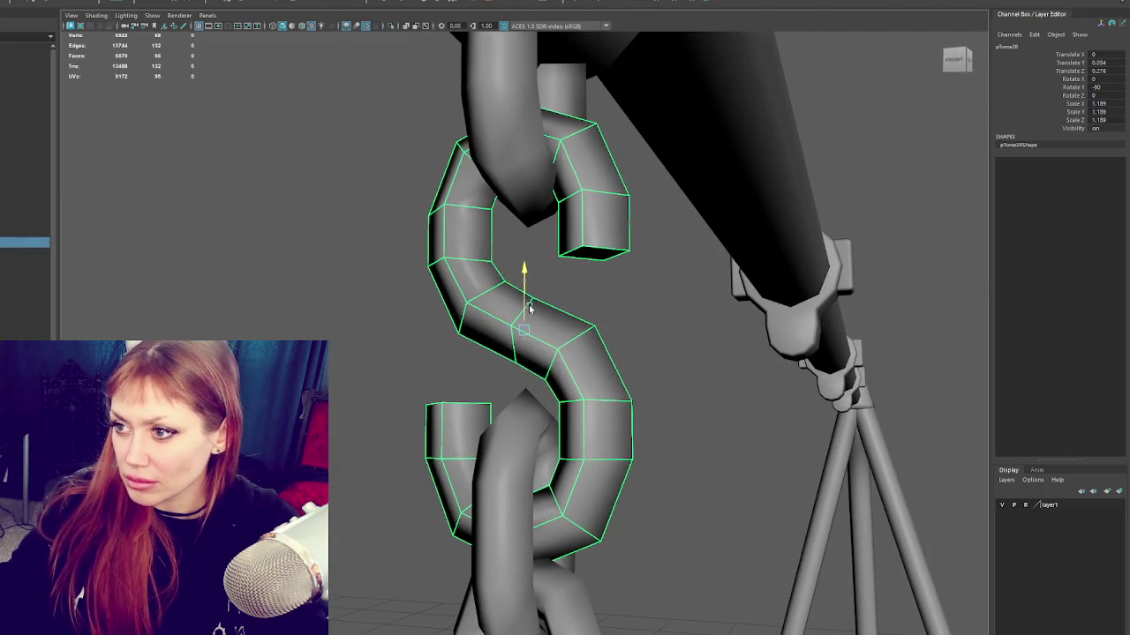
pyautogui.click(521, 437)
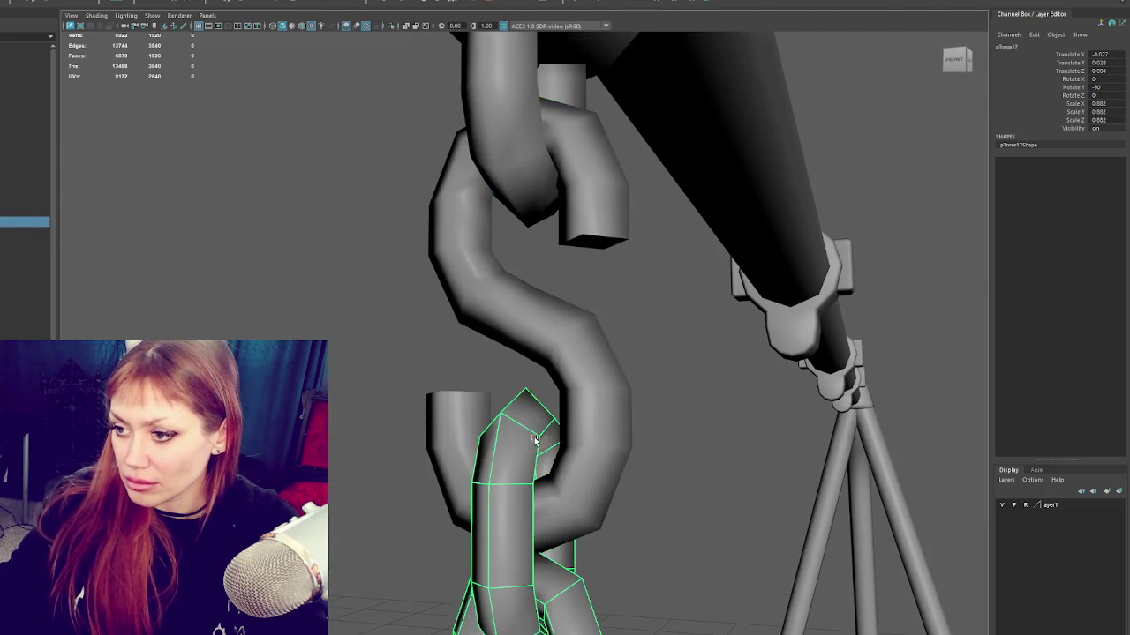
pyautogui.scroll(-5, 612, 447)
pyautogui.moveTo(612, 446)
pyautogui.keyDown('alt'); pyautogui.mouseDown()
pyautogui.moveTo(605, 306)
pyautogui.moveTo(533, 453)
pyautogui.mouseUp(); pyautogui.keyUp('alt')
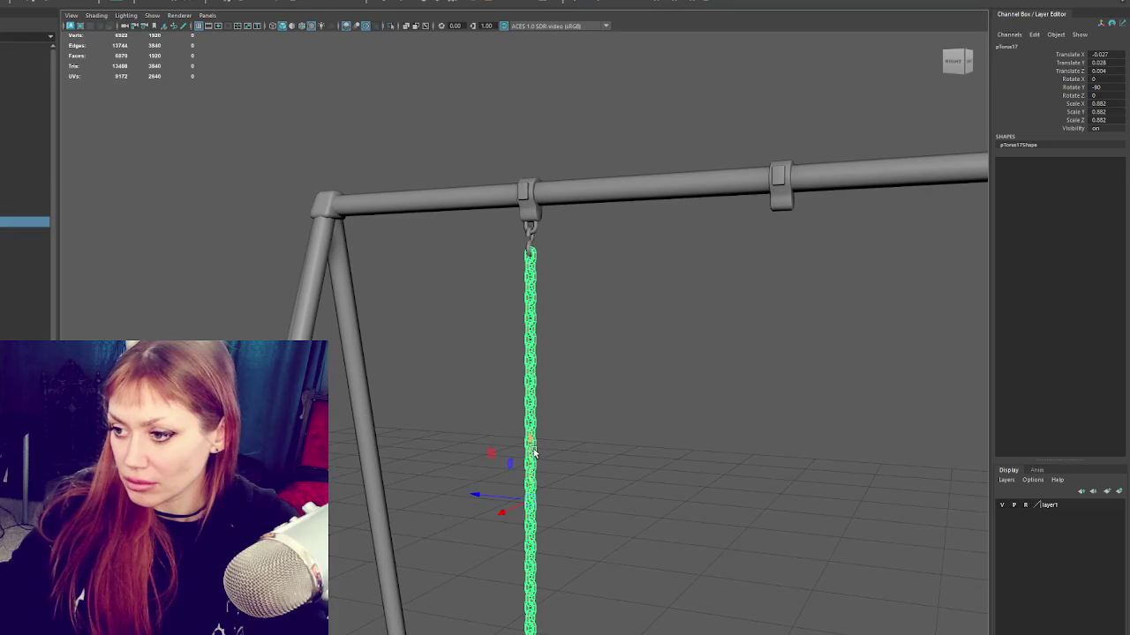
pyautogui.click(592, 416)
pyautogui.scroll(-5, 591, 416)
pyautogui.moveTo(618, 391)
pyautogui.keyDown('alt'); pyautogui.mouseDown()
pyautogui.moveTo(553, 381)
pyautogui.moveTo(647, 378)
pyautogui.moveTo(612, 318)
pyautogui.moveTo(500, 278)
pyautogui.moveTo(531, 417)
pyautogui.moveTo(535, 282)
pyautogui.mouseUp(); pyautogui.keyUp('alt')
pyautogui.scroll(3, 535, 391)
pyautogui.scroll(3, 535, 391)
pyautogui.click(517, 361)
pyautogui.scroll(5, 636, 340)
# Step: In component mode, pull the S-hook's curled ends closer together and reposition its lower point
pyautogui.press('F8')
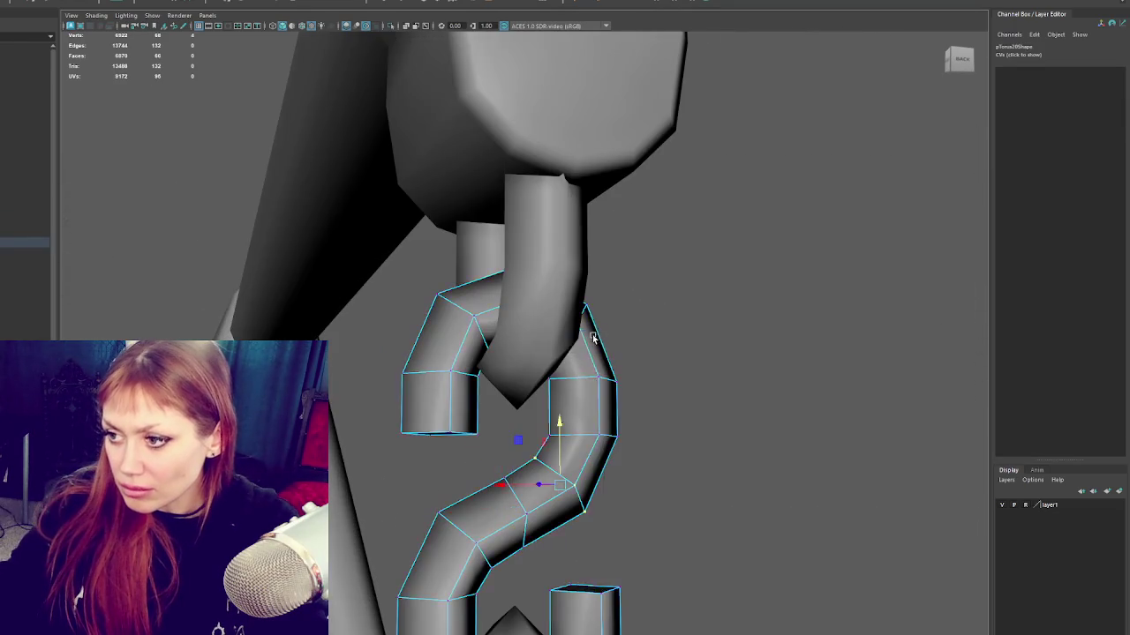
pyautogui.scroll(-5, 521, 374)
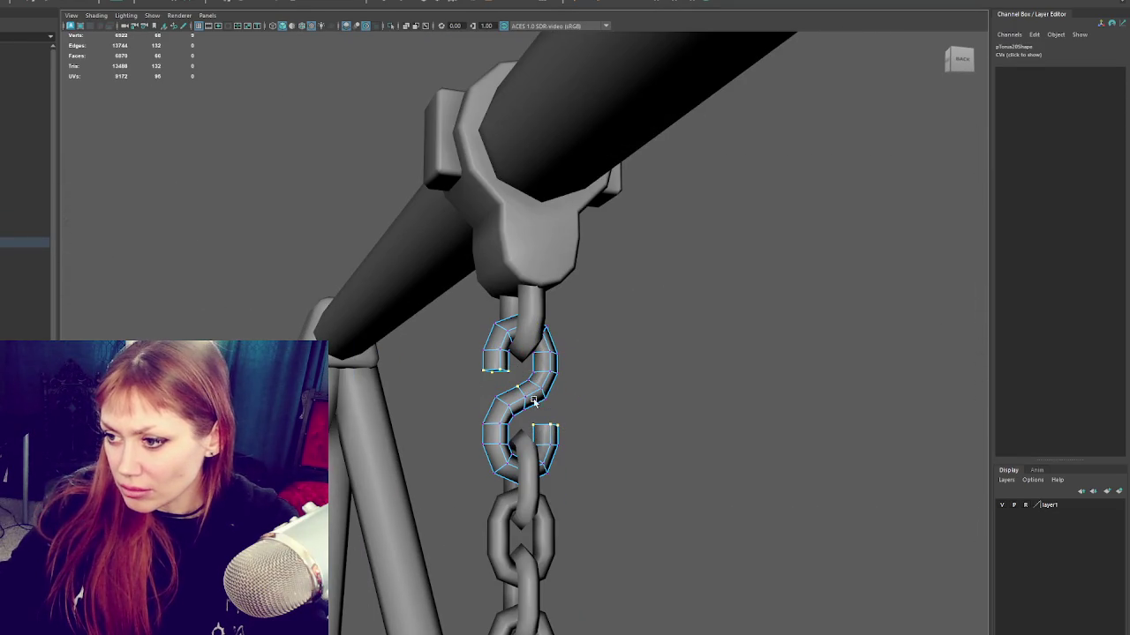
pyautogui.press('4')
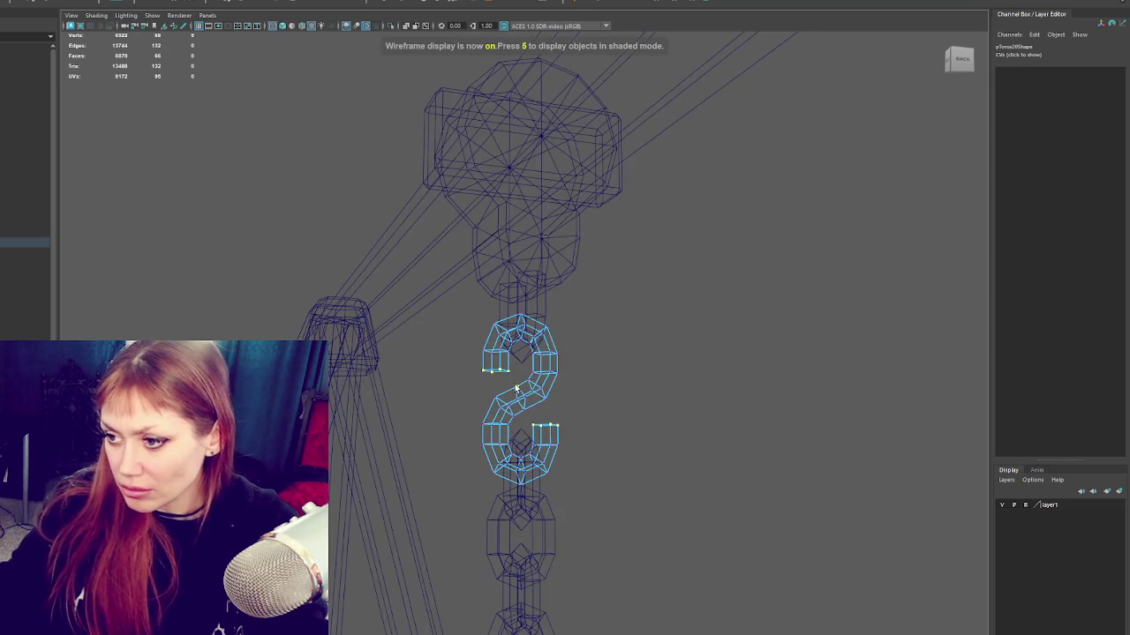
pyautogui.moveTo(526, 368)
pyautogui.mouseDown()
pyautogui.moveTo(612, 368)
pyautogui.moveTo(548, 403)
pyautogui.moveTo(478, 385)
pyautogui.mouseUp()
pyautogui.press('5')
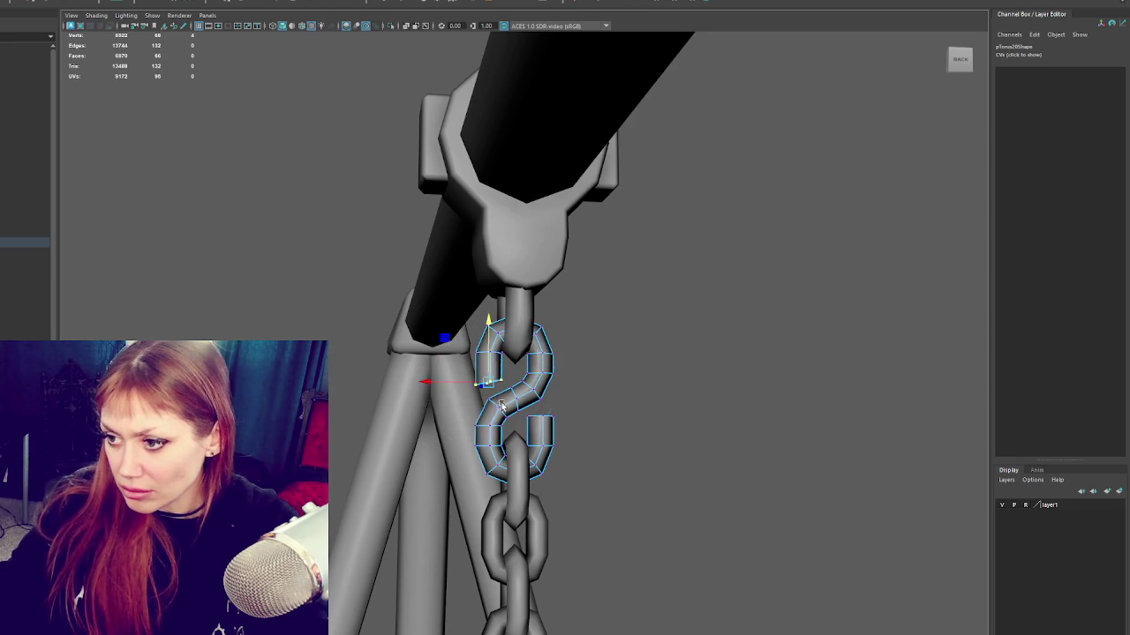
pyautogui.press('e')
pyautogui.press('q')
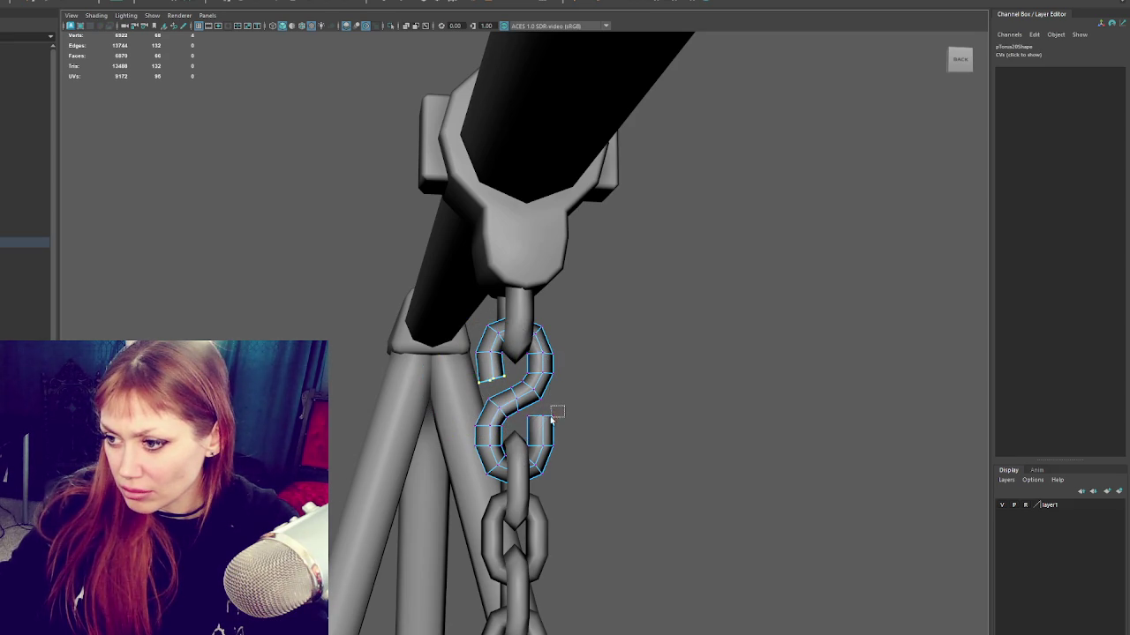
pyautogui.click(536, 425)
pyautogui.press('w')
pyautogui.press('e')
pyautogui.press('w')
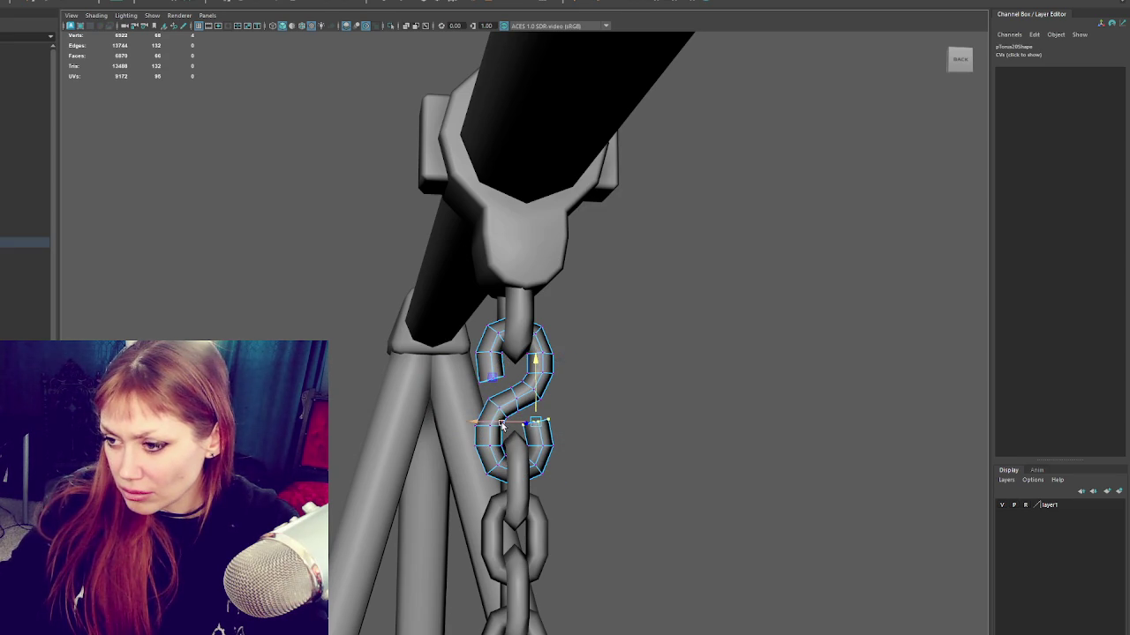
pyautogui.press('F8')
pyautogui.keyDown('alt'); pyautogui.moveTo(666, 302); pyautogui.dragTo(601, 355); pyautogui.keyUp('alt')
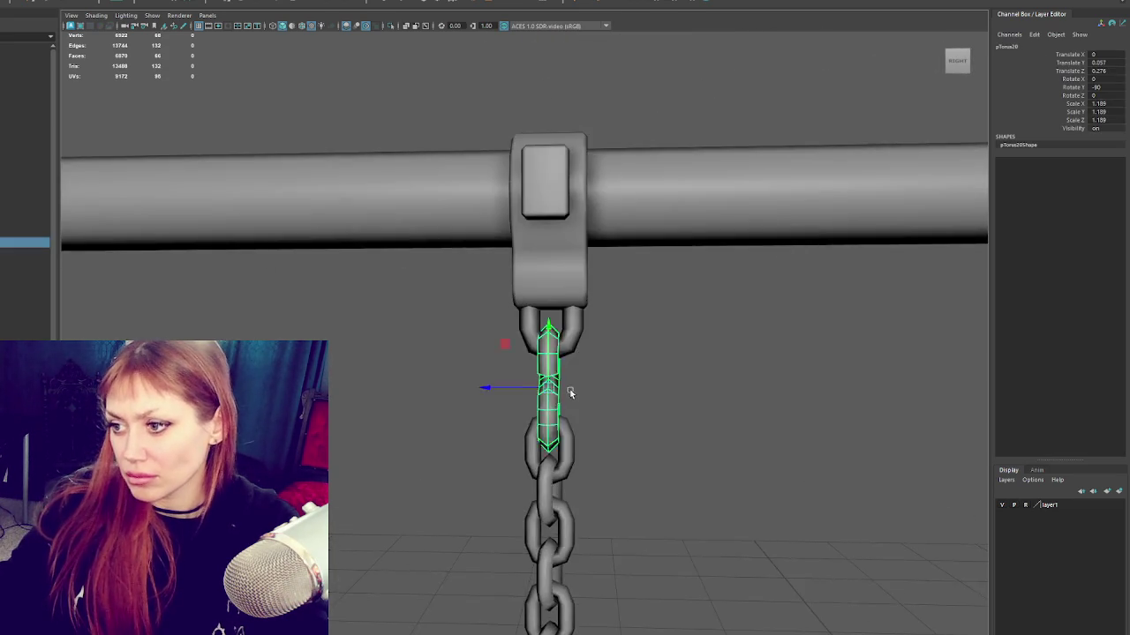
# Step: Duplicate the S-hook, lower it to the chain's bottom and rotate it onto the seat's end
pyautogui.keyDown('alt'); pyautogui.moveTo(601, 355); pyautogui.dragTo(530, 202, button='right'); pyautogui.keyUp('alt')
pyautogui.hotkey('ctrl', 'd')
pyautogui.moveTo(511, 212); pyautogui.dragTo(498, 572)
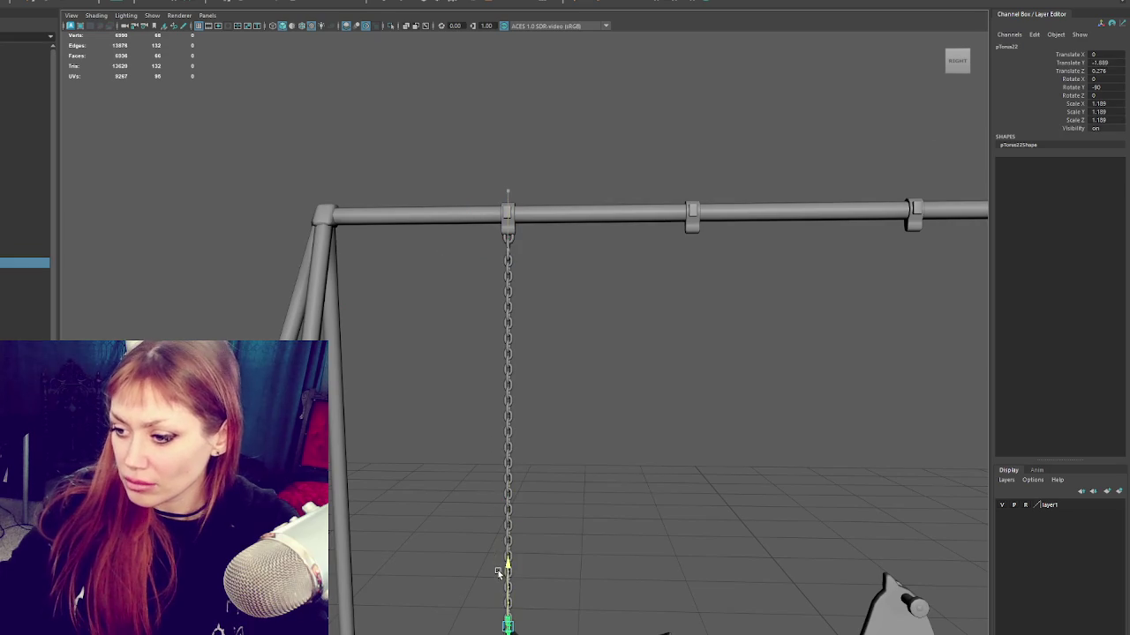
pyautogui.press('f')
pyautogui.keyDown('alt'); pyautogui.moveTo(568, 487); pyautogui.dragTo(530, 352); pyautogui.keyUp('alt')
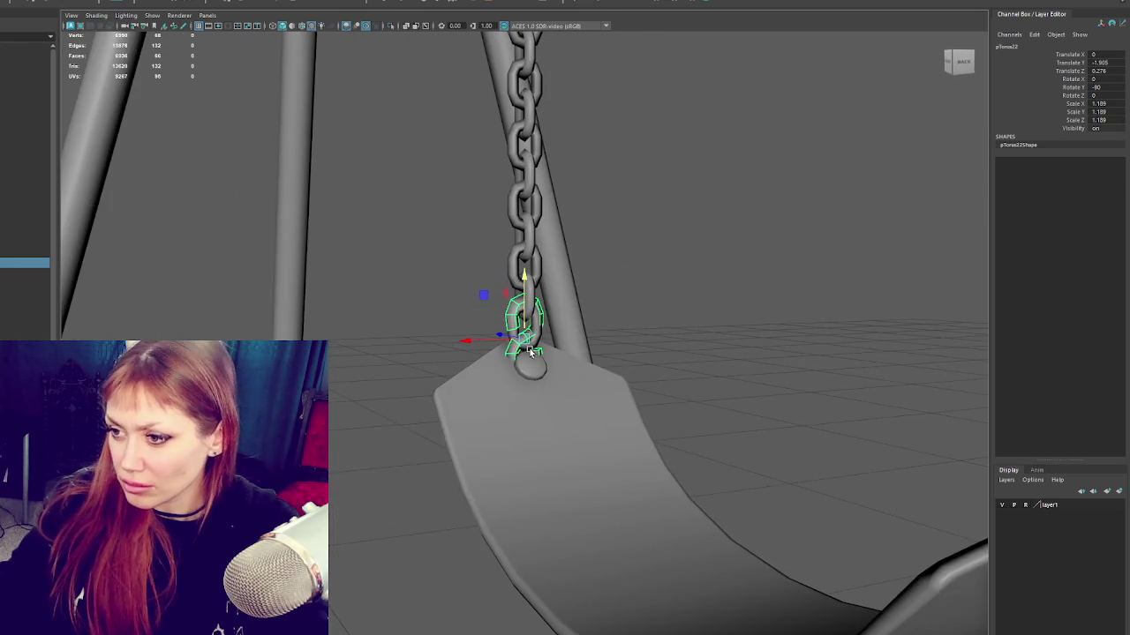
pyautogui.moveTo(524, 311); pyautogui.dragTo(524, 331)
pyautogui.press('e')
pyautogui.moveTo(531, 380)
pyautogui.mouseDown()
pyautogui.moveTo(587, 382)
pyautogui.moveTo(643, 409)
pyautogui.mouseUp()
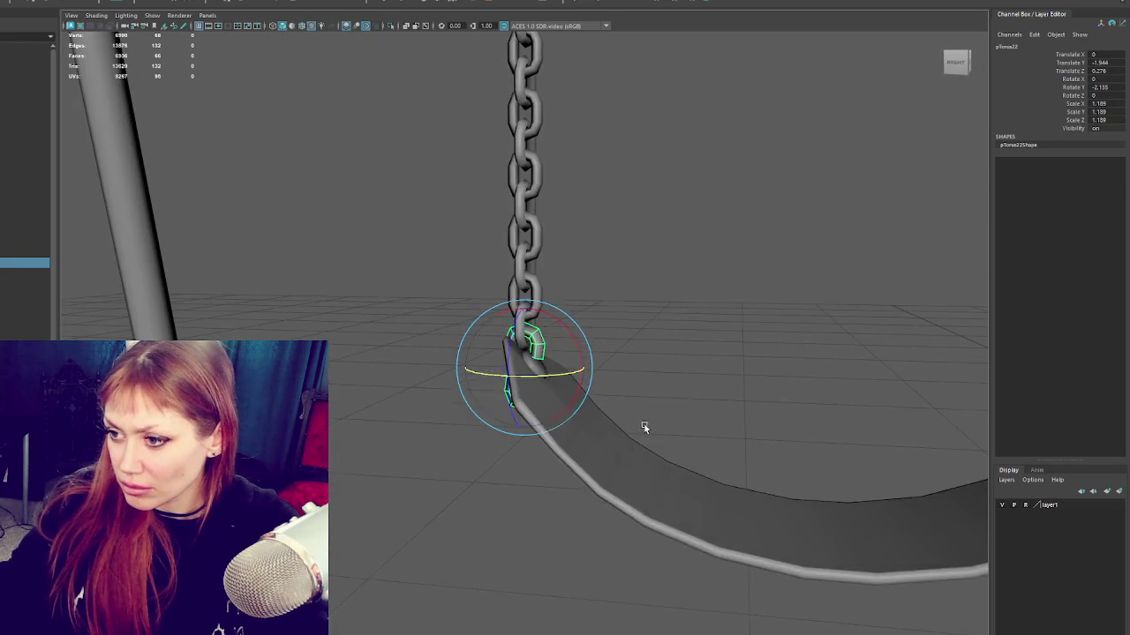
pyautogui.click(697, 481)
pyautogui.click(537, 371)
# Step: Duplicate the seat's end pin and move the copy to the seat's other tip
pyautogui.keyDown('alt'); pyautogui.moveTo(253, 189); pyautogui.dragTo(570, 391); pyautogui.keyUp('alt')
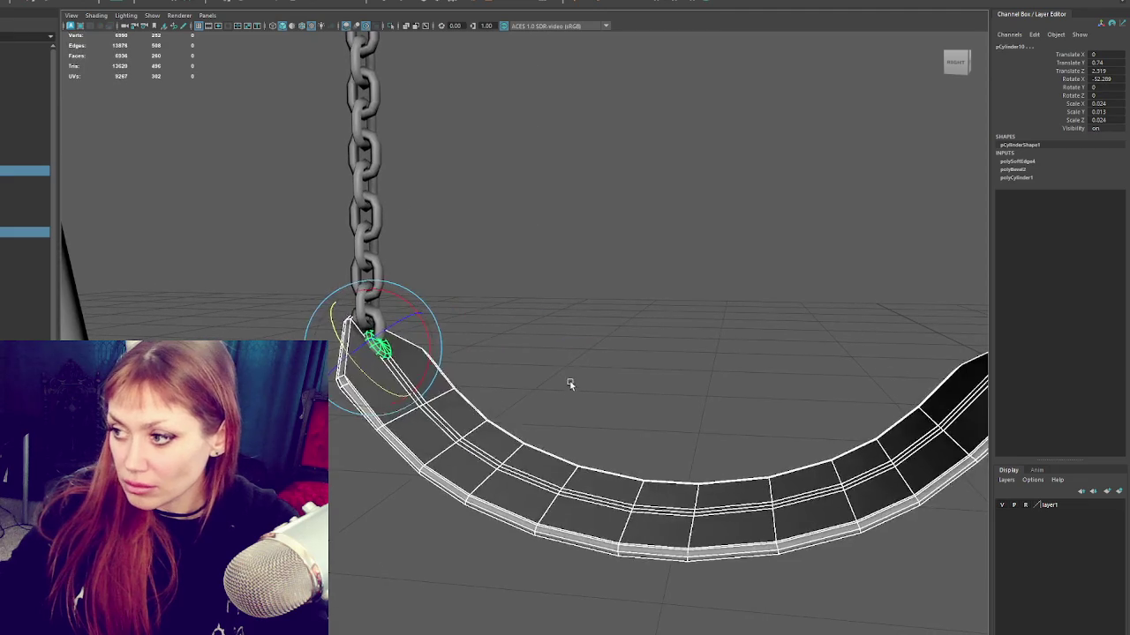
pyautogui.click(570, 391)
pyautogui.click(395, 351)
pyautogui.hotkey('ctrl', 'd')
pyautogui.press('w')
pyautogui.moveTo(381, 346)
pyautogui.mouseDown()
pyautogui.moveTo(888, 398)
pyautogui.moveTo(740, 402)
pyautogui.mouseUp()
pyautogui.click(22, 2)
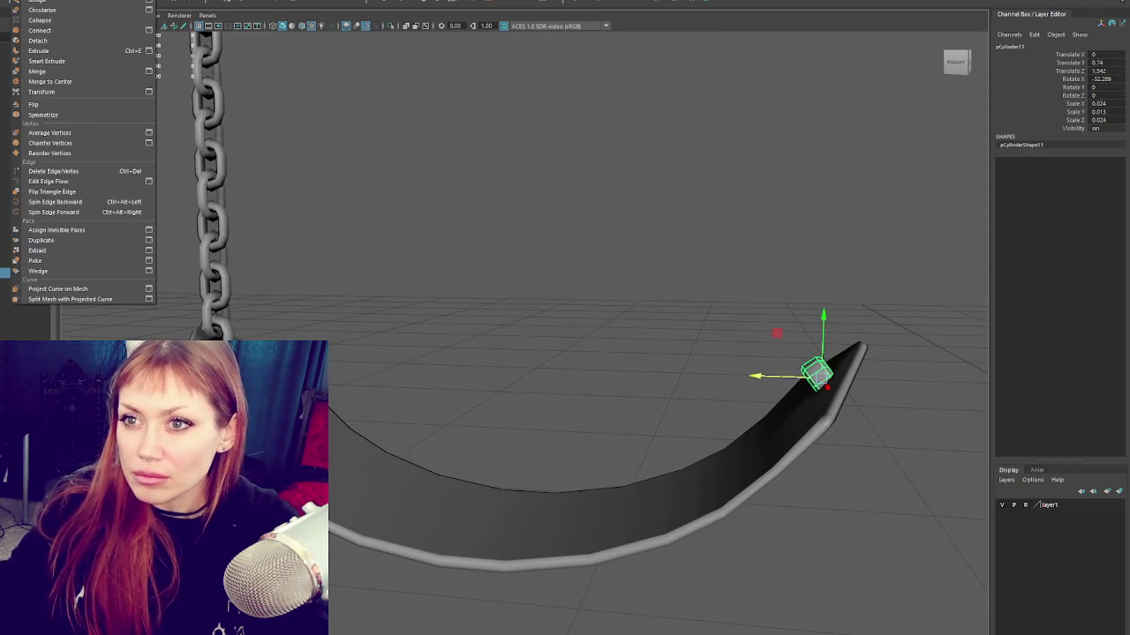
# Step: Mirror the copied pin with Mesh > Mirror, trying X and then Y as the mirror axis
pyautogui.click(50, 123)
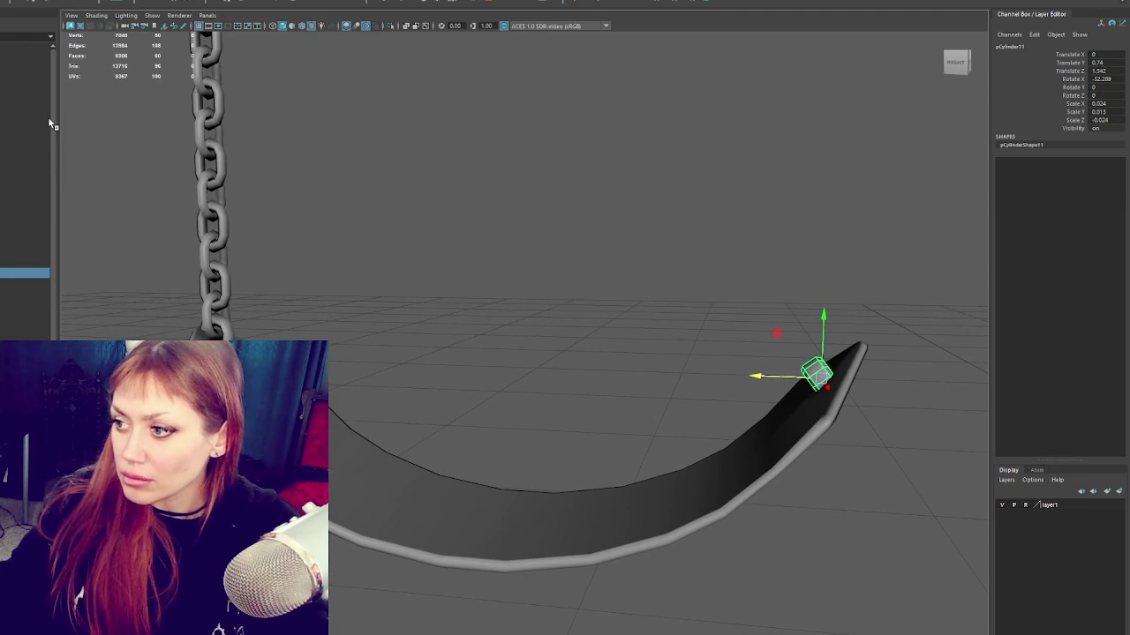
pyautogui.click(22, 1)
pyautogui.click(92, 120)
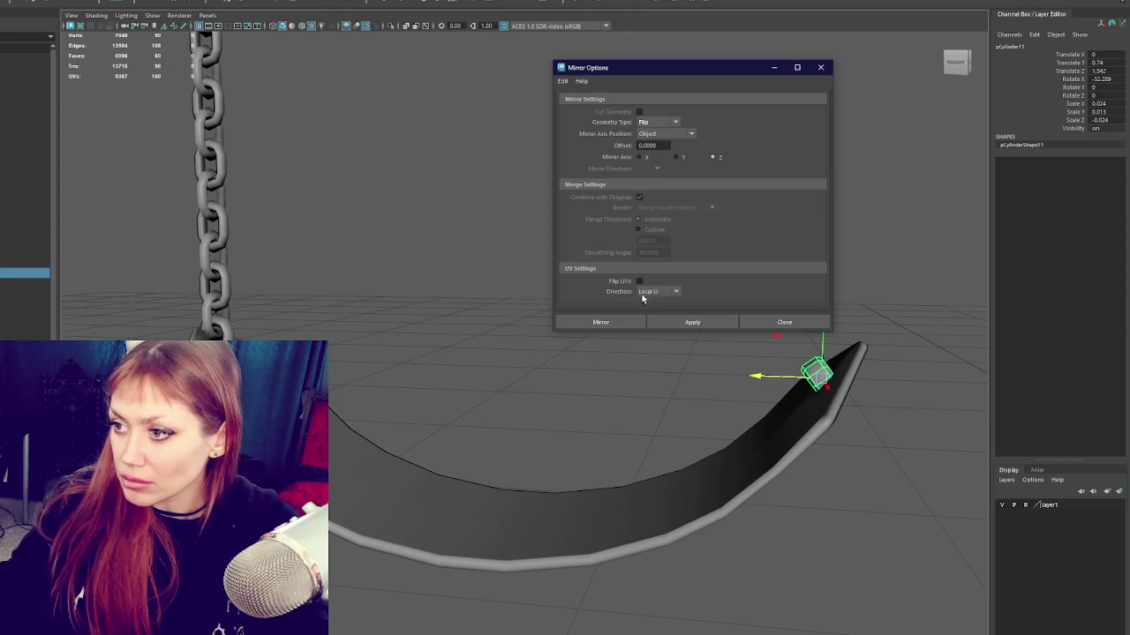
pyautogui.click(686, 323)
pyautogui.click(714, 158)
pyautogui.click(718, 321)
pyautogui.click(677, 158)
pyautogui.click(694, 323)
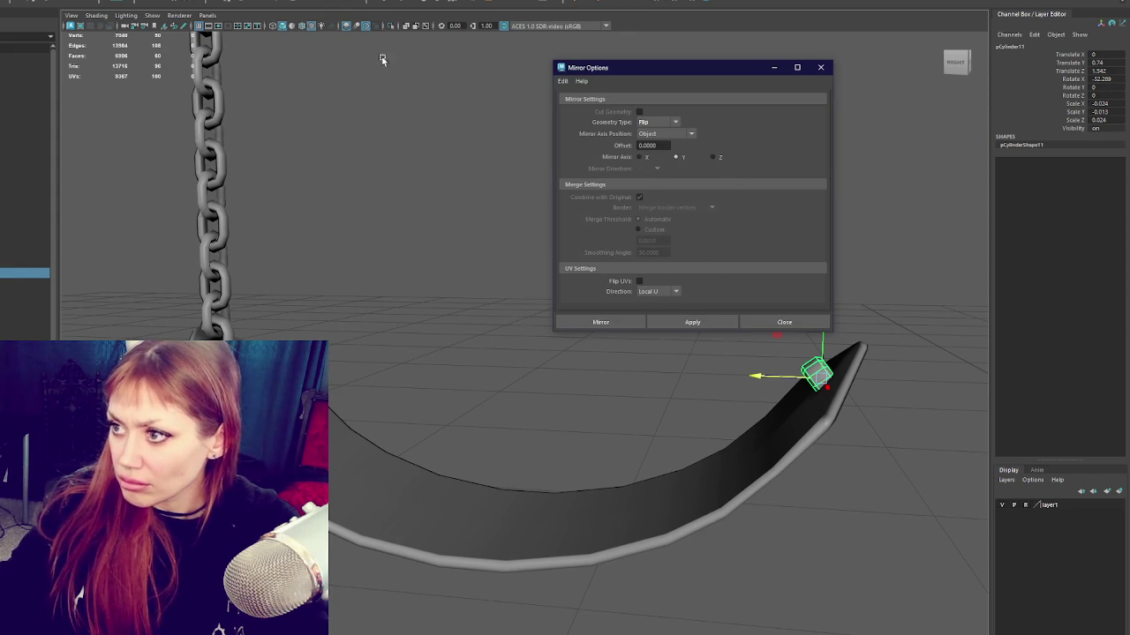
# Step: Freeze the pin's transforms, mirror it again, and nudge it to Translate Z -0.012
pyautogui.click(168, 3)
pyautogui.click(693, 322)
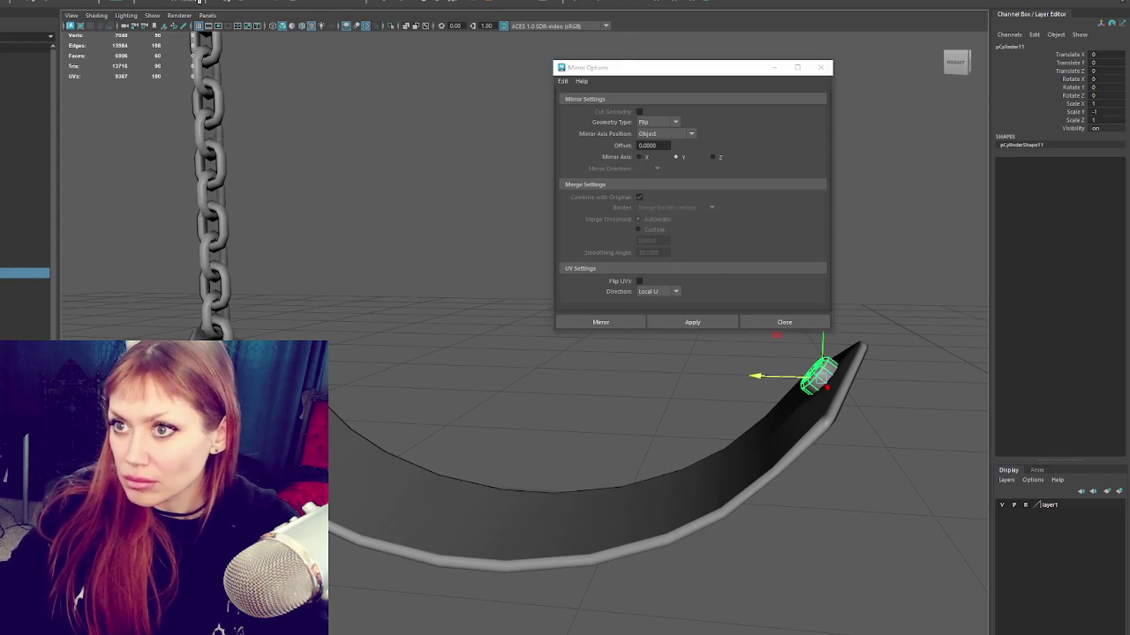
pyautogui.click(693, 323)
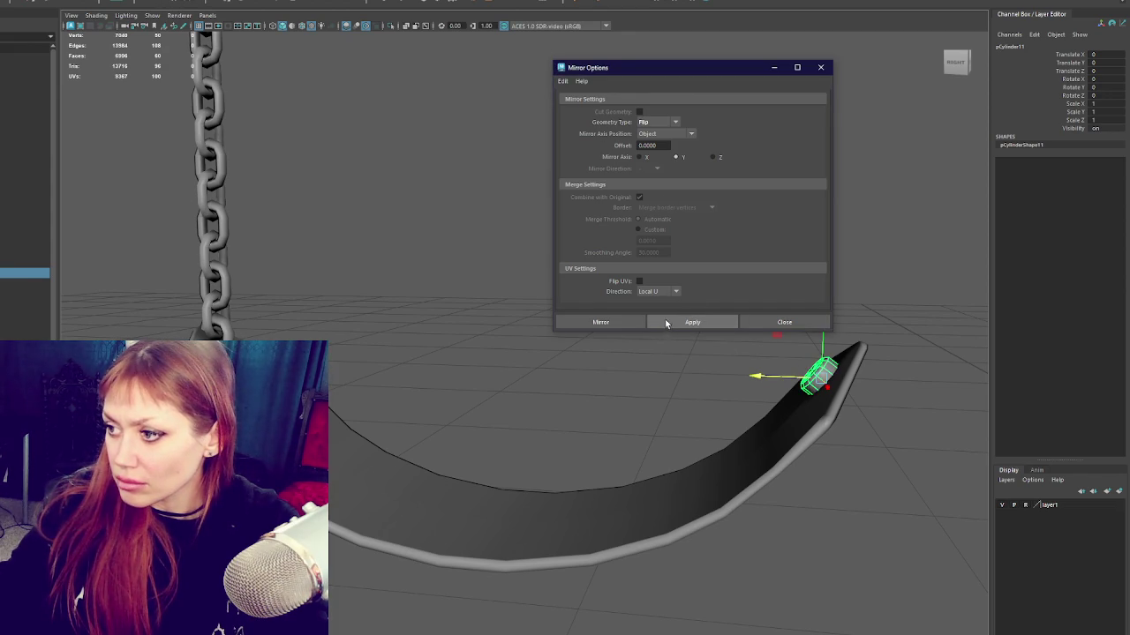
pyautogui.moveTo(778, 375); pyautogui.dragTo(782, 368)
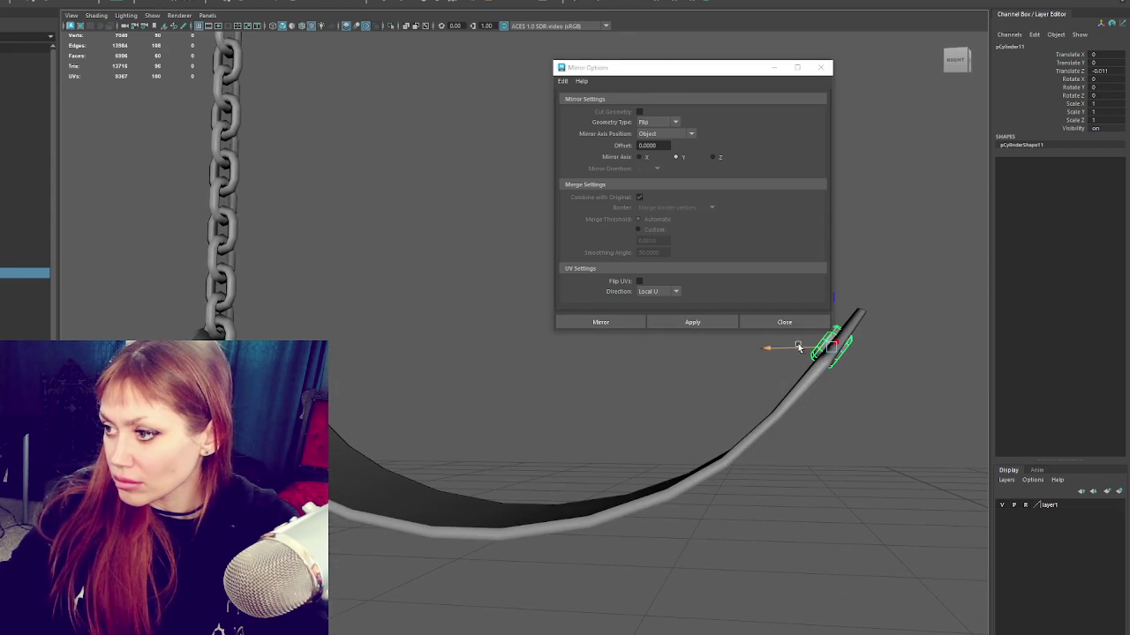
pyautogui.click(821, 67)
pyautogui.moveTo(820, 253)
pyautogui.keyDown('alt'); pyautogui.mouseDown()
pyautogui.moveTo(791, 336)
pyautogui.moveTo(591, 246)
pyautogui.moveTo(261, 316)
pyautogui.mouseUp(); pyautogui.keyUp('alt')
pyautogui.click(261, 316)
pyautogui.click(251, 334)
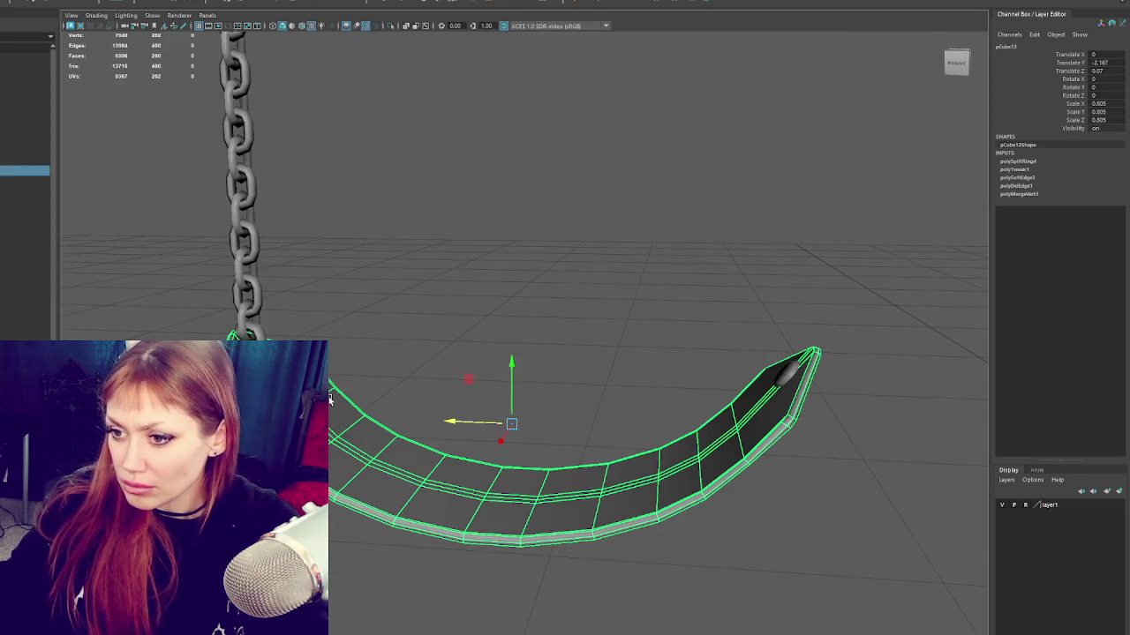
# Step: Select the seat with both end pins and nudge them, leaving the pin at Translate Y 0.701
pyautogui.keyDown('shift'); pyautogui.click(790, 380); pyautogui.keyUp('shift')
pyautogui.keyDown('shift'); pyautogui.click(346, 372); pyautogui.keyUp('shift')
pyautogui.moveTo(232, 335); pyautogui.dragTo(232, 375)
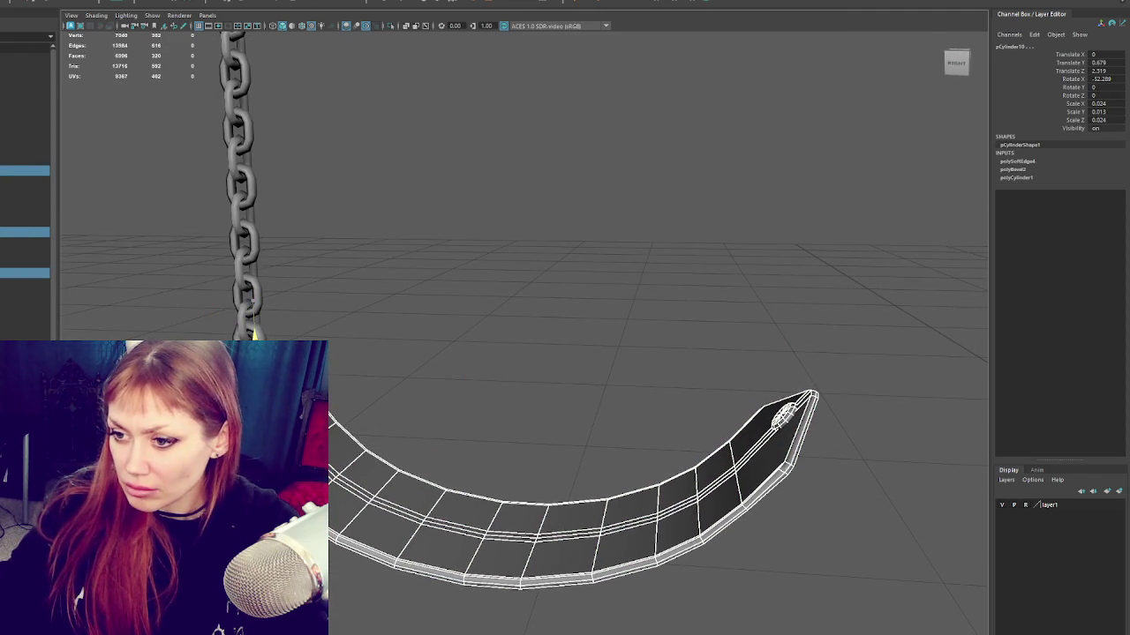
pyautogui.moveTo(253, 333); pyautogui.dragTo(253, 323)
# Step: Combine the seat and pins into one mesh and delete its history
pyautogui.click(128, 2)
pyautogui.click(36, 19)
pyautogui.hotkey('alt', 'shift', 'd')
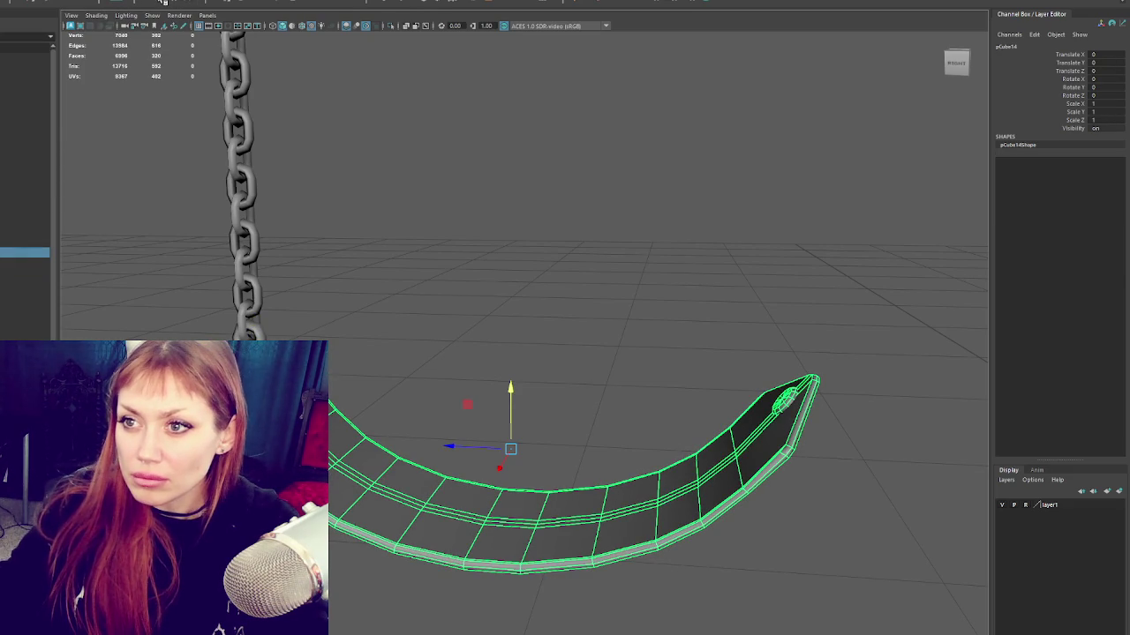
pyautogui.click(261, 227)
pyautogui.scroll(-3, 330, 226)
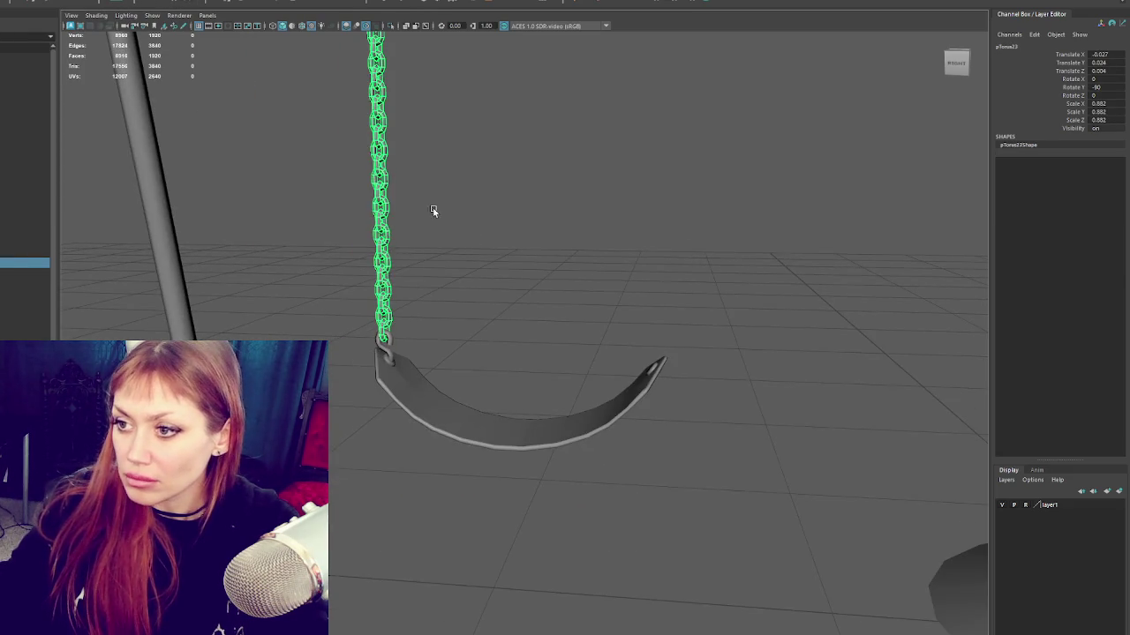
# Step: Combine the chain links, S-hooks and top bracket into one mesh, deleting history each time
pyautogui.keyDown('alt'); pyautogui.moveTo(429, 215); pyautogui.dragTo(492, 237); pyautogui.keyUp('alt')
pyautogui.keyDown('alt'); pyautogui.moveTo(492, 237); pyautogui.dragTo(492, 269, button='middle'); pyautogui.keyUp('alt')
pyautogui.moveTo(386, 311); pyautogui.dragTo(509, 323)
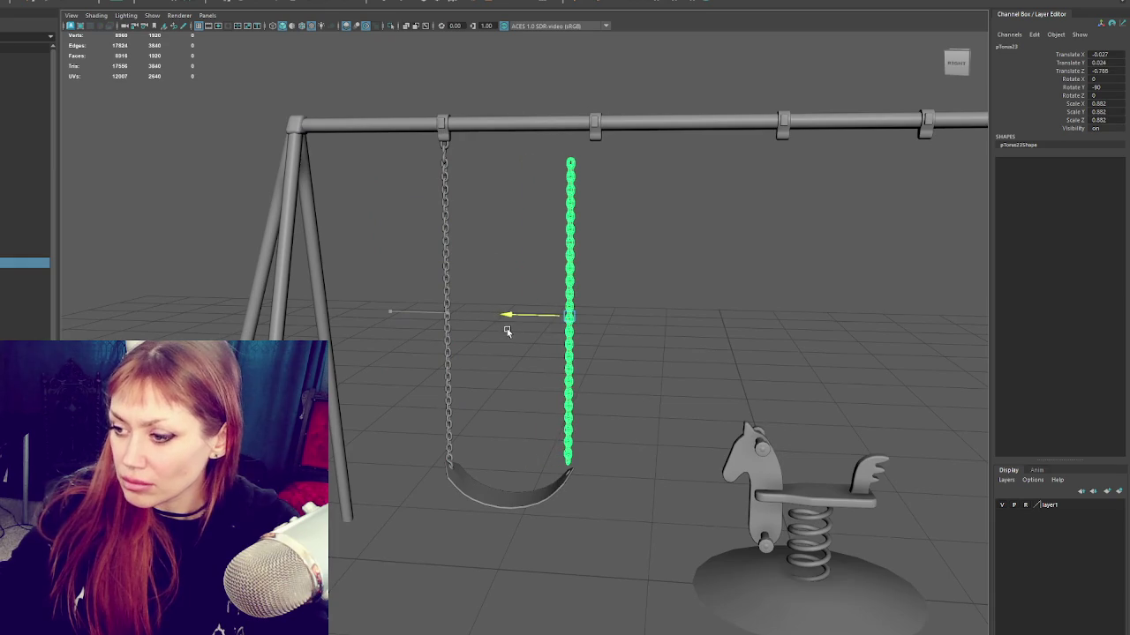
pyautogui.hotkey('ctrl', 'z')
pyautogui.keyDown('shift'); pyautogui.click(464, 468); pyautogui.keyUp('shift')
pyautogui.keyDown('shift'); pyautogui.click(455, 468); pyautogui.keyUp('shift')
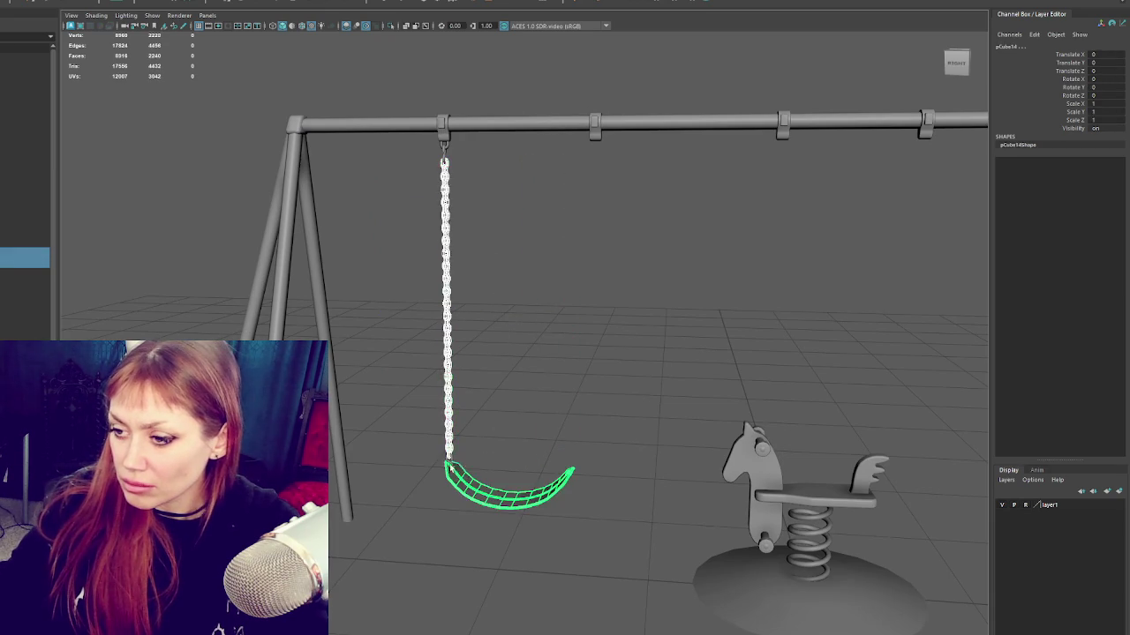
pyautogui.keyDown('shift'); pyautogui.click(472, 477); pyautogui.keyUp('shift')
pyautogui.keyDown('shift'); pyautogui.click(511, 468); pyautogui.keyUp('shift')
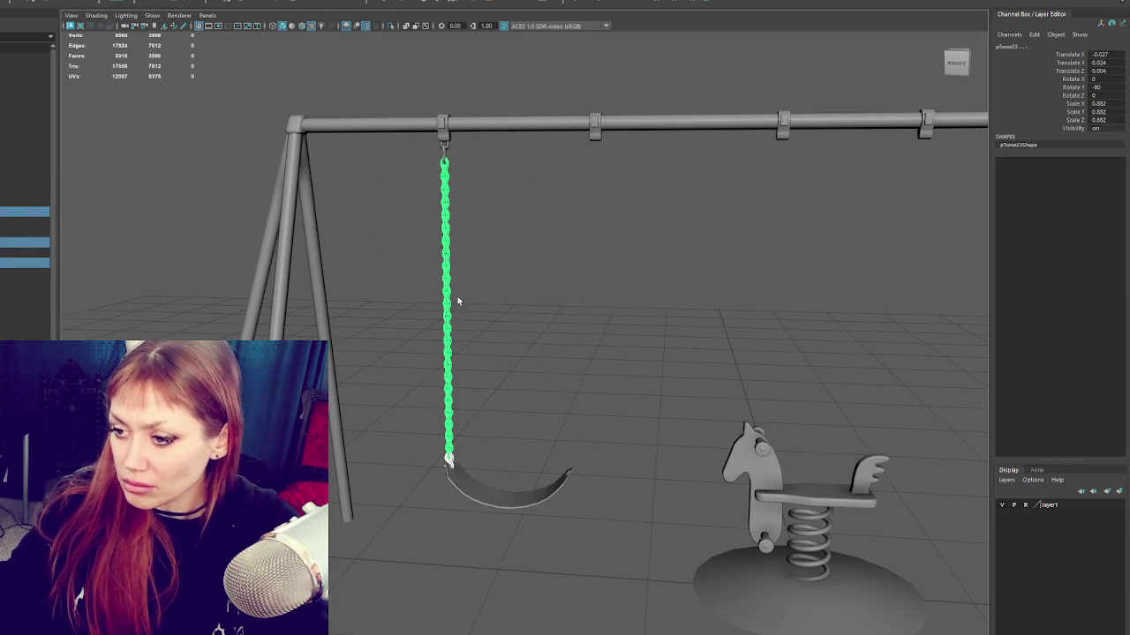
pyautogui.keyDown('shift'); pyautogui.click(445, 155); pyautogui.keyUp('shift')
pyautogui.keyDown('shift'); pyautogui.click(445, 146); pyautogui.keyUp('shift')
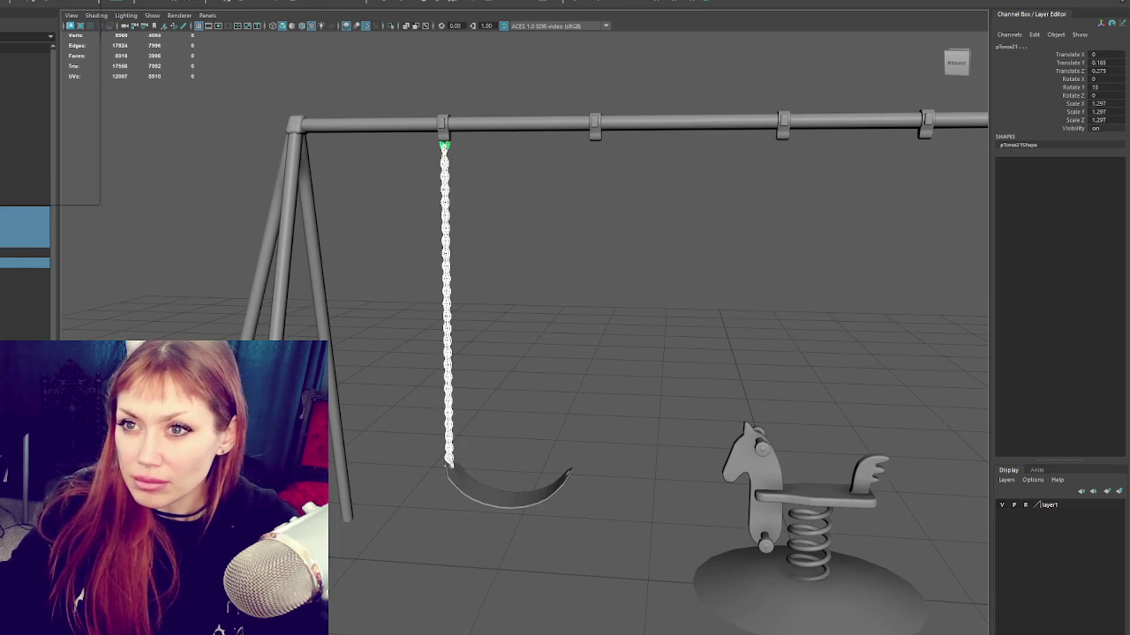
pyautogui.hotkey('ctrl', 'shift', 'c')
pyautogui.hotkey('alt', 'shift', 'd')
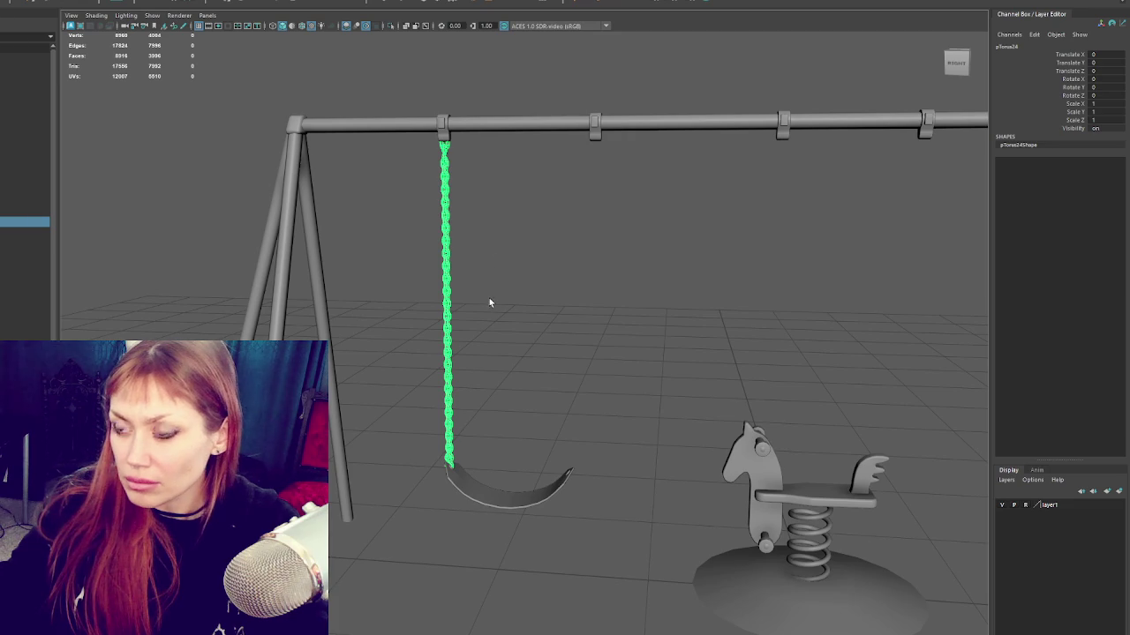
pyautogui.keyDown('shift'); pyautogui.click(448, 127); pyautogui.keyUp('shift')
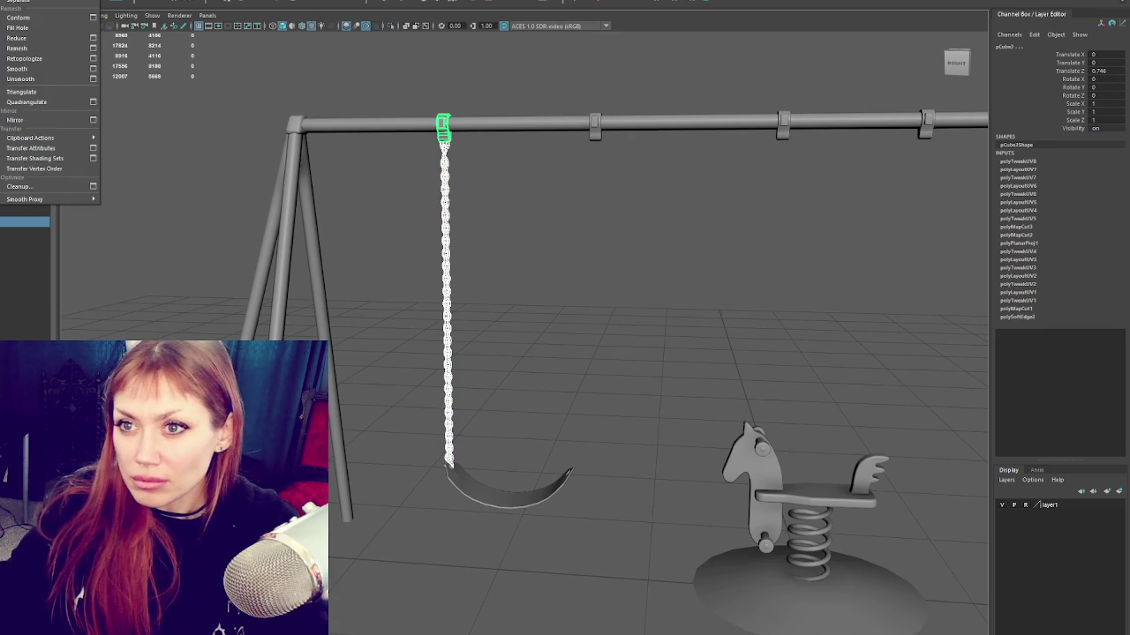
pyautogui.hotkey('ctrl', 'shift', 'c')
pyautogui.hotkey('alt', 'shift', 'd')
# Step: Duplicate the combined chain, move it to the right bracket and rotate it 180° on Y
pyautogui.hotkey('ctrl', 'd')
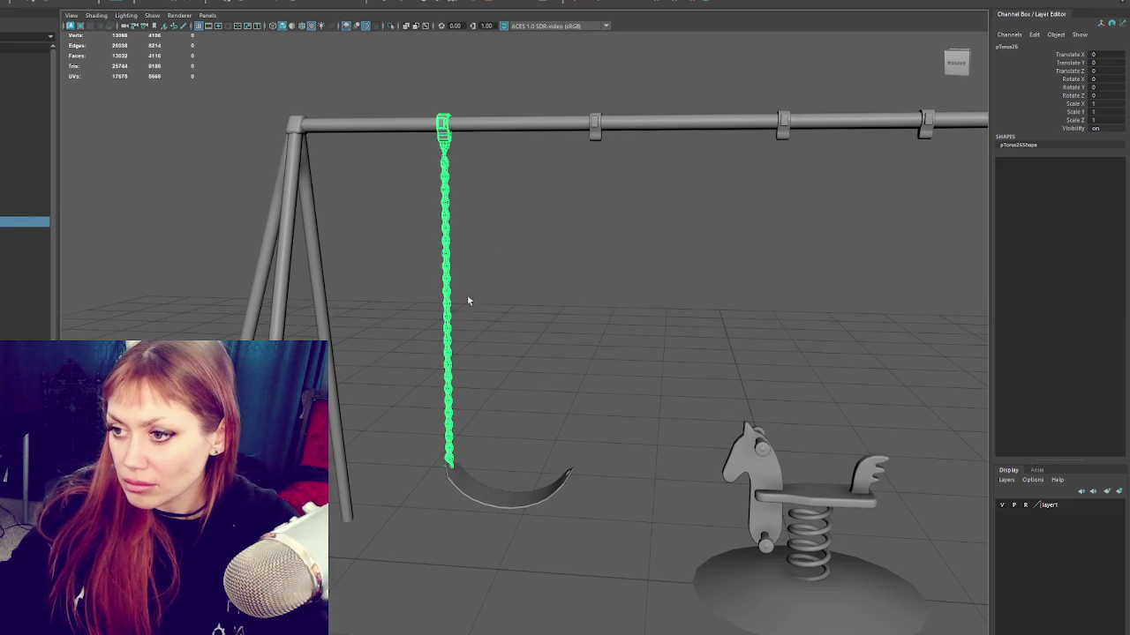
pyautogui.moveTo(417, 297); pyautogui.dragTo(518, 300)
pyautogui.click(595, 130)
pyautogui.click(588, 148)
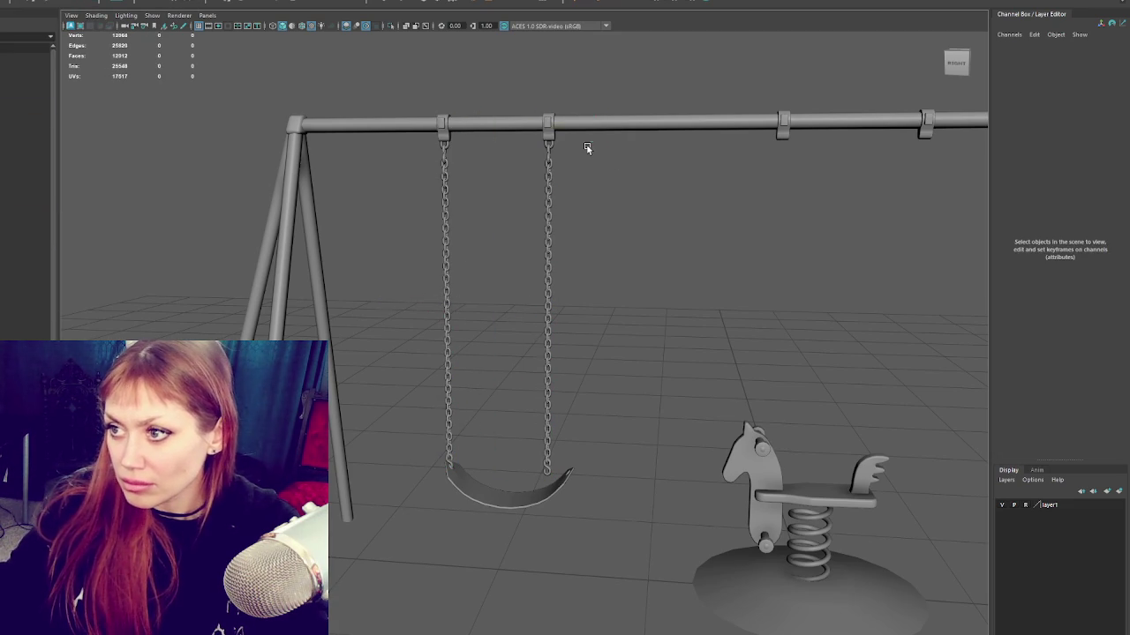
pyautogui.click(550, 137)
pyautogui.moveTo(490, 298); pyautogui.dragTo(511, 307)
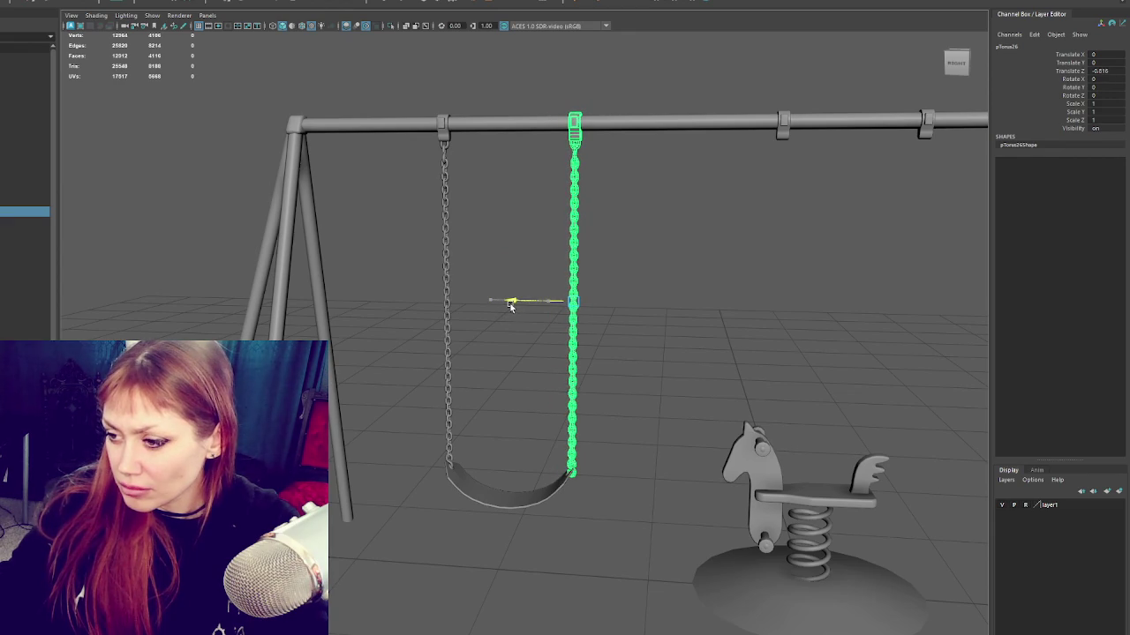
pyautogui.press('f')
pyautogui.press('e')
pyautogui.moveTo(573, 345)
pyautogui.mouseDown()
pyautogui.moveTo(424, 358)
pyautogui.moveTo(441, 356)
pyautogui.mouseUp()
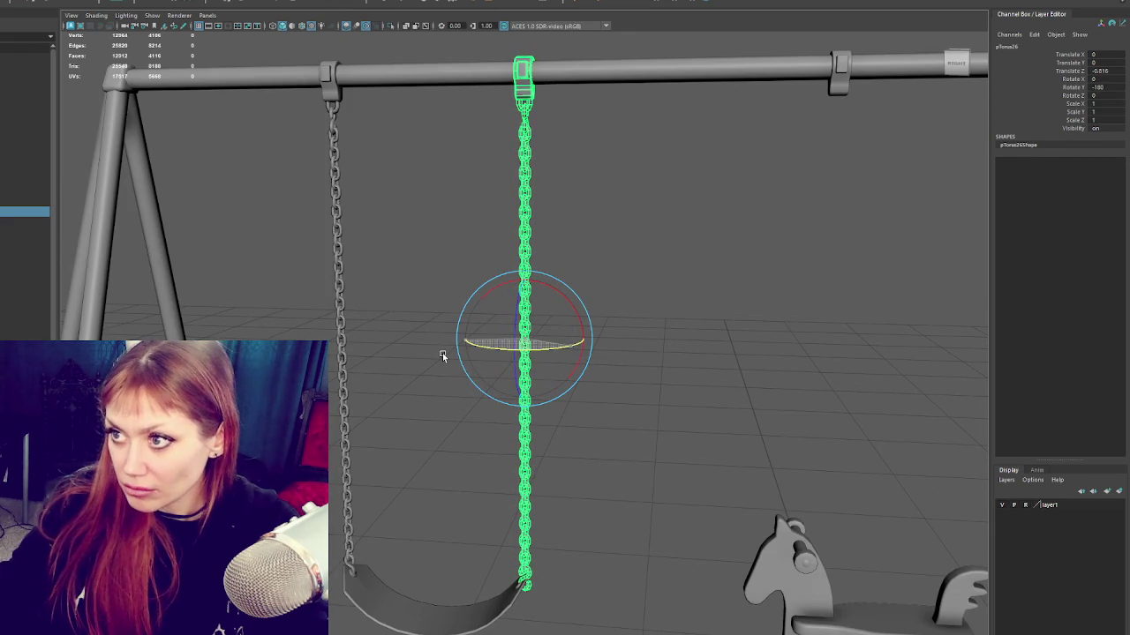
pyautogui.click(650, 259)
# Step: Slide the right chain to Translate Z -0.804 so it meets the seat tip
pyautogui.press('a')
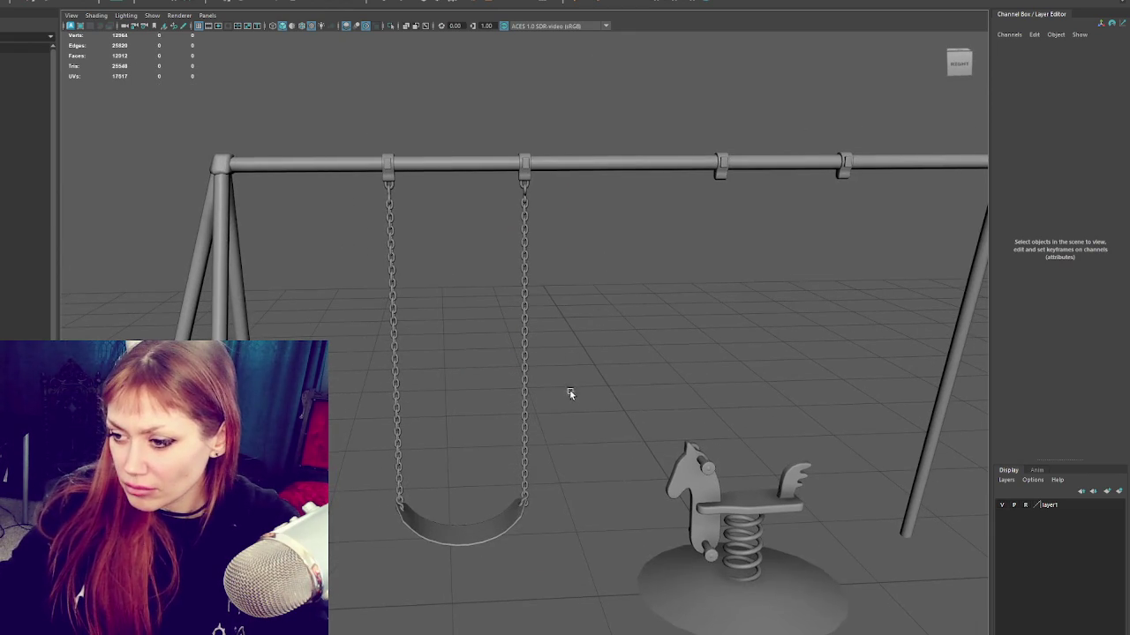
pyautogui.keyDown('alt'); pyautogui.moveTo(569, 387); pyautogui.dragTo(598, 187, button='middle'); pyautogui.keyUp('alt')
pyautogui.moveTo(598, 186)
pyautogui.keyDown('alt'); pyautogui.mouseDown(button='right')
pyautogui.moveTo(568, 295)
pyautogui.moveTo(622, 294)
pyautogui.mouseUp(button='right'); pyautogui.keyUp('alt')
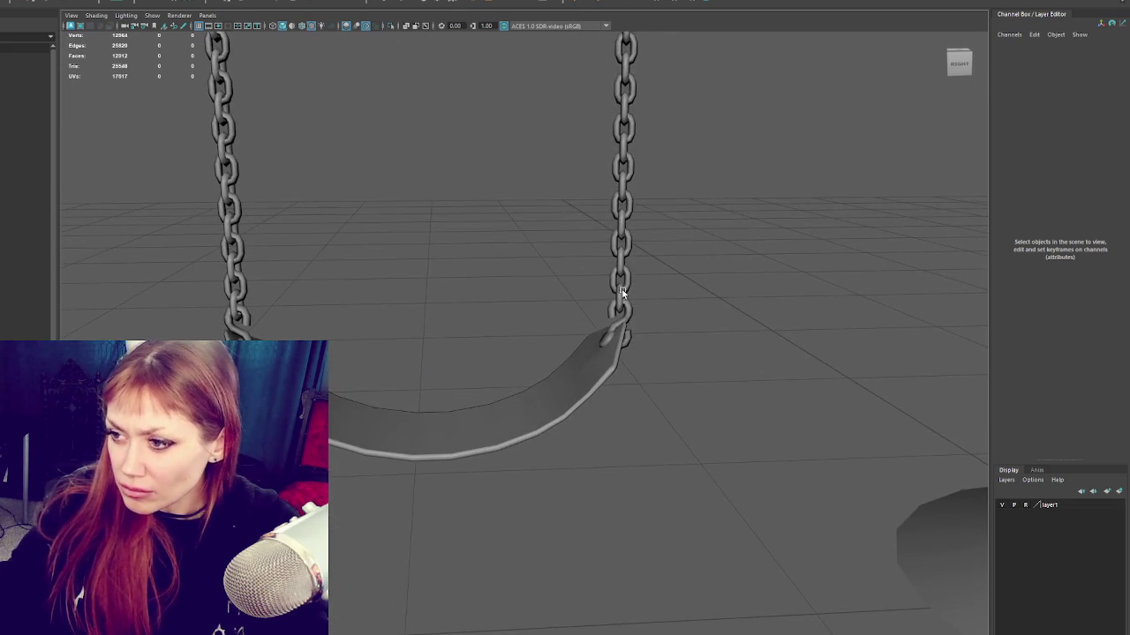
pyautogui.click(623, 294)
pyautogui.keyDown('alt'); pyautogui.moveTo(623, 294); pyautogui.dragTo(653, 335); pyautogui.keyUp('alt')
pyautogui.moveTo(605, 192)
pyautogui.keyDown('alt'); pyautogui.mouseDown()
pyautogui.moveTo(588, 120)
pyautogui.moveTo(579, 155)
pyautogui.mouseUp(); pyautogui.keyUp('alt')
pyautogui.moveTo(556, 83)
pyautogui.mouseDown()
pyautogui.moveTo(547, 78)
pyautogui.moveTo(547, 161)
pyautogui.moveTo(537, 164)
pyautogui.moveTo(678, 161)
pyautogui.moveTo(508, 205)
pyautogui.moveTo(471, 169)
pyautogui.moveTo(446, 169)
pyautogui.moveTo(497, 270)
pyautogui.mouseUp()
# Step: Nudge the swing seat to Translate X 0.003 and view the whole swing set
pyautogui.click(639, 514)
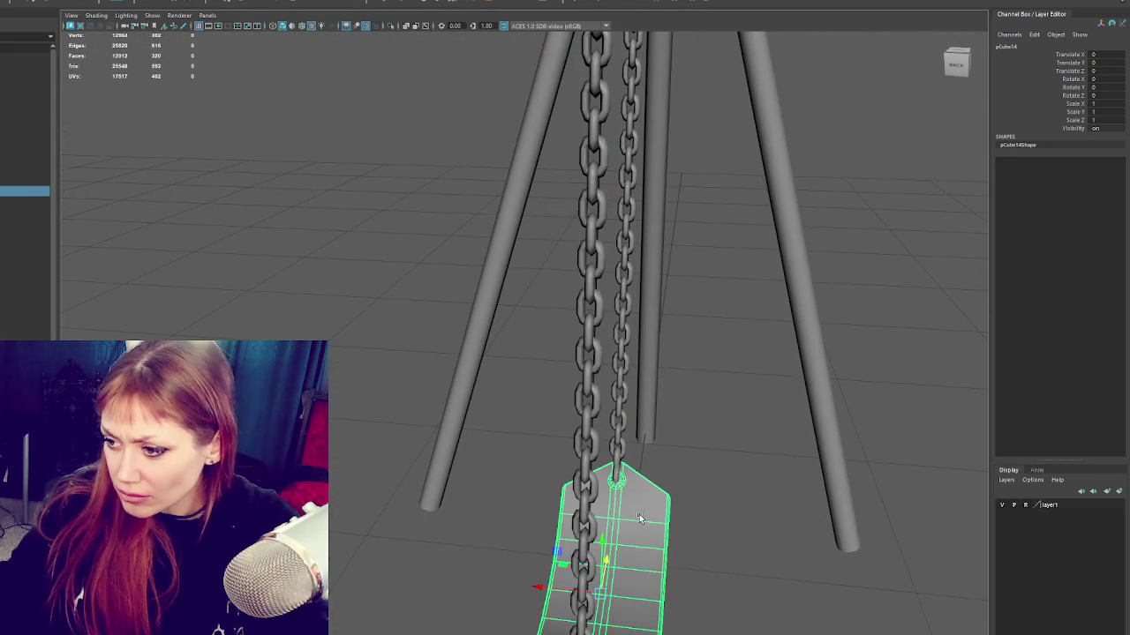
pyautogui.moveTo(565, 585); pyautogui.dragTo(546, 587)
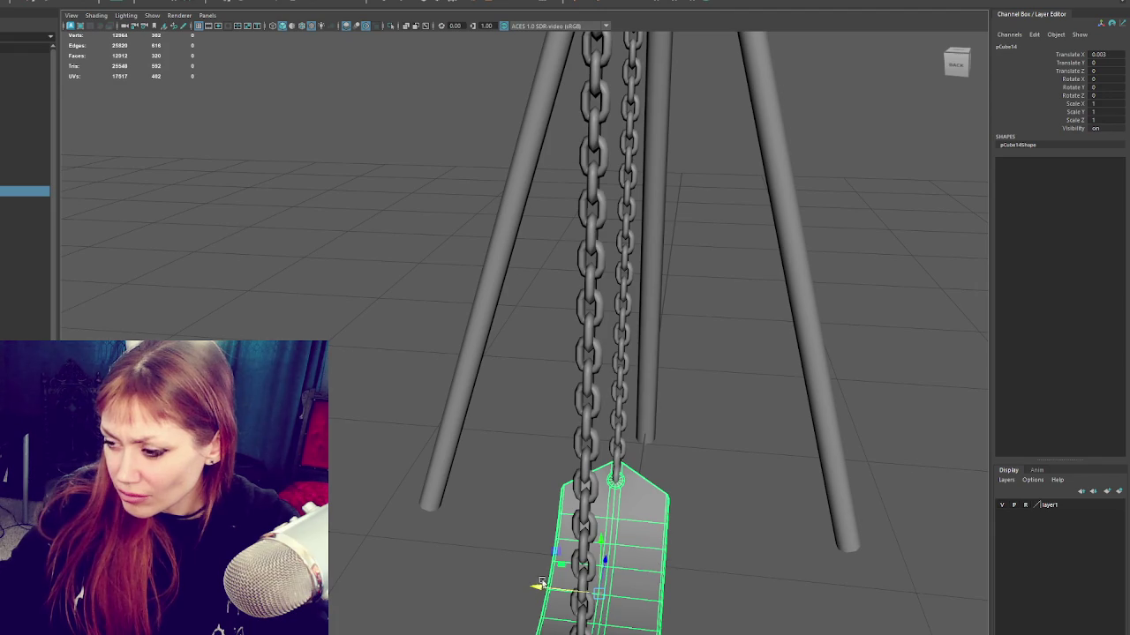
pyautogui.click(468, 555)
pyautogui.keyDown('alt'); pyautogui.moveTo(469, 555); pyautogui.dragTo(506, 324); pyautogui.keyUp('alt')
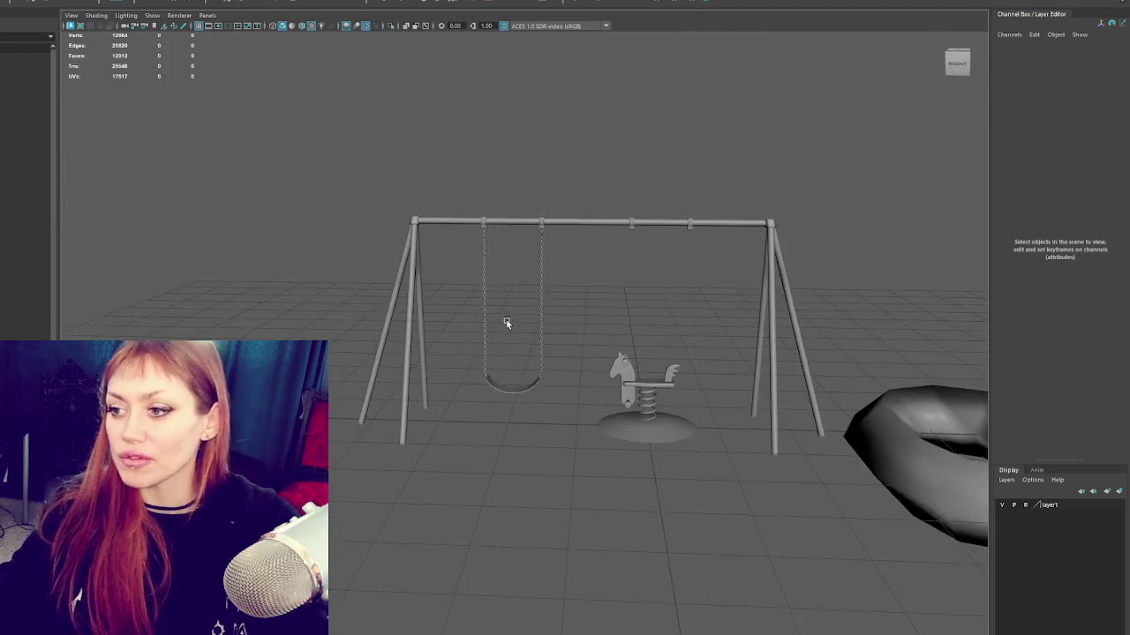
# Step: Combine the left swing's chains and seat into one mesh with Mesh > Combine
pyautogui.scroll(3, 506, 323)
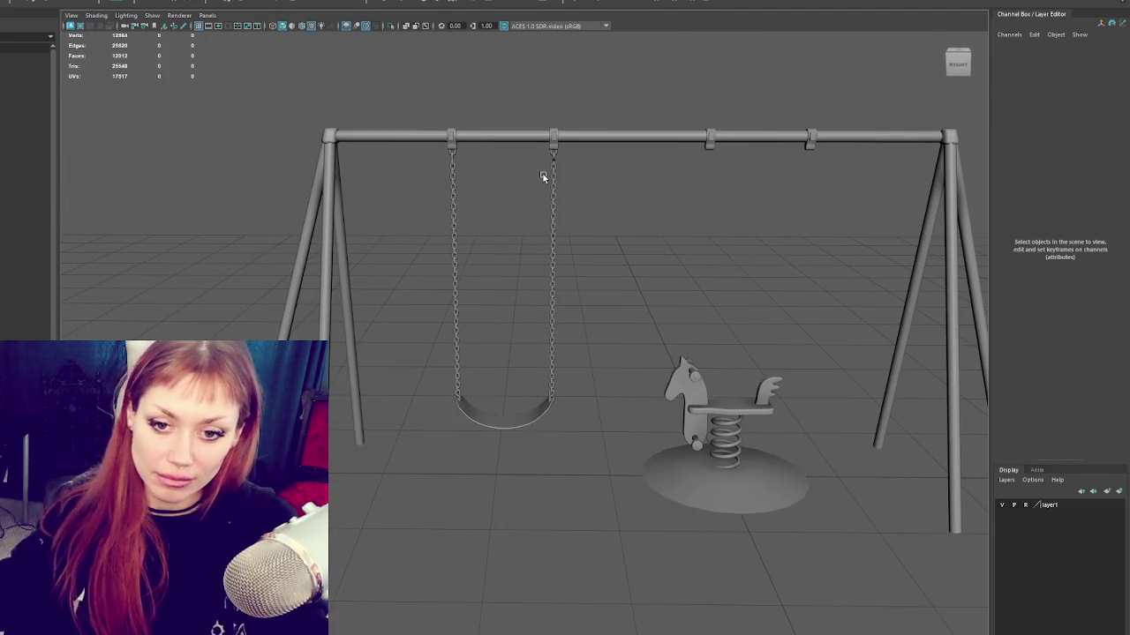
pyautogui.moveTo(426, 96); pyautogui.dragTo(513, 327)
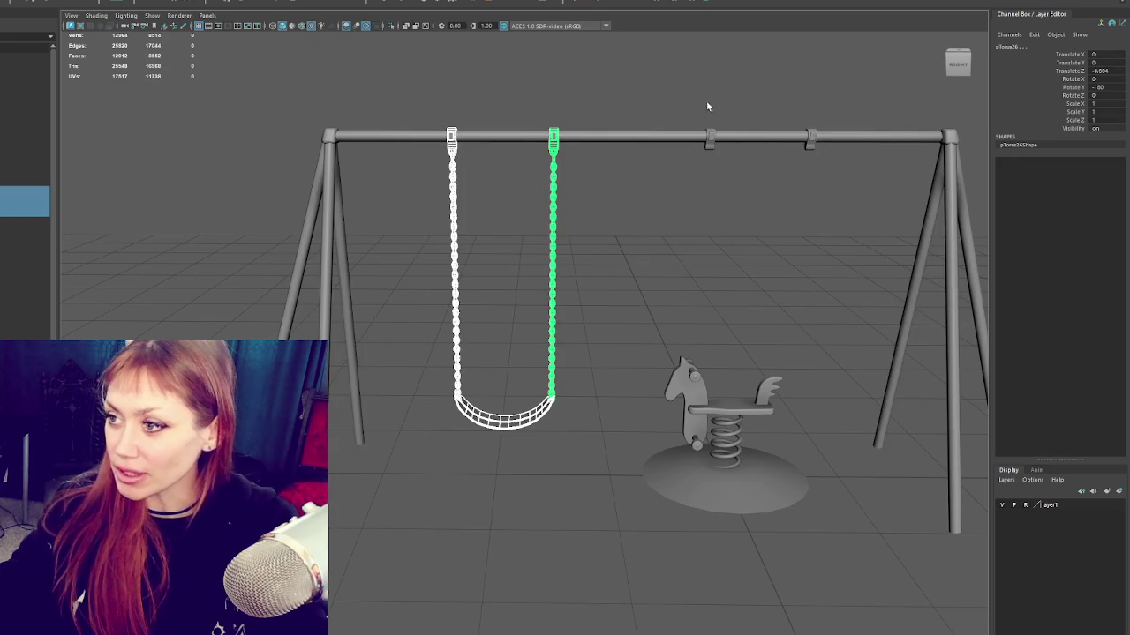
pyautogui.moveTo(672, 67); pyautogui.dragTo(521, 71)
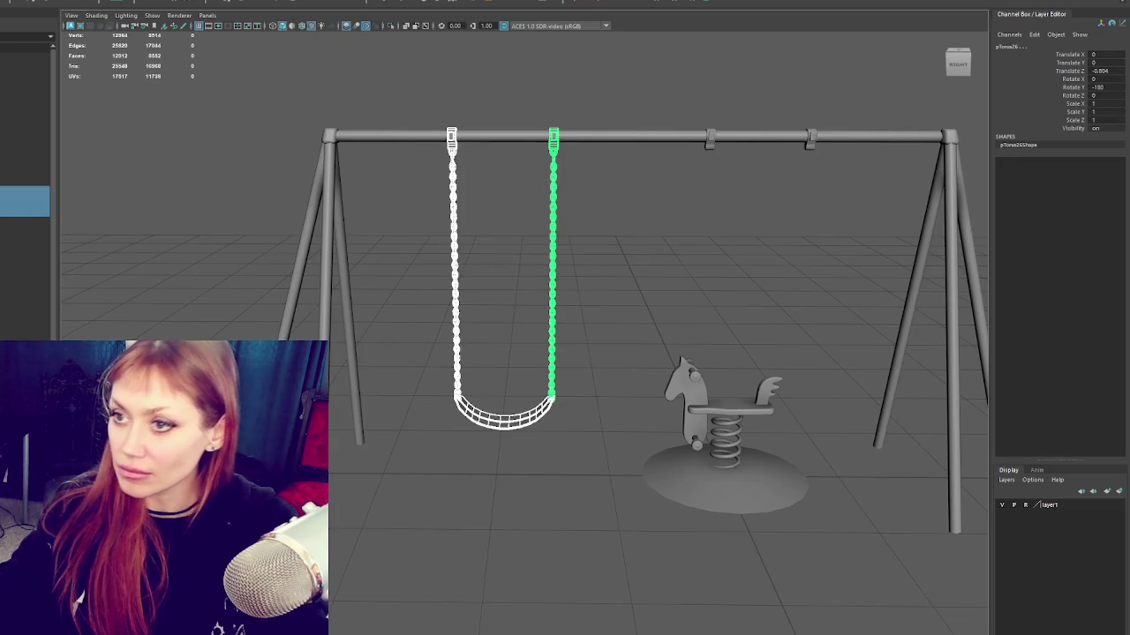
pyautogui.click(27, 4)
pyautogui.click(35, 39)
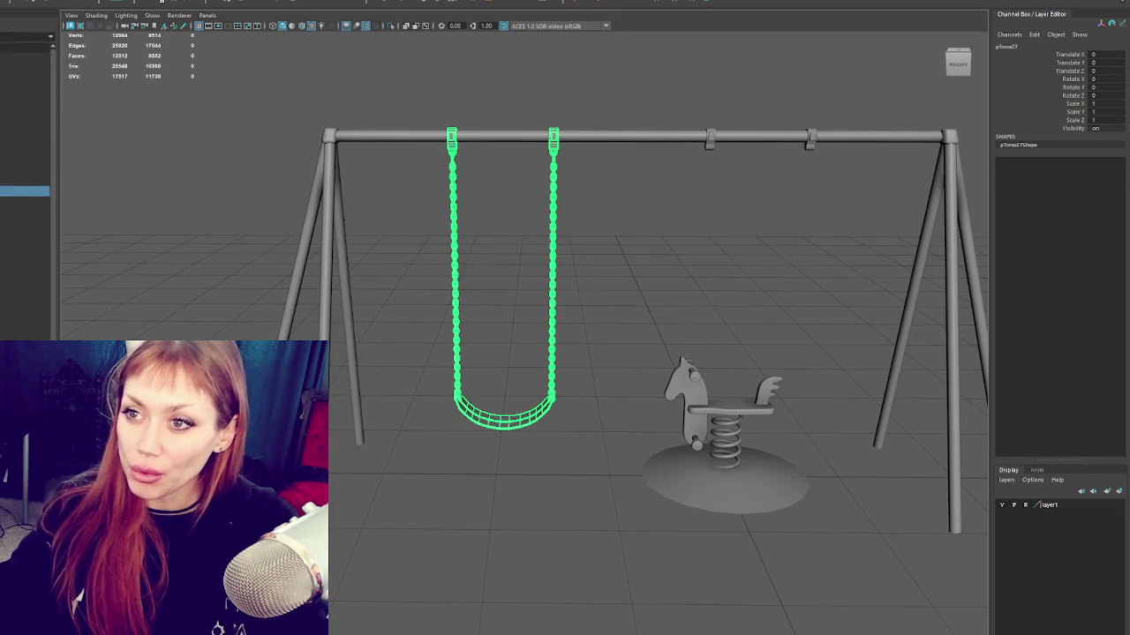
# Step: Duplicate the combined swing and shift the copy to the other hooks at Translate Z -1.848
pyautogui.moveTo(663, 83)
pyautogui.mouseDown()
pyautogui.moveTo(818, 197)
pyautogui.moveTo(651, 221)
pyautogui.mouseUp()
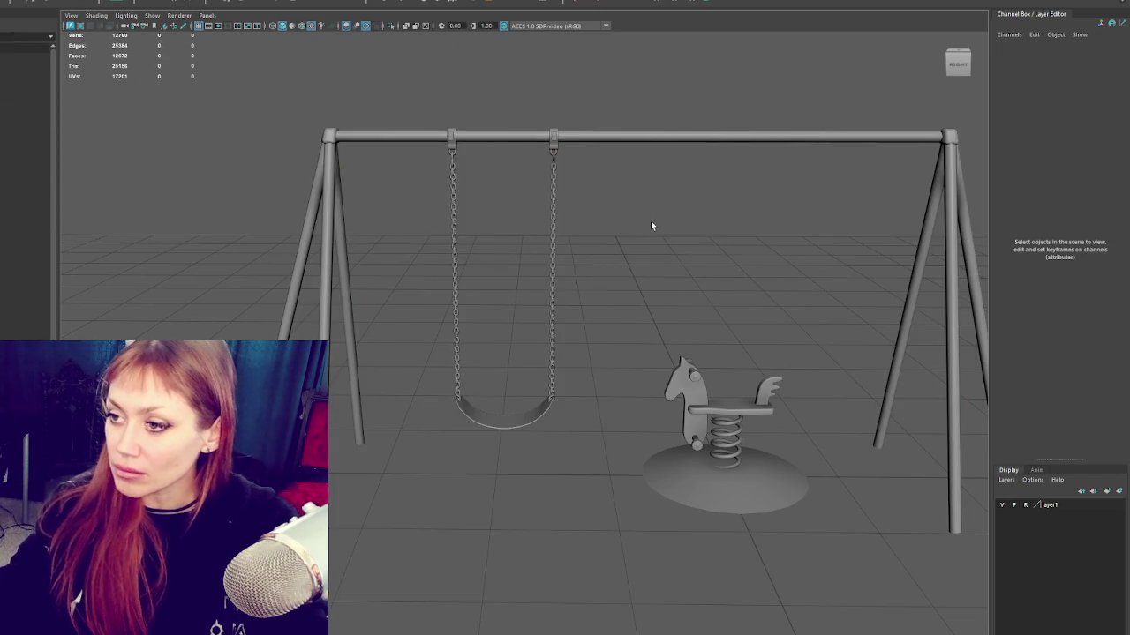
pyautogui.hotkey('ctrl', 'z')
pyautogui.moveTo(475, 284); pyautogui.dragTo(707, 283)
pyautogui.click(624, 252)
# Step: Zoom out to the whole swing set and marquee-select the frame and both swings
pyautogui.keyDown('alt'); pyautogui.moveTo(623, 252); pyautogui.dragTo(633, 212); pyautogui.keyUp('alt')
pyautogui.press('[')
pyautogui.press('[')
pyautogui.press(']')
pyautogui.press('[')
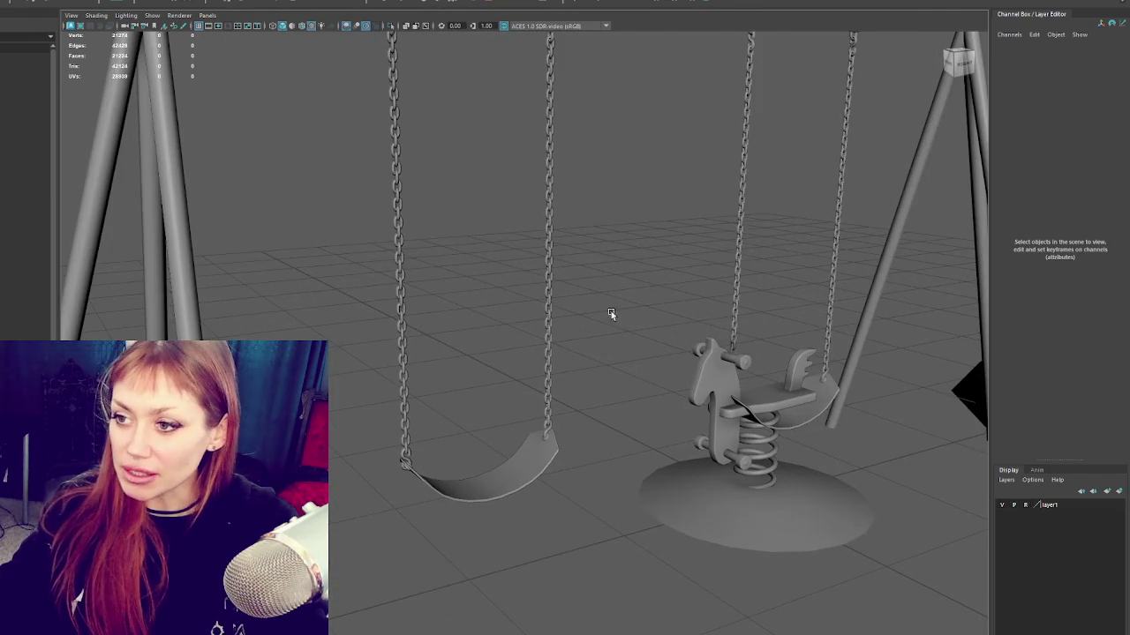
pyautogui.keyDown('alt'); pyautogui.moveTo(603, 315); pyautogui.dragTo(573, 444, button='middle'); pyautogui.keyUp('alt')
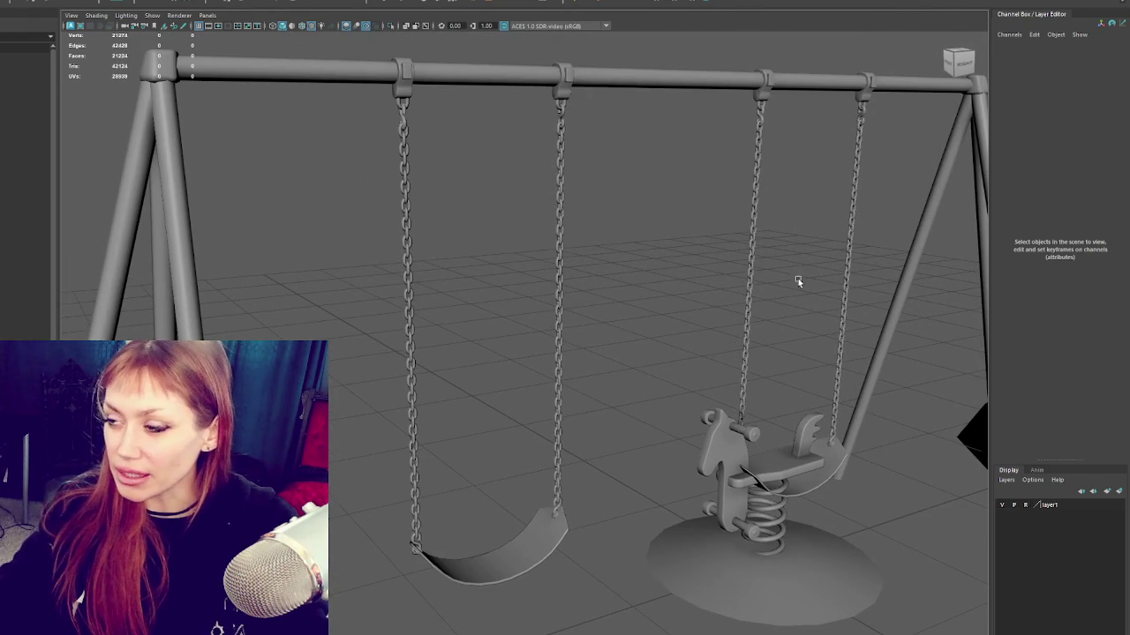
pyautogui.keyDown('alt'); pyautogui.moveTo(803, 272); pyautogui.dragTo(648, 262, button='right'); pyautogui.keyUp('alt')
pyautogui.click(618, 495)
pyautogui.scroll(2, 558, 403)
pyautogui.click(570, 404)
pyautogui.click(757, 194)
pyautogui.moveTo(765, 169); pyautogui.dragTo(247, 260)
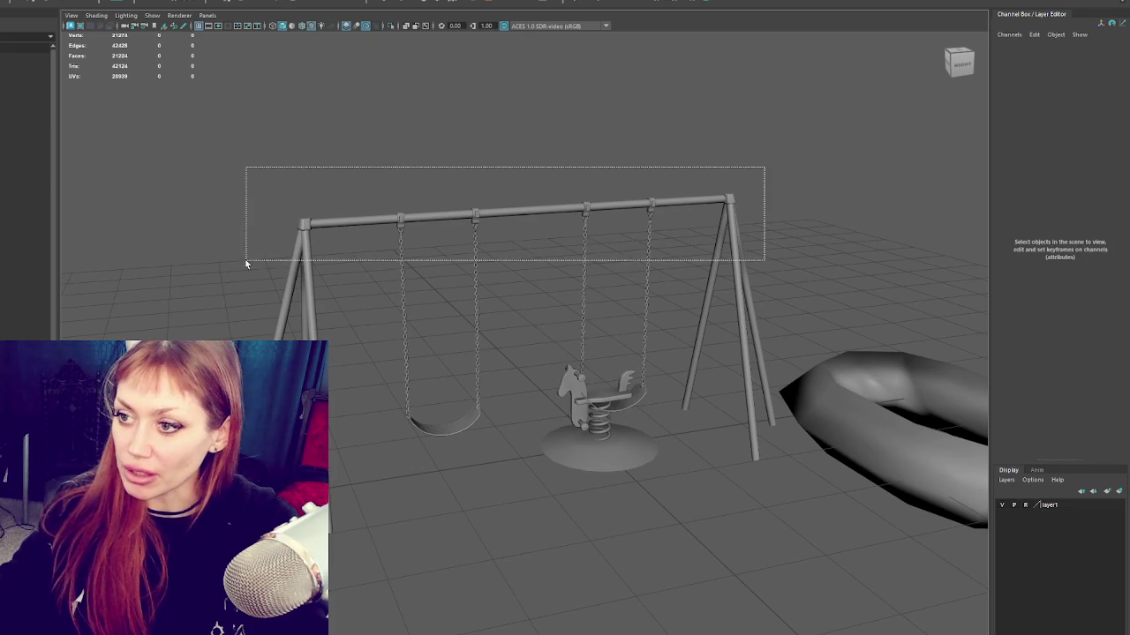
# Step: Select the whole swing set and group its parts with Ctrl+G
pyautogui.press('f')
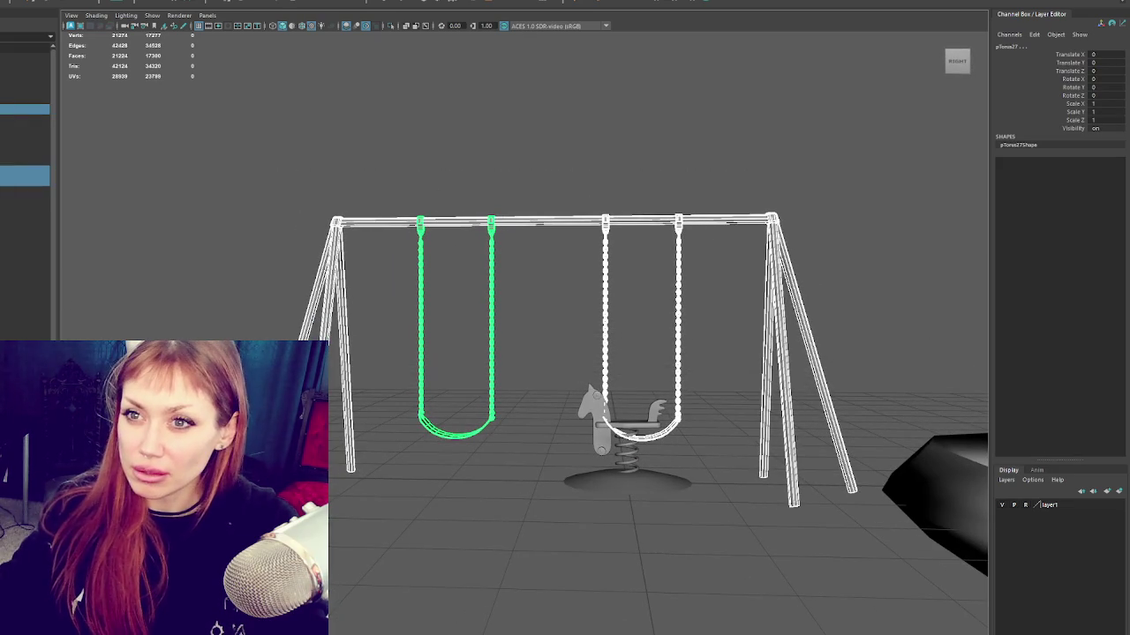
pyautogui.click(22, 2)
pyautogui.click(474, 262)
pyautogui.hotkey('ctrl', 'z')
pyautogui.click(687, 218)
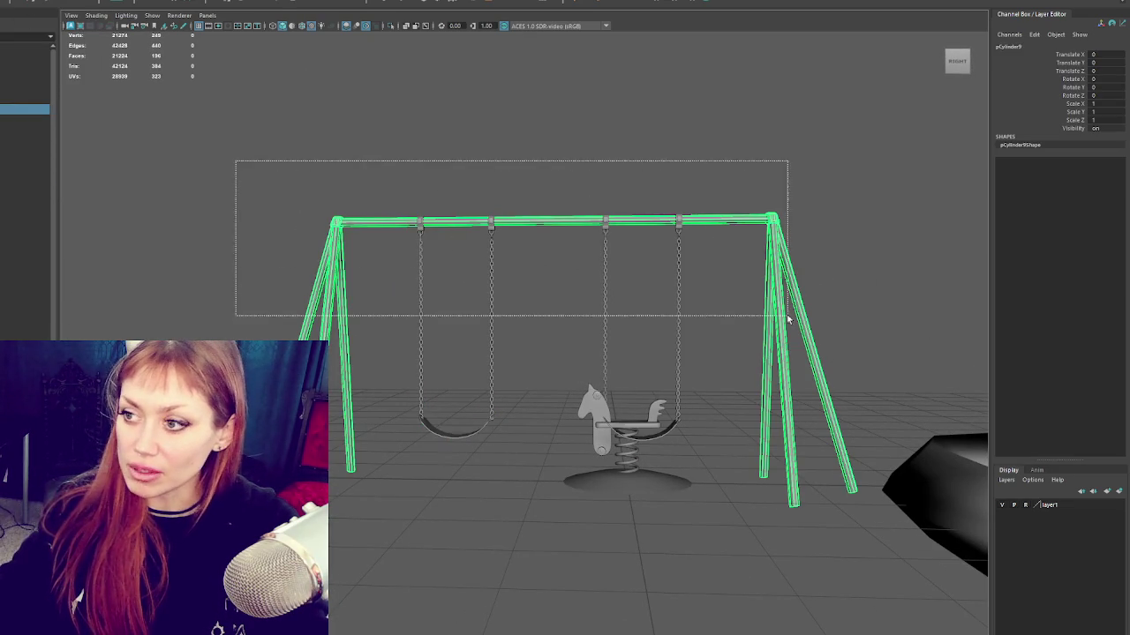
pyautogui.moveTo(239, 164); pyautogui.dragTo(779, 285)
pyautogui.hotkey('ctrl', 'g')
# Step: Rename the group SwingSet, the swings Swing1 and Swing2, and the frame Base
pyautogui.click(547, 219)
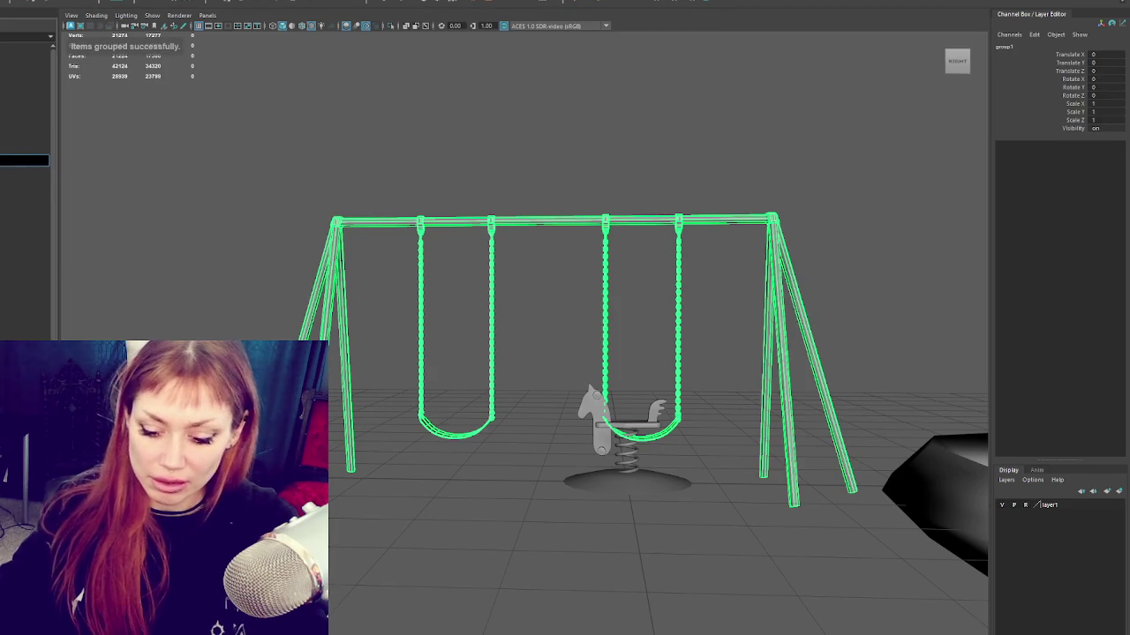
pyautogui.press('Return')
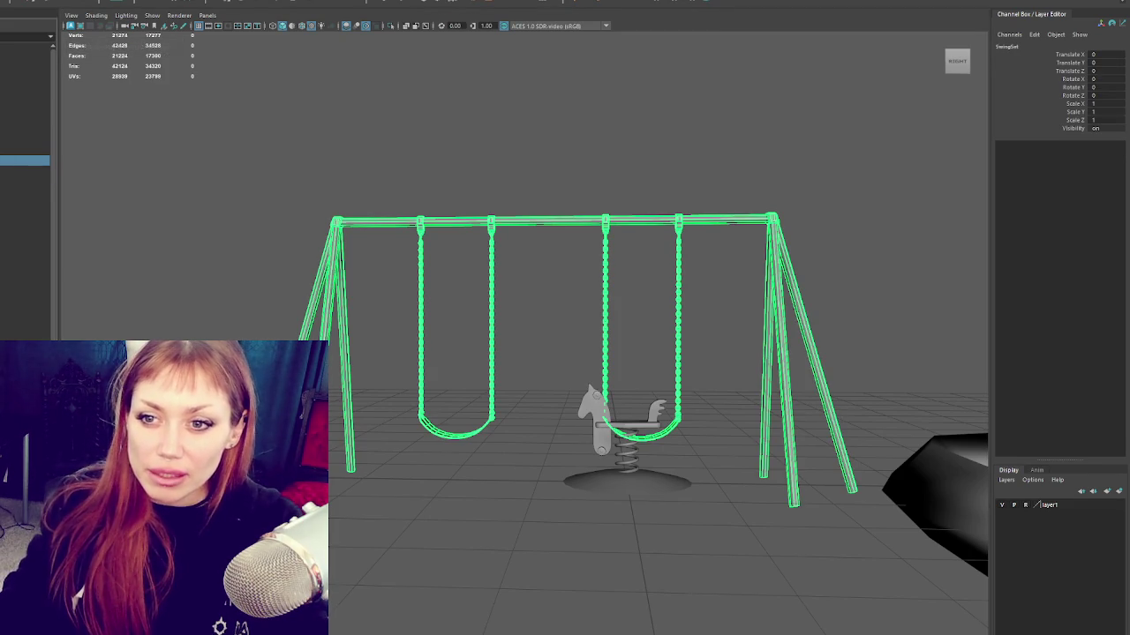
pyautogui.press('Down')
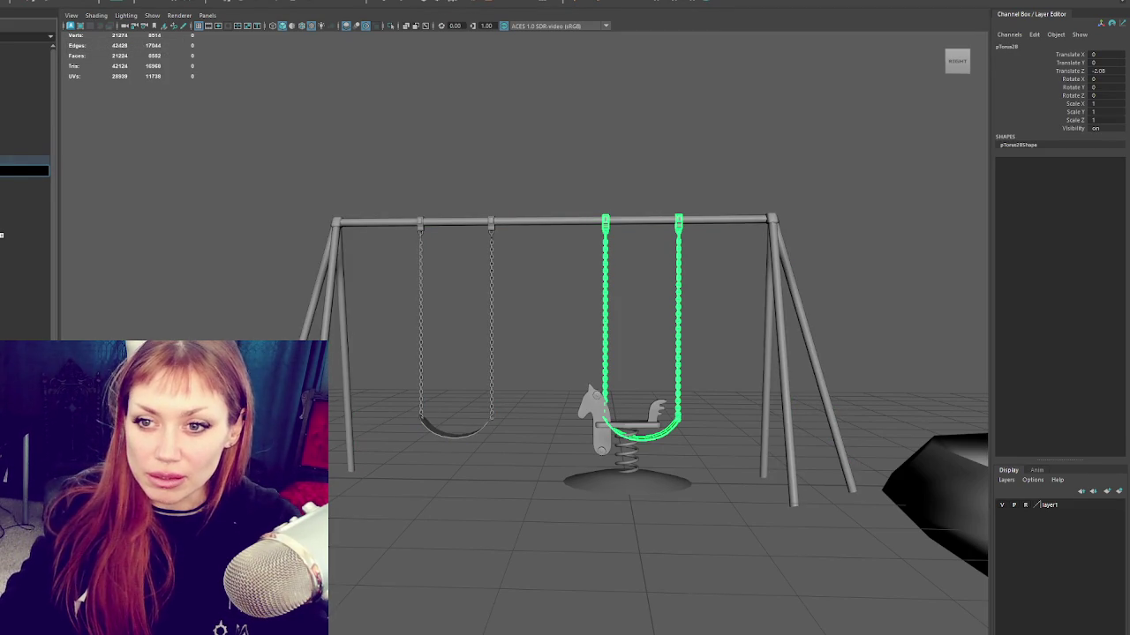
pyautogui.press('Return')
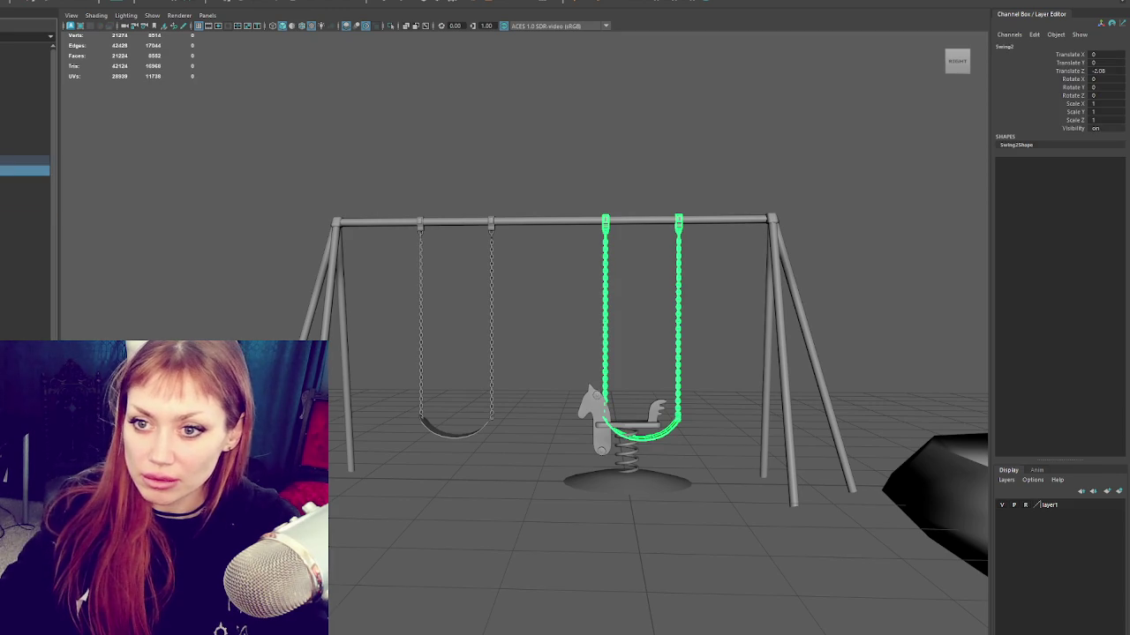
pyautogui.press('Down')
pyautogui.write('Base')
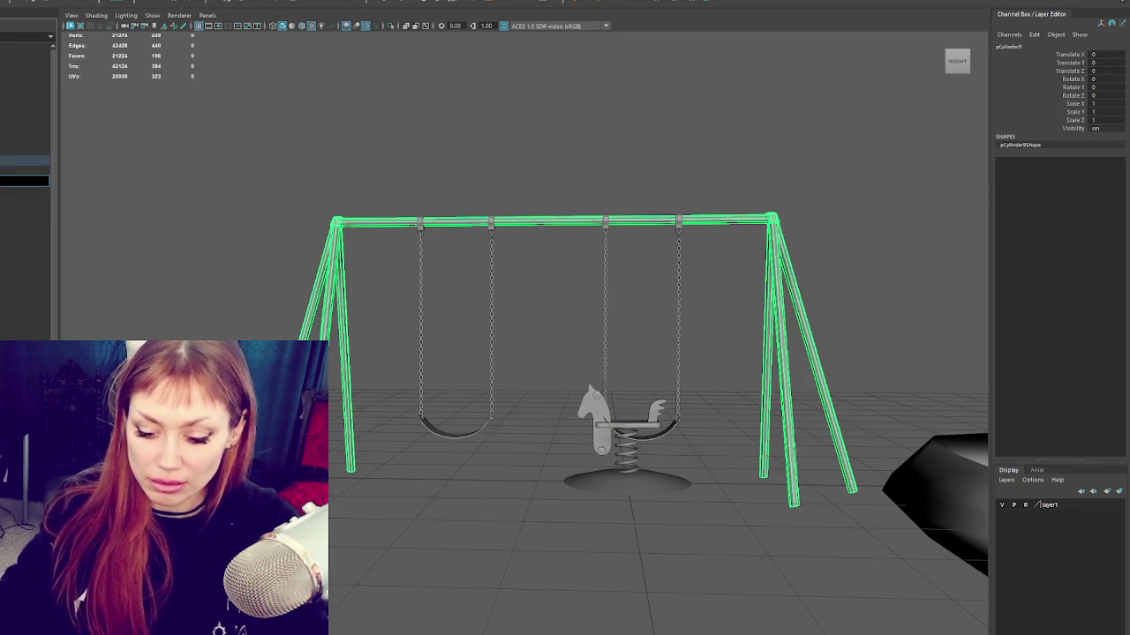
pyautogui.press('Return')
pyautogui.press('Down')
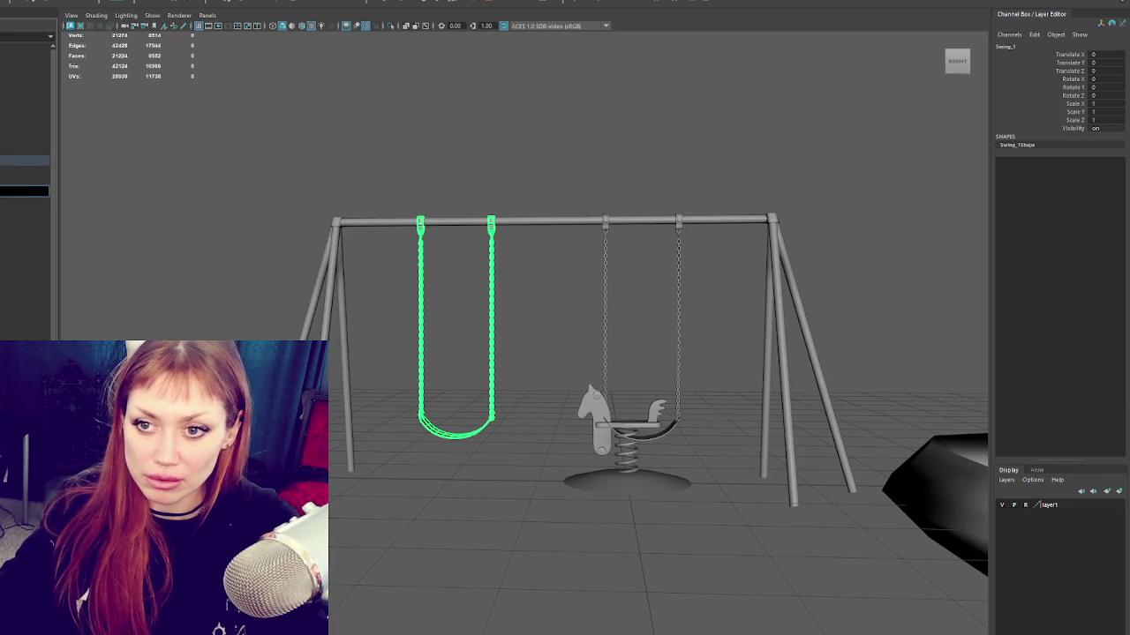
pyautogui.press('Return')
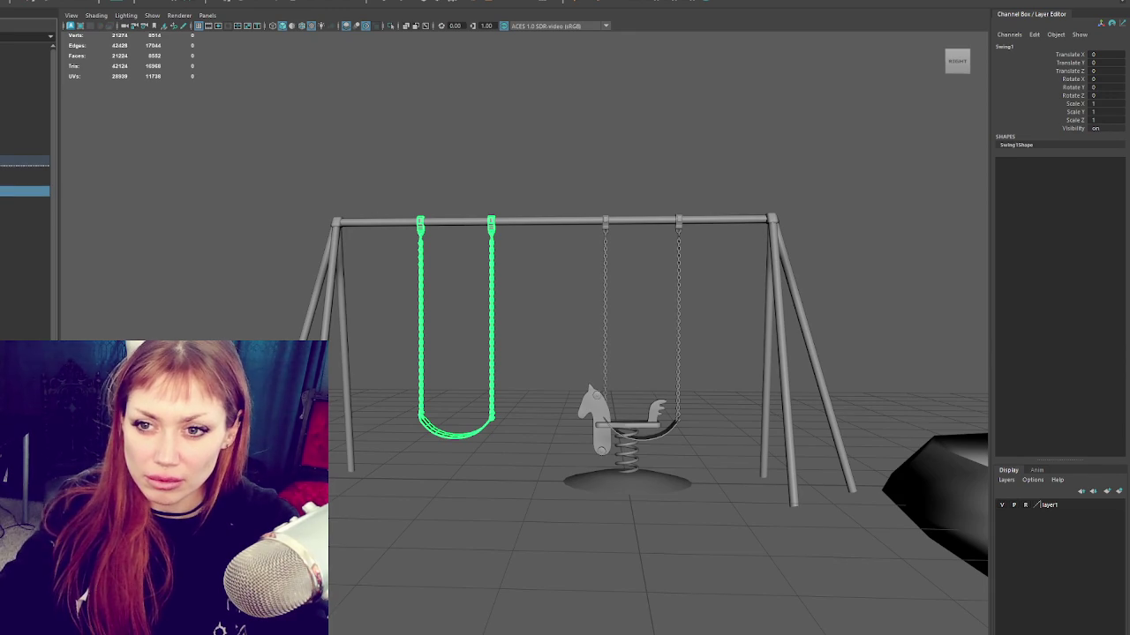
# Step: Check the Outliner hierarchy from Base up to the SwingSet and Playground groups
pyautogui.click(25, 160)
pyautogui.press('Up')
pyautogui.scroll(-2, 24, 132)
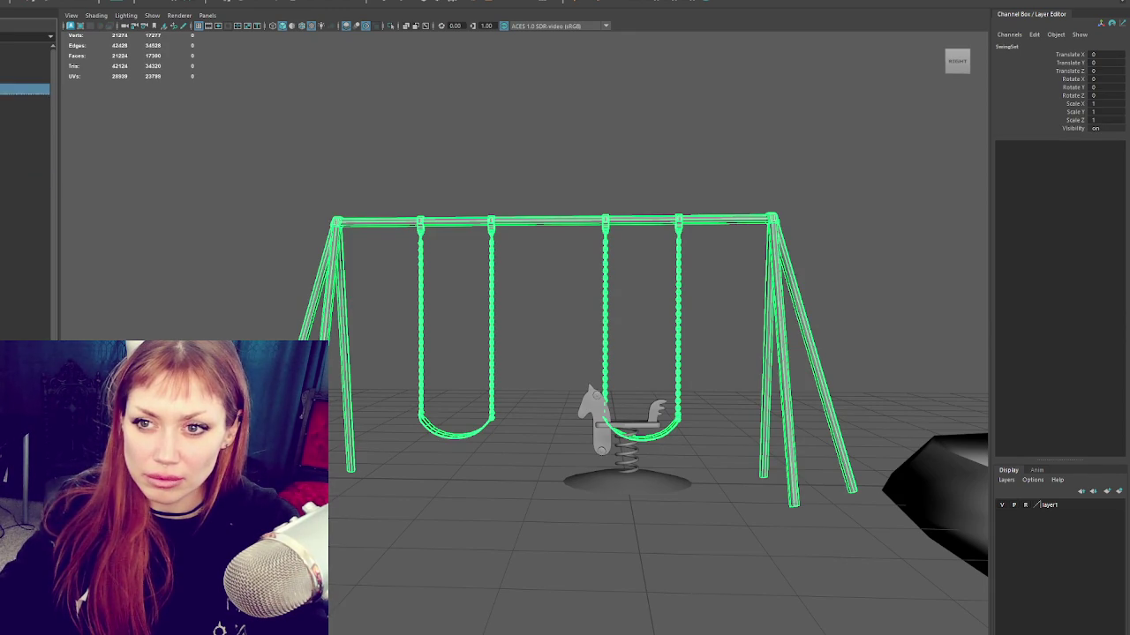
pyautogui.click(25, 99)
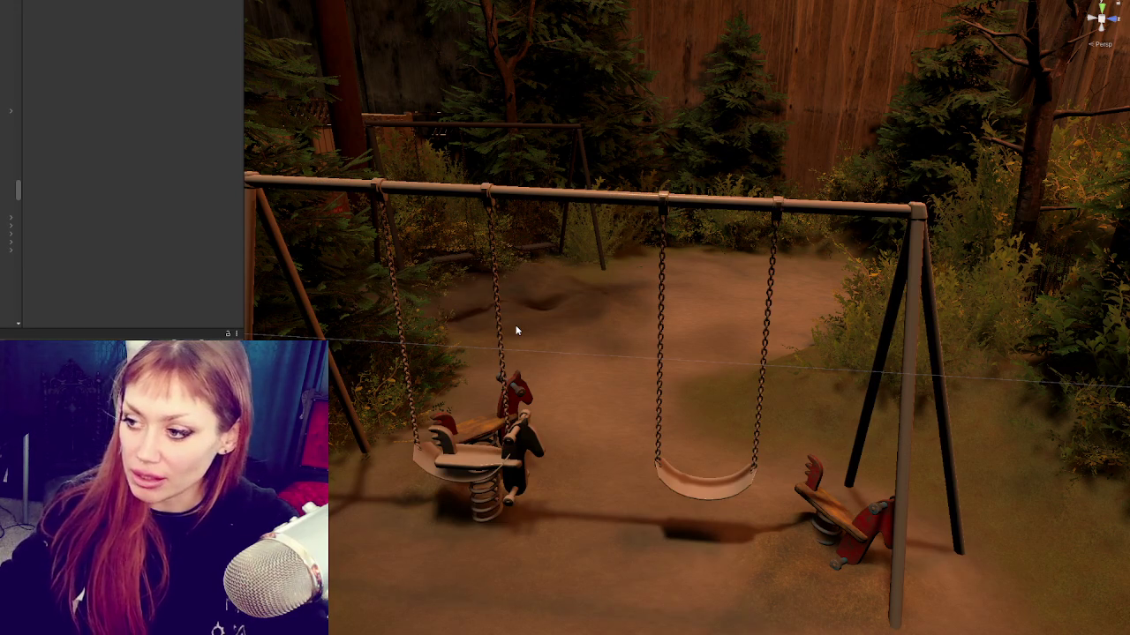
# Step: Move and rotate the imported swing set back into place in the playground
pyautogui.click(748, 203)
pyautogui.press('f')
pyautogui.moveTo(618, 341)
pyautogui.keyDown('alt'); pyautogui.mouseDown()
pyautogui.moveTo(647, 340)
pyautogui.moveTo(578, 353)
pyautogui.mouseUp(); pyautogui.keyUp('alt')
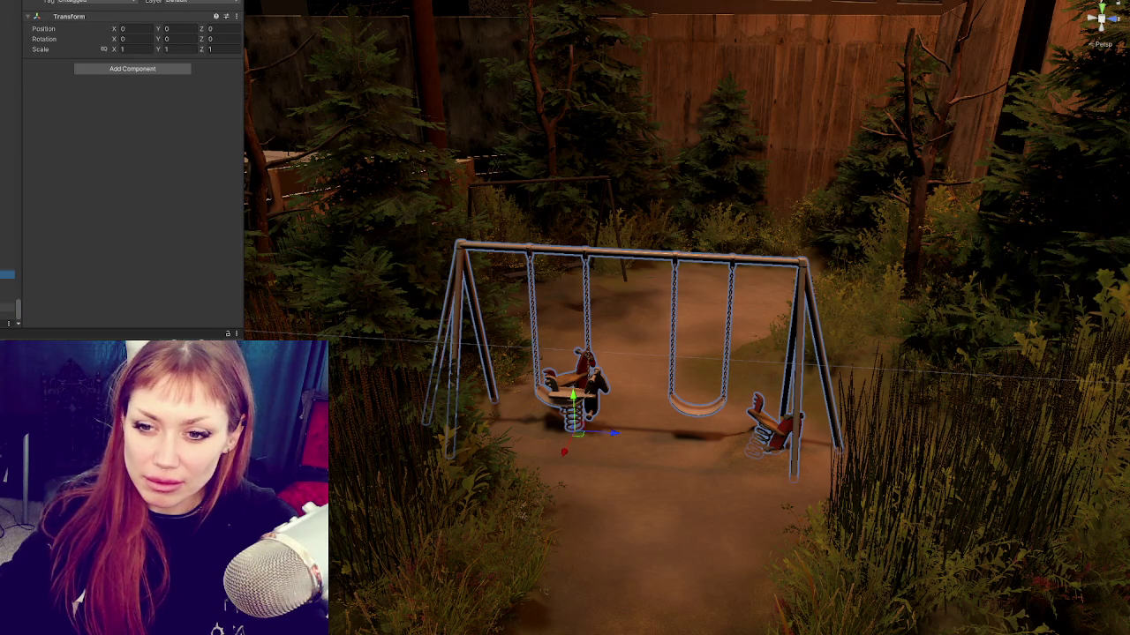
pyautogui.moveTo(564, 451)
pyautogui.mouseDown()
pyautogui.moveTo(637, 320)
pyautogui.moveTo(695, 301)
pyautogui.moveTo(567, 313)
pyautogui.moveTo(559, 303)
pyautogui.mouseUp()
pyautogui.press('e')
pyautogui.press('w')
pyautogui.press('f')
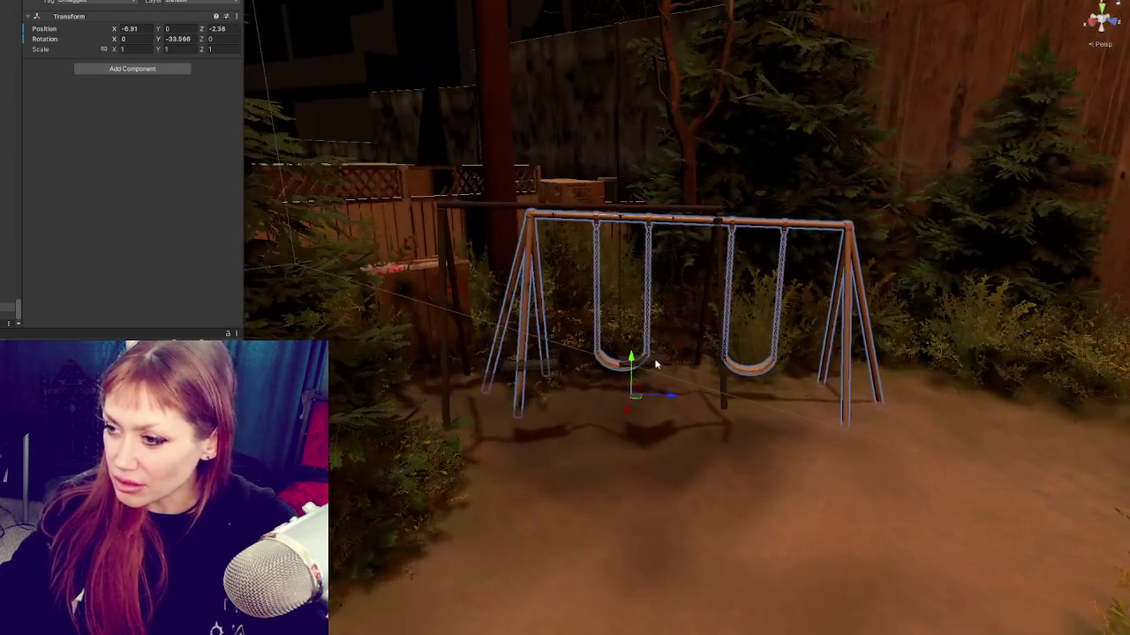
# Step: Delete the old flat 'Swing' placeholder model by the fence
pyautogui.click(656, 362)
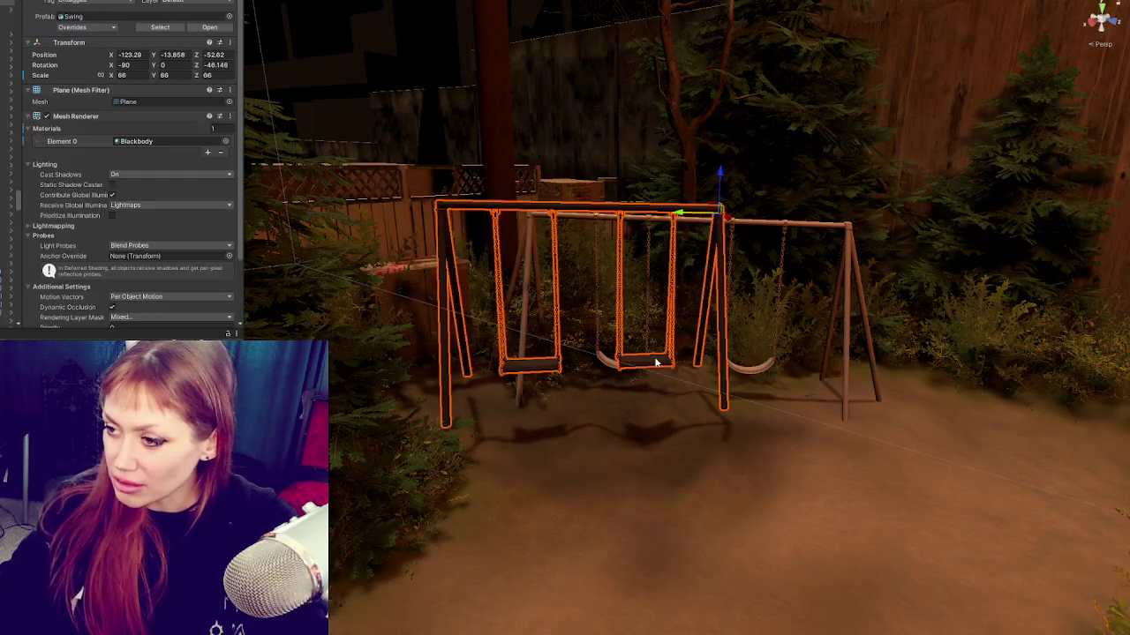
pyautogui.moveTo(707, 209)
pyautogui.mouseDown()
pyautogui.moveTo(712, 234)
pyautogui.moveTo(717, 219)
pyautogui.mouseUp()
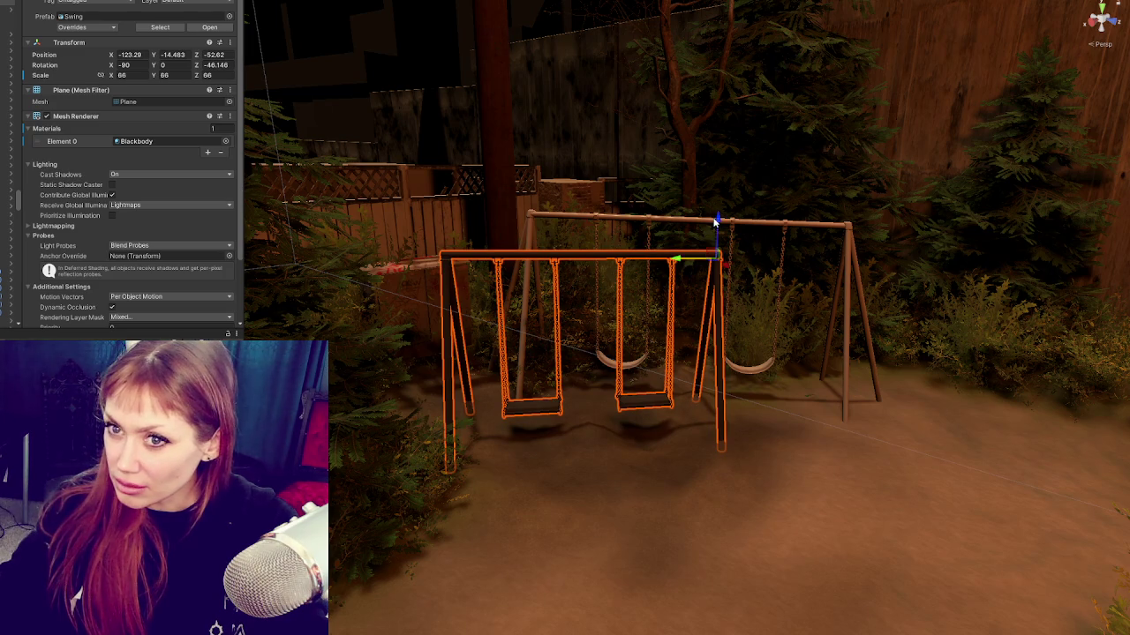
pyautogui.press('Delete')
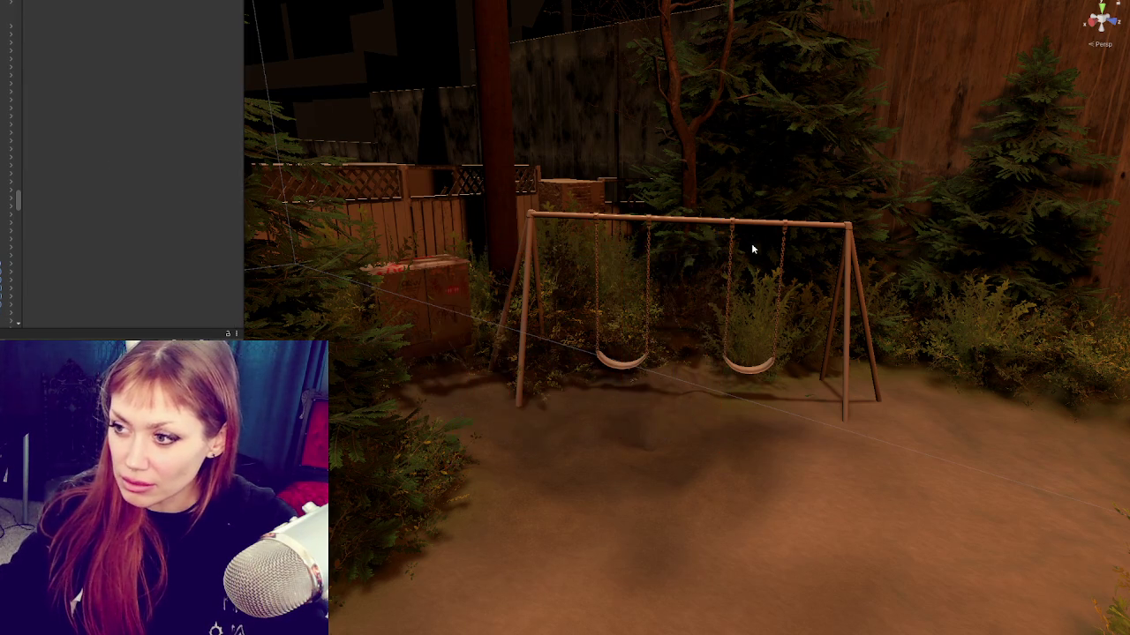
# Step: Select the whole swing set and rotate it further around its vertical axis
pyautogui.click(734, 368)
pyautogui.click(733, 371)
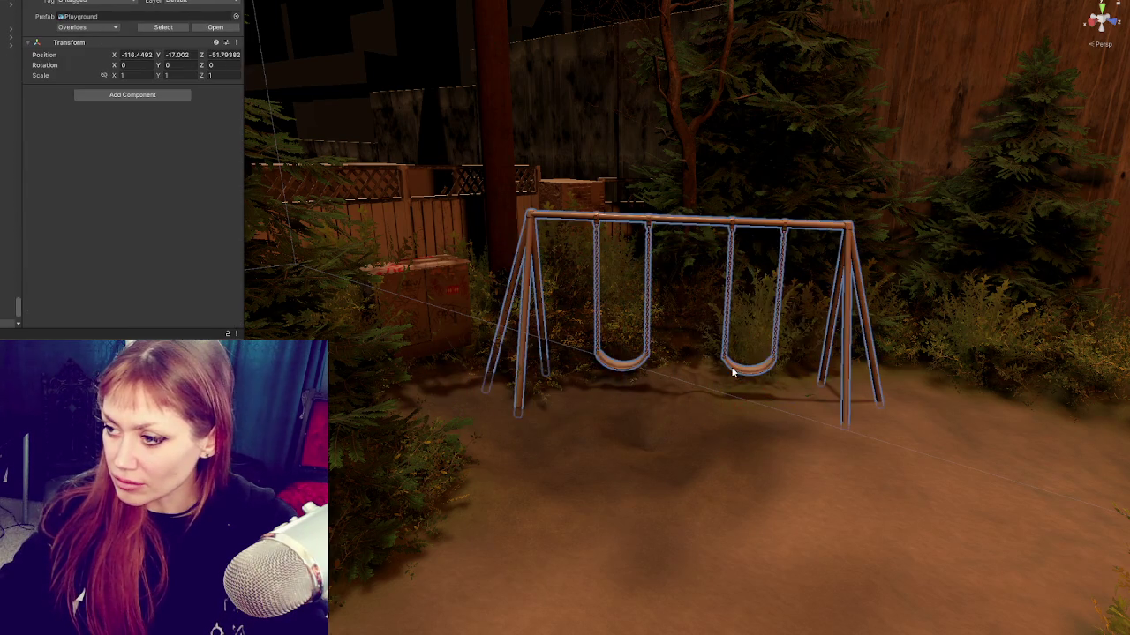
pyautogui.click(749, 369)
pyautogui.click(749, 370)
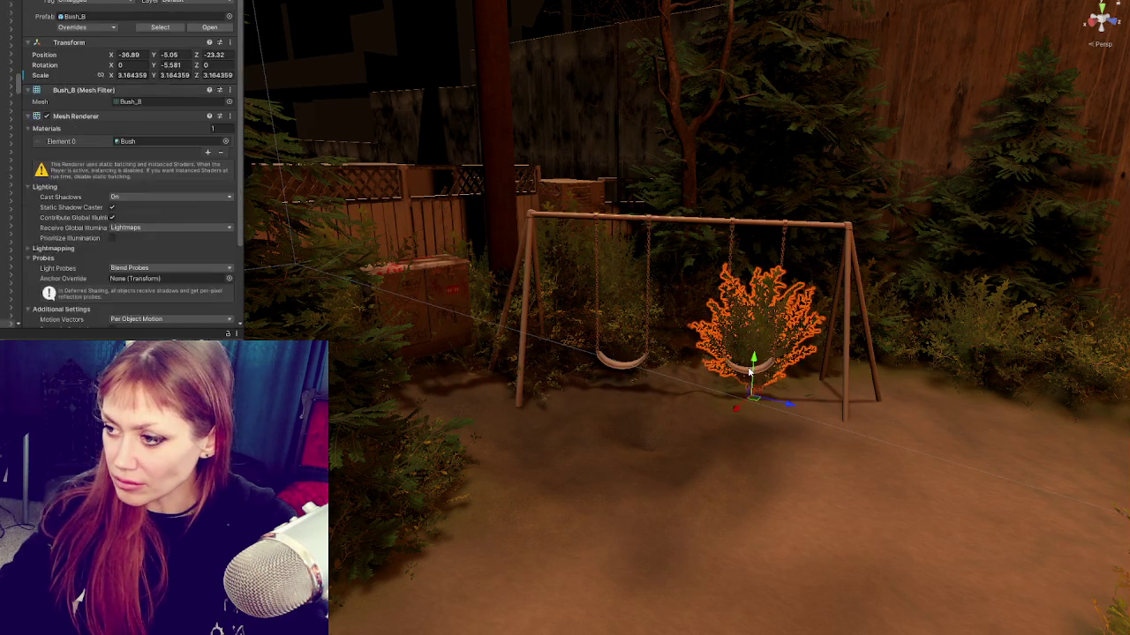
pyautogui.click(749, 370)
pyautogui.click(748, 369)
pyautogui.click(617, 369)
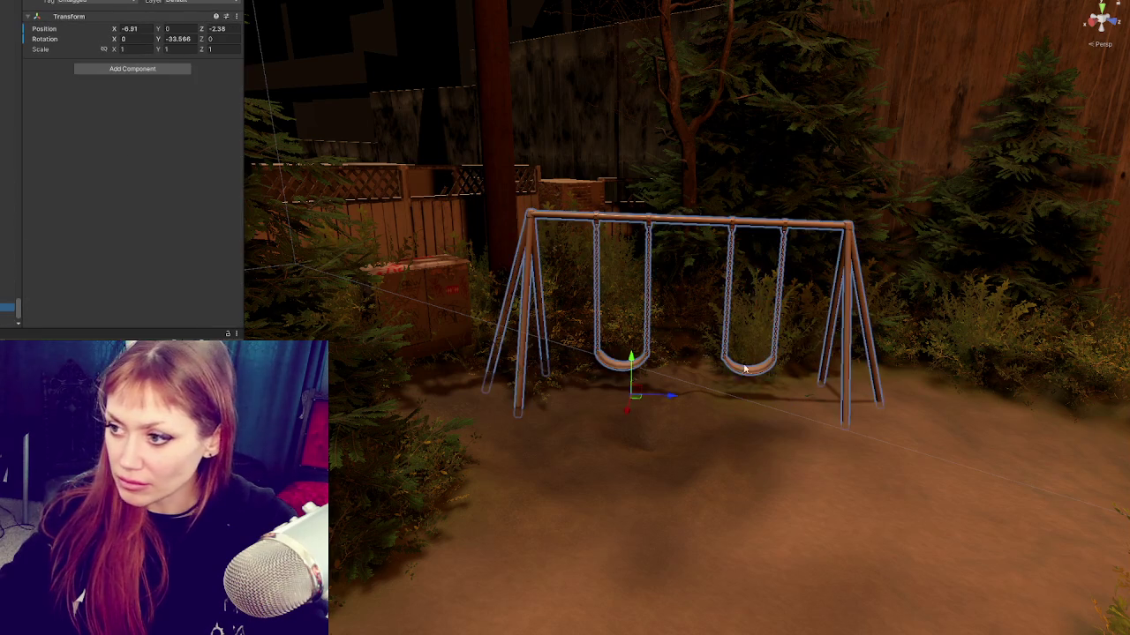
pyautogui.moveTo(625, 428); pyautogui.dragTo(666, 430)
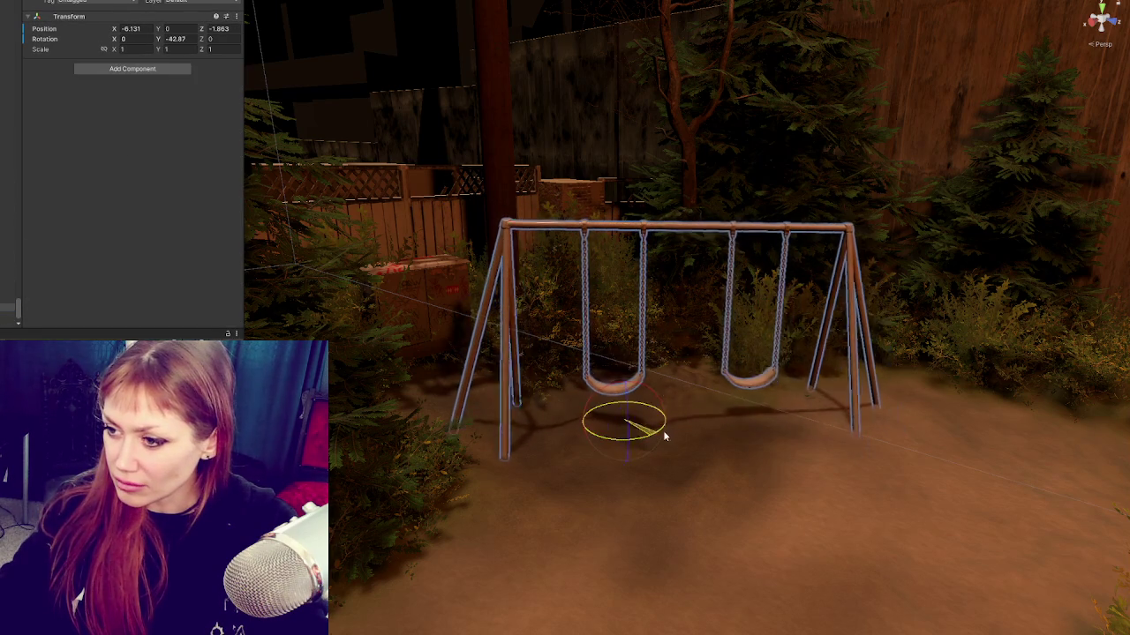
# Step: Move the swing set across the clearing to position -5.63, -0.14, -2.11
pyautogui.moveTo(667, 430); pyautogui.dragTo(625, 355, button='right')
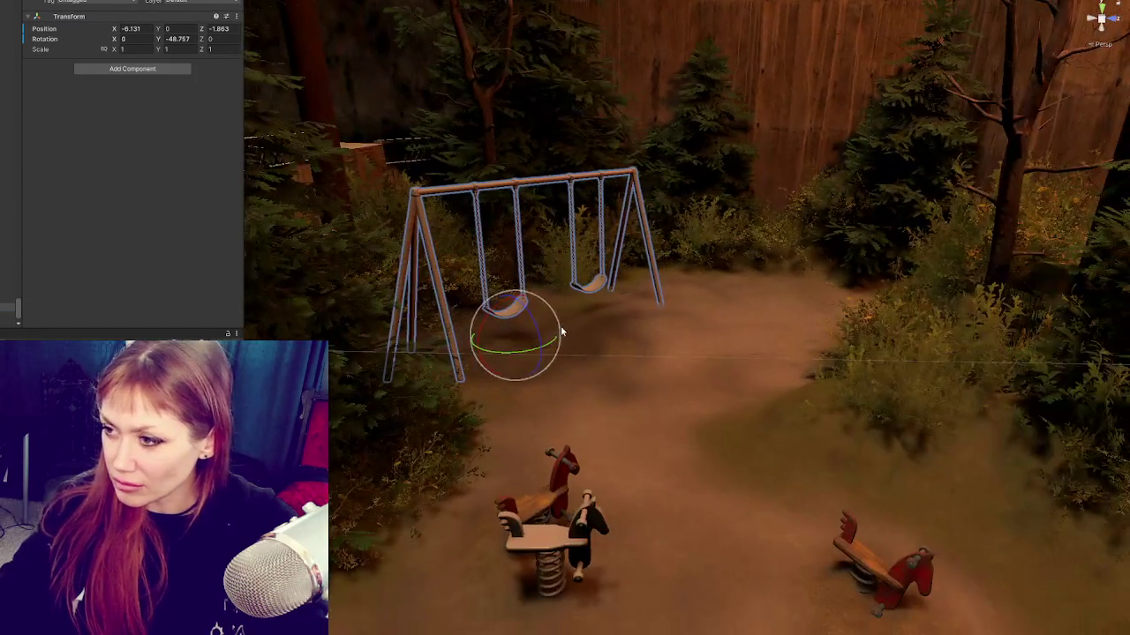
pyautogui.moveTo(561, 331); pyautogui.dragTo(579, 325, button='right')
pyautogui.press('w')
pyautogui.moveTo(579, 326)
pyautogui.mouseDown()
pyautogui.moveTo(902, 332)
pyautogui.moveTo(547, 327)
pyautogui.moveTo(581, 358)
pyautogui.moveTo(528, 323)
pyautogui.moveTo(567, 340)
pyautogui.mouseUp()
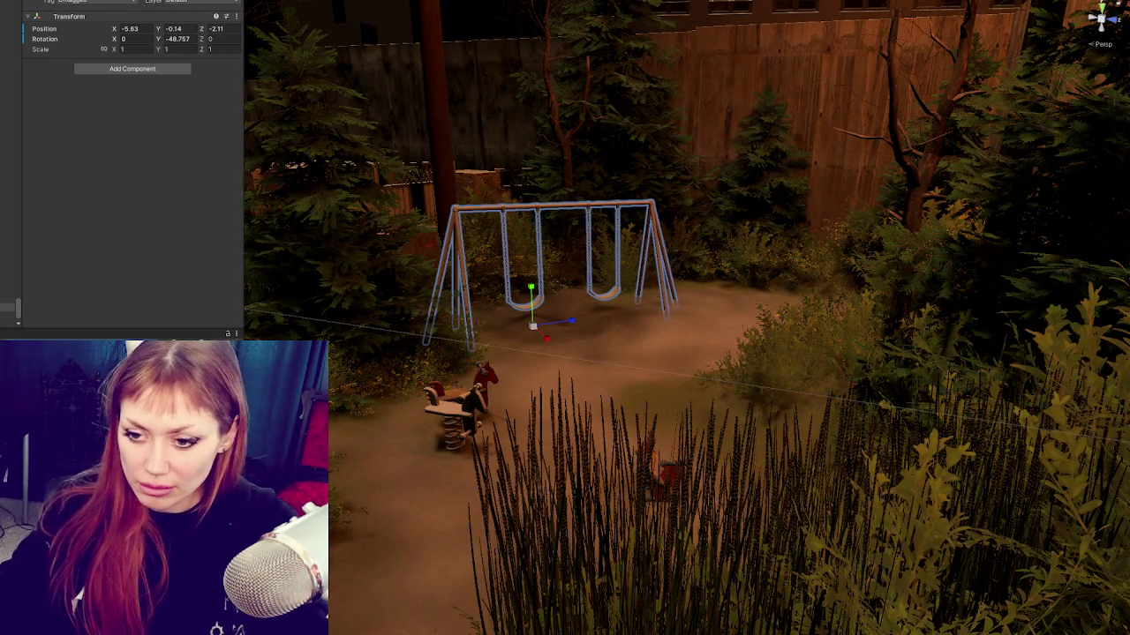
# Step: Apply a dark material to both swings' seats and chains
pyautogui.moveTo(529, 287)
pyautogui.keyDown('alt'); pyautogui.mouseDown()
pyautogui.moveTo(532, 316)
pyautogui.moveTo(516, 309)
pyautogui.mouseUp(); pyautogui.keyUp('alt')
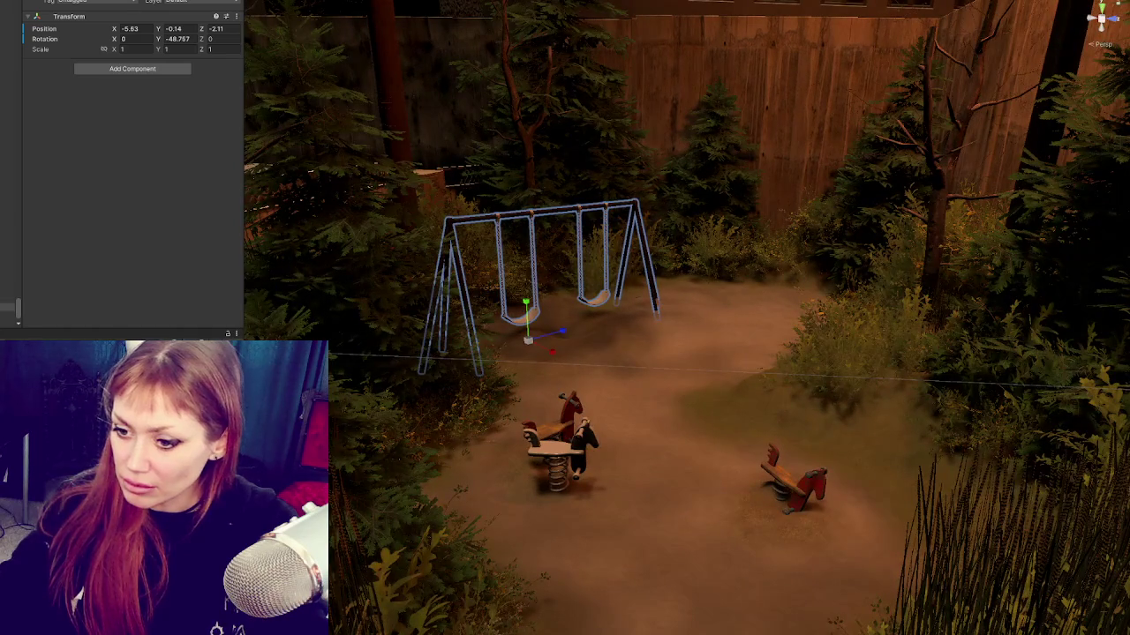
pyautogui.keyDown('alt'); pyautogui.moveTo(553, 453); pyautogui.dragTo(553, 465); pyautogui.keyUp('alt')
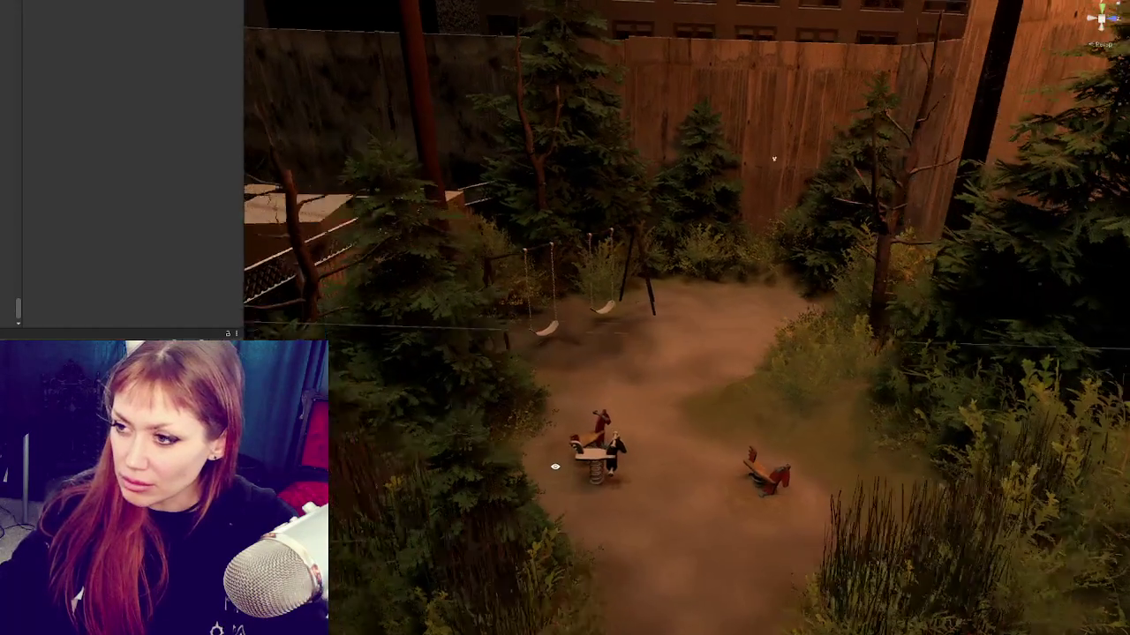
pyautogui.scroll(5, 560, 485)
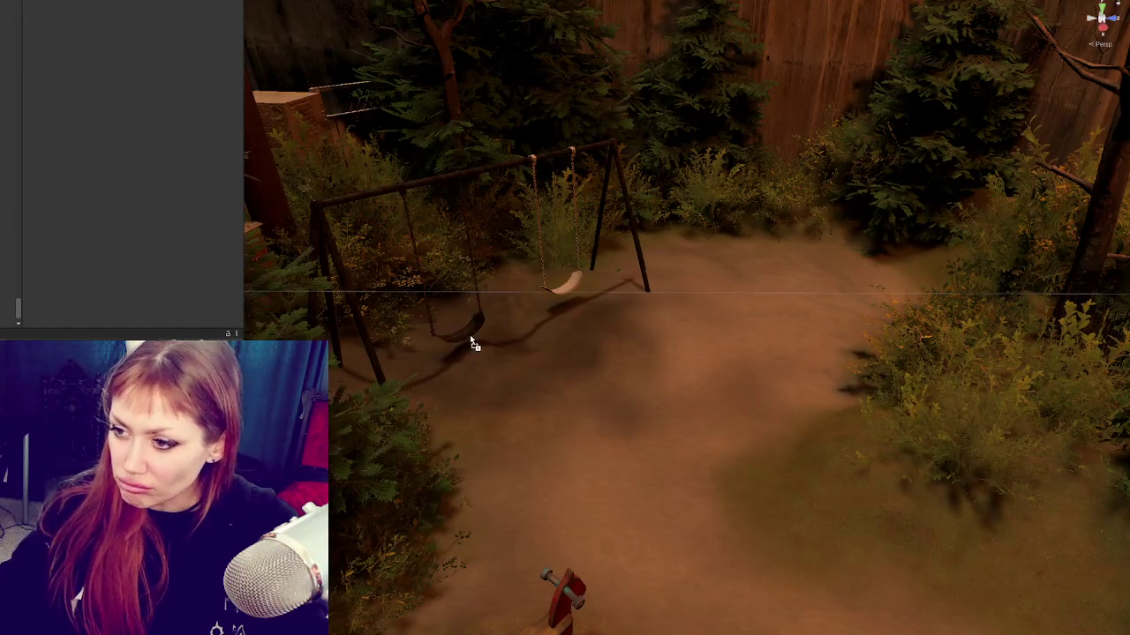
pyautogui.moveTo(470, 336); pyautogui.dragTo(576, 298)
pyautogui.scroll(-5, 617, 327)
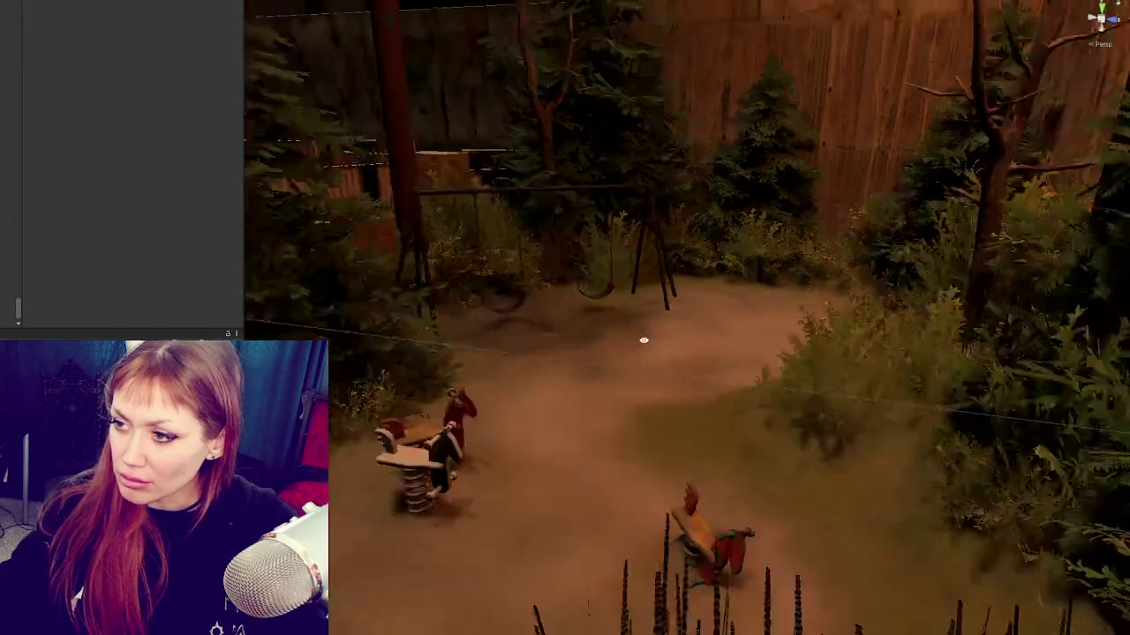
pyautogui.keyDown('alt'); pyautogui.moveTo(650, 345); pyautogui.dragTo(680, 347); pyautogui.keyUp('alt')
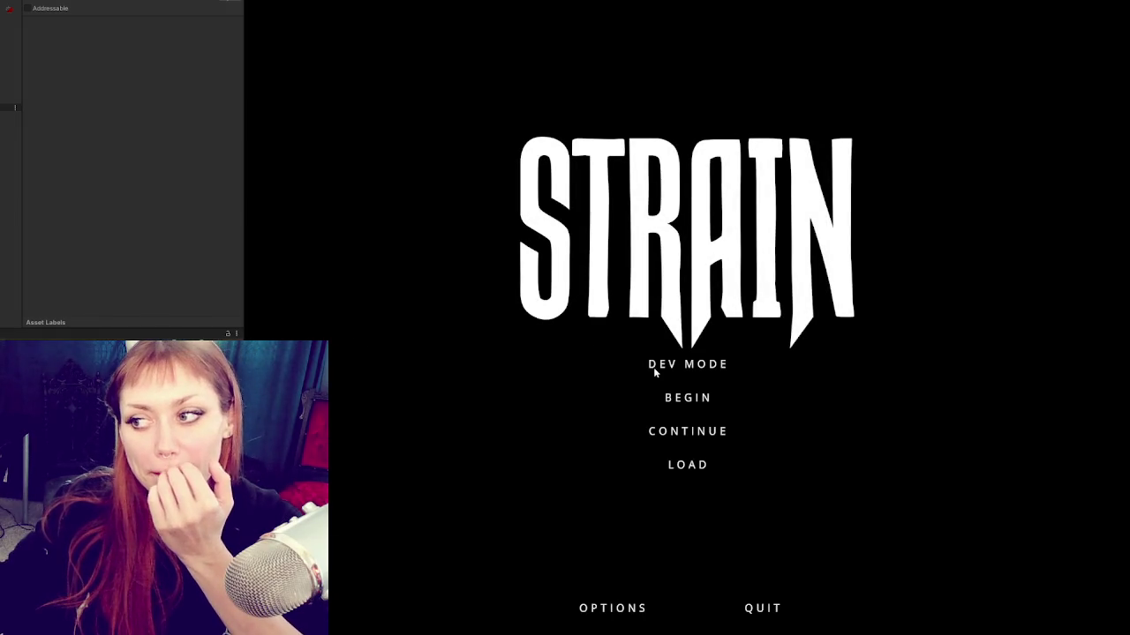
# Step: Launch STRAIN in DEV MODE and ready the character's fists in first-person view
pyautogui.click(643, 364)
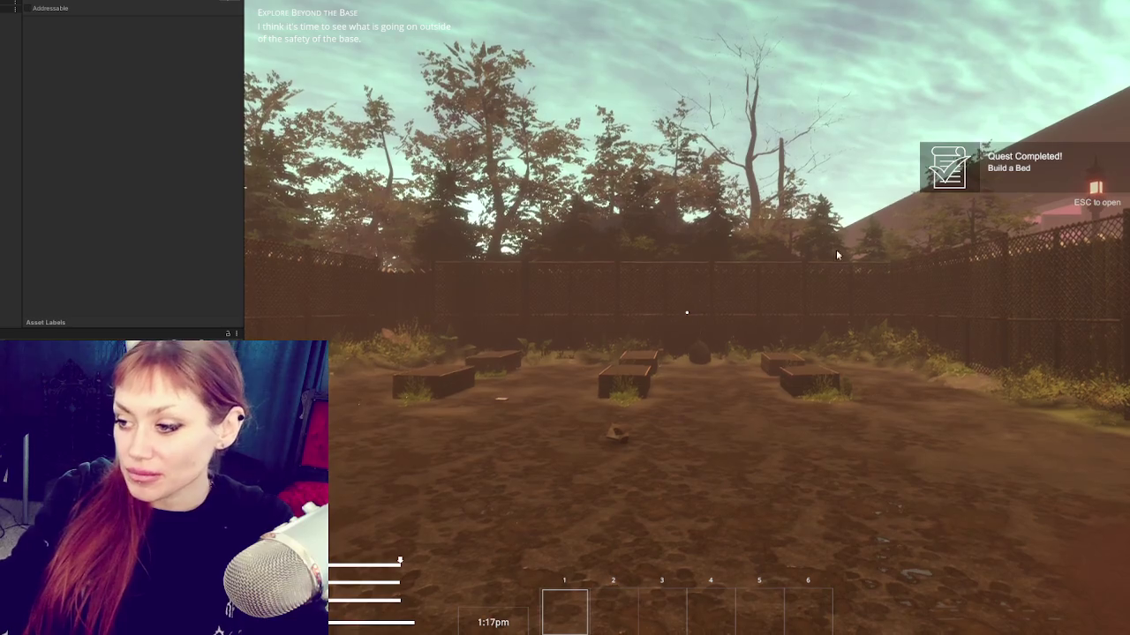
pyautogui.click(883, 247)
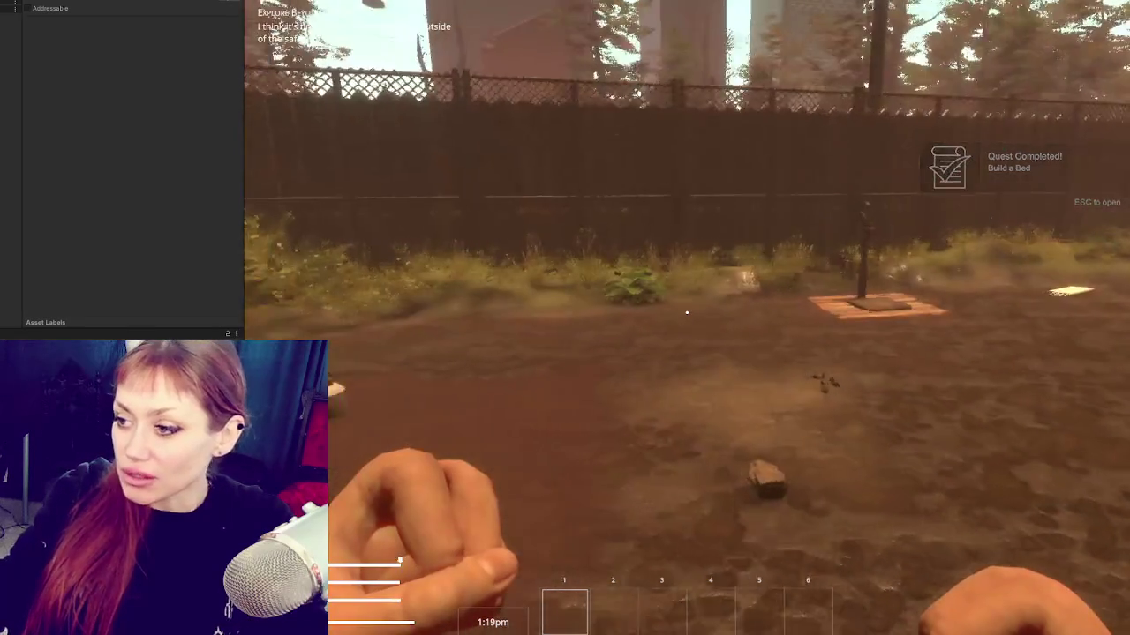
# Step: Walk through the EXIT gate into the alley and turn back toward the yard
pyautogui.press('Escape')
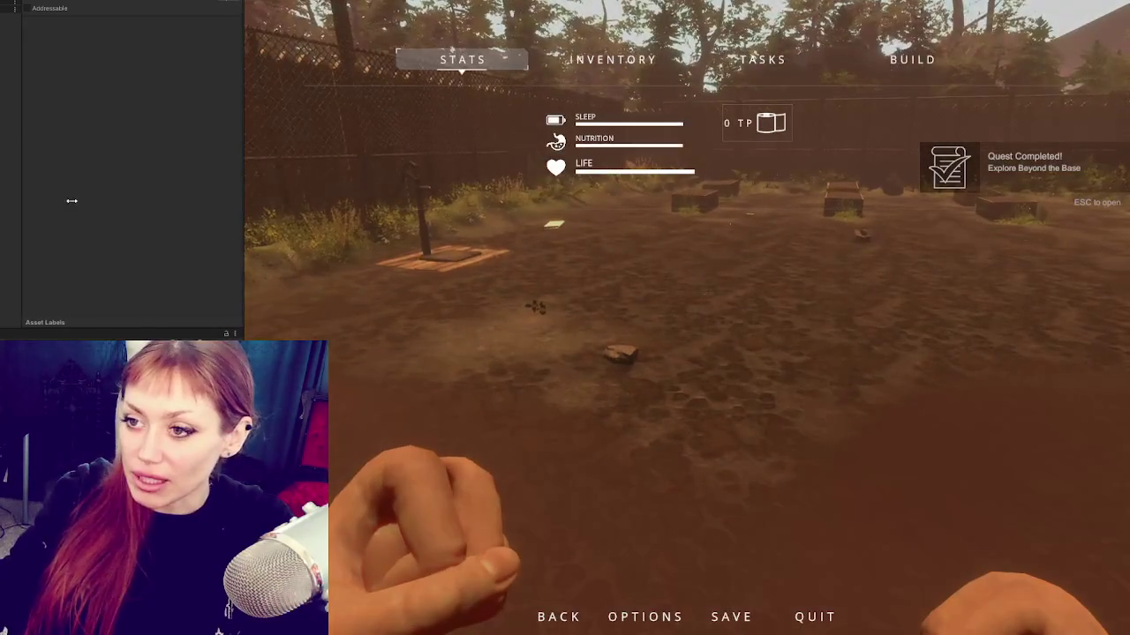
pyautogui.press('Escape')
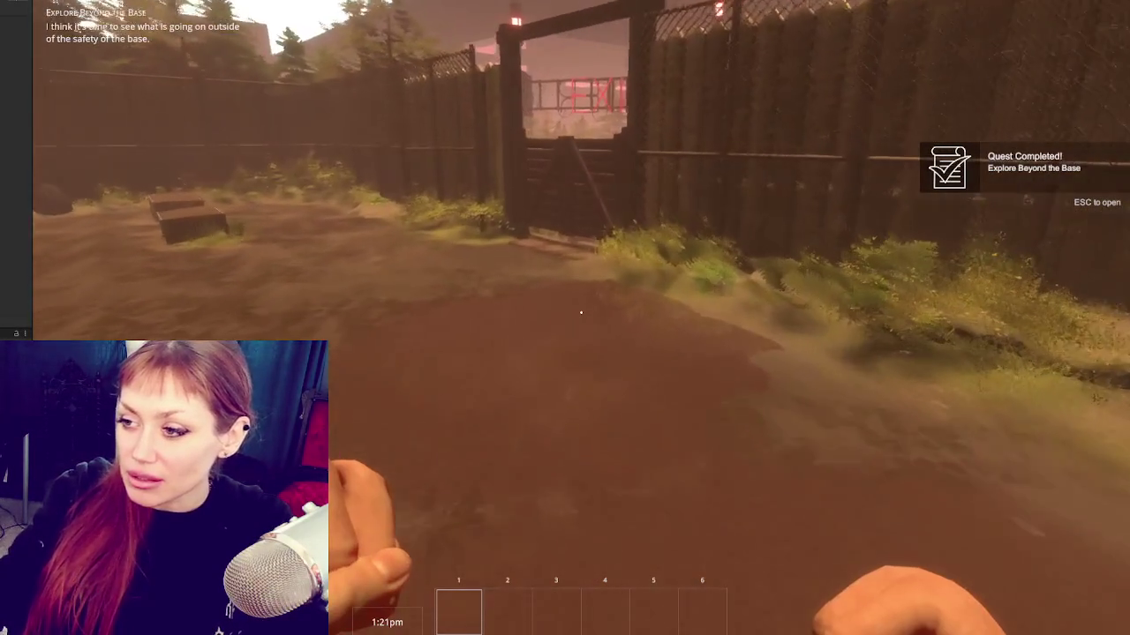
pyautogui.press('w')
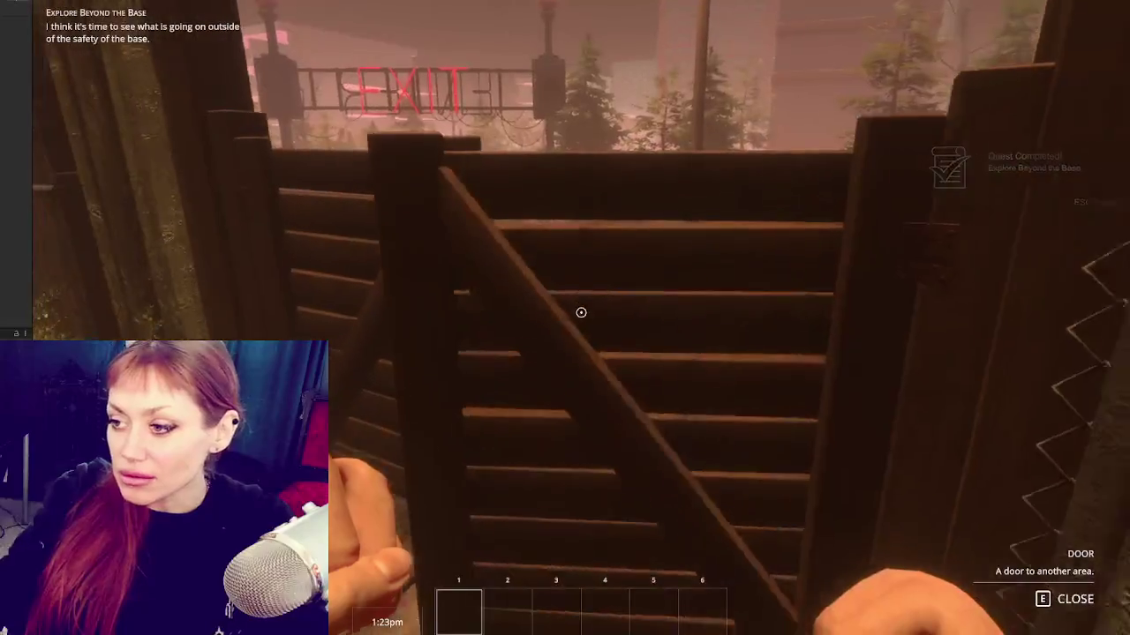
pyautogui.press('e')
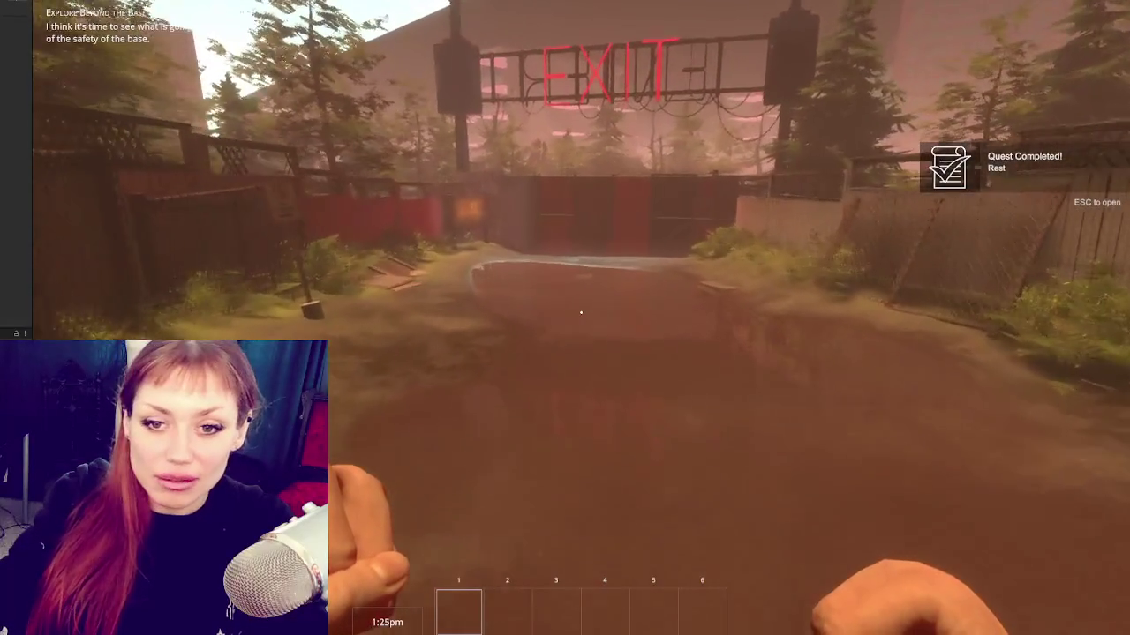
pyautogui.press('w')
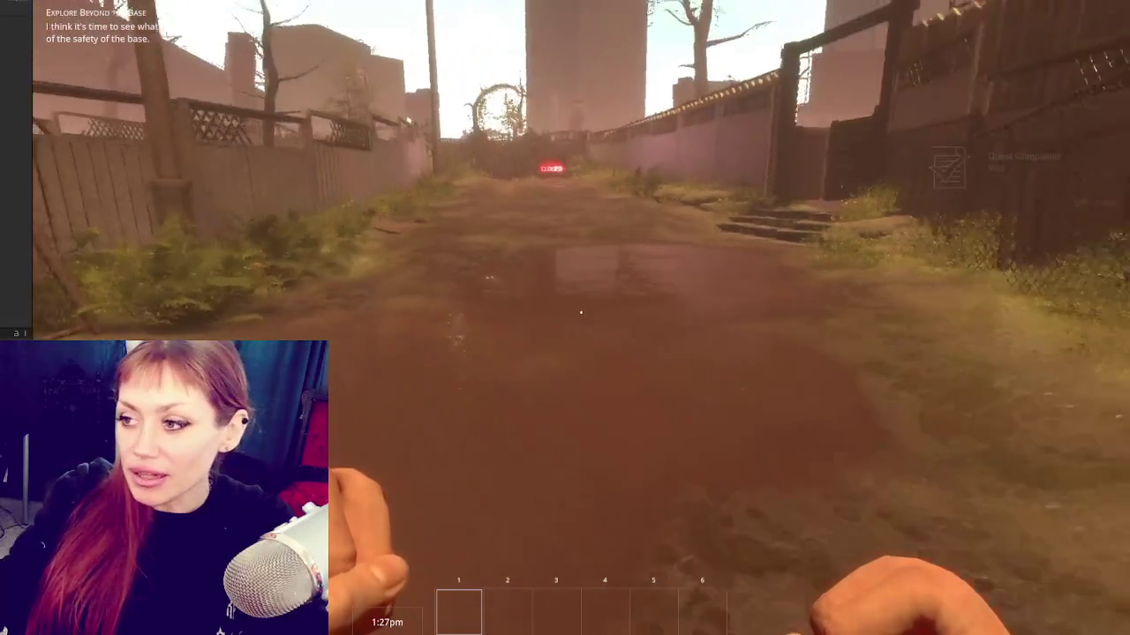
pyautogui.press('w')
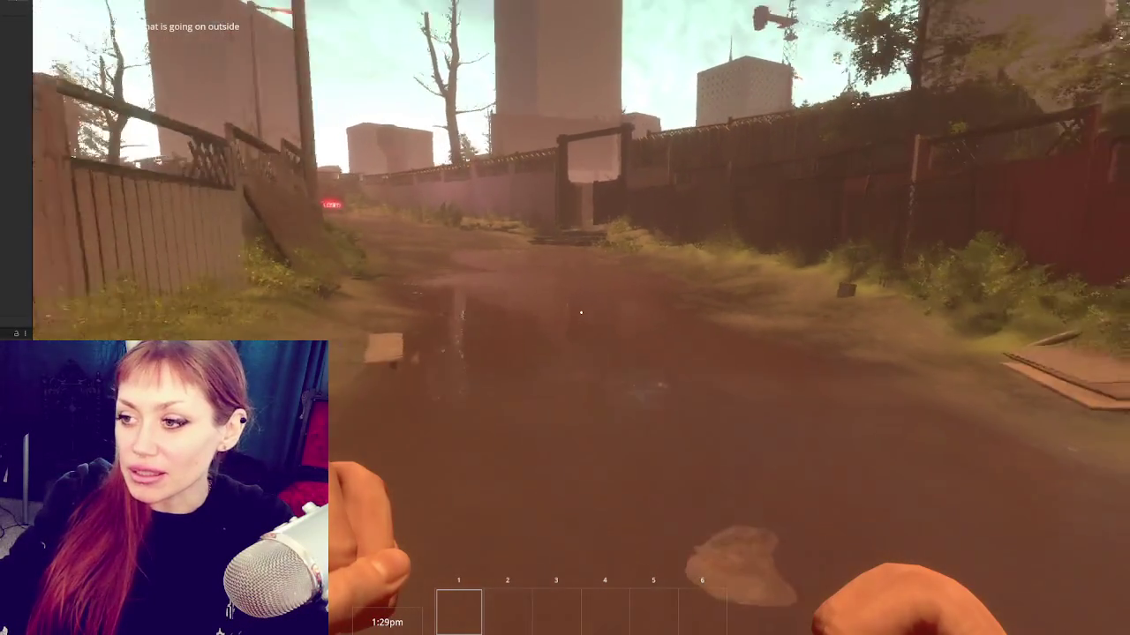
pyautogui.press('w')
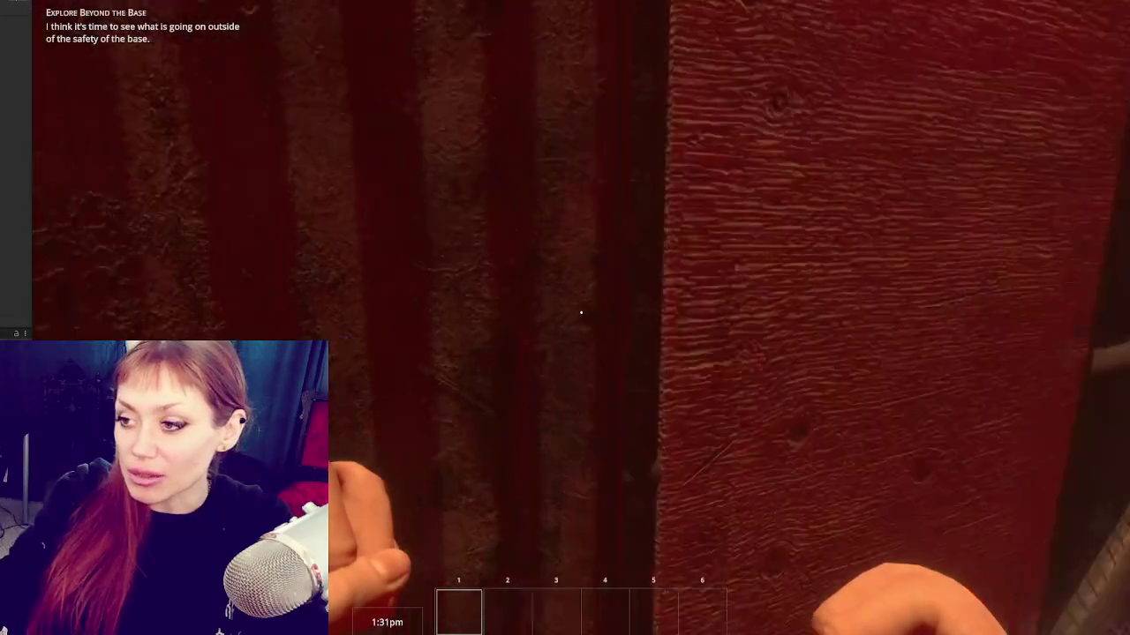
pyautogui.press('w')
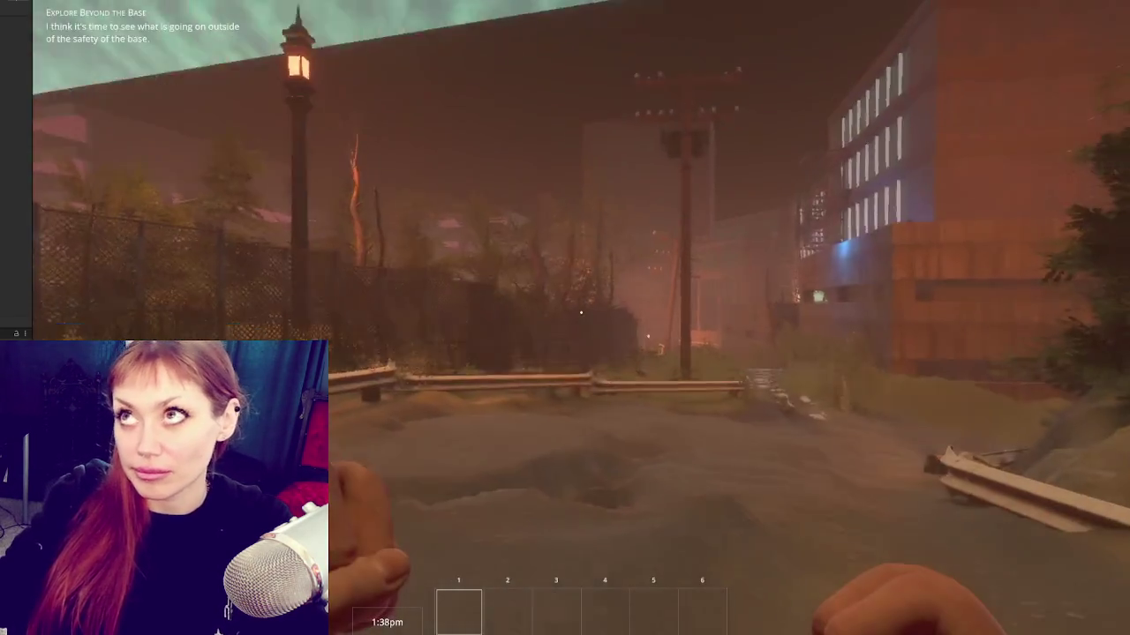
# Step: Follow the stone and checkered paths along the dirt track into the playground
pyautogui.press('w')
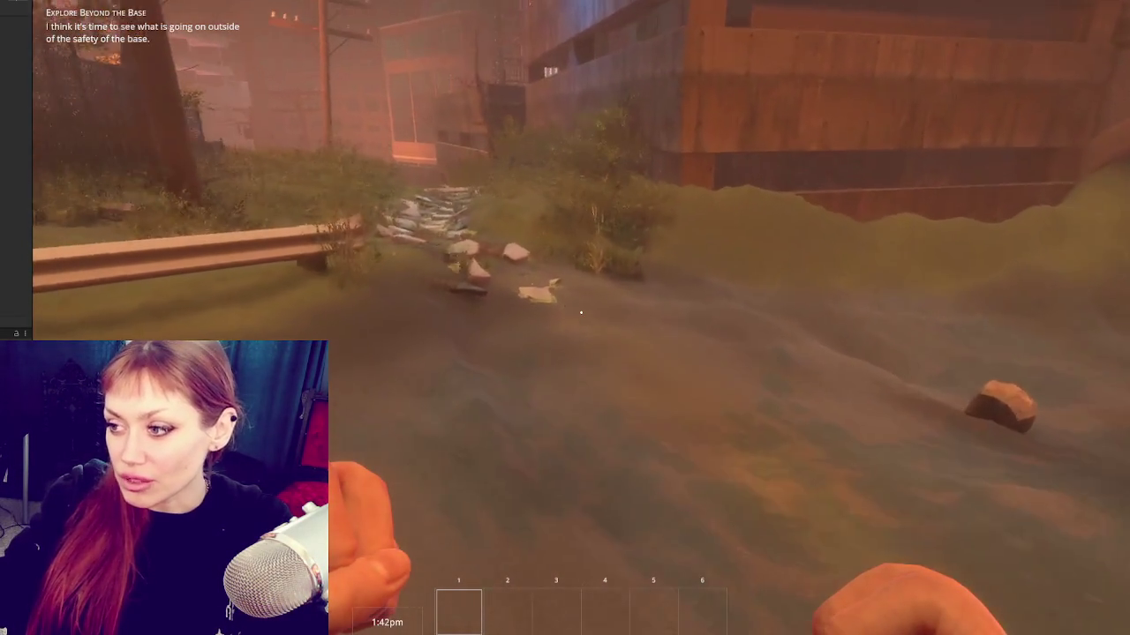
pyautogui.press('w')
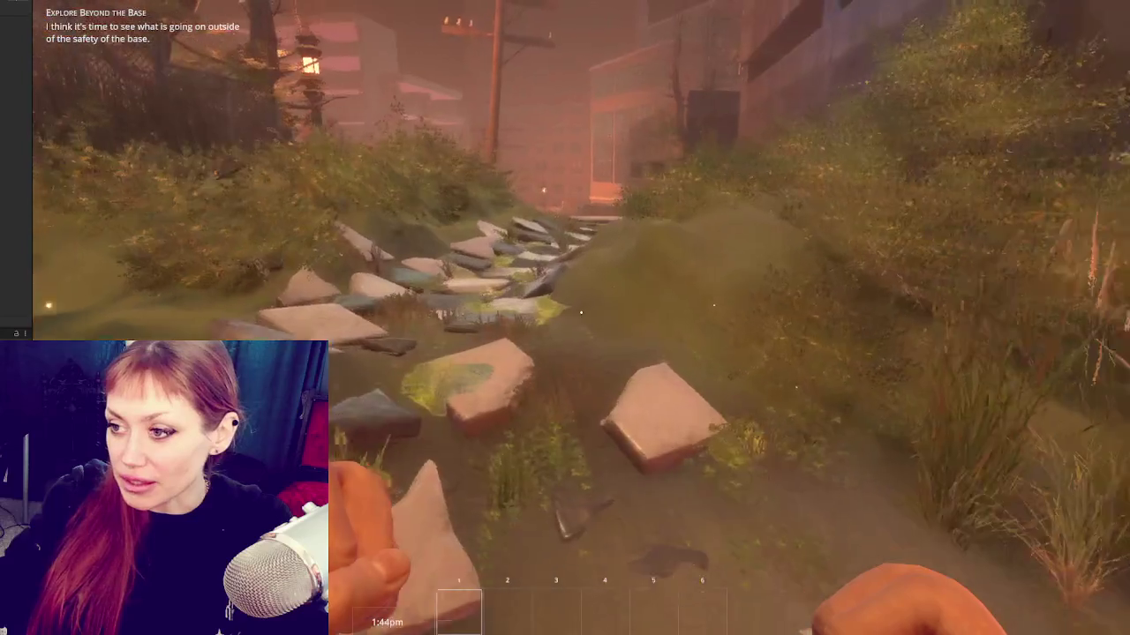
pyautogui.press('w')
pyautogui.press('w')
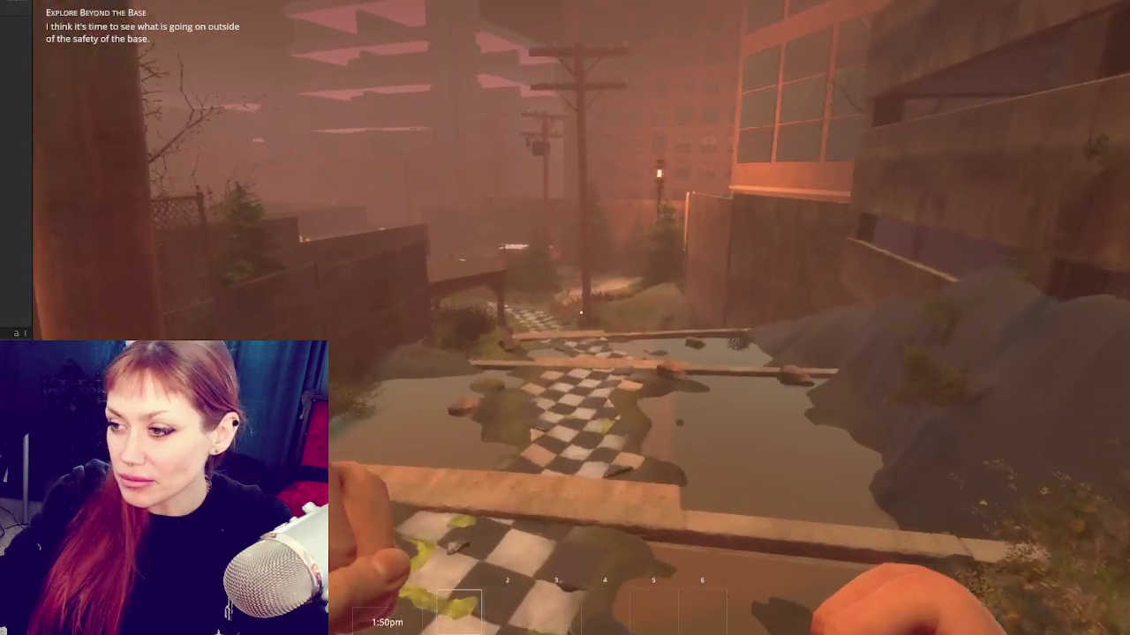
pyautogui.press('w')
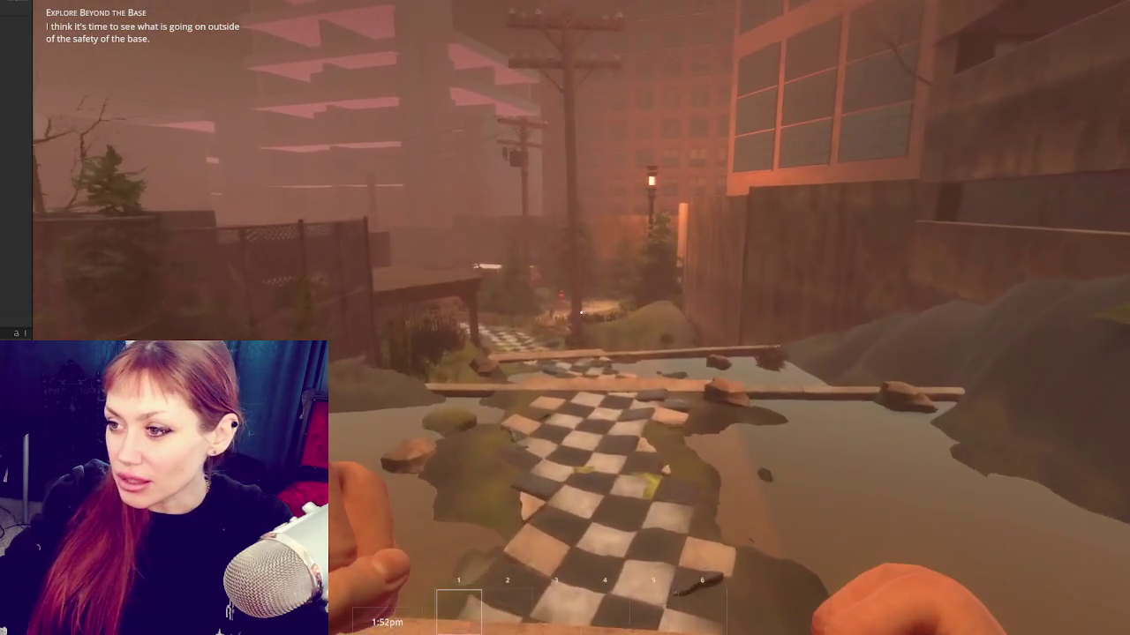
pyautogui.press('w')
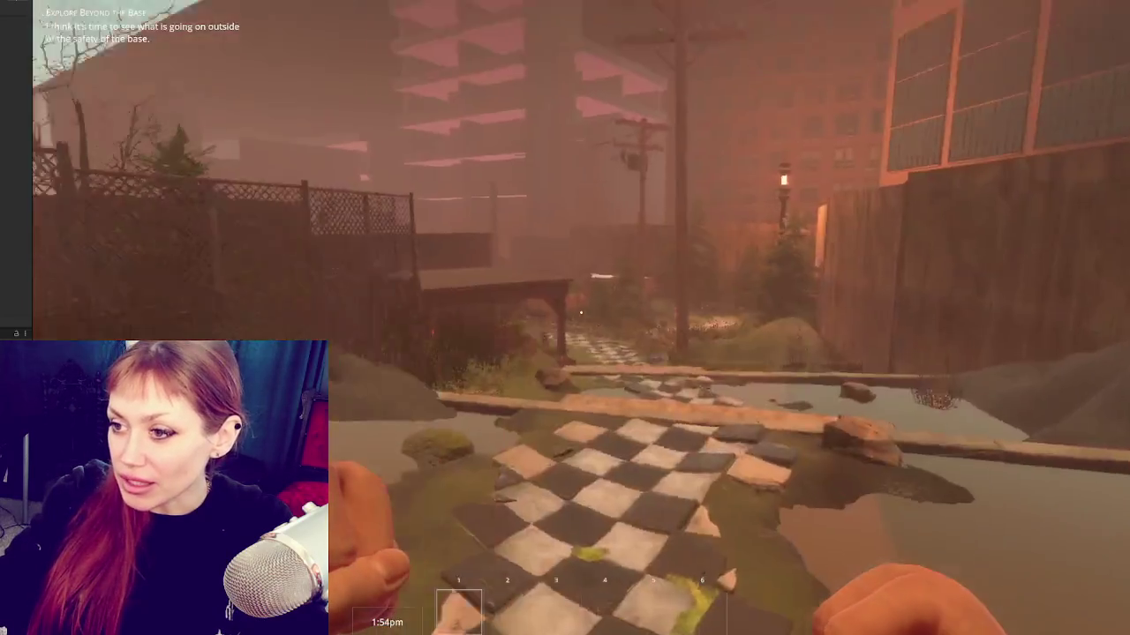
pyautogui.press('w')
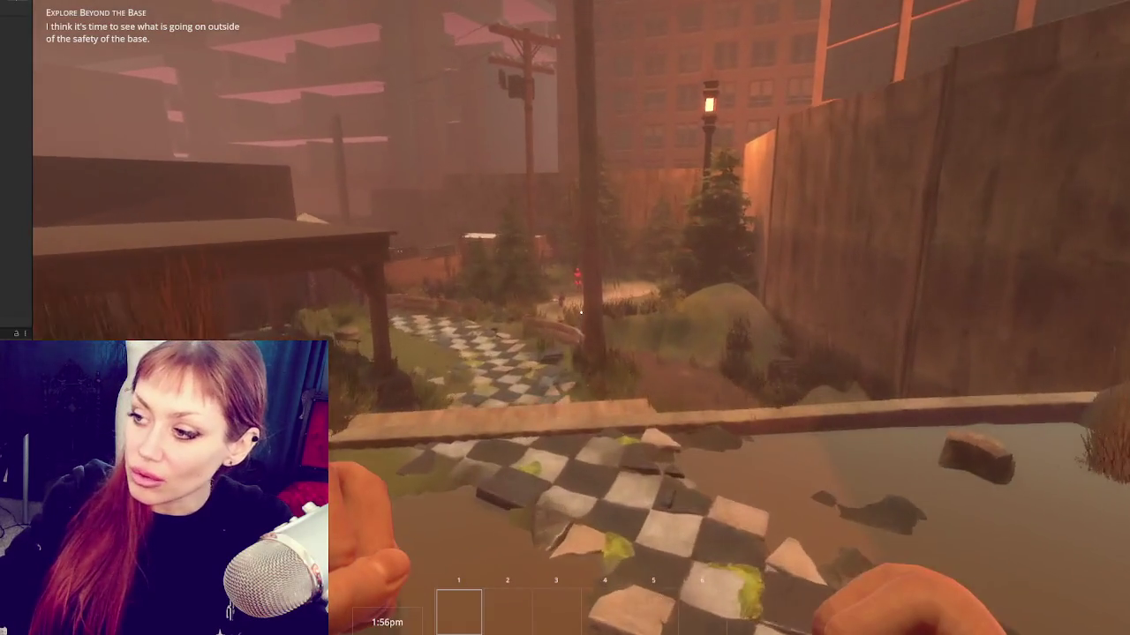
pyautogui.press('w')
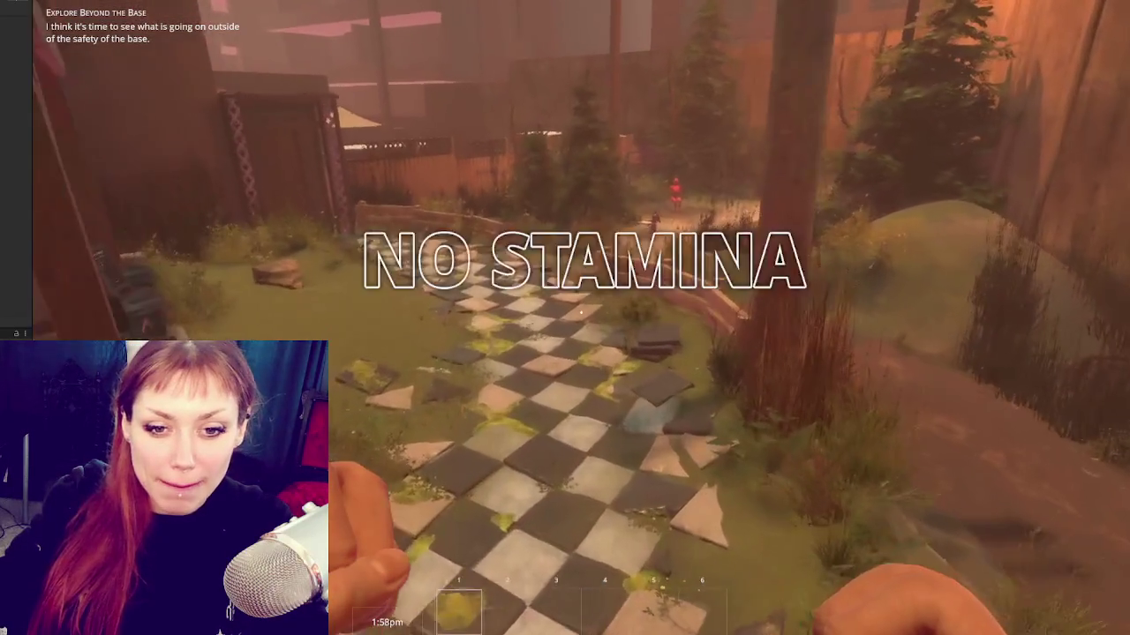
pyautogui.press('w')
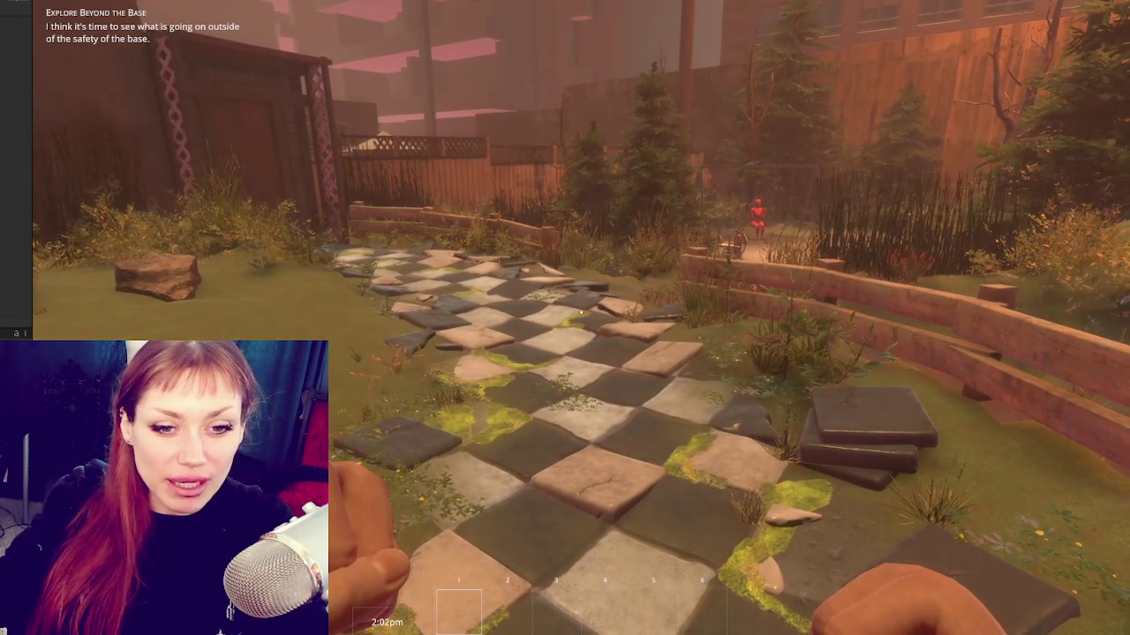
pyautogui.press('w')
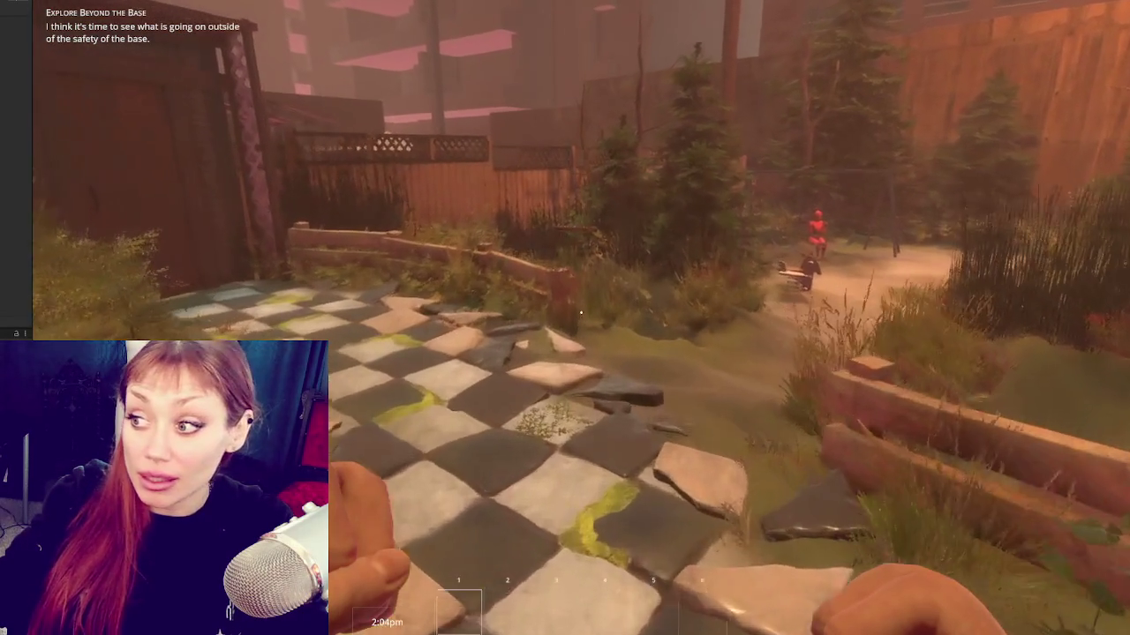
pyautogui.press('w')
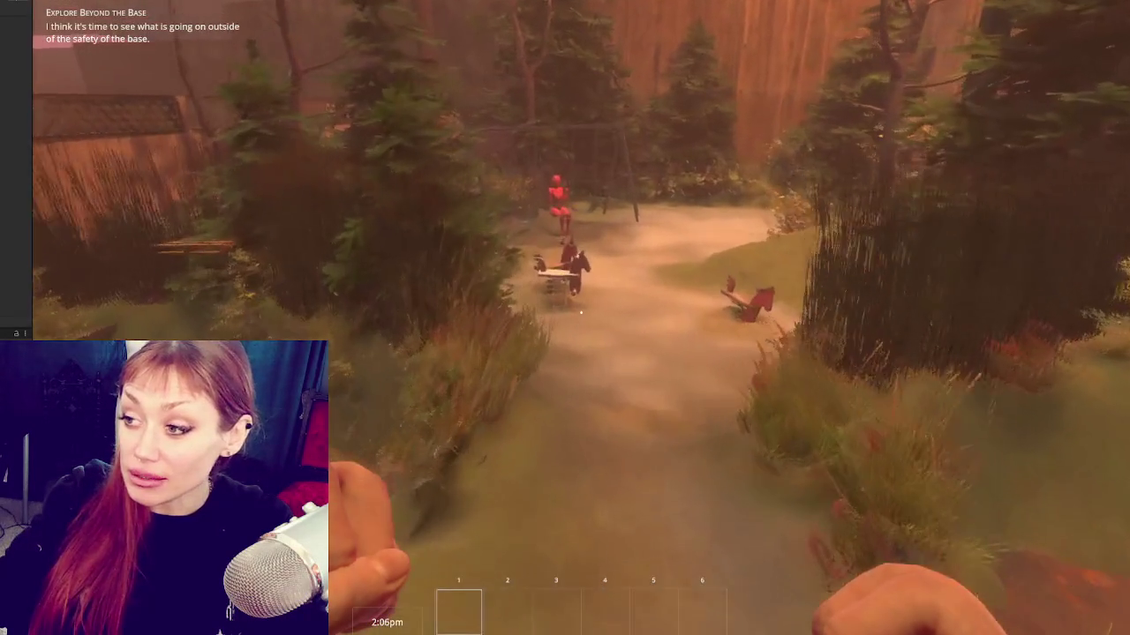
pyautogui.press('w')
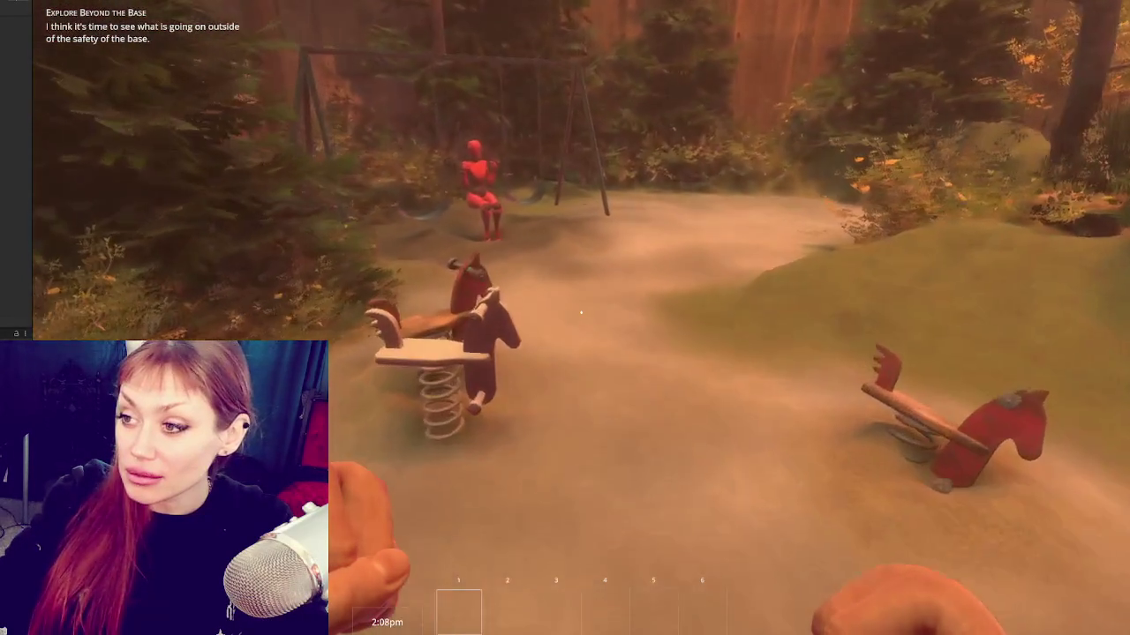
# Step: Approach the swing set past the rocking horses and circle it for an angled view
pyautogui.press('w')
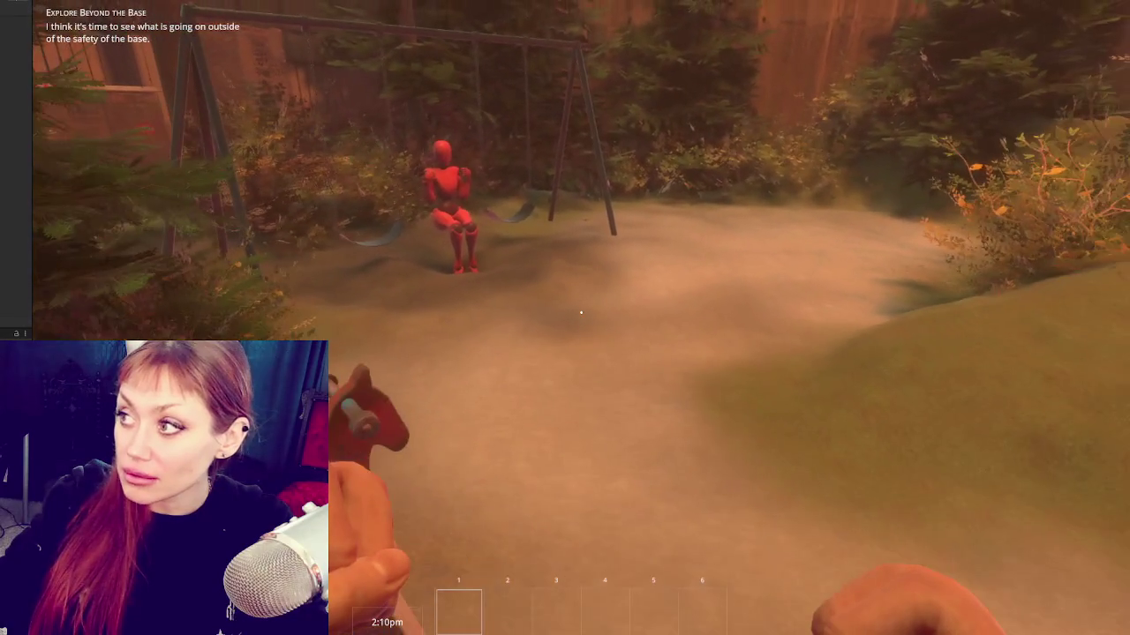
pyautogui.press('s')
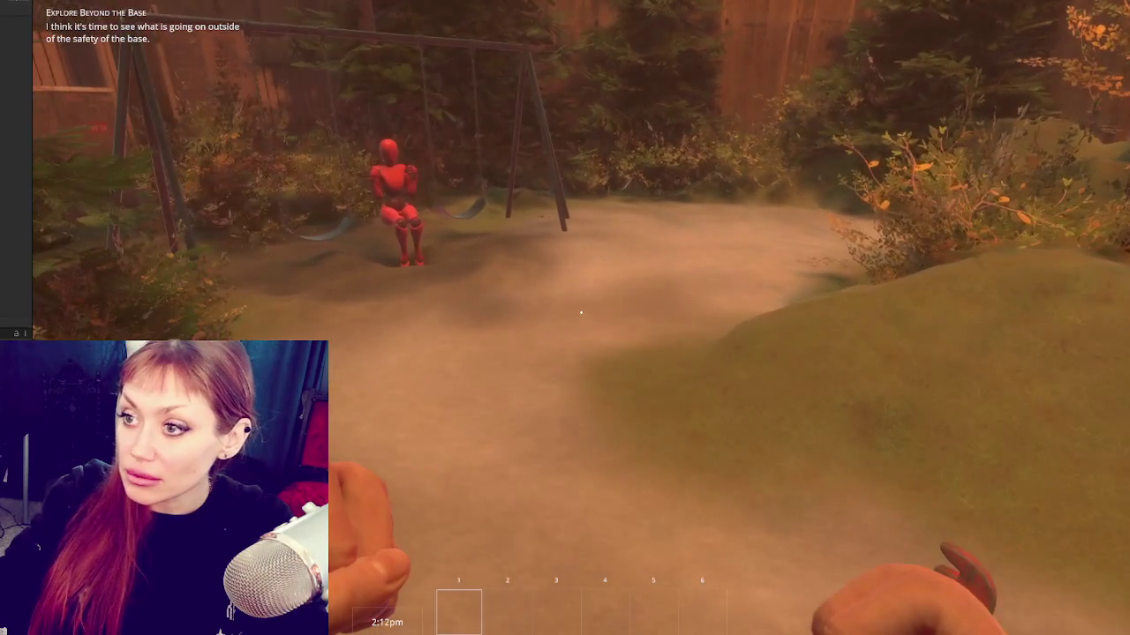
pyautogui.press('s')
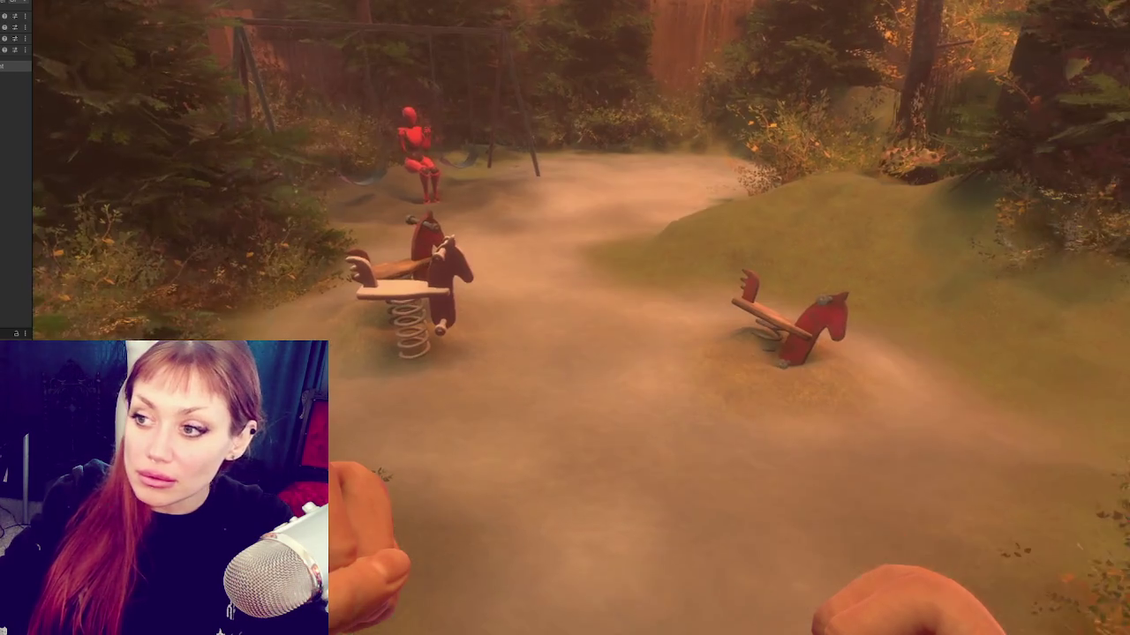
pyautogui.click(581, 312)
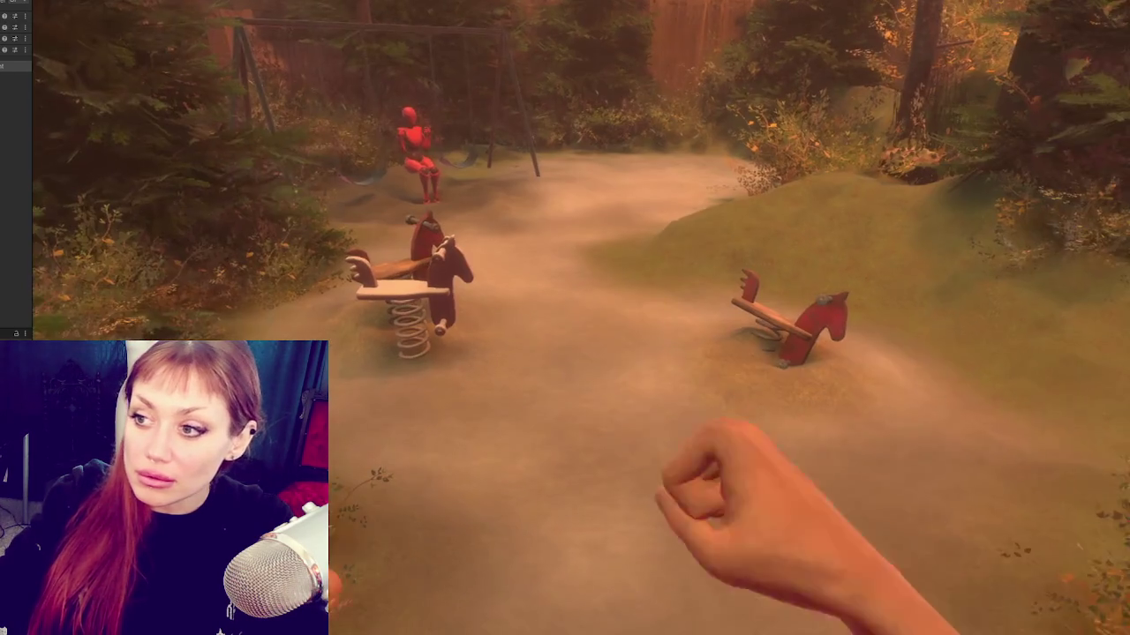
pyautogui.press('w')
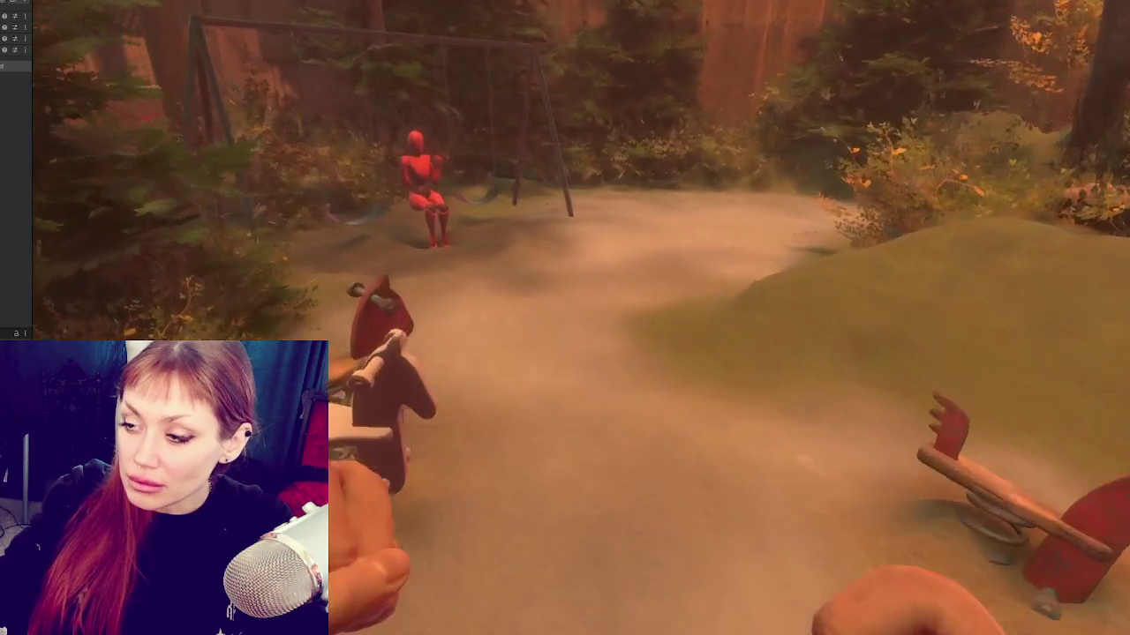
pyautogui.press('w')
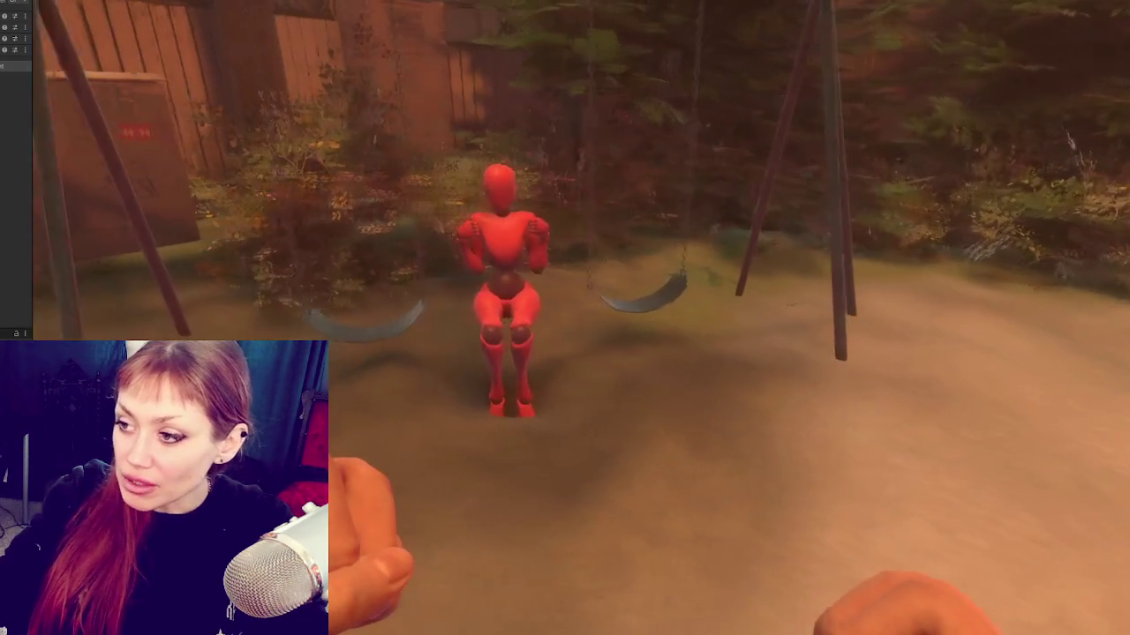
pyautogui.press('d')
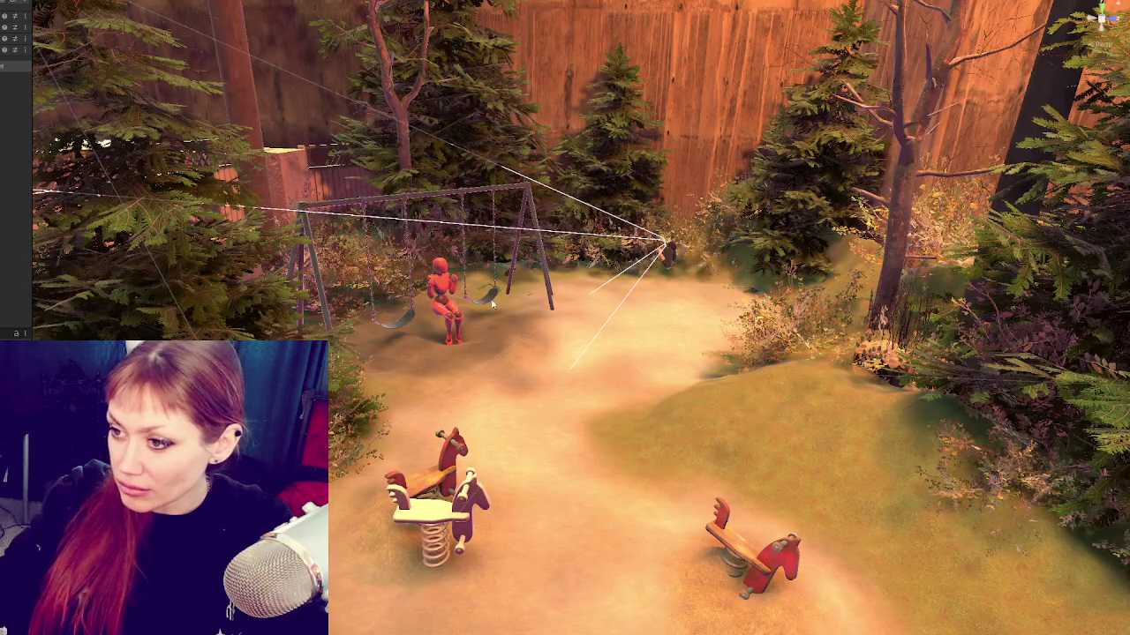
# Step: Stop play, frame the swing set, and select the red mannequin
pyautogui.click(491, 300)
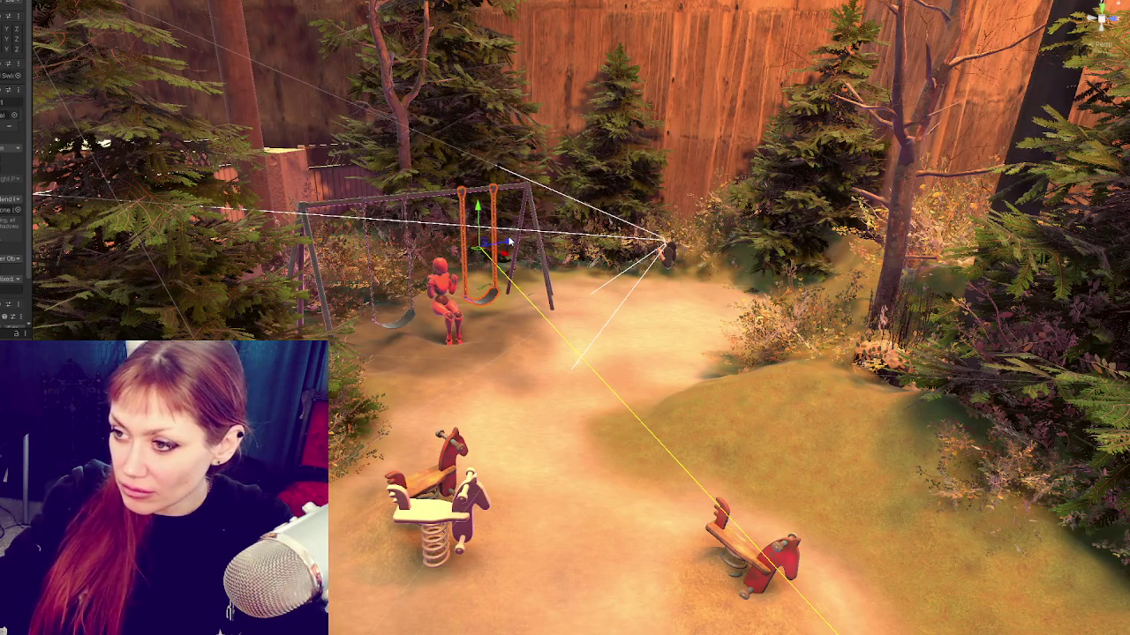
pyautogui.press('f')
pyautogui.keyDown('alt'); pyautogui.moveTo(555, 279); pyautogui.dragTo(607, 303); pyautogui.keyUp('alt')
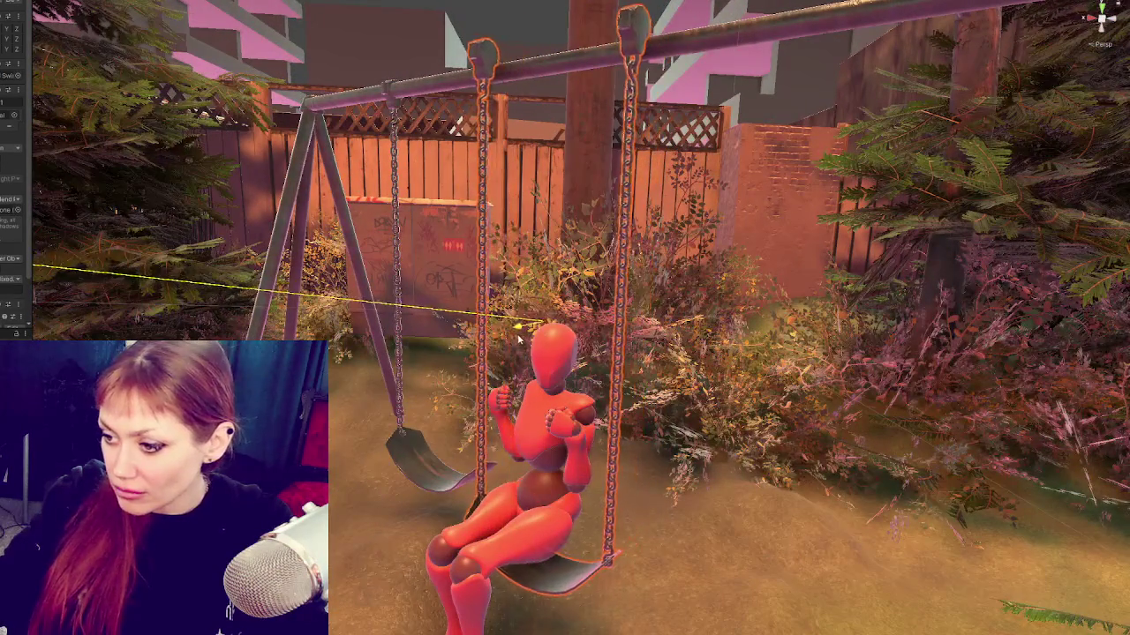
pyautogui.click(639, 72)
pyautogui.click(639, 67)
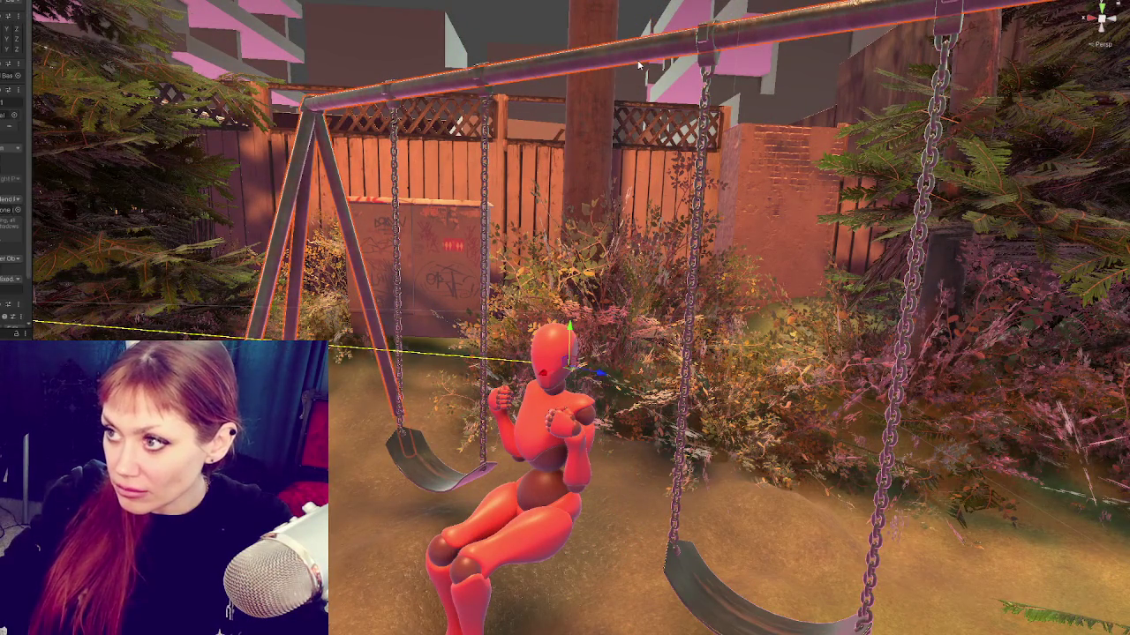
pyautogui.click(452, 558)
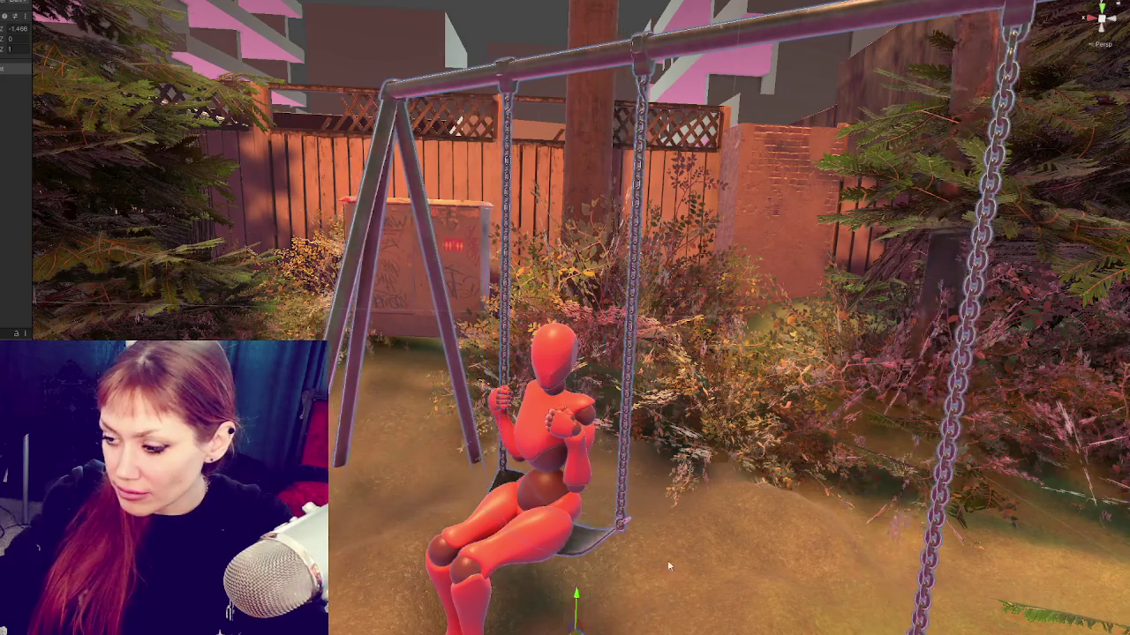
# Step: Turn, shift along X, and raise the swing set so the mannequin sits in the left seat
pyautogui.moveTo(662, 584); pyautogui.dragTo(608, 427, button='middle')
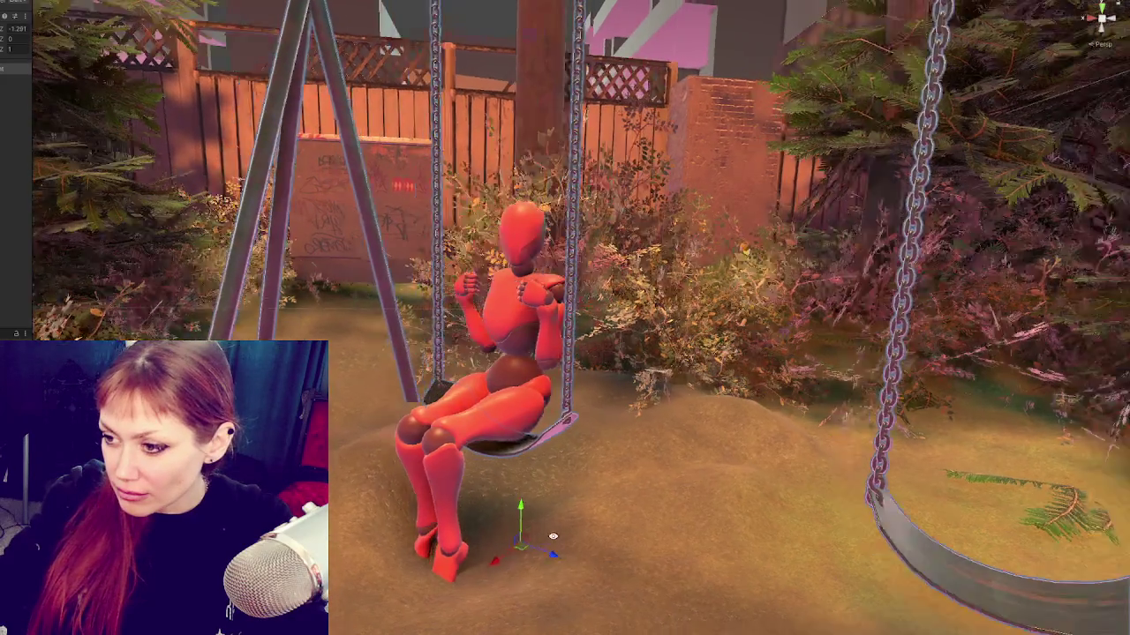
pyautogui.keyDown('alt'); pyautogui.moveTo(530, 545); pyautogui.dragTo(583, 535); pyautogui.keyUp('alt')
pyautogui.scroll(-3, 583, 534)
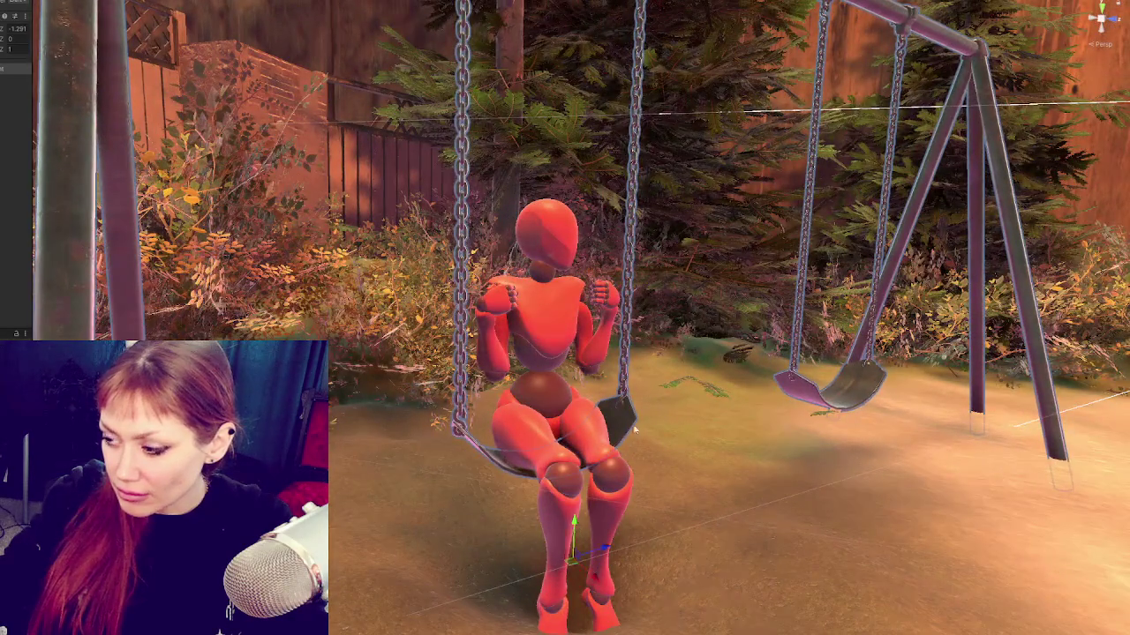
pyautogui.scroll(-3, 618, 458)
pyautogui.scroll(-3, 648, 397)
pyautogui.scroll(-3, 648, 405)
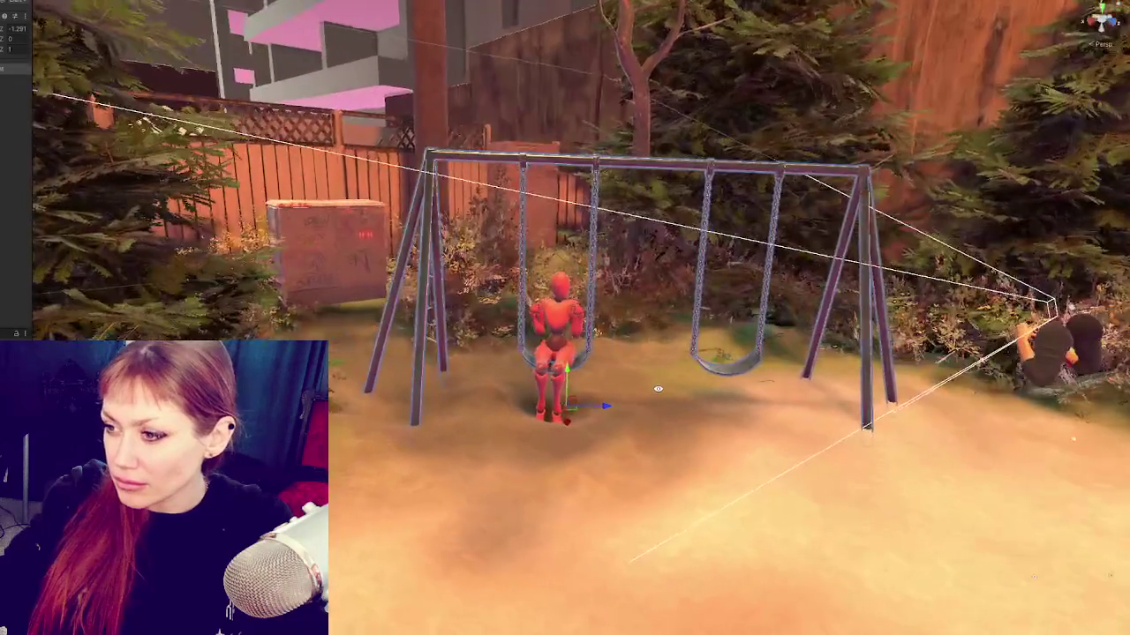
pyautogui.scroll(2, 672, 386)
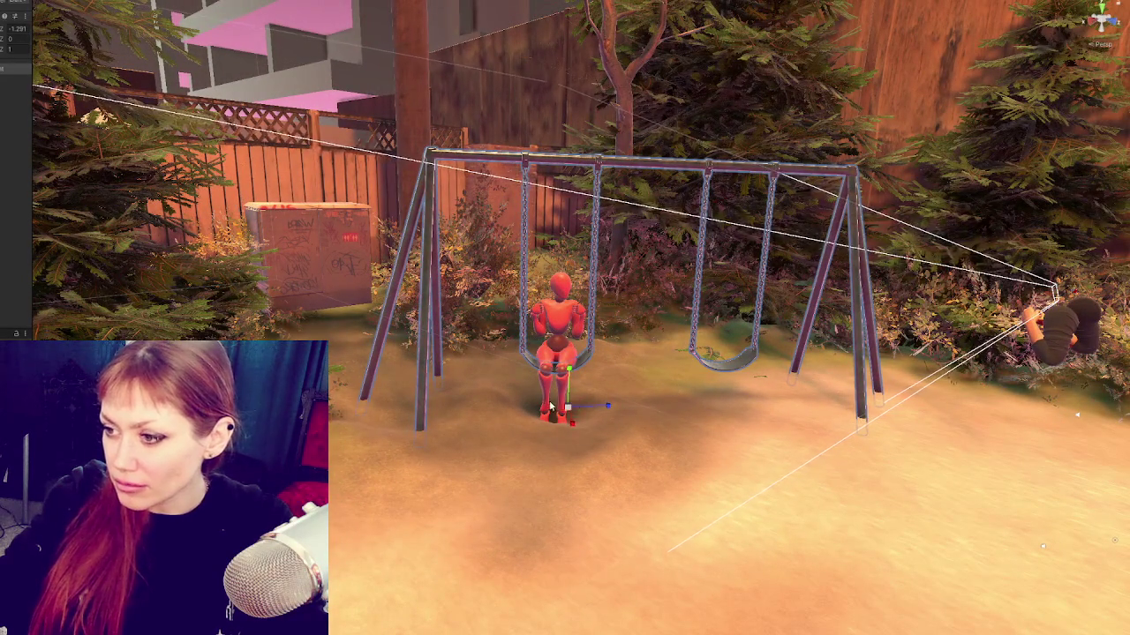
pyautogui.moveTo(548, 402); pyautogui.dragTo(563, 415)
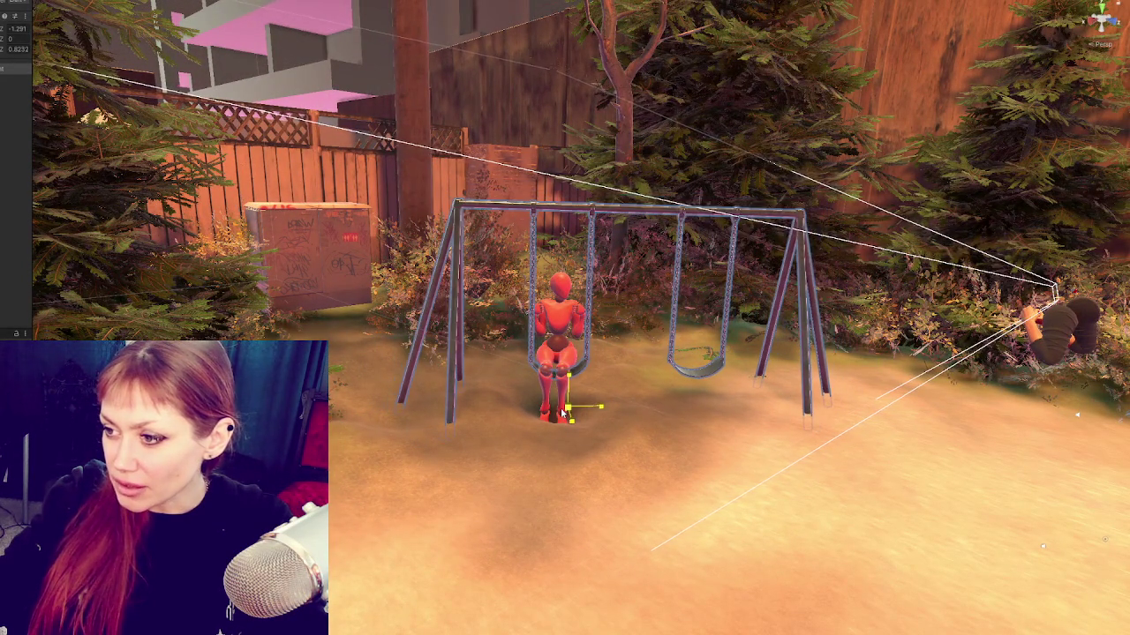
pyautogui.moveTo(615, 408); pyautogui.dragTo(605, 408)
pyautogui.moveTo(569, 375)
pyautogui.mouseDown()
pyautogui.moveTo(574, 364)
pyautogui.moveTo(671, 371)
pyautogui.moveTo(629, 498)
pyautogui.moveTo(371, 460)
pyautogui.mouseUp()
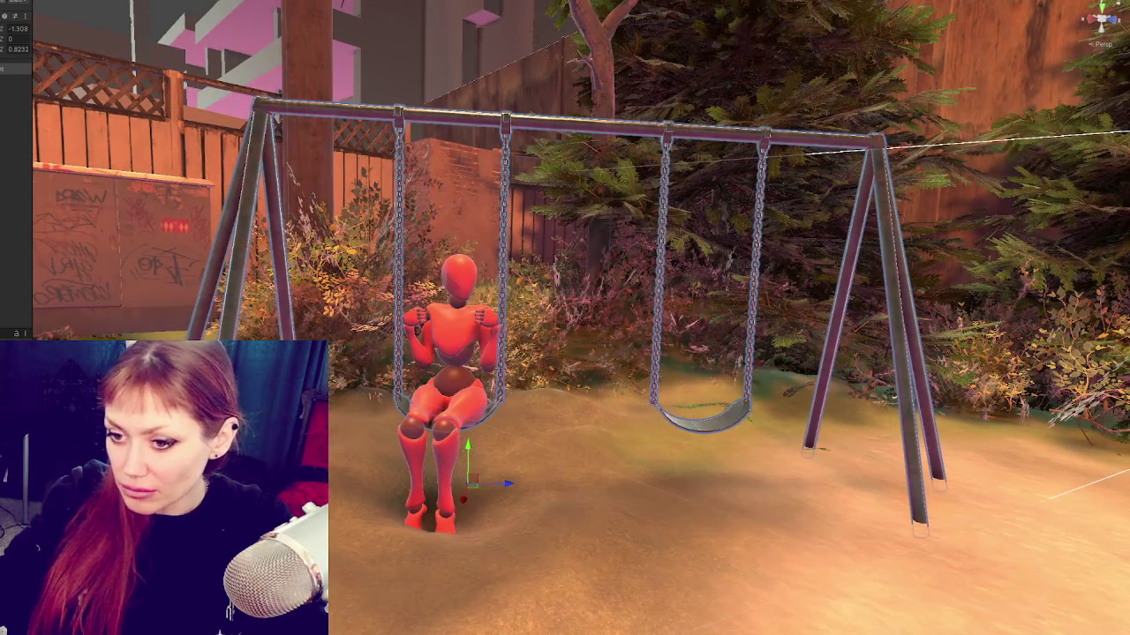
# Step: Pull back to a wide side view to check the seated mannequin
pyautogui.scroll(-8, 759, 293)
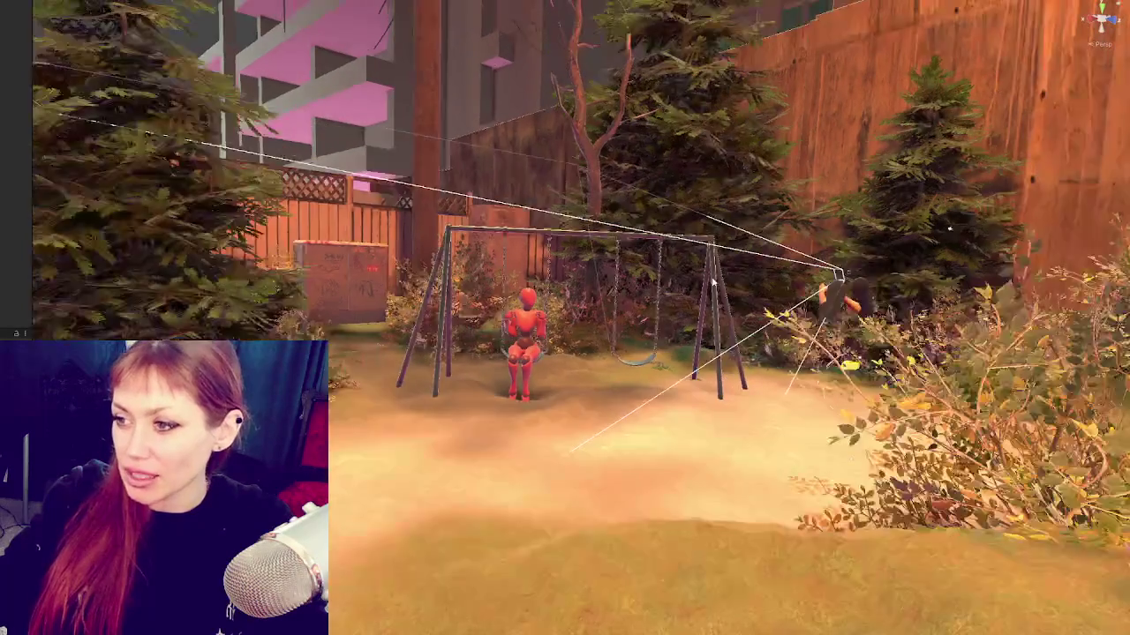
pyautogui.keyDown('alt'); pyautogui.moveTo(737, 252); pyautogui.dragTo(759, 293); pyautogui.keyUp('alt')
pyautogui.scroll(2, 759, 293)
pyautogui.scroll(3, 742, 304)
pyautogui.scroll(3, 715, 318)
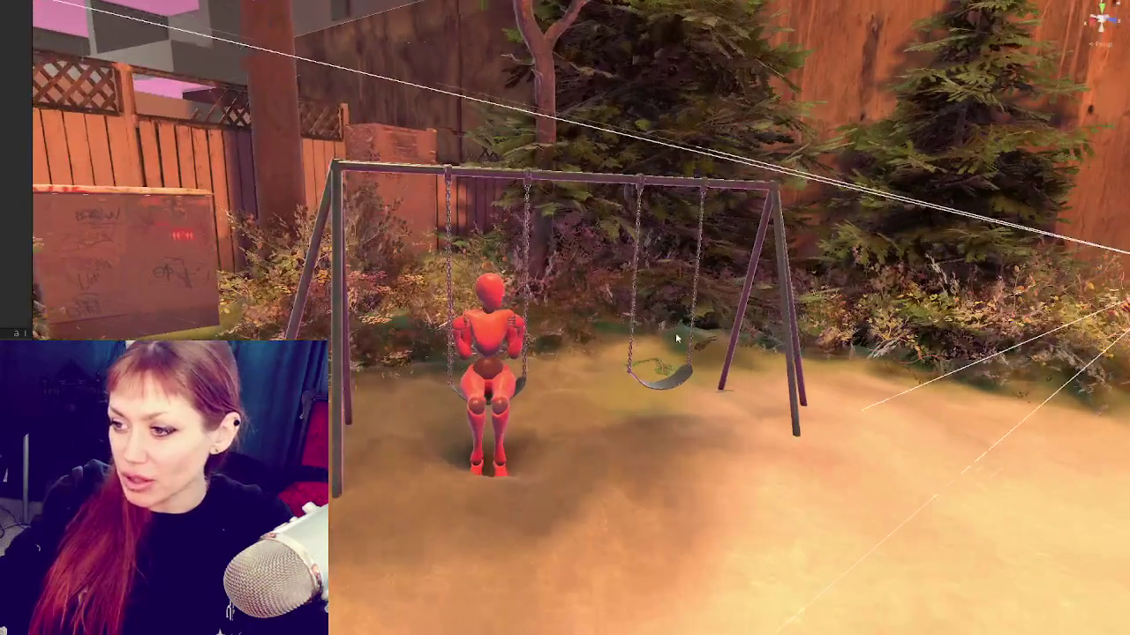
pyautogui.scroll(3, 689, 334)
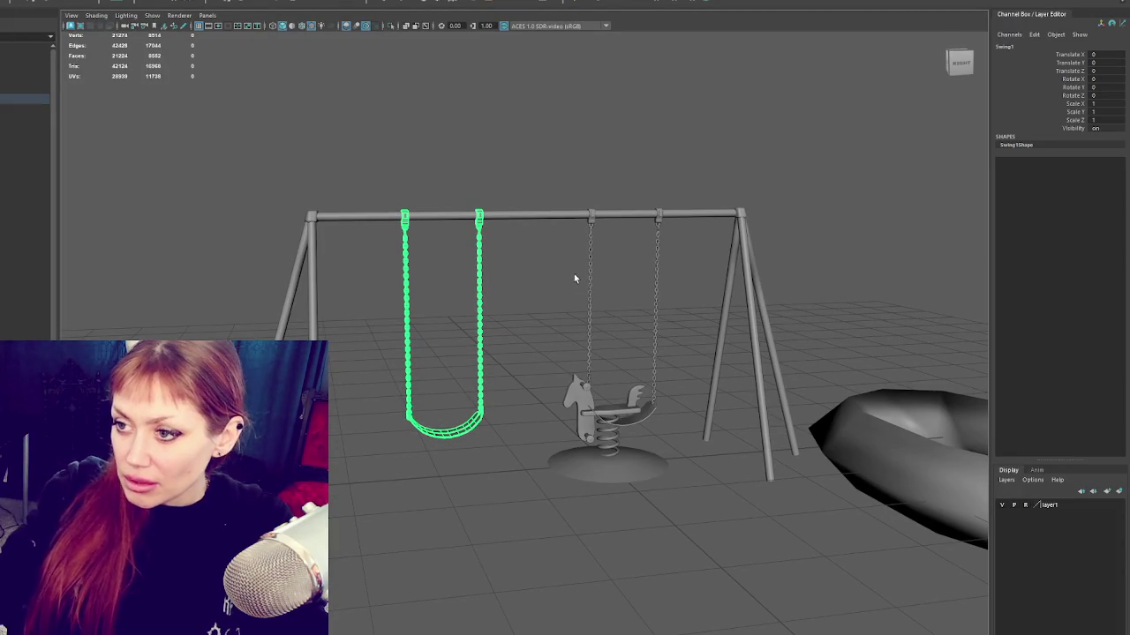
# Step: Duplicate the left swing, raise the copy, and pick its top hooks in face mode
pyautogui.hotkey('ctrl', 'd')
pyautogui.press('w')
pyautogui.moveTo(444, 303); pyautogui.dragTo(462, 245)
pyautogui.click(658, 276)
pyautogui.click(668, 270)
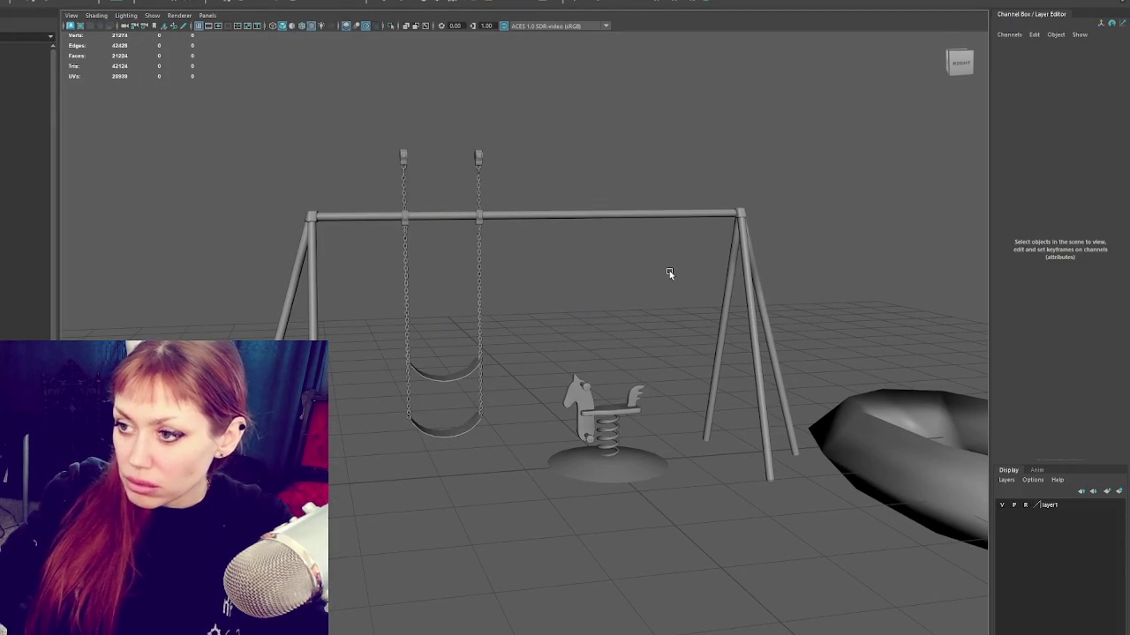
pyautogui.click(481, 172)
pyautogui.moveTo(444, 219); pyautogui.dragTo(441, 230)
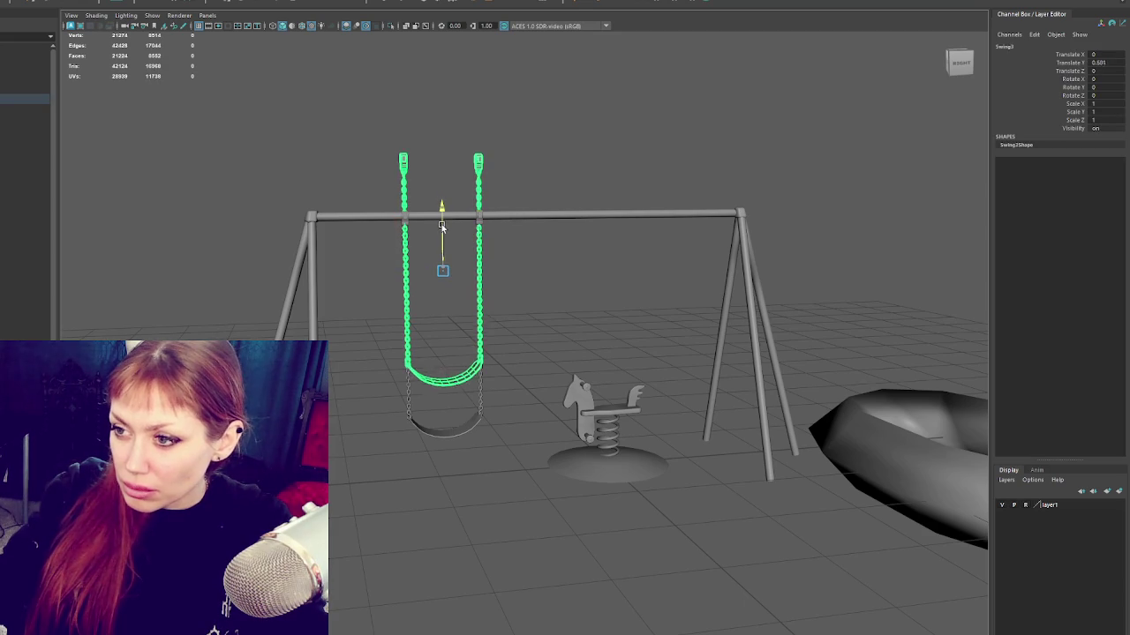
pyautogui.hotkey('ctrl', 'F11')
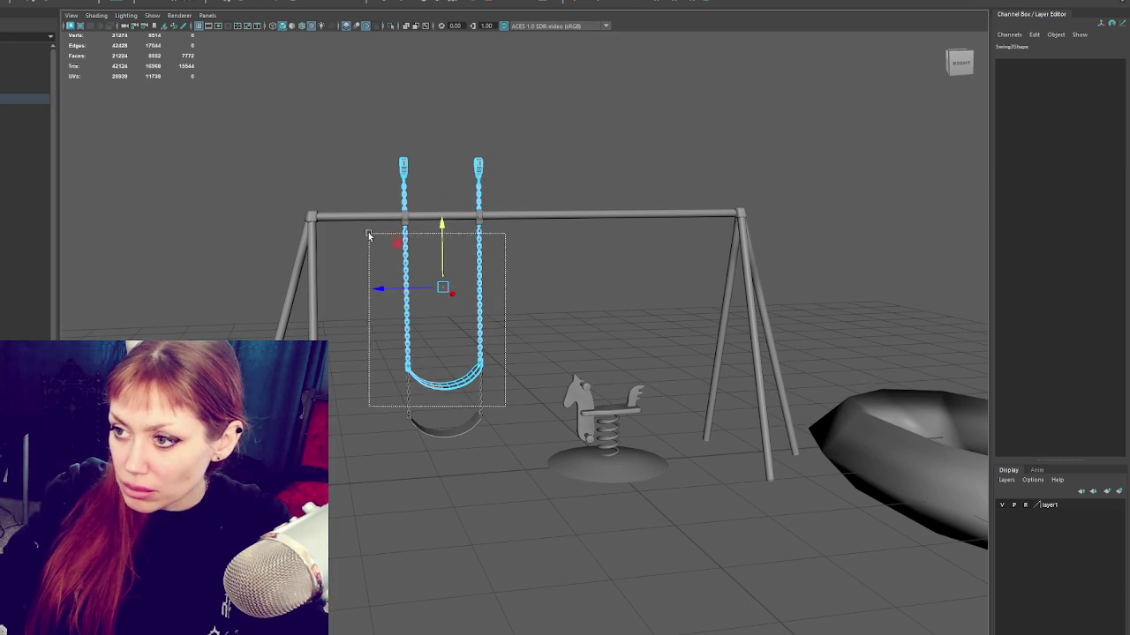
pyautogui.moveTo(369, 220); pyautogui.dragTo(360, 220)
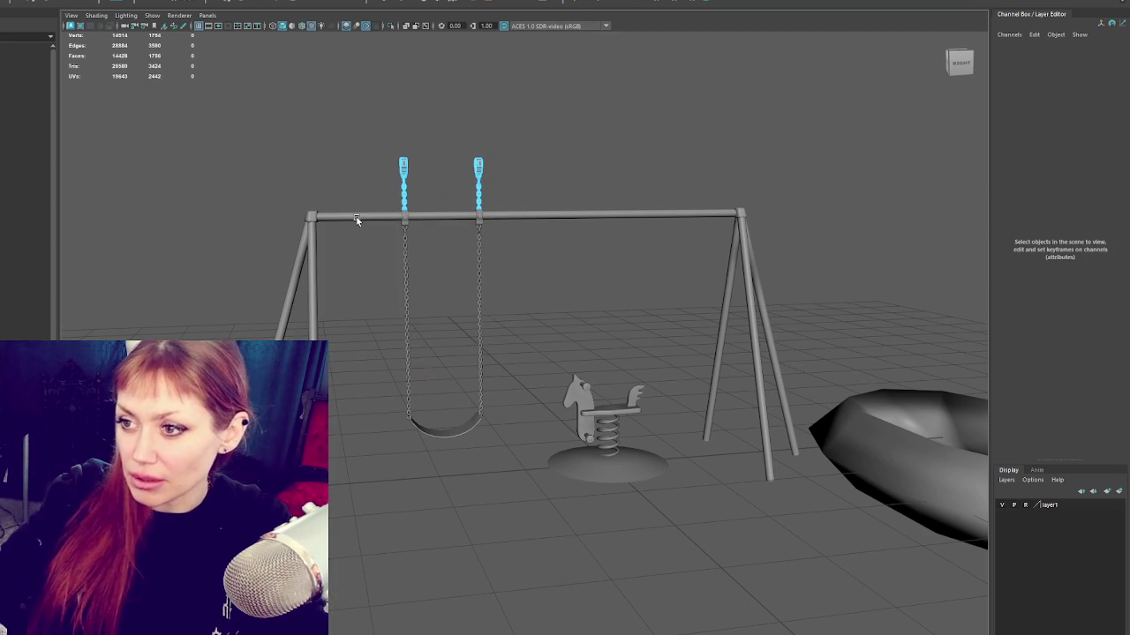
pyautogui.click(665, 117)
# Step: Scale the Base frame uniformly to 1.274 and marquee-select the left swing's top chain clips
pyautogui.click(530, 217)
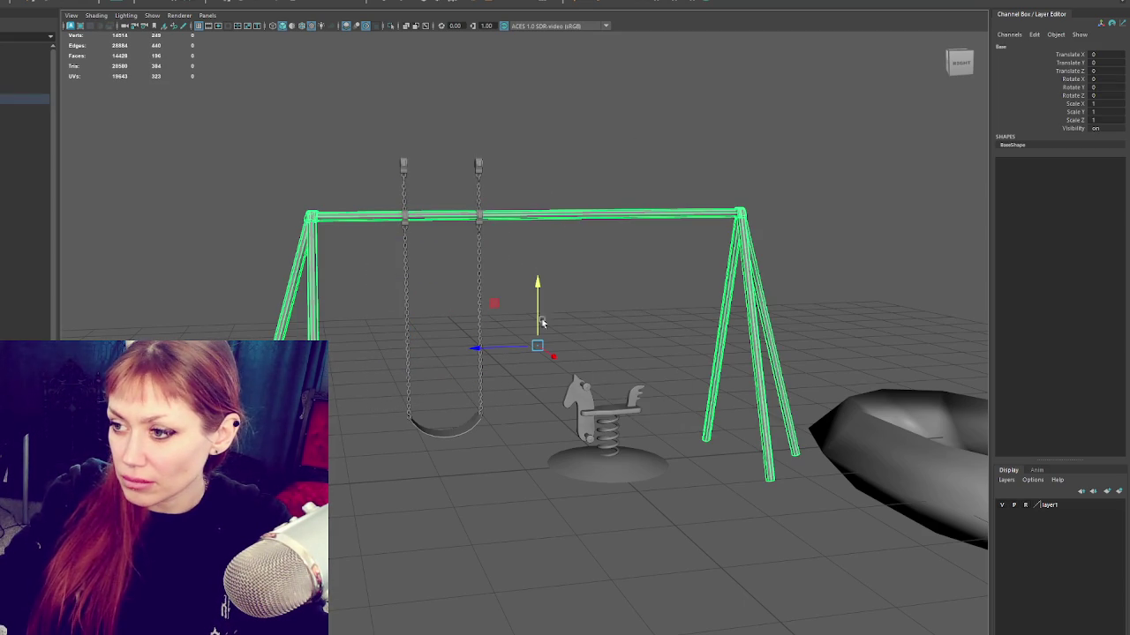
pyautogui.moveTo(539, 350); pyautogui.dragTo(630, 340)
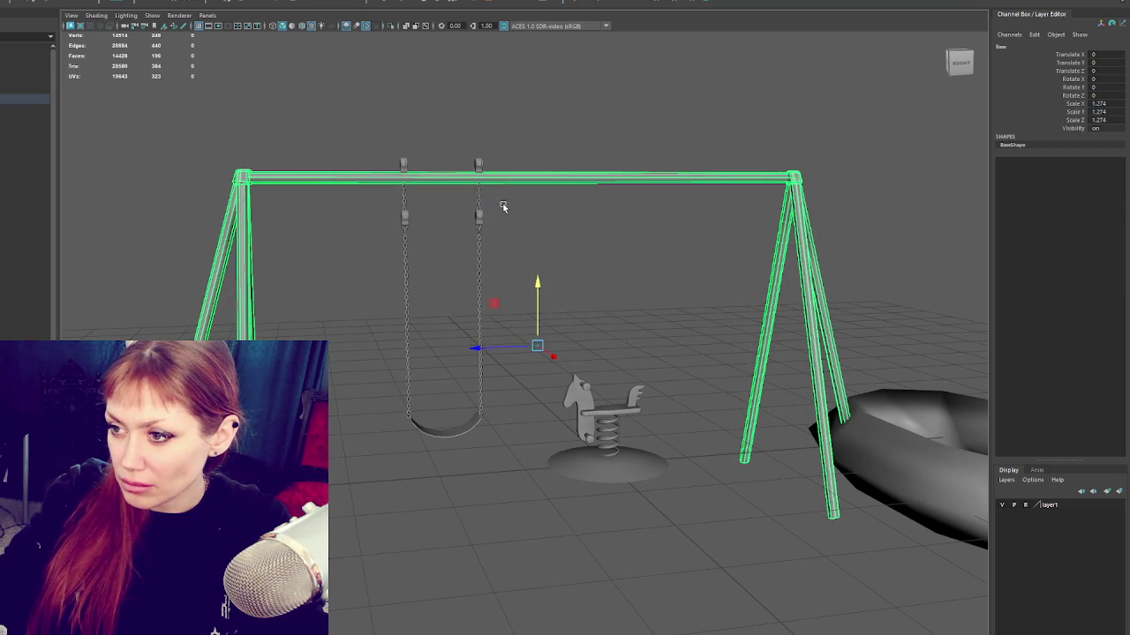
pyautogui.click(478, 231)
pyautogui.press('f')
pyautogui.click(471, 182)
pyautogui.click(457, 186)
pyautogui.moveTo(398, 148); pyautogui.dragTo(668, 219)
# Step: Delete the selected top clips from the chains
pyautogui.press('Delete')
pyautogui.scroll(3, 669, 219)
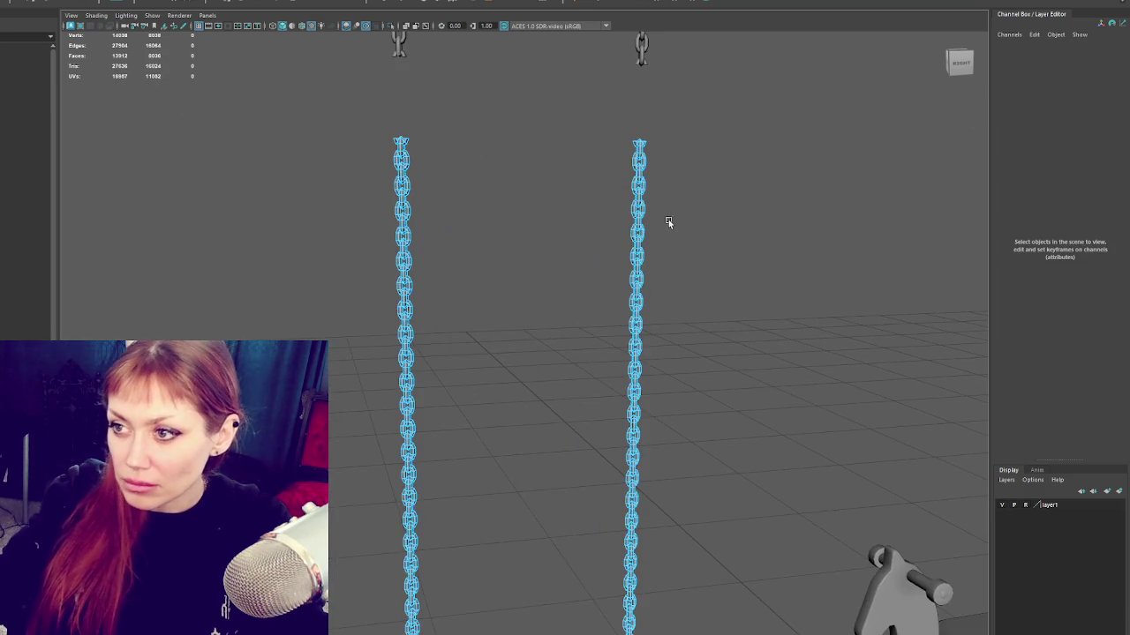
pyautogui.scroll(2, 446, 142)
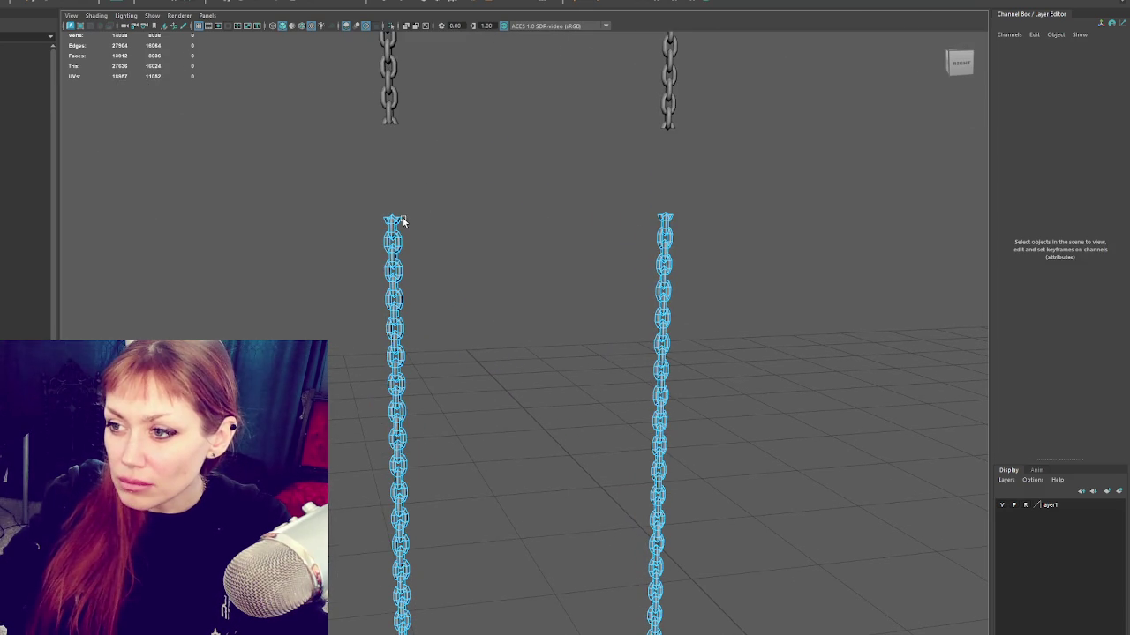
pyautogui.keyDown('alt'); pyautogui.moveTo(416, 198); pyautogui.dragTo(441, 235, button='middle'); pyautogui.keyUp('alt')
pyautogui.scroll(3, 456, 215)
# Step: Move both lower chain sections up in Y toward the upper chains
pyautogui.rightClick(442, 202)
pyautogui.click(317, 284)
pyautogui.click(317, 284)
pyautogui.scroll(-5, 485, 291)
pyautogui.moveTo(529, 426); pyautogui.dragTo(535, 375)
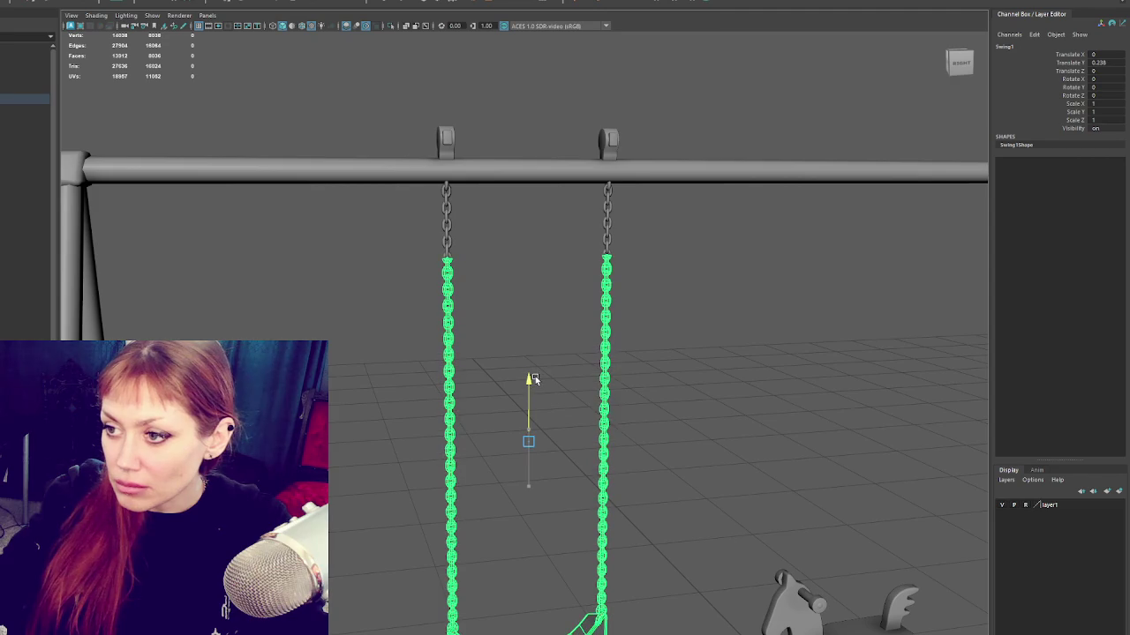
pyautogui.scroll(3, 534, 380)
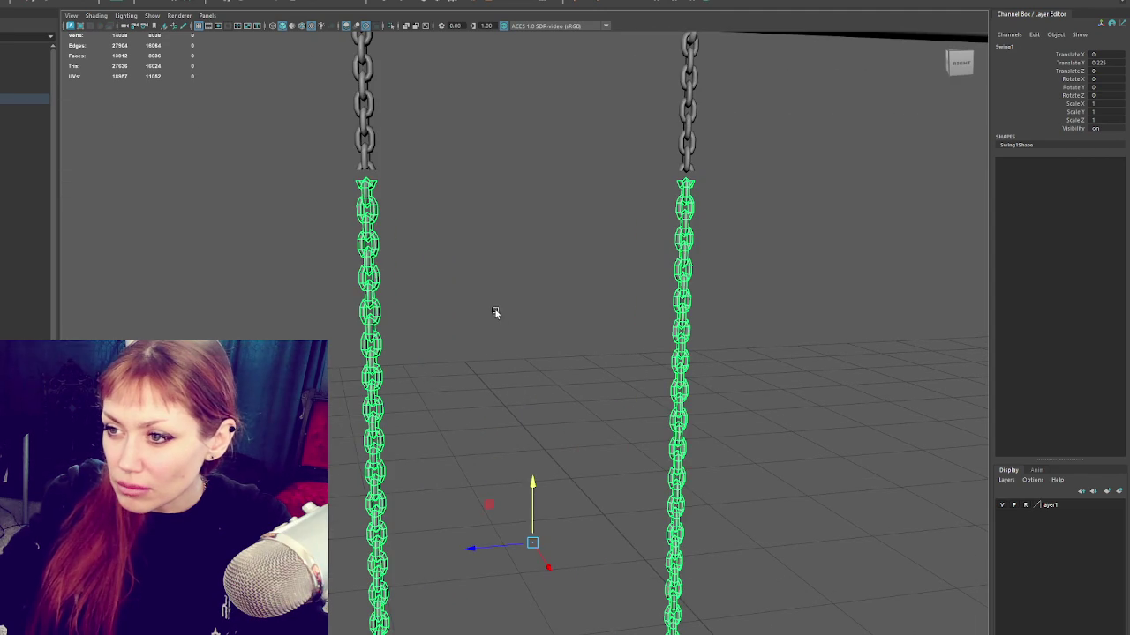
# Step: Delete the top link faces of the left and right chains
pyautogui.moveTo(413, 189); pyautogui.dragTo(388, 181, button='right')
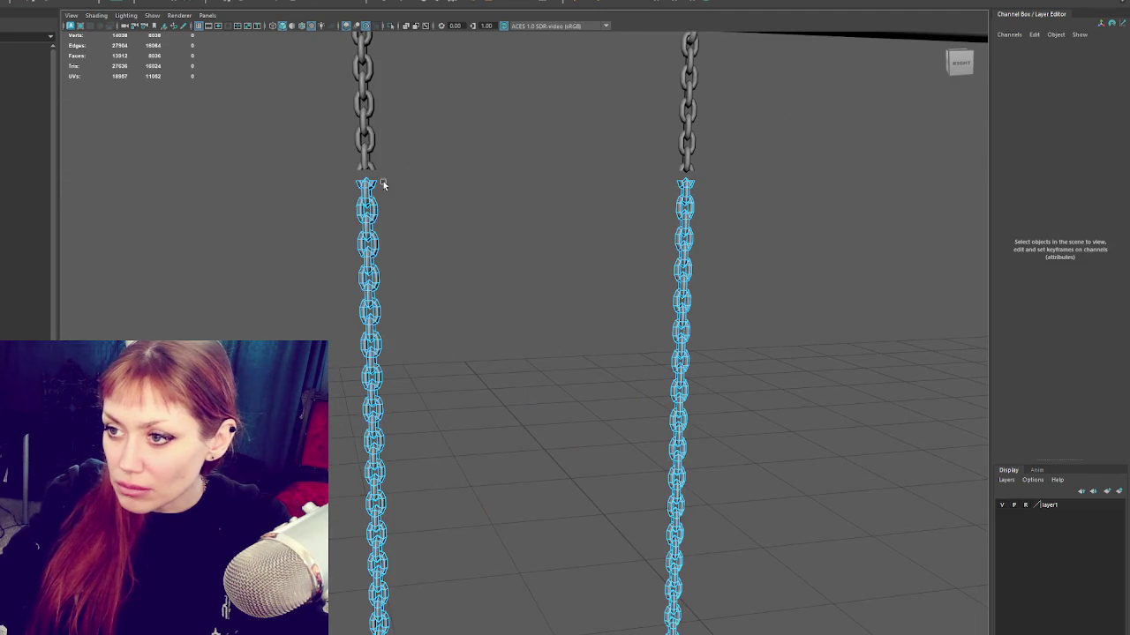
pyautogui.click(373, 185)
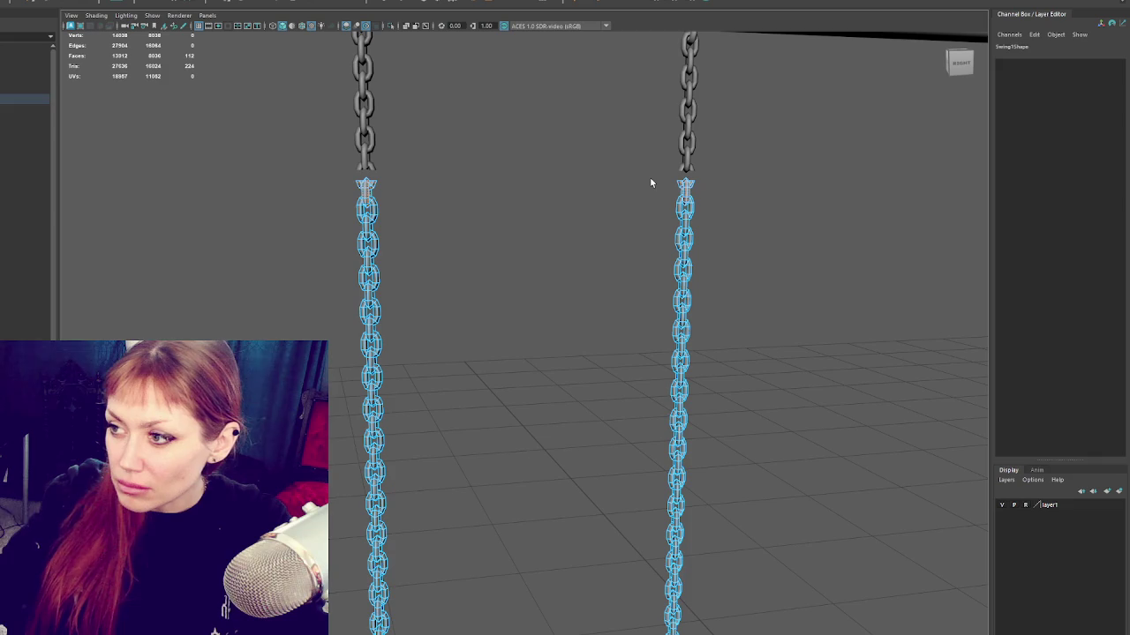
pyautogui.click(650, 183)
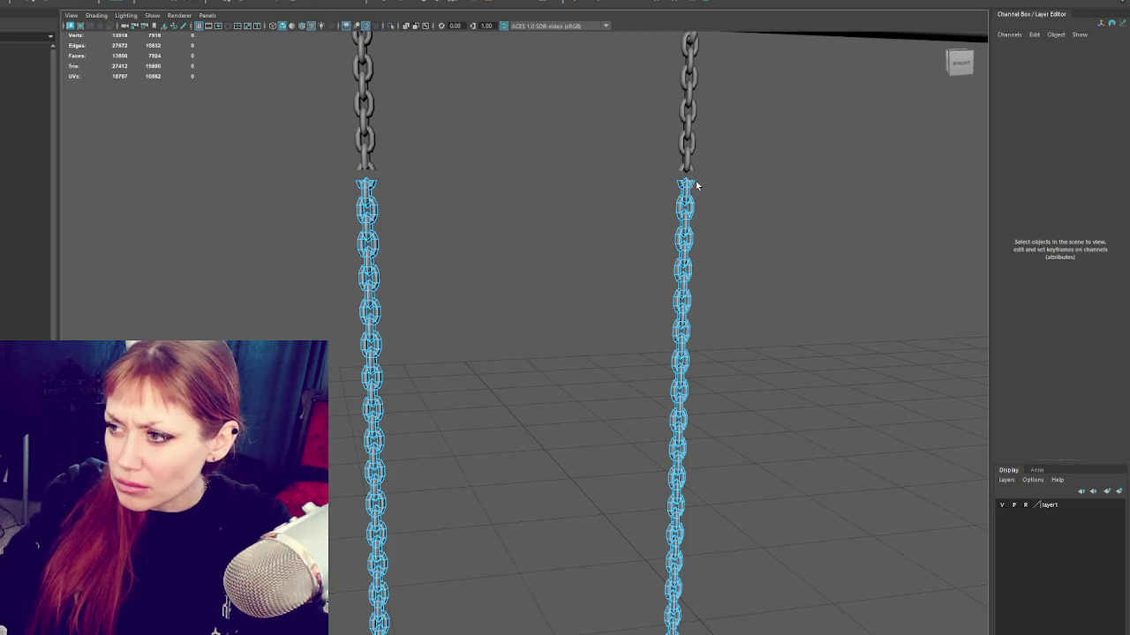
pyautogui.click(694, 187)
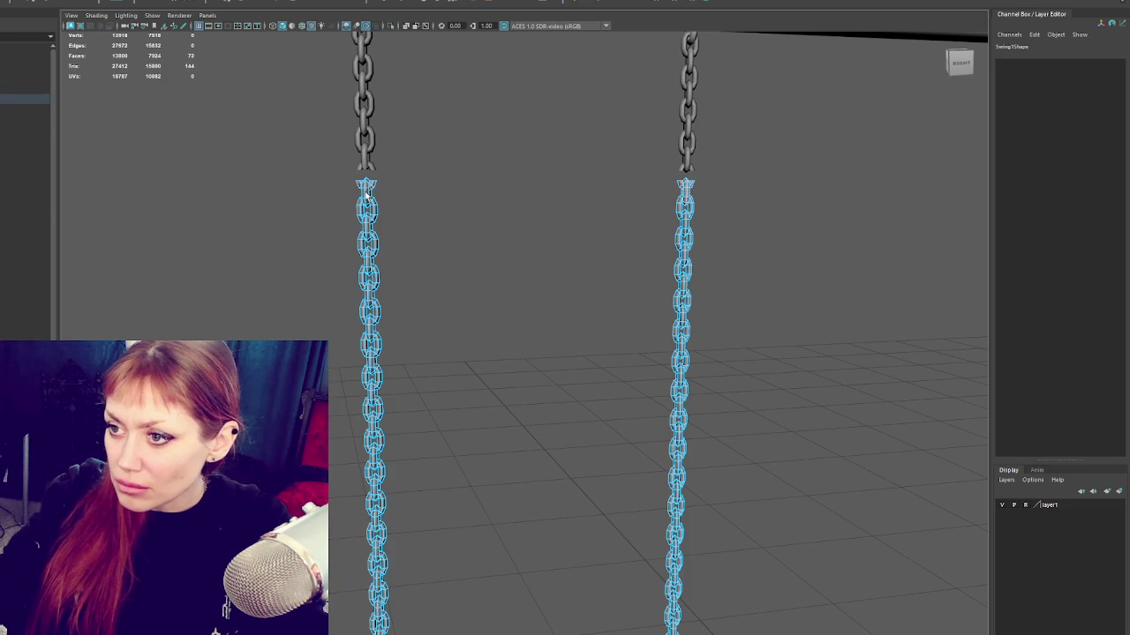
pyautogui.press('Delete')
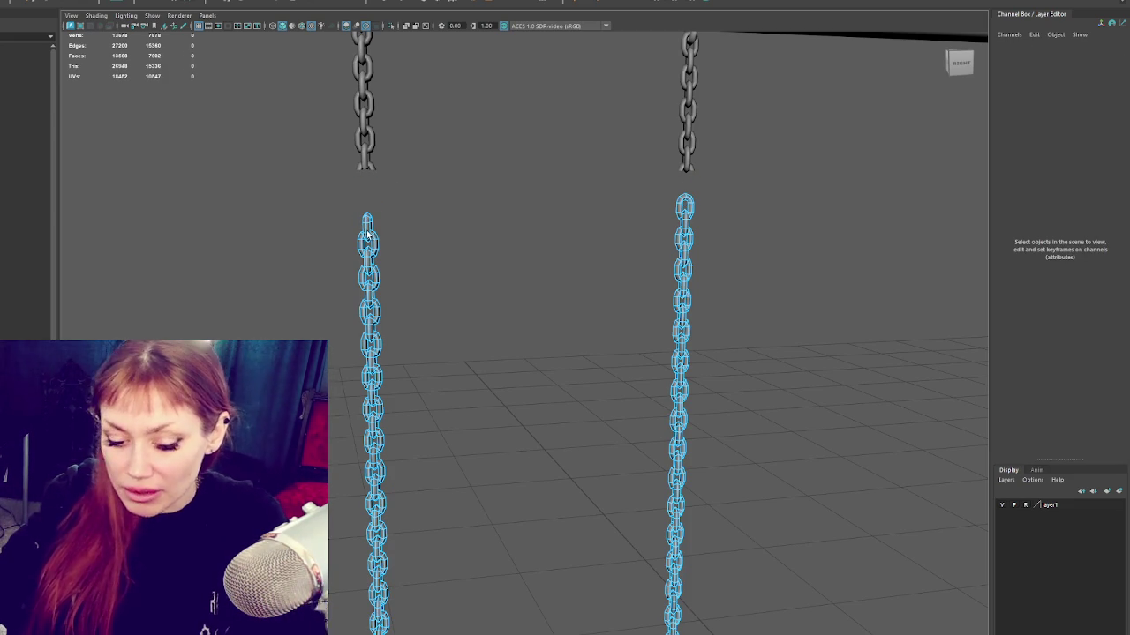
pyautogui.doubleClick(375, 247)
pyautogui.press('Delete')
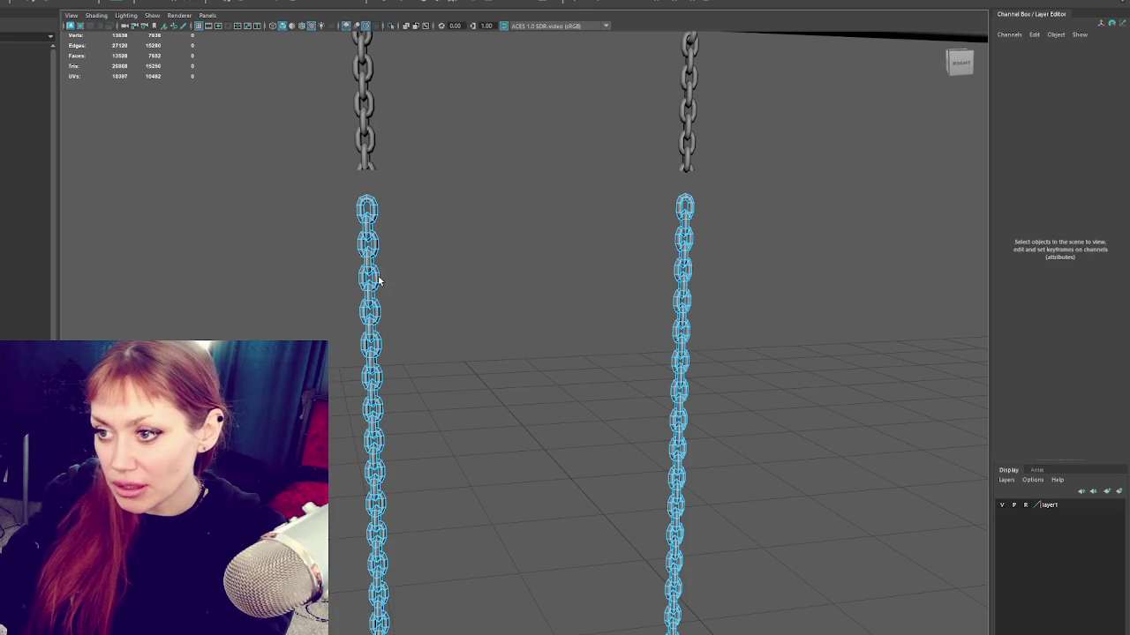
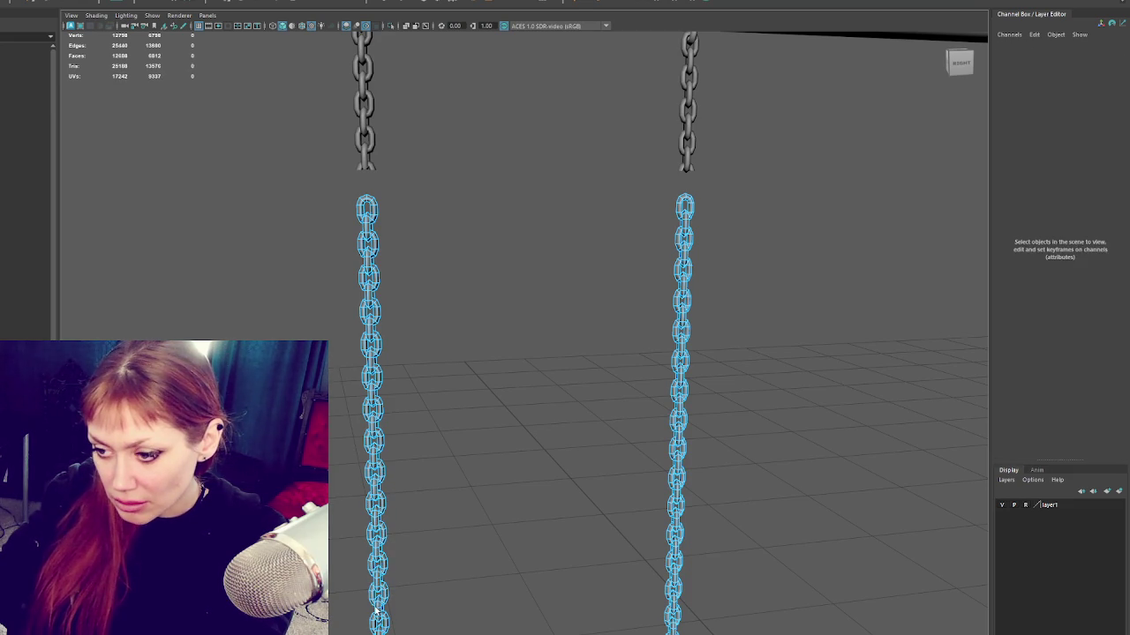
# Step: Pan down to the swing seat and test face selections on the seat and right chain
pyautogui.moveTo(479, 471)
pyautogui.keyDown('alt'); pyautogui.mouseDown(button='middle')
pyautogui.moveTo(509, 348)
pyautogui.moveTo(501, 127)
pyautogui.mouseUp(button='middle'); pyautogui.keyUp('alt')
pyautogui.click(383, 291)
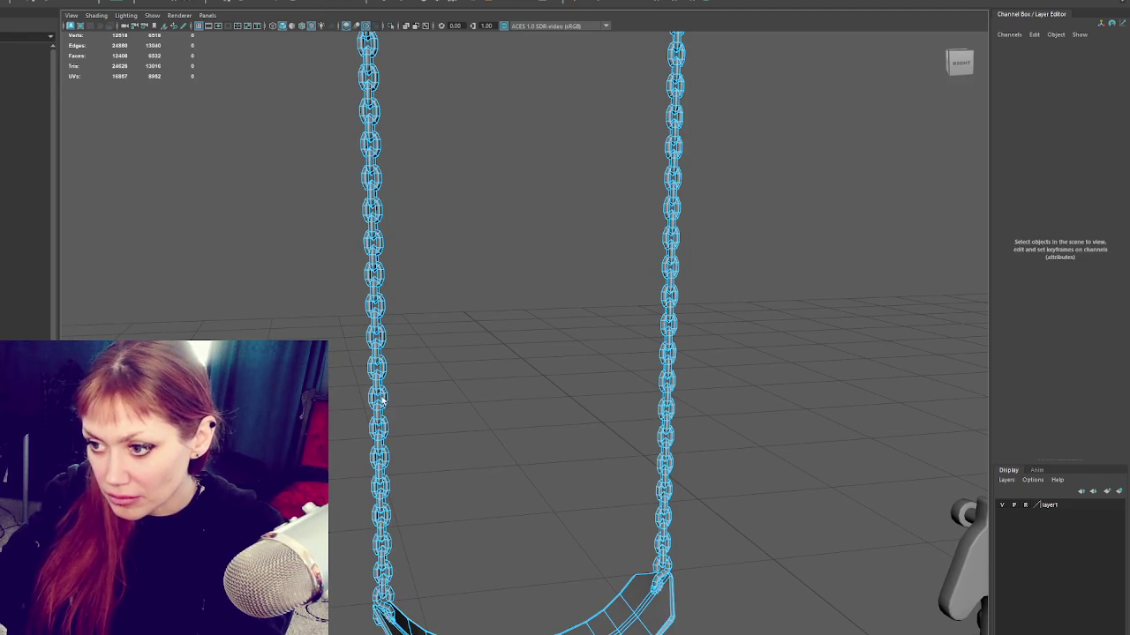
pyautogui.click(385, 474)
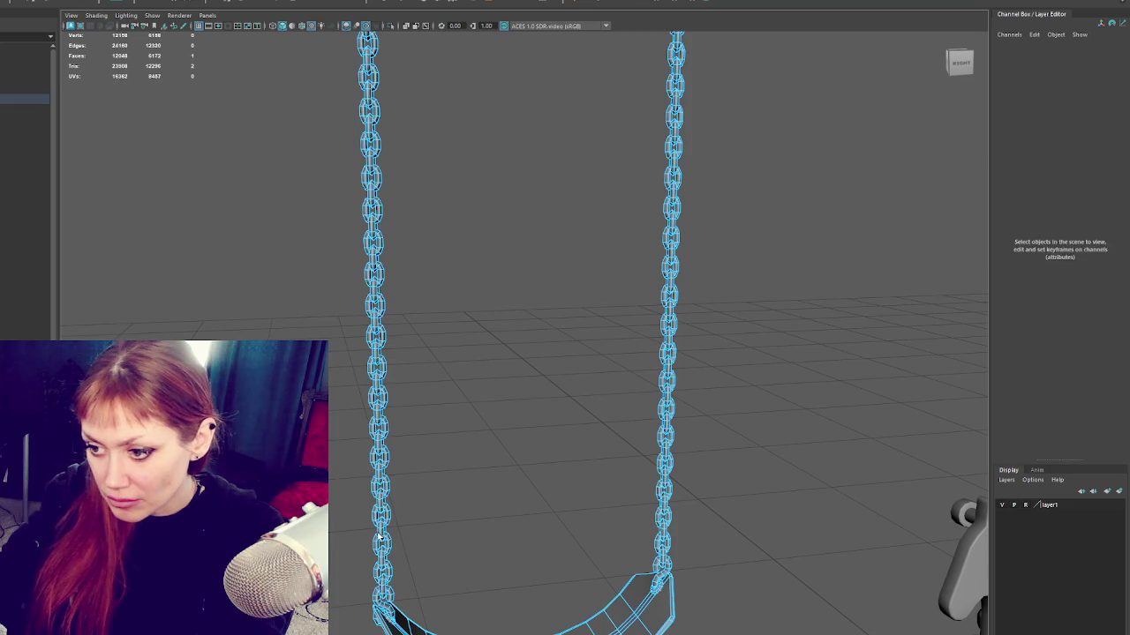
pyautogui.click(391, 597)
pyautogui.click(399, 599)
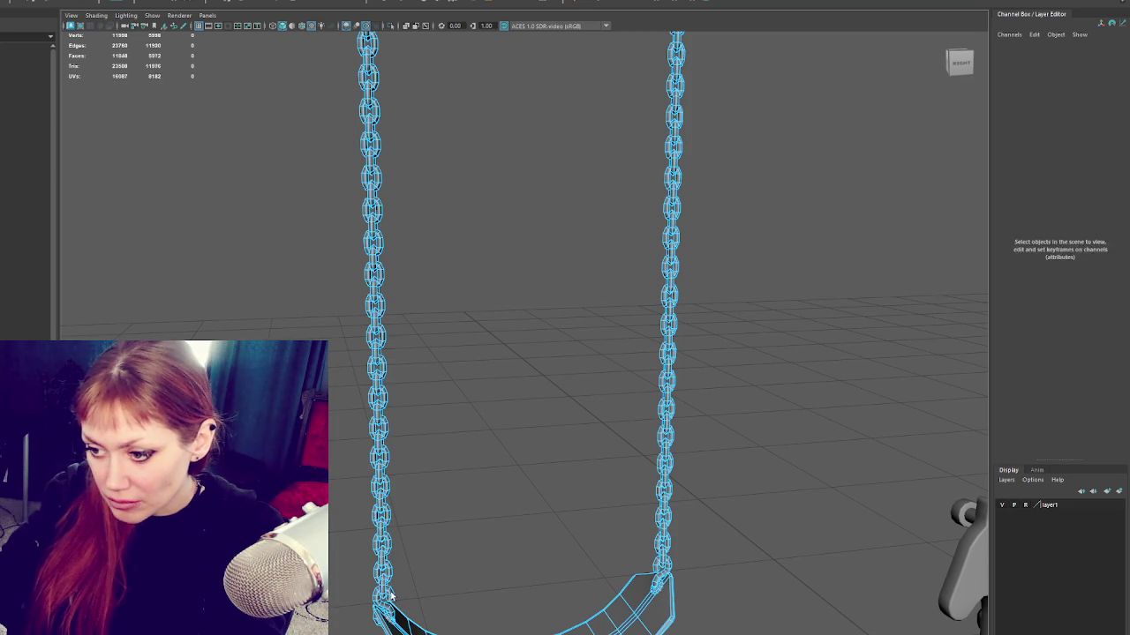
pyautogui.click(653, 510)
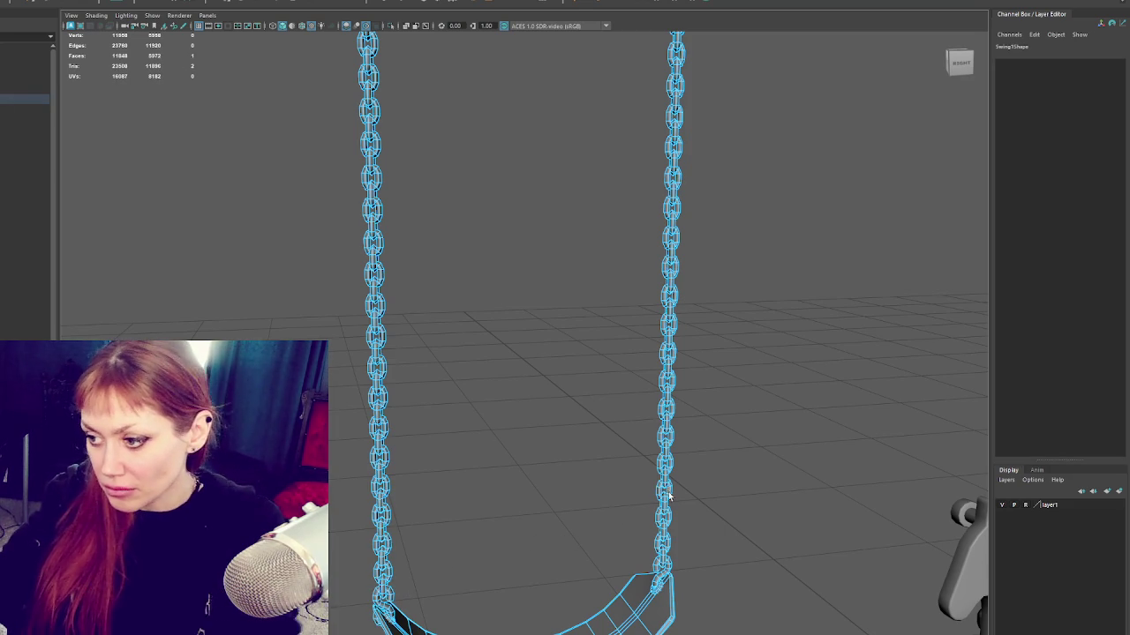
pyautogui.press('Delete')
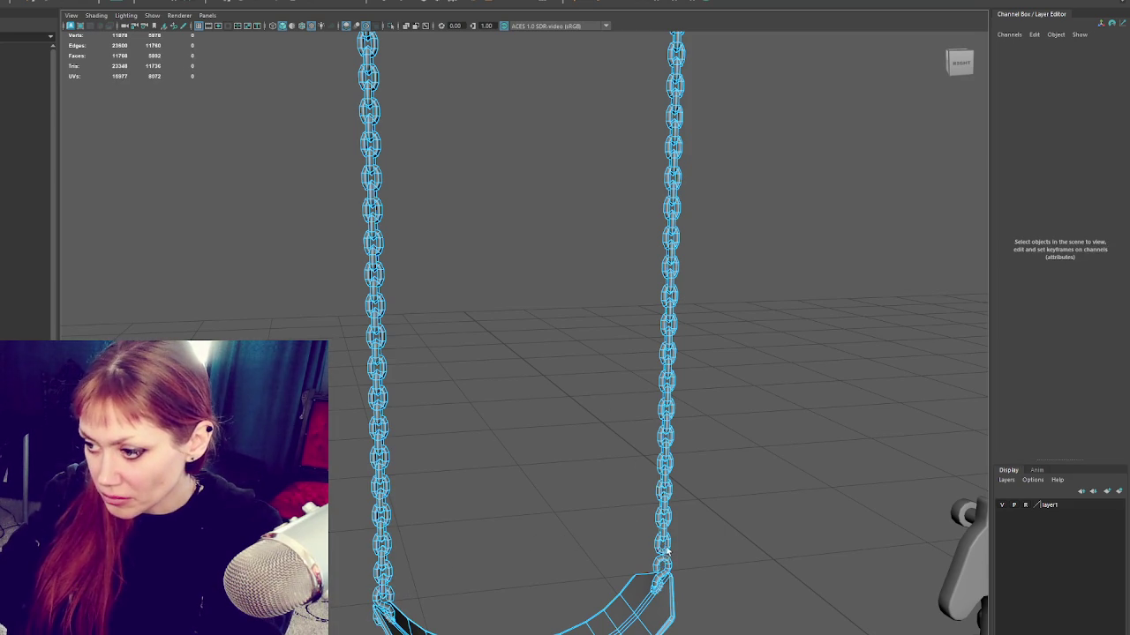
# Step: Marquee-select and delete the right-hand lower chain, then return to Object Mode
pyautogui.scroll(-3, 668, 547)
pyautogui.scroll(-5, 691, 535)
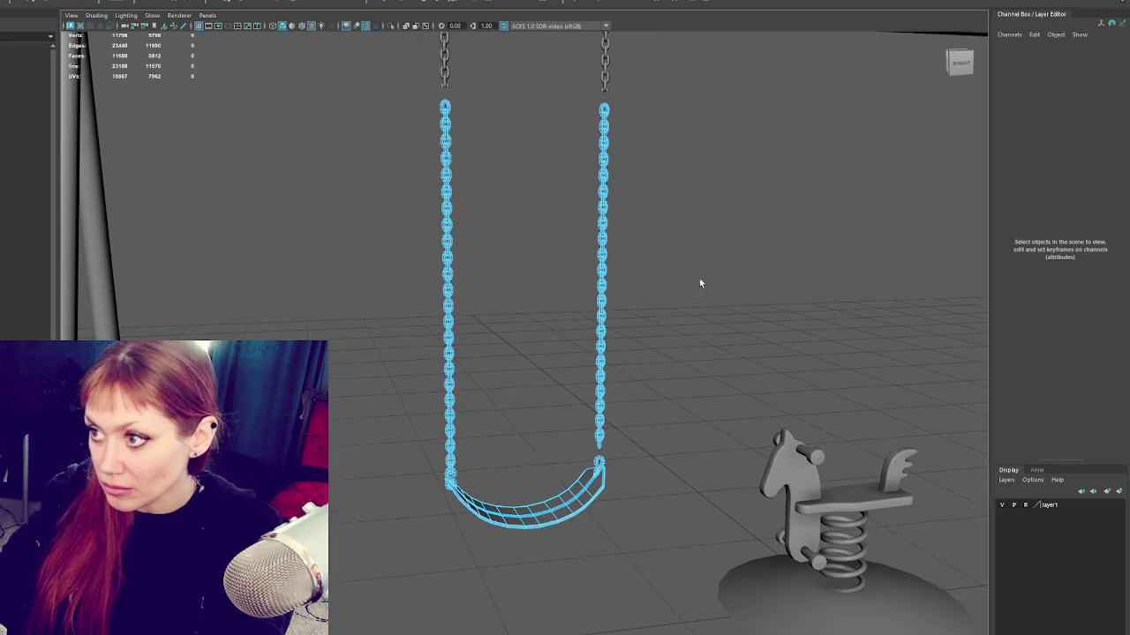
pyautogui.moveTo(662, 89); pyautogui.dragTo(544, 451)
pyautogui.press('Delete')
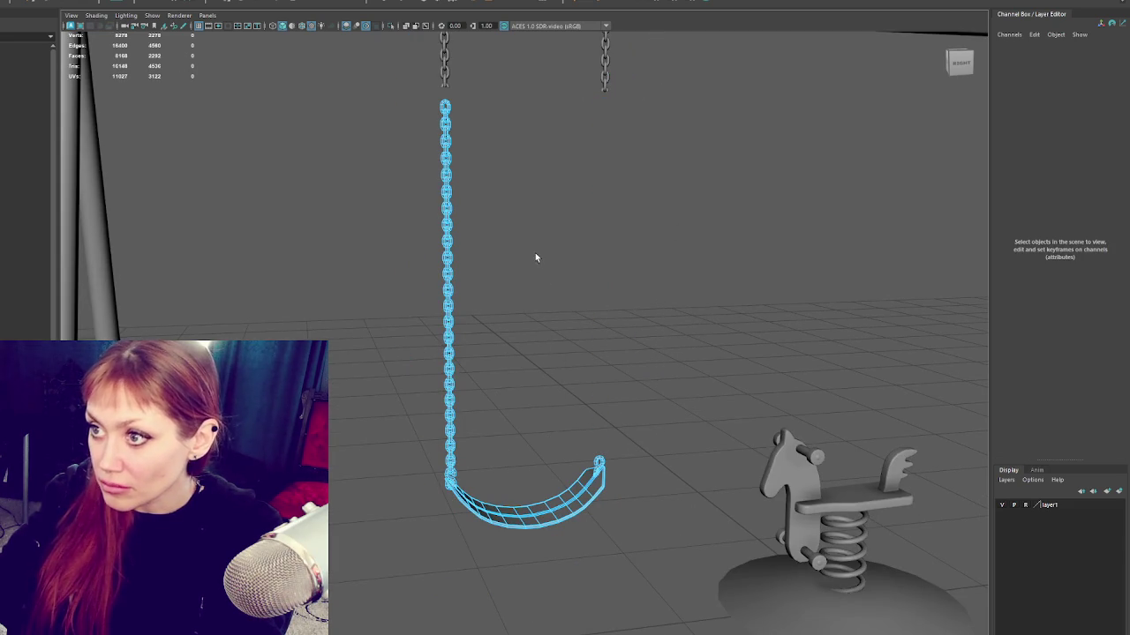
pyautogui.keyDown('alt'); pyautogui.moveTo(487, 125); pyautogui.dragTo(477, 238, button='middle'); pyautogui.keyUp('alt')
pyautogui.moveTo(477, 237); pyautogui.dragTo(436, 236, button='right')
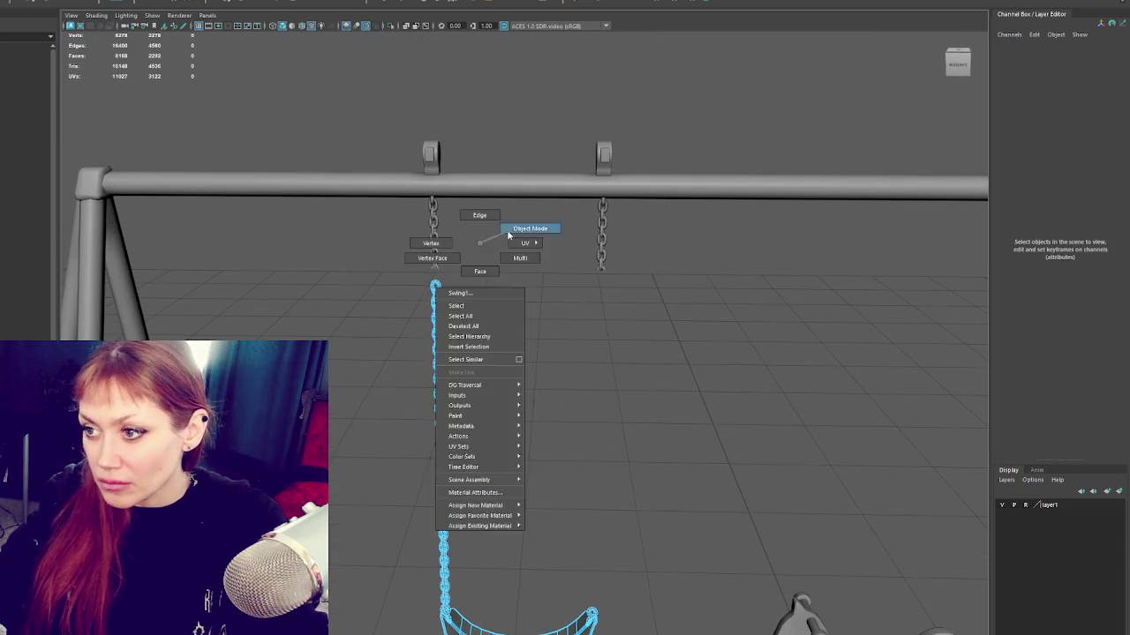
# Step: Isolate the swing chains with Ctrl+H and zoom in on the two upper chains
pyautogui.click(437, 291)
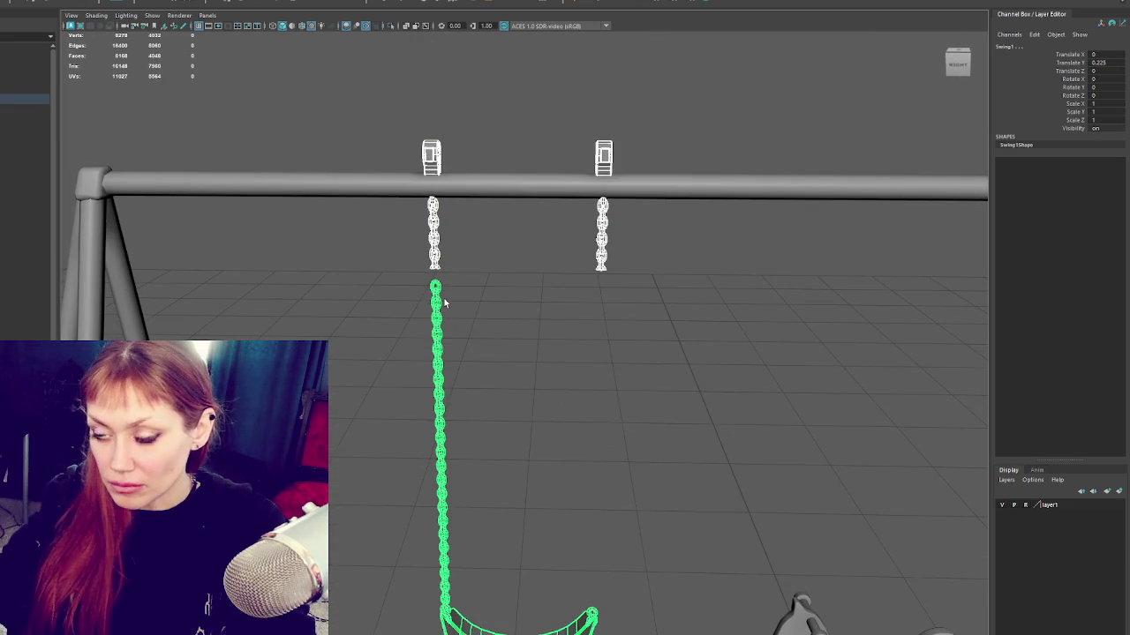
pyautogui.hotkey('ctrl', 'h')
pyautogui.scroll(3, 451, 186)
pyautogui.keyDown('alt'); pyautogui.moveTo(451, 186); pyautogui.dragTo(396, 255, button='middle'); pyautogui.keyUp('alt')
pyautogui.click(397, 256)
pyautogui.press('Delete')
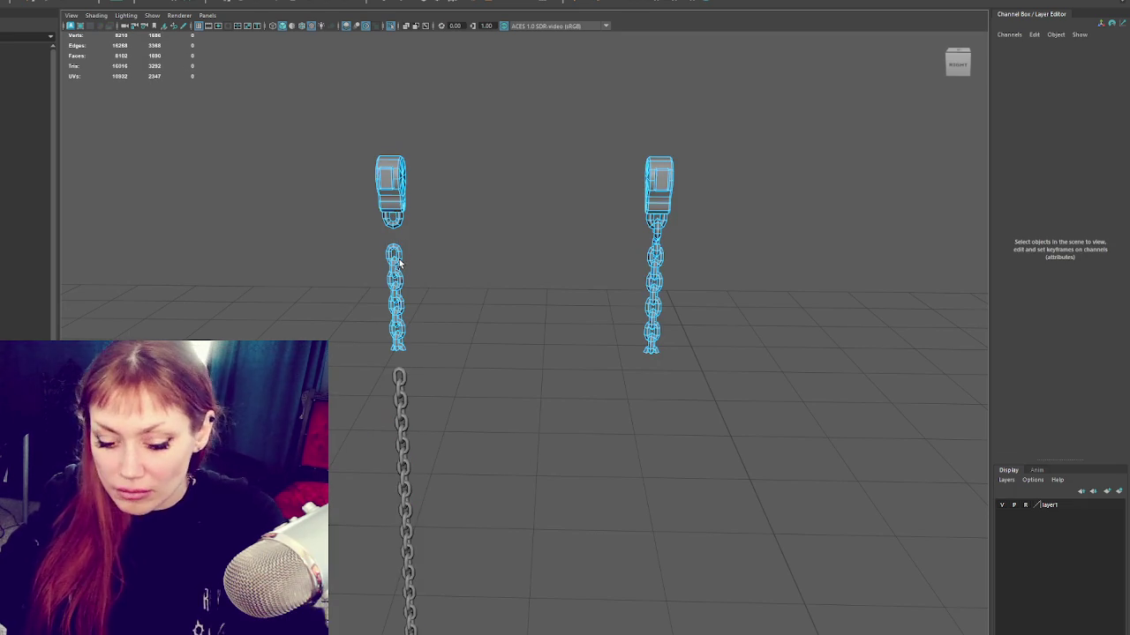
pyautogui.hotkey('ctrl', 'z')
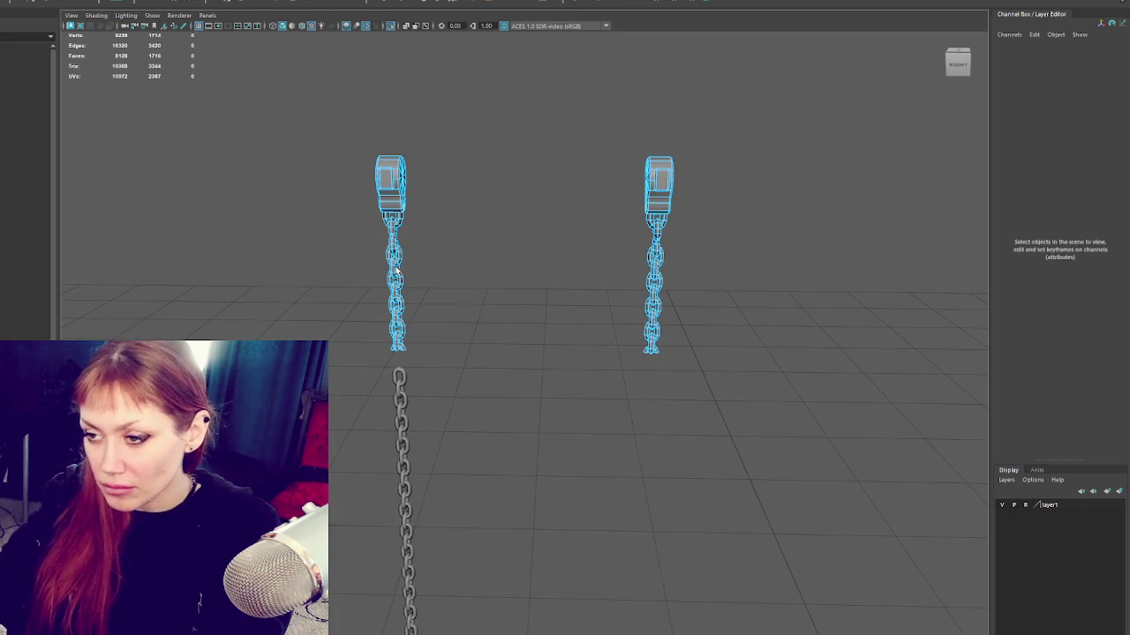
# Step: Delete the bottom links of the hanging chain one by one
pyautogui.press('Delete')
pyautogui.click(394, 300)
pyautogui.press('Delete')
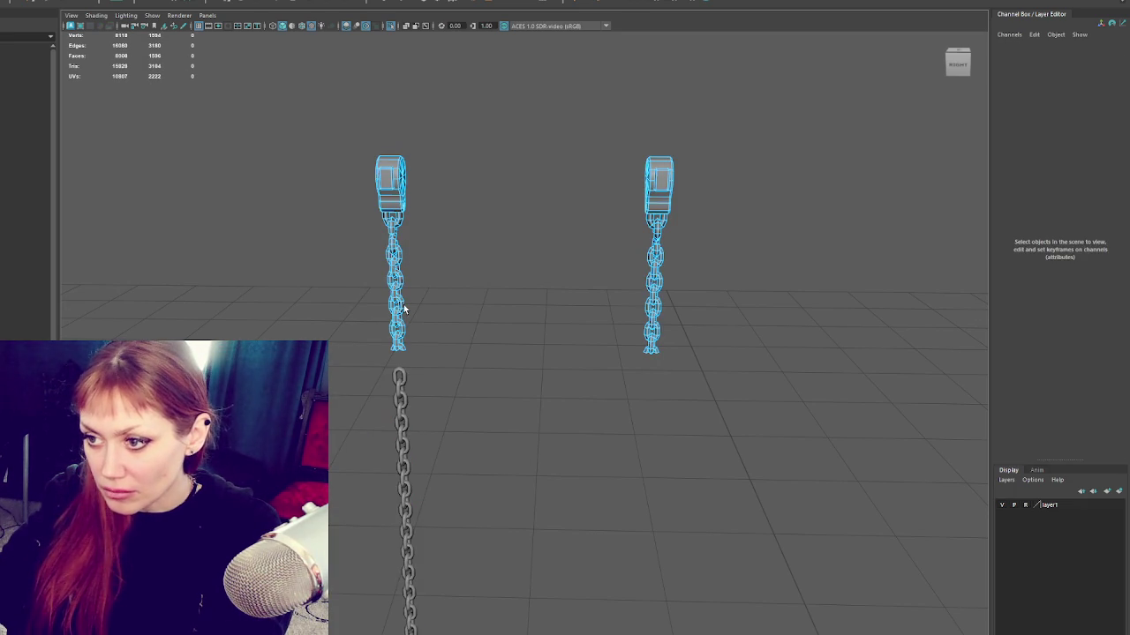
pyautogui.click(404, 313)
pyautogui.press('Delete')
pyautogui.click(397, 322)
pyautogui.press('Delete')
pyautogui.click(402, 346)
pyautogui.press('Delete')
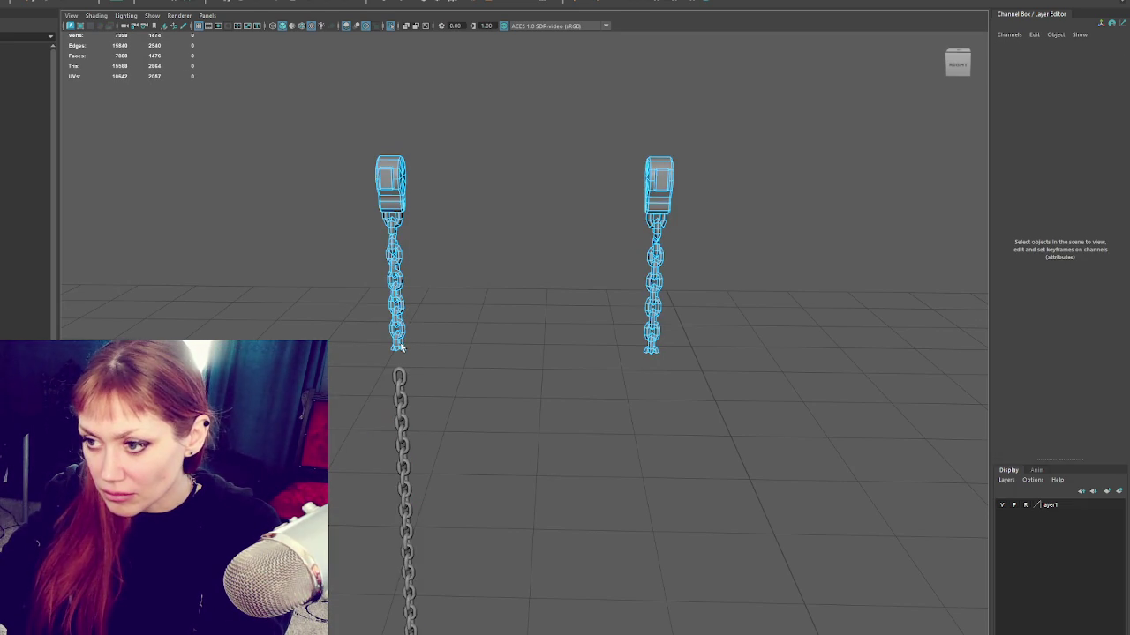
pyautogui.click(400, 346)
pyautogui.press('Delete')
pyautogui.click(399, 347)
pyautogui.press('Delete')
pyautogui.click(400, 347)
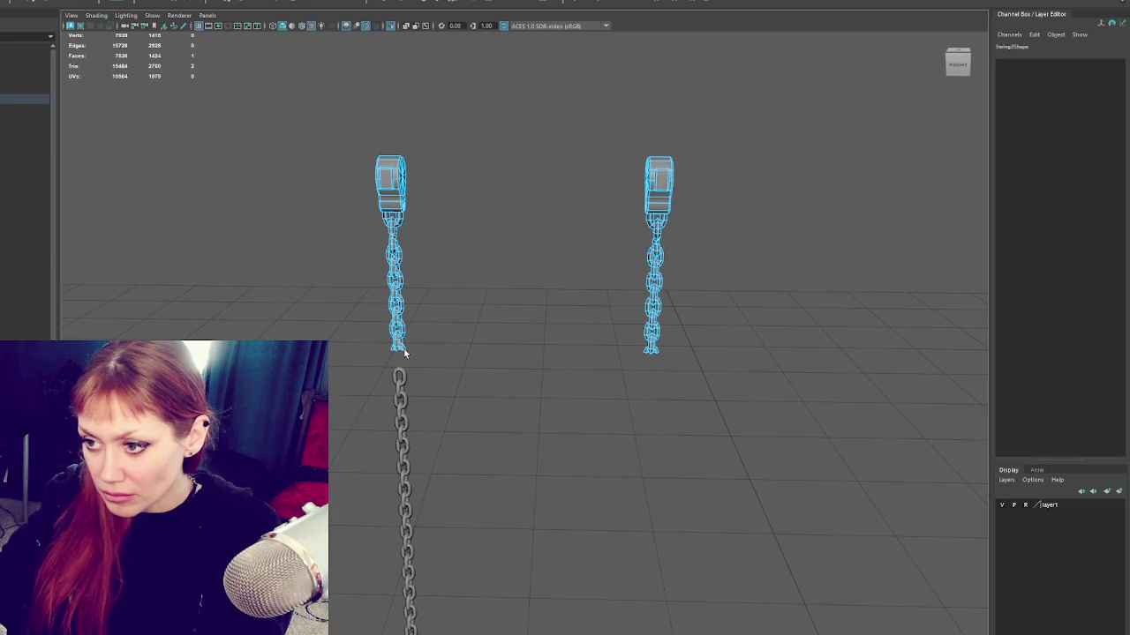
pyautogui.press('Delete')
pyautogui.click(519, 248)
# Step: Lower the two shortened upper chains to Translate Y 0.451
pyautogui.hotkey('ctrl', 'z')
pyautogui.press('f')
pyautogui.moveTo(549, 473); pyautogui.dragTo(550, 502)
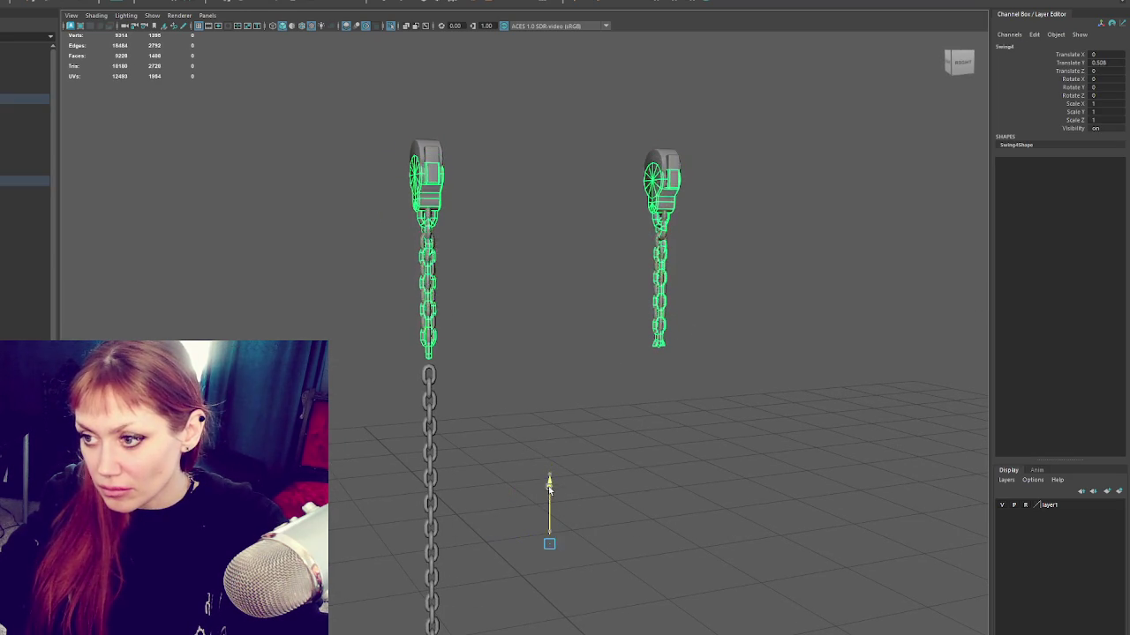
pyautogui.moveTo(514, 285); pyautogui.dragTo(409, 303, button='right')
pyautogui.hotkey('ctrl', 'z')
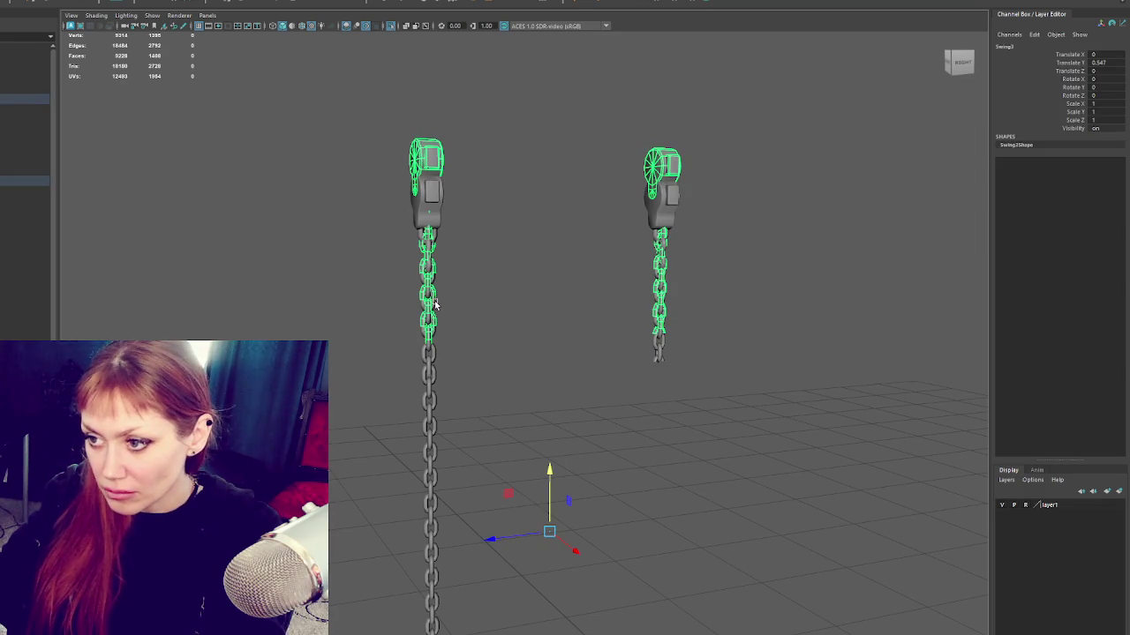
pyautogui.hotkey('shift', 'z')
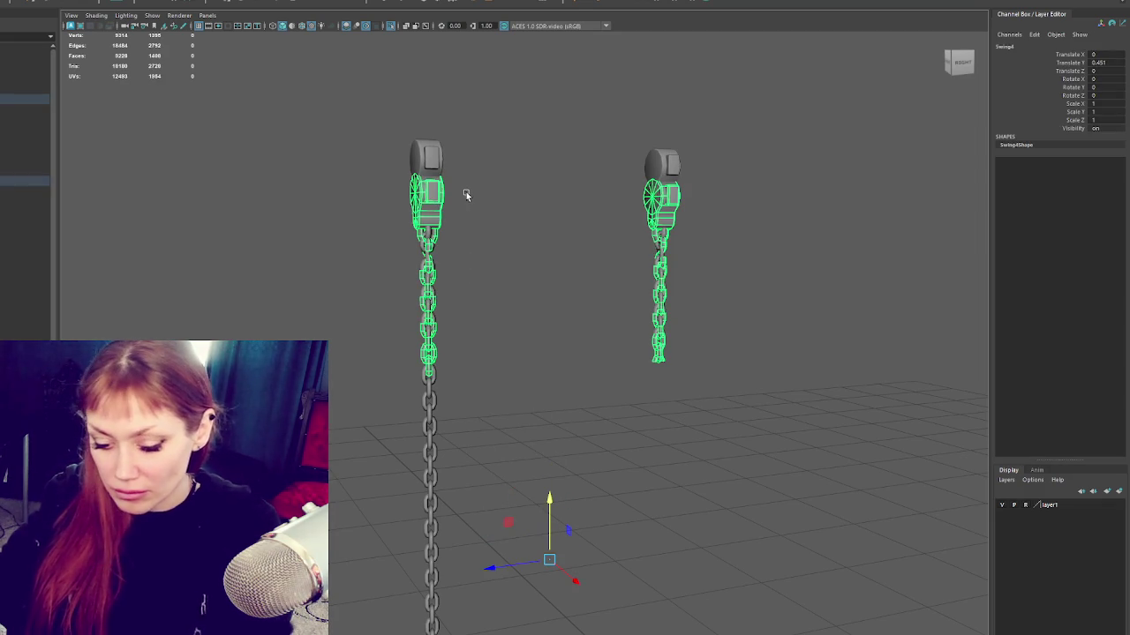
pyautogui.hotkey('shift', 'z')
pyautogui.hotkey('shift', 'z')
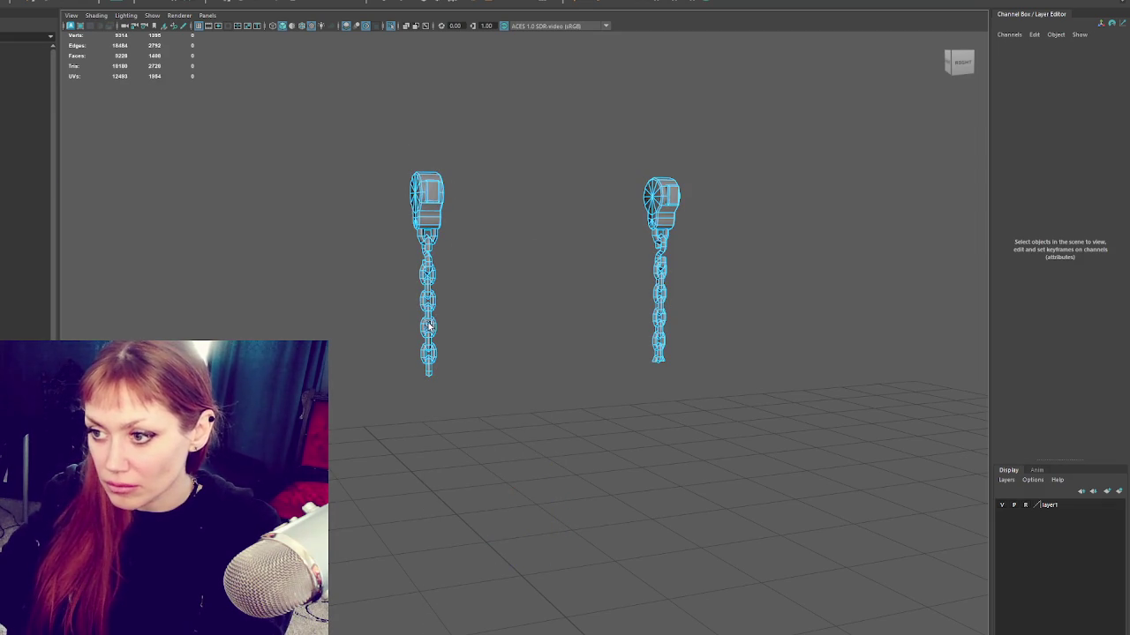
pyautogui.click(429, 300)
# Step: Delete the picked link and the top pieces of the left chain
pyautogui.press('Delete')
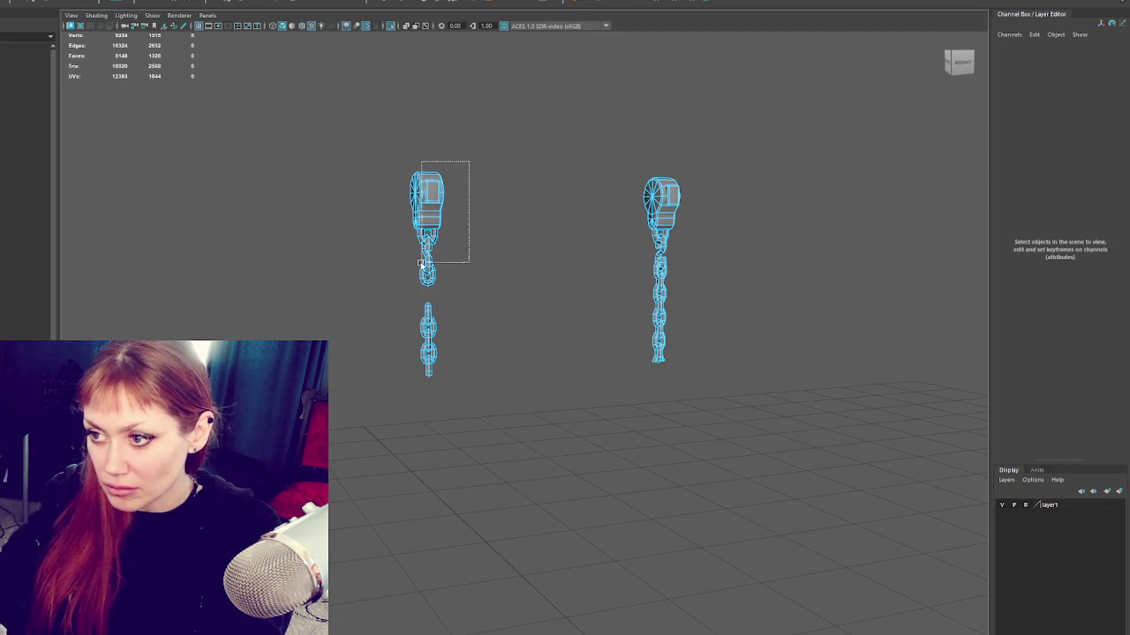
pyautogui.moveTo(443, 231); pyautogui.dragTo(446, 233)
pyautogui.press('Delete')
pyautogui.click(661, 203)
pyautogui.press('Delete')
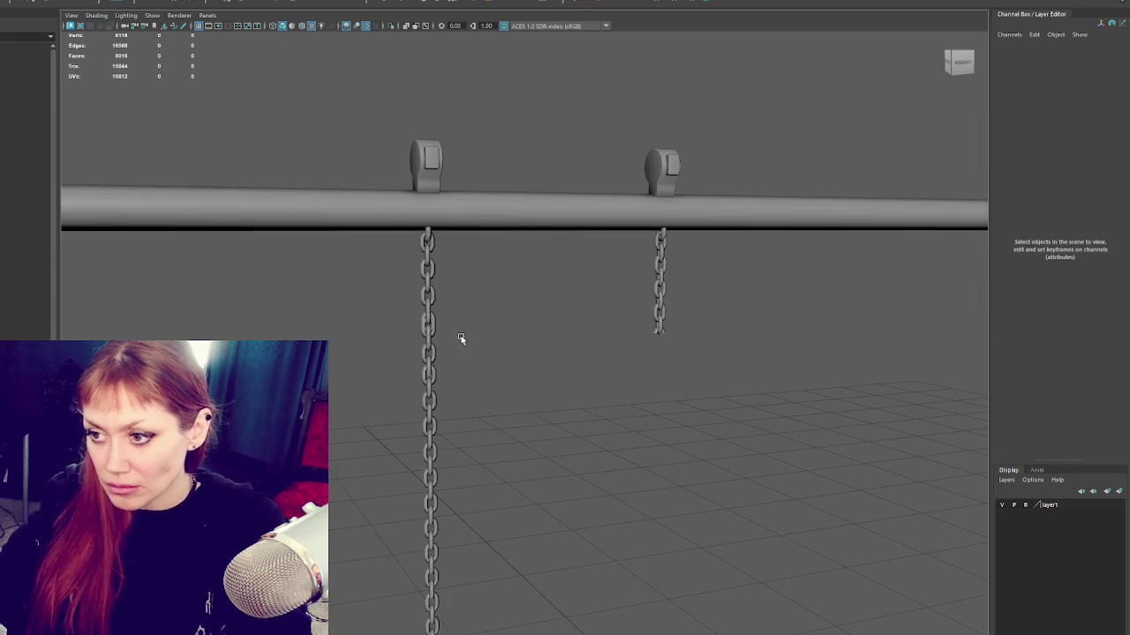
pyautogui.click(429, 355)
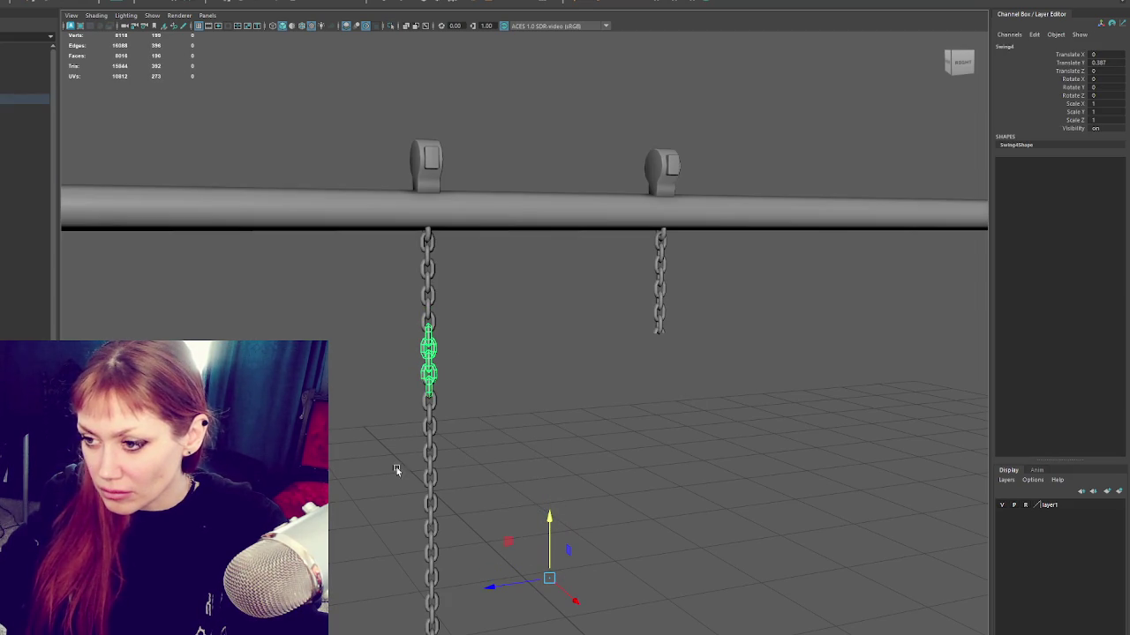
pyautogui.scroll(-1, 491, 435)
pyautogui.scroll(-4, 498, 433)
pyautogui.scroll(4, 494, 431)
# Step: Lower the lower left chain to Translate Y 0.149
pyautogui.click(439, 433)
pyautogui.moveTo(545, 522)
pyautogui.mouseDown()
pyautogui.moveTo(545, 544)
pyautogui.moveTo(480, 503)
pyautogui.moveTo(482, 430)
pyautogui.moveTo(494, 479)
pyautogui.mouseUp()
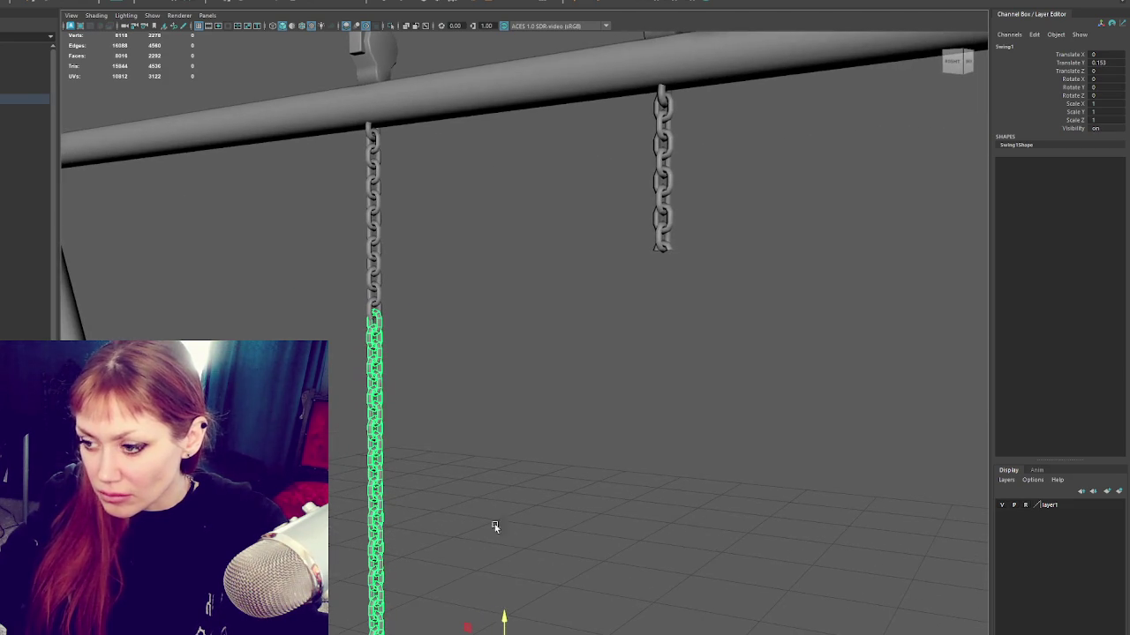
pyautogui.moveTo(503, 617); pyautogui.dragTo(504, 620)
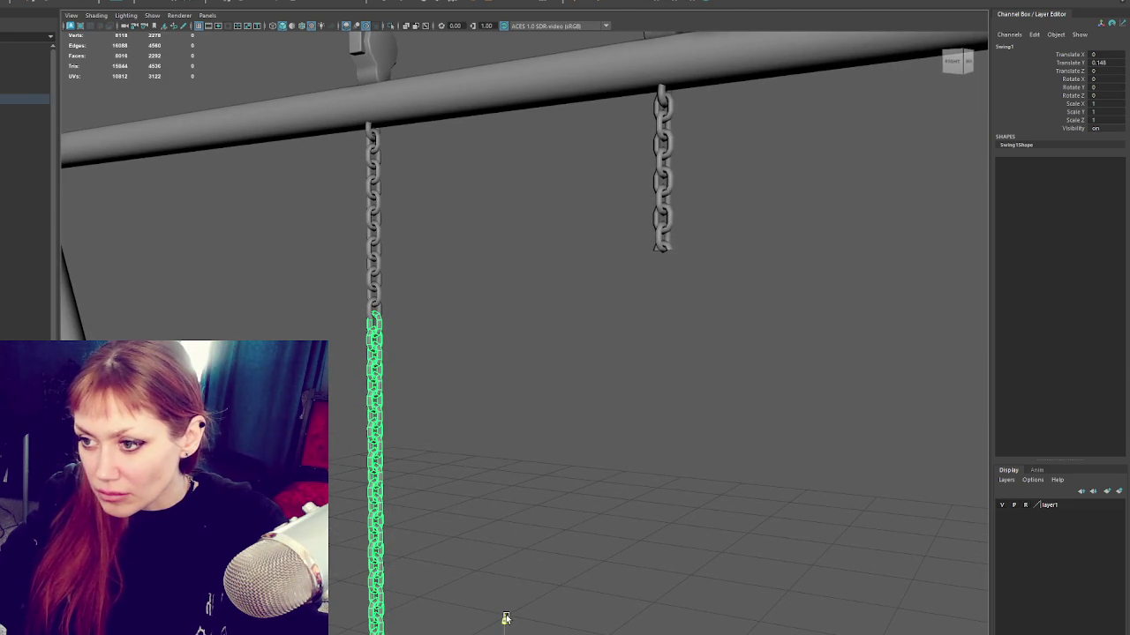
pyautogui.click(377, 306)
pyautogui.click(376, 225)
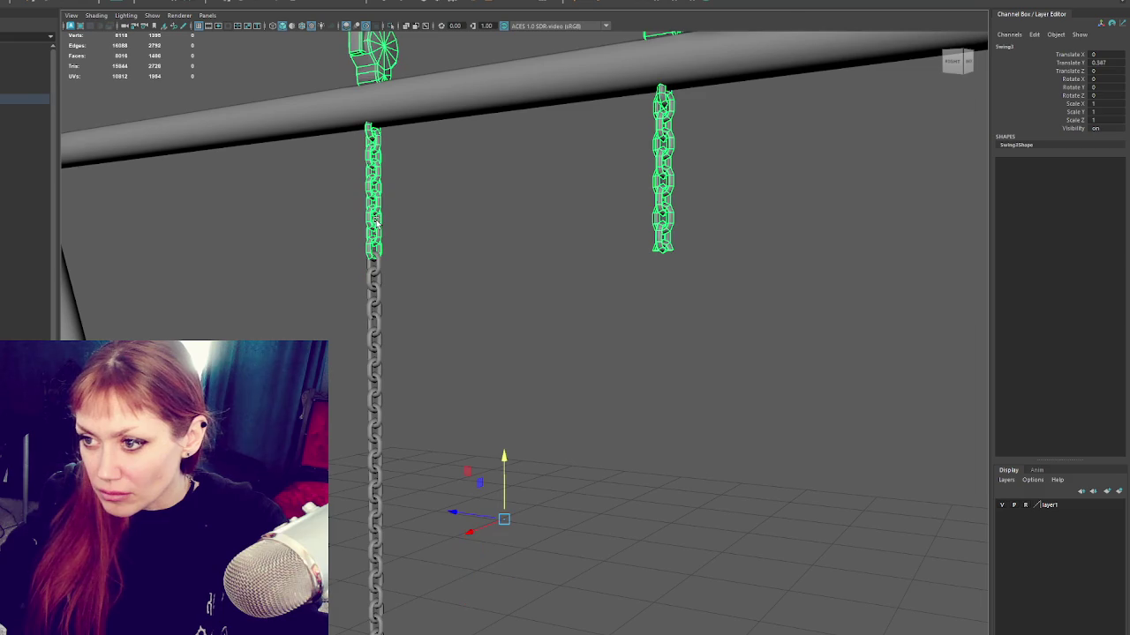
pyautogui.click(410, 258)
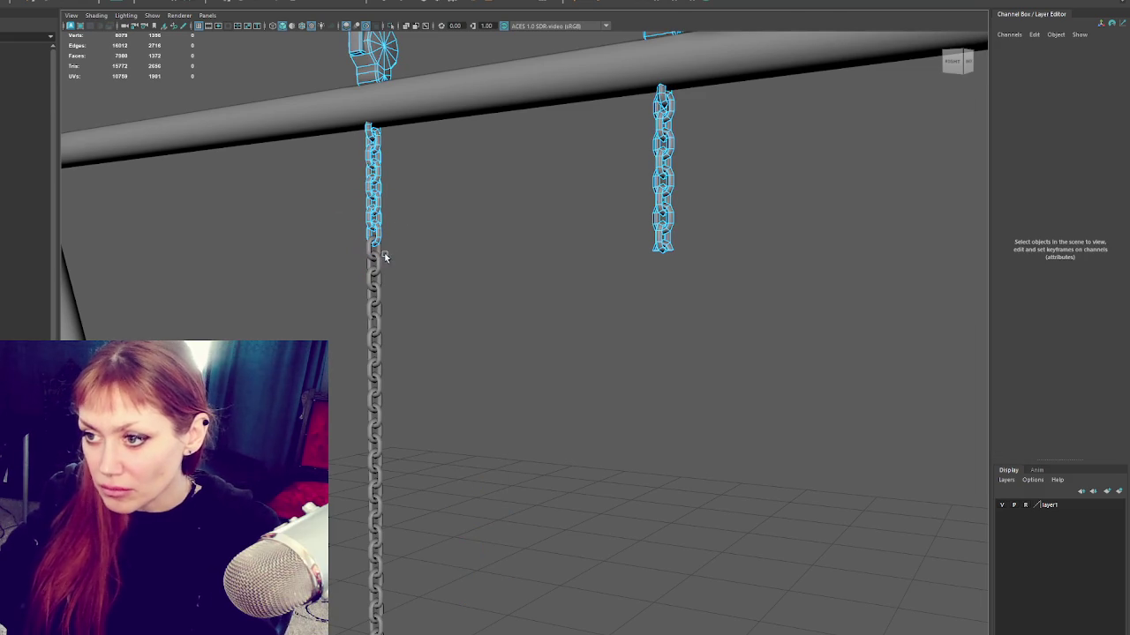
# Step: Select the lower chain together with the upper chains and top pieces
pyautogui.click(375, 305)
pyautogui.rightClick(375, 256)
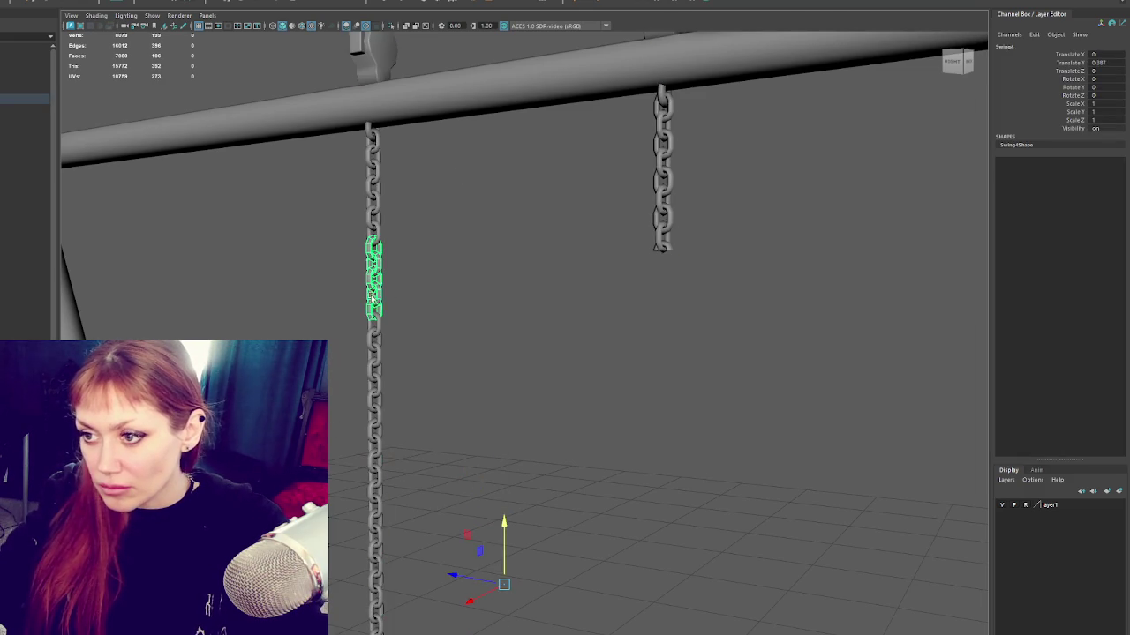
pyautogui.click(411, 249)
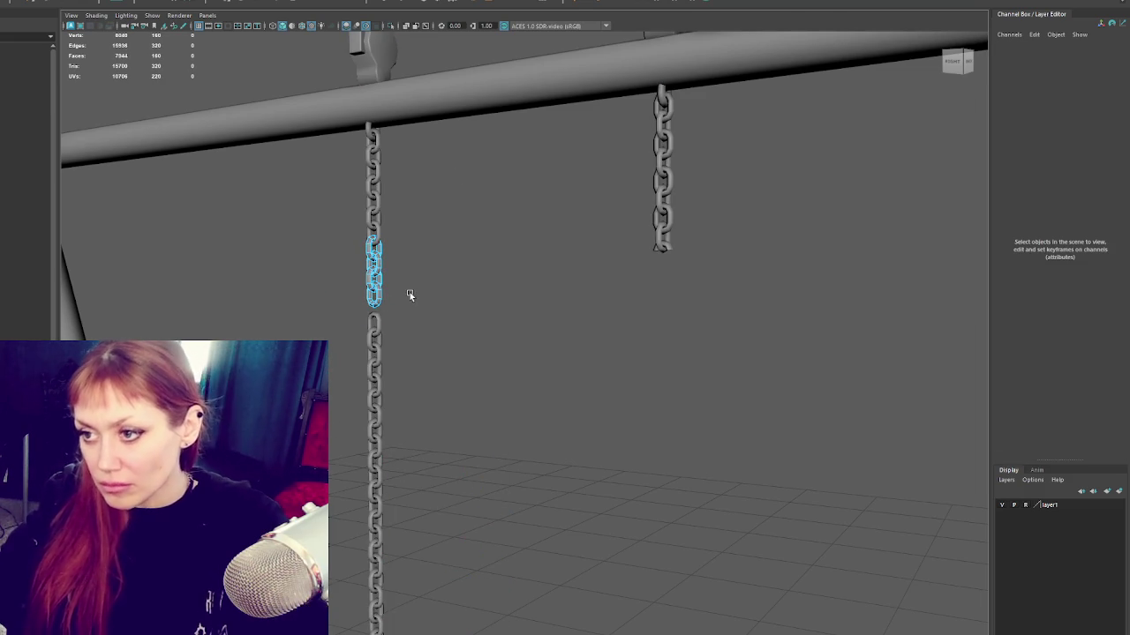
pyautogui.click(374, 215)
pyautogui.click(429, 207)
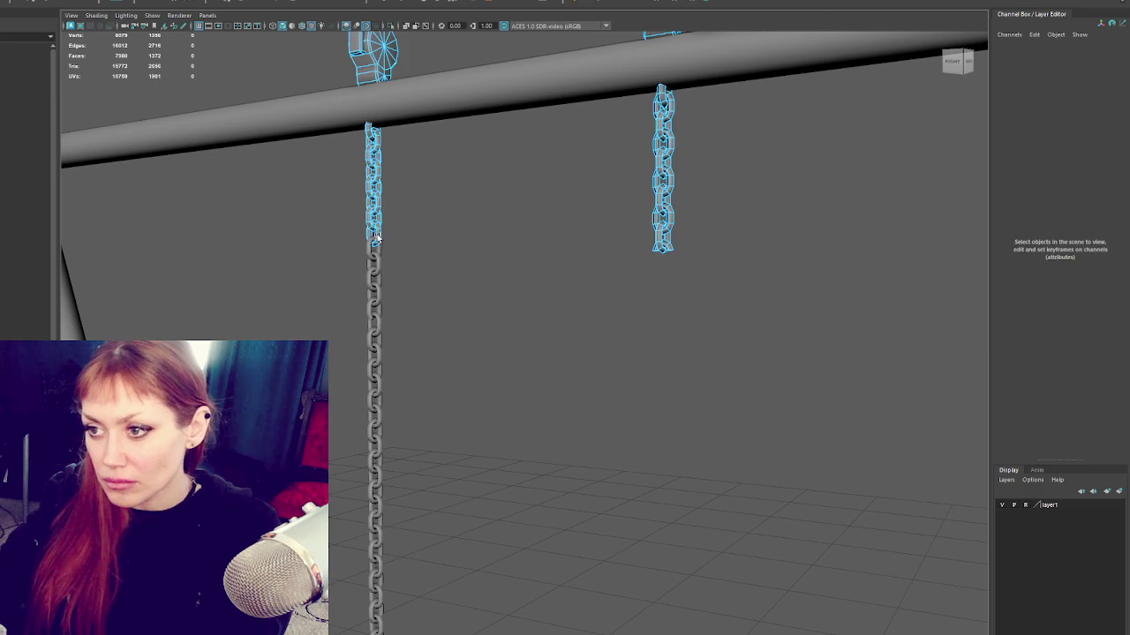
pyautogui.hotkey('ctrl', 'z')
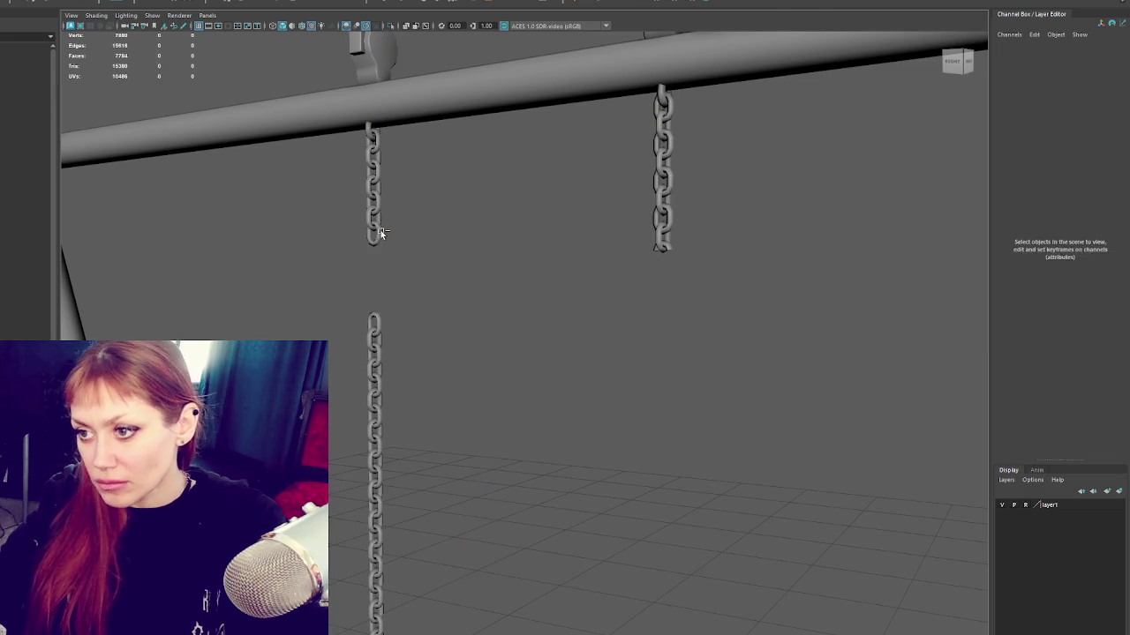
pyautogui.hotkey('shift', 'z')
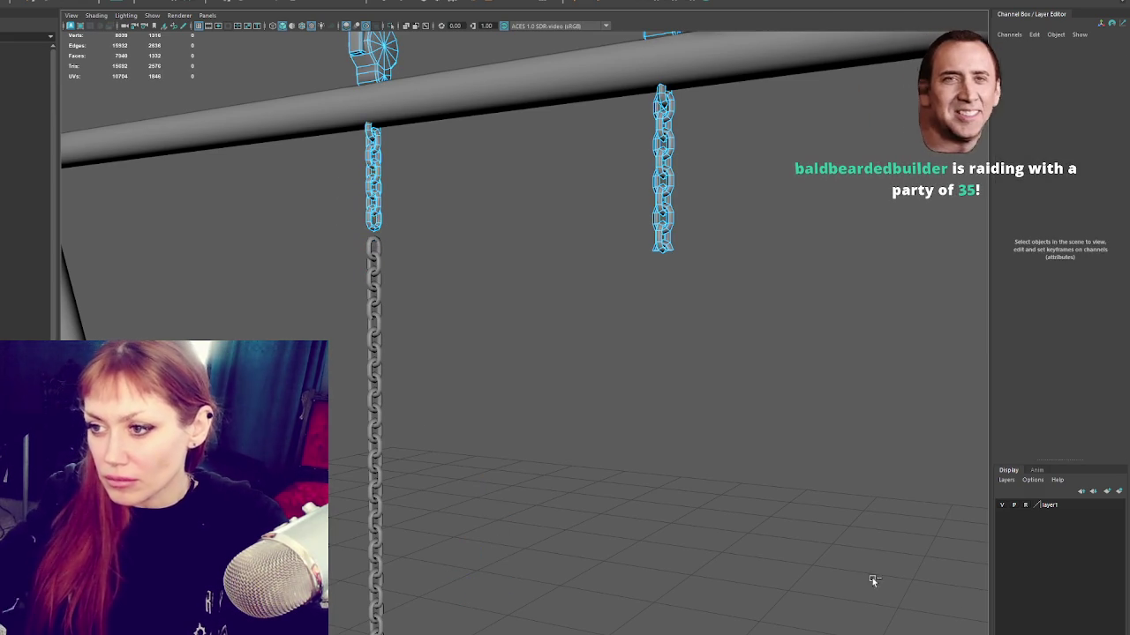
# Step: Combine the selected chain pieces into one mesh and zoom out to the full swing frame
pyautogui.press('Up')
pyautogui.press('Down')
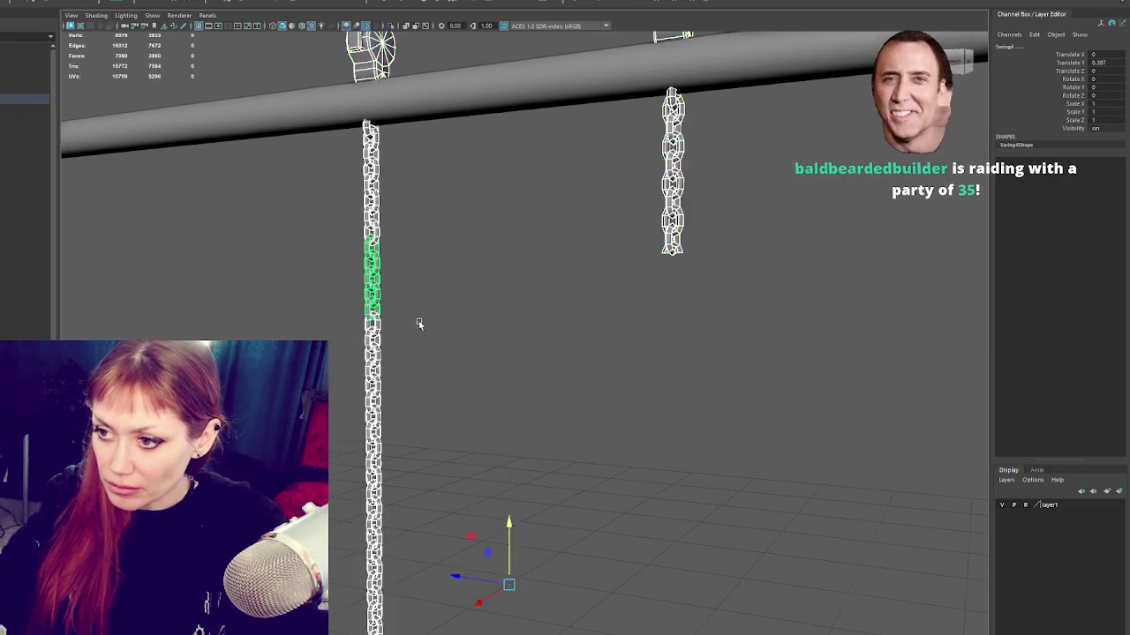
pyautogui.press('5')
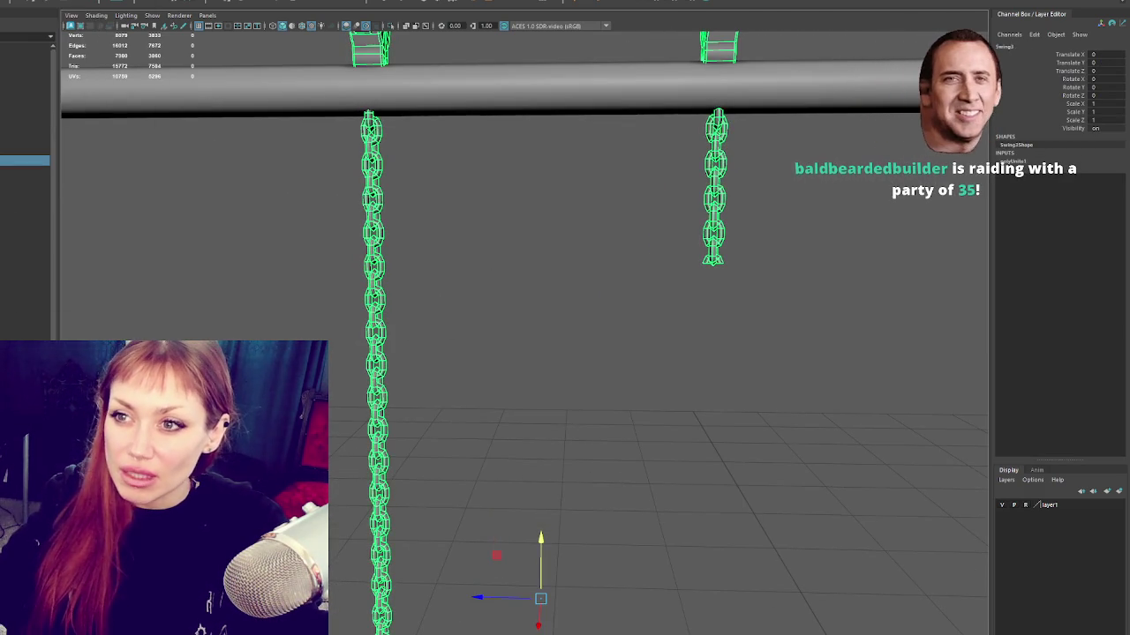
pyautogui.click(503, 309)
pyautogui.keyDown('alt'); pyautogui.moveTo(503, 309); pyautogui.dragTo(379, 302); pyautogui.keyUp('alt')
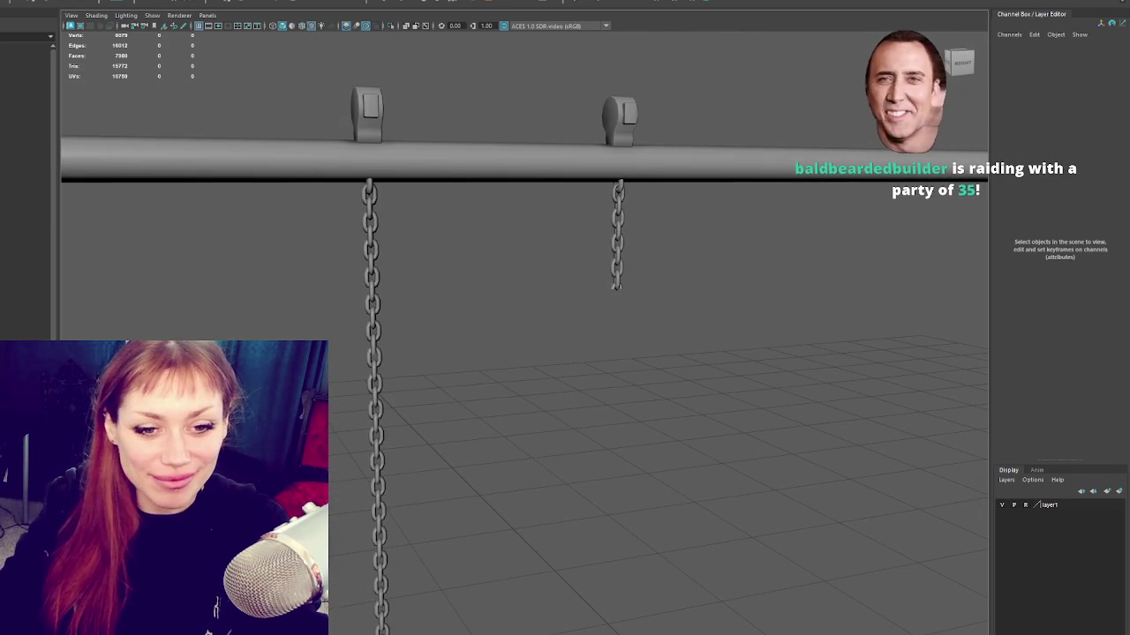
pyautogui.scroll(-5, 593, 161)
pyautogui.scroll(-2, 517, 158)
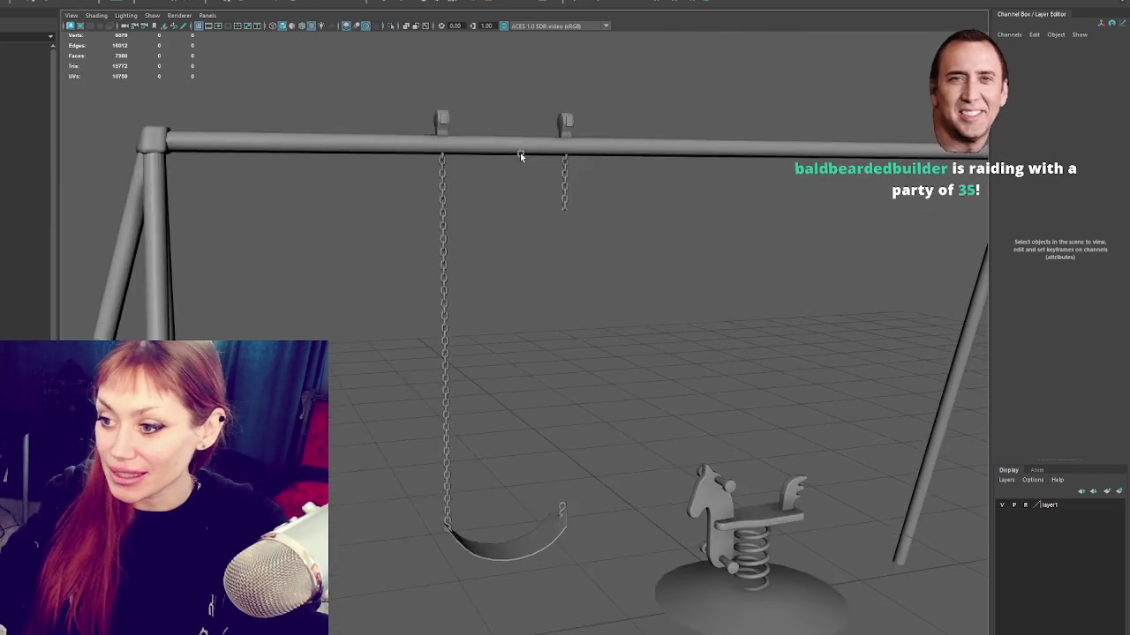
# Step: Scale the swing frame up uniformly and lower the chain and seat slightly
pyautogui.scroll(-2, 517, 159)
pyautogui.click(525, 196)
pyautogui.moveTo(633, 409); pyautogui.dragTo(669, 393)
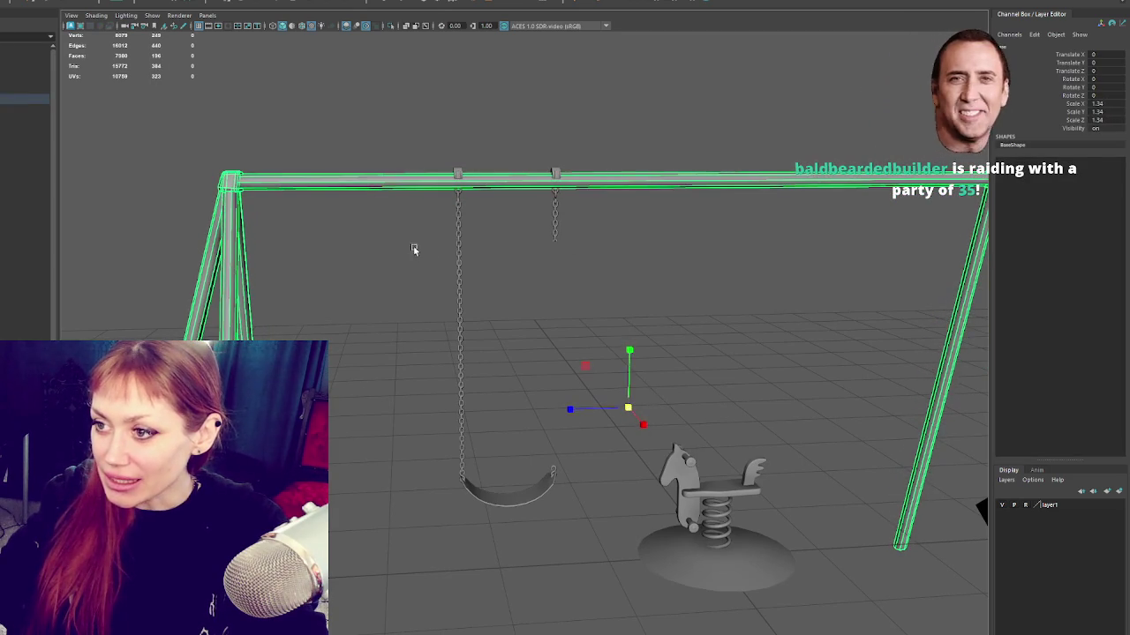
pyautogui.moveTo(459, 263); pyautogui.dragTo(497, 162)
pyautogui.press('f')
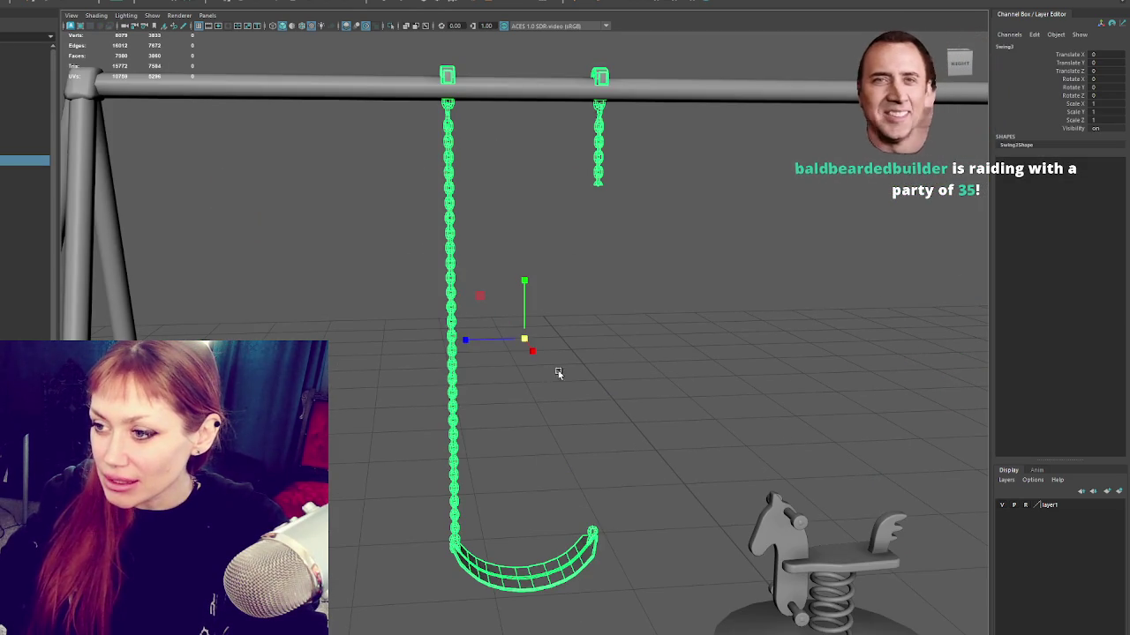
pyautogui.moveTo(523, 304)
pyautogui.mouseDown()
pyautogui.moveTo(517, 321)
pyautogui.moveTo(487, 144)
pyautogui.mouseUp()
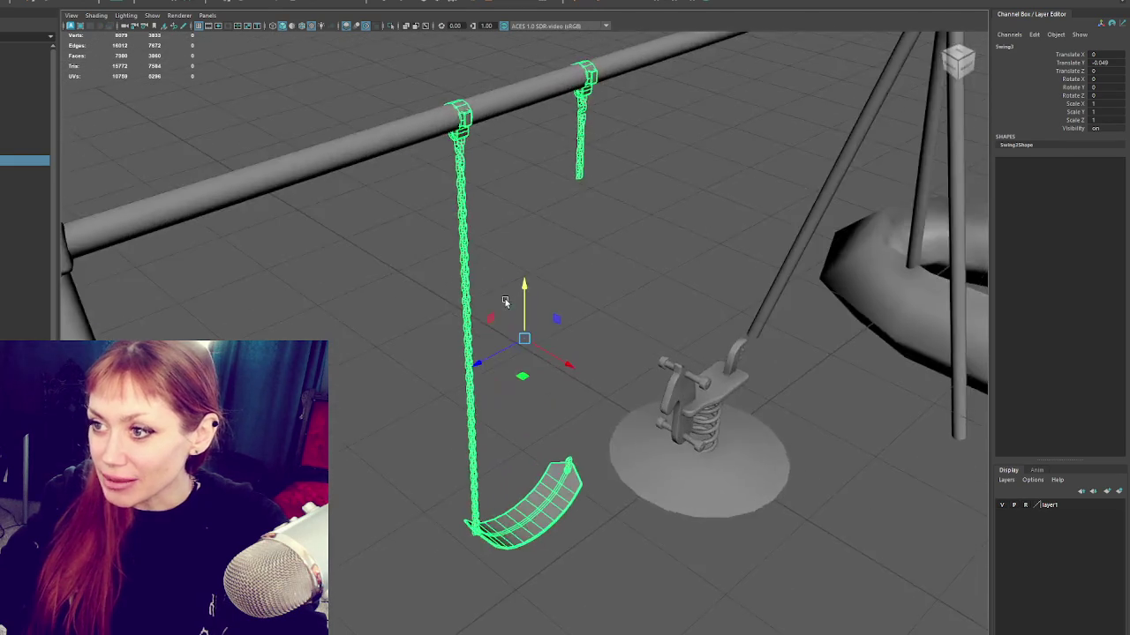
# Step: Inspect the top bracket and chain link faces from several angles around the beam
pyautogui.scroll(3, 501, 304)
pyautogui.scroll(-3, 475, 289)
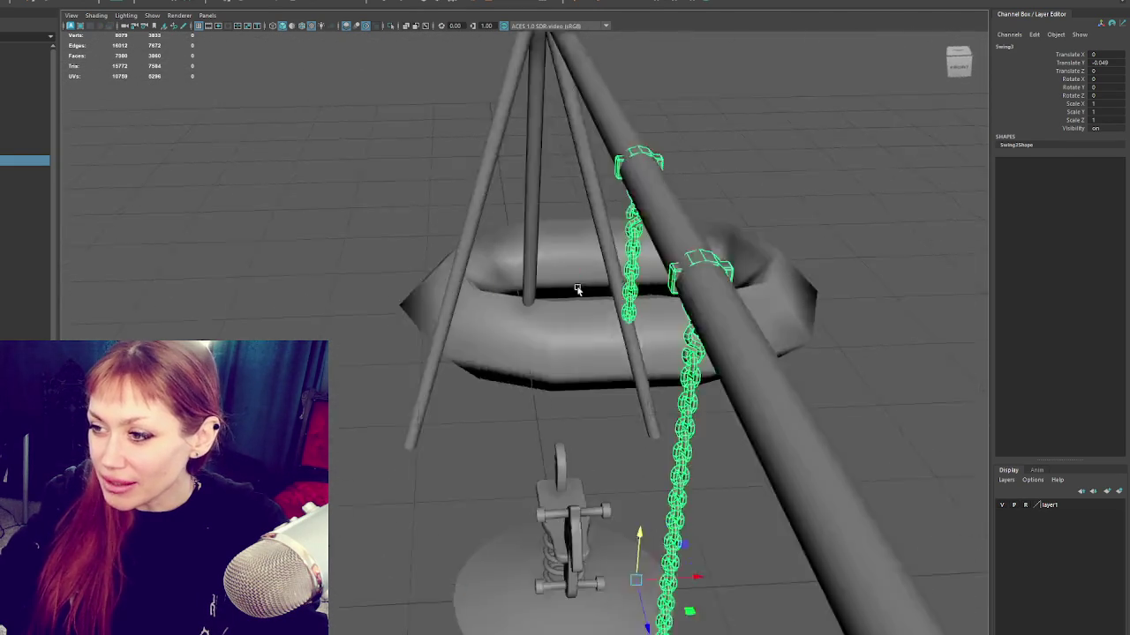
pyautogui.keyDown('alt'); pyautogui.moveTo(569, 286); pyautogui.dragTo(504, 285); pyautogui.keyUp('alt')
pyautogui.scroll(3, 500, 313)
pyautogui.moveTo(618, 144); pyautogui.dragTo(572, 267, button='right')
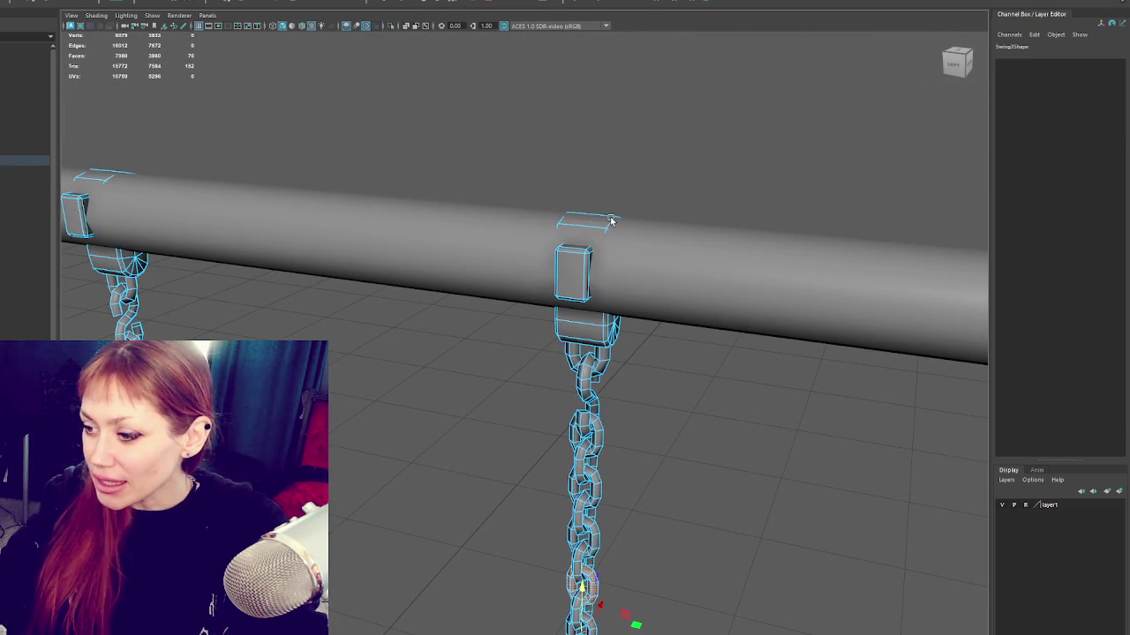
pyautogui.doubleClick(611, 220)
pyautogui.keyDown('shift'); pyautogui.doubleClick(565, 269); pyautogui.keyUp('shift')
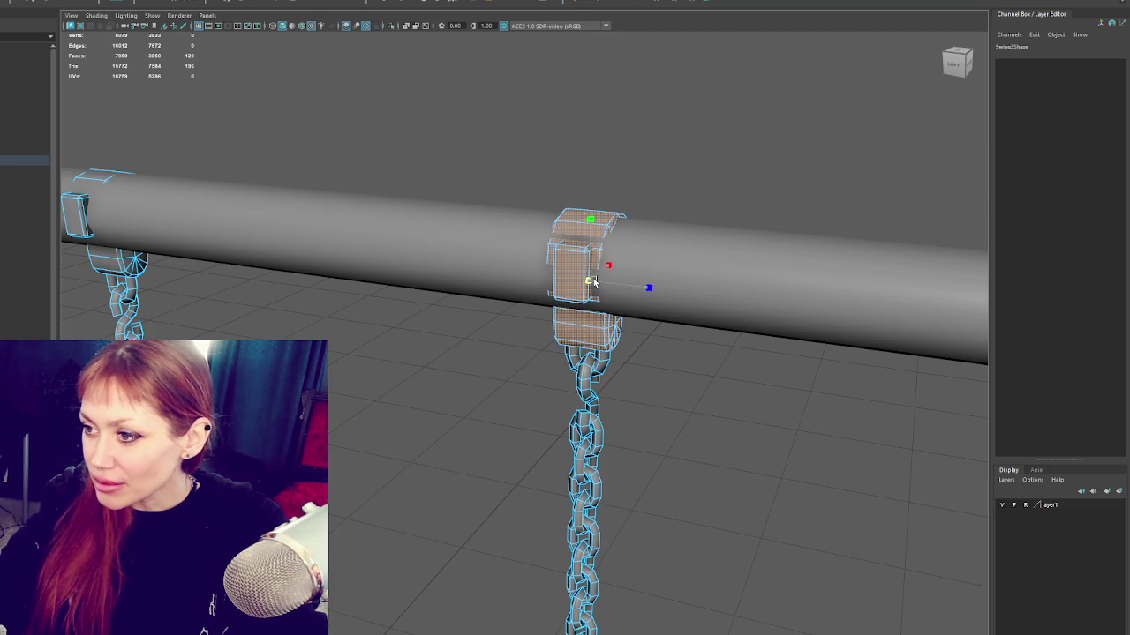
pyautogui.moveTo(590, 283)
pyautogui.keyDown('alt'); pyautogui.mouseDown()
pyautogui.moveTo(565, 279)
pyautogui.moveTo(575, 273)
pyautogui.mouseUp(); pyautogui.keyUp('alt')
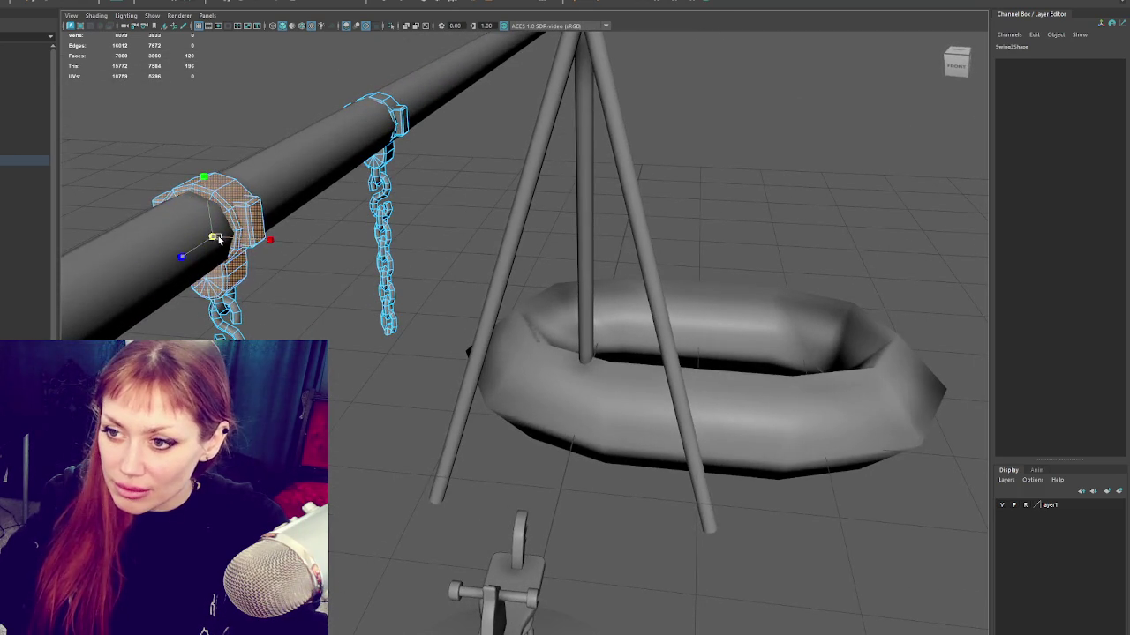
pyautogui.keyDown('alt'); pyautogui.moveTo(217, 231); pyautogui.dragTo(222, 175); pyautogui.keyUp('alt')
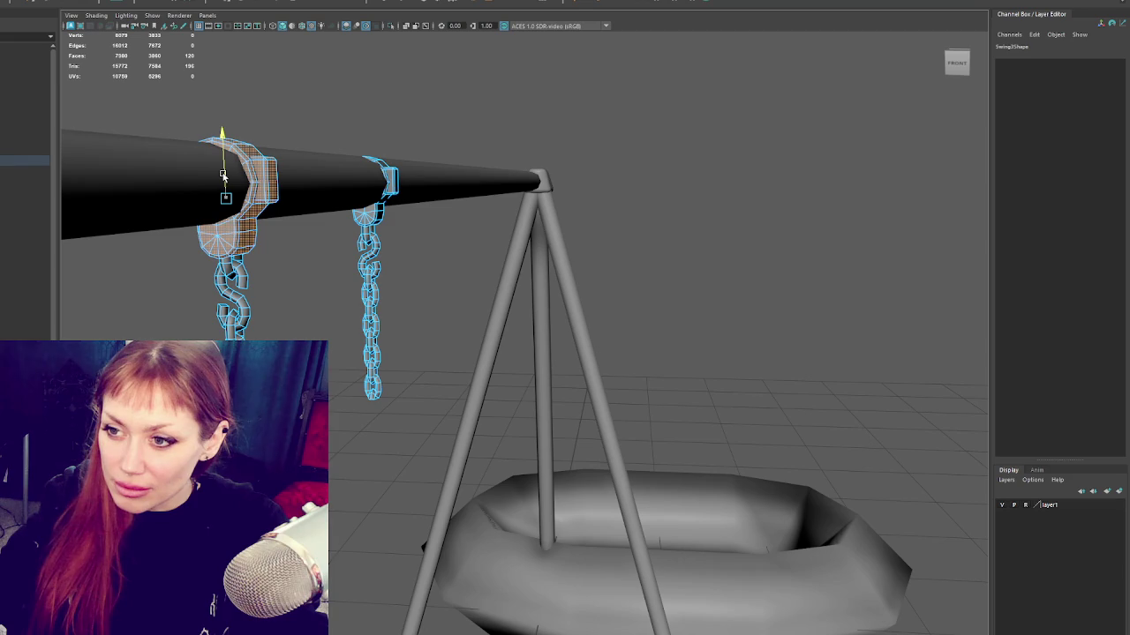
pyautogui.click(229, 273)
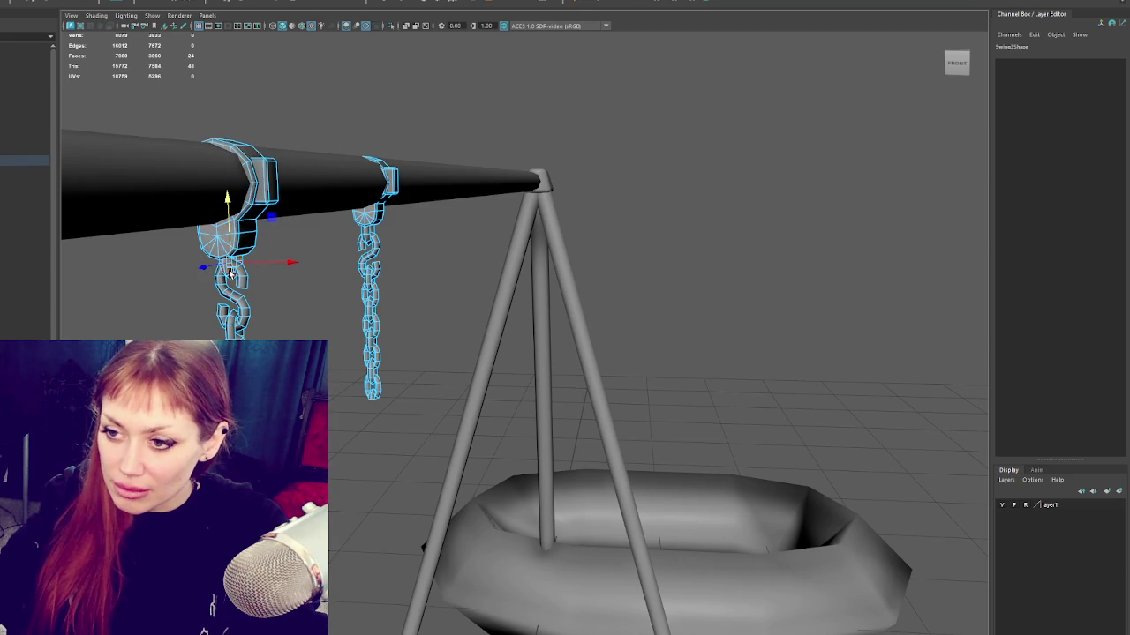
pyautogui.moveTo(331, 269); pyautogui.dragTo(309, 243, button='right')
pyautogui.keyDown('alt'); pyautogui.moveTo(353, 264); pyautogui.dragTo(313, 234); pyautogui.keyUp('alt')
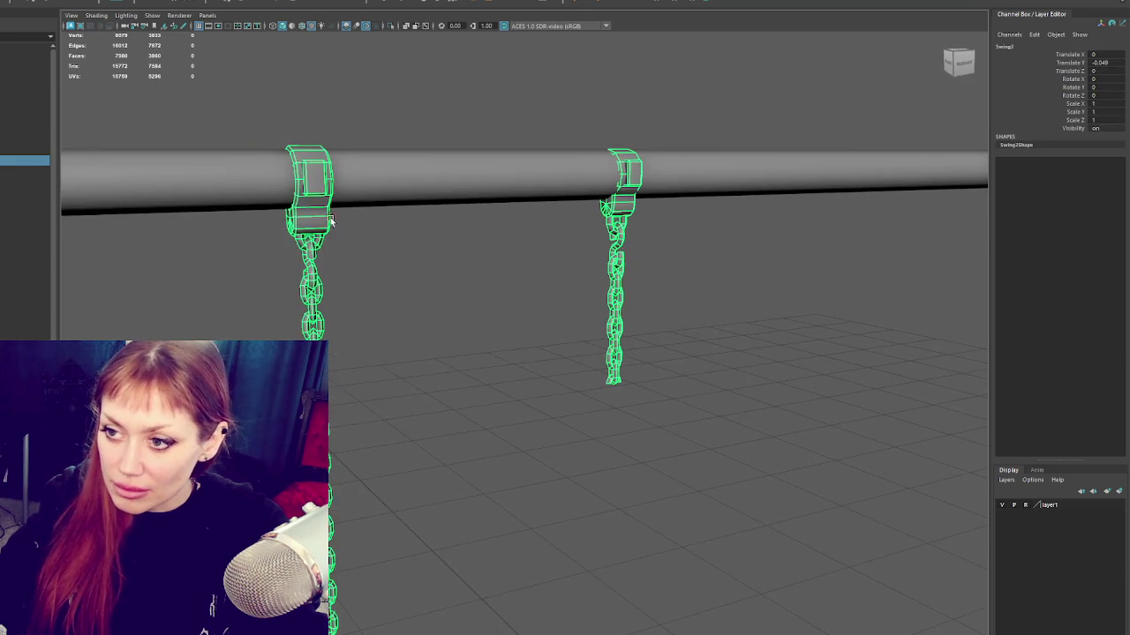
pyautogui.click(310, 214)
pyautogui.keyDown('shift'); pyautogui.click(309, 164); pyautogui.keyUp('shift')
pyautogui.press('F8')
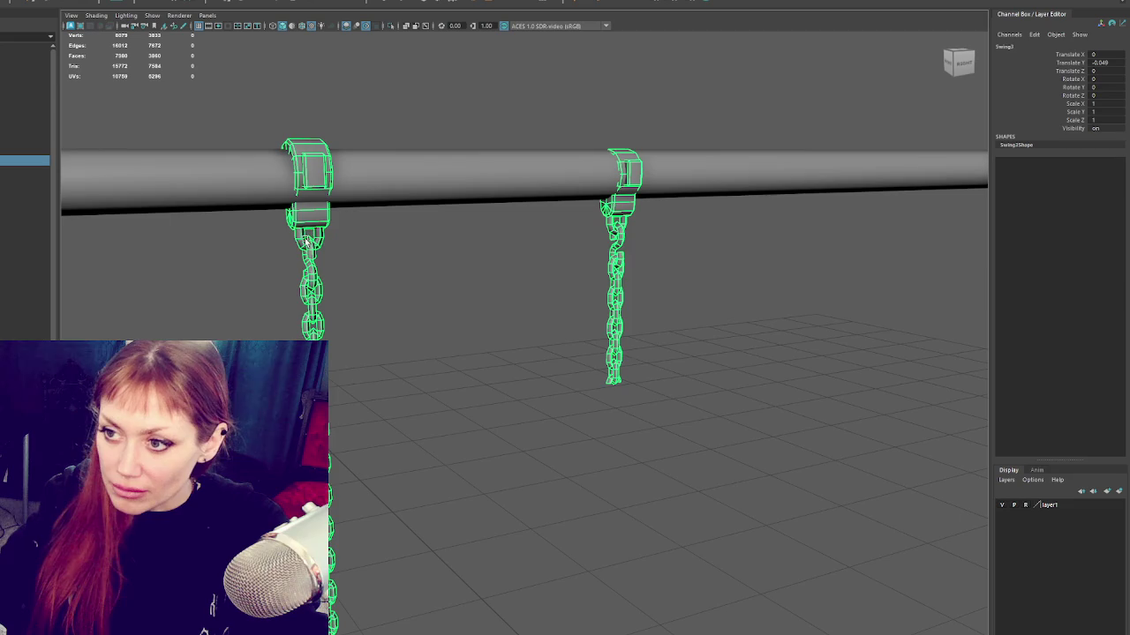
# Step: Move both chains slightly down onto the top bar
pyautogui.keyDown('alt'); pyautogui.moveTo(330, 242); pyautogui.dragTo(506, 500); pyautogui.keyUp('alt')
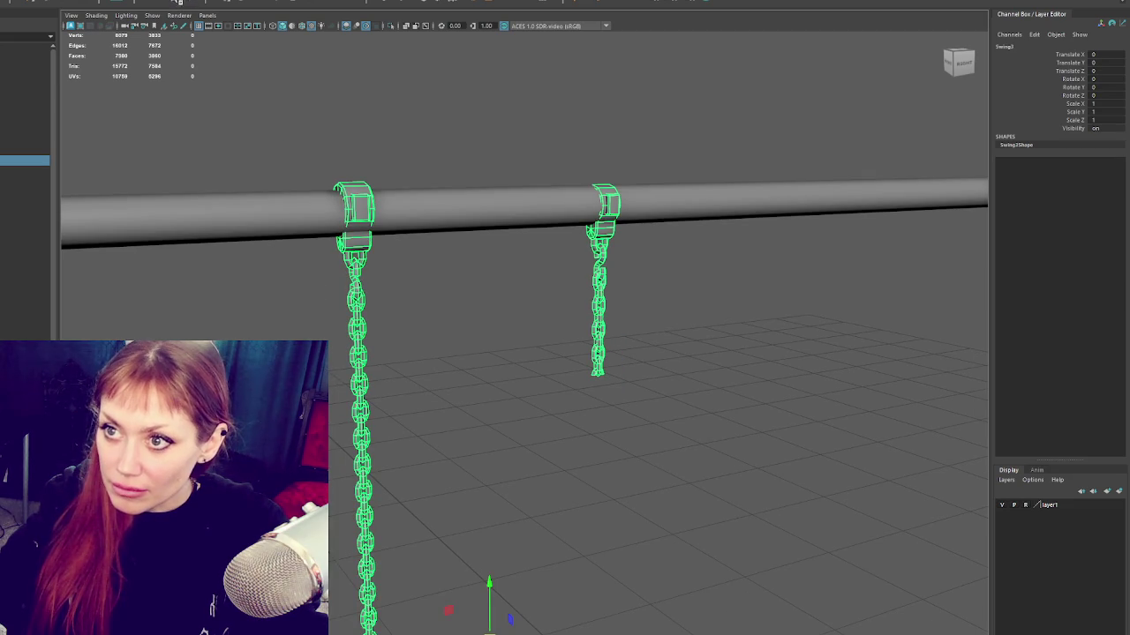
pyautogui.moveTo(489, 582); pyautogui.dragTo(490, 586)
pyautogui.click(488, 465)
pyautogui.scroll(-5, 520, 439)
pyautogui.moveTo(520, 439)
pyautogui.keyDown('alt'); pyautogui.mouseDown(button='middle')
pyautogui.moveTo(497, 290)
pyautogui.moveTo(509, 194)
pyautogui.mouseUp(button='middle'); pyautogui.keyUp('alt')
# Step: Select and delete the short right-hand chain
pyautogui.click(543, 177)
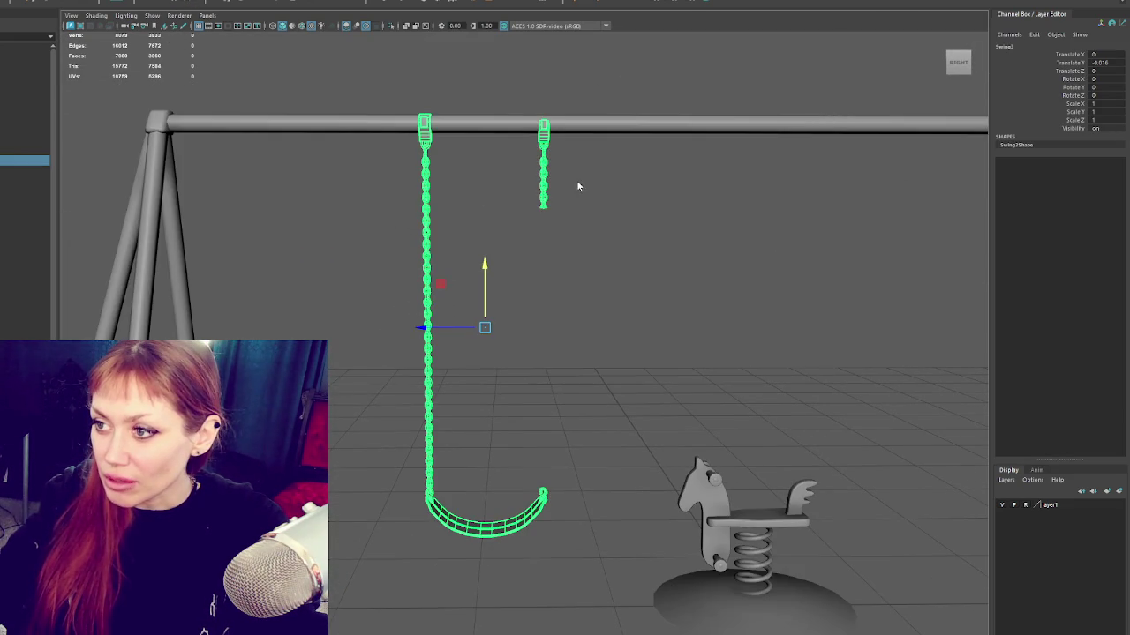
pyautogui.press('Up')
pyautogui.press('Delete')
pyautogui.click(548, 353)
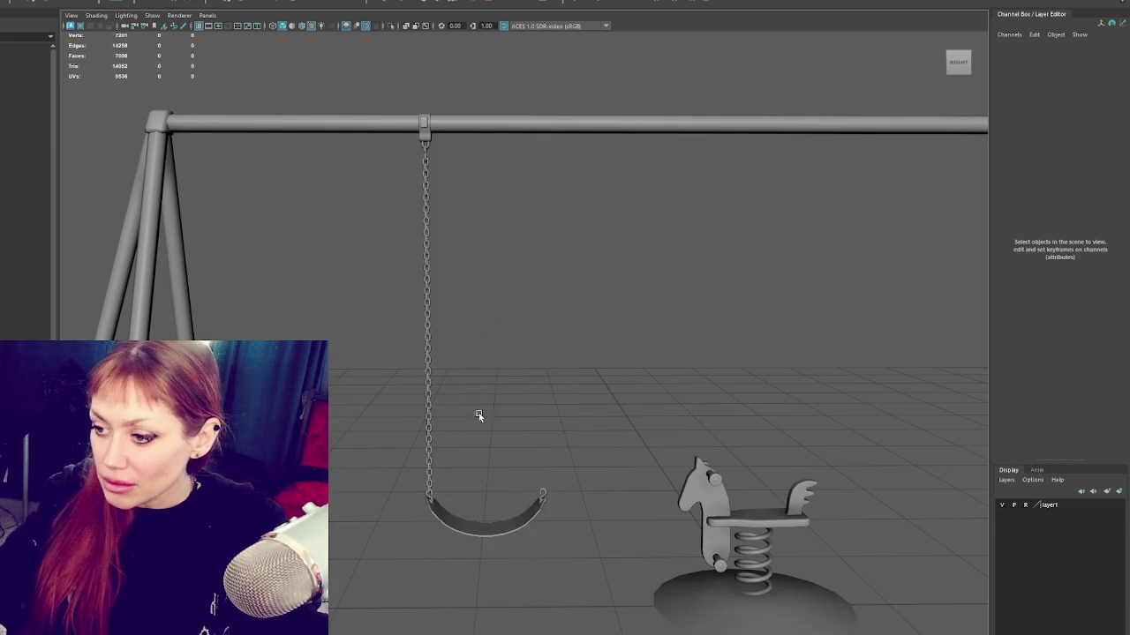
# Step: Duplicate the left chain-and-seat half with Ctrl+D and move the copy right
pyautogui.click(427, 379)
pyautogui.hotkey('ctrl', 'd')
pyautogui.moveTo(422, 329); pyautogui.dragTo(535, 328)
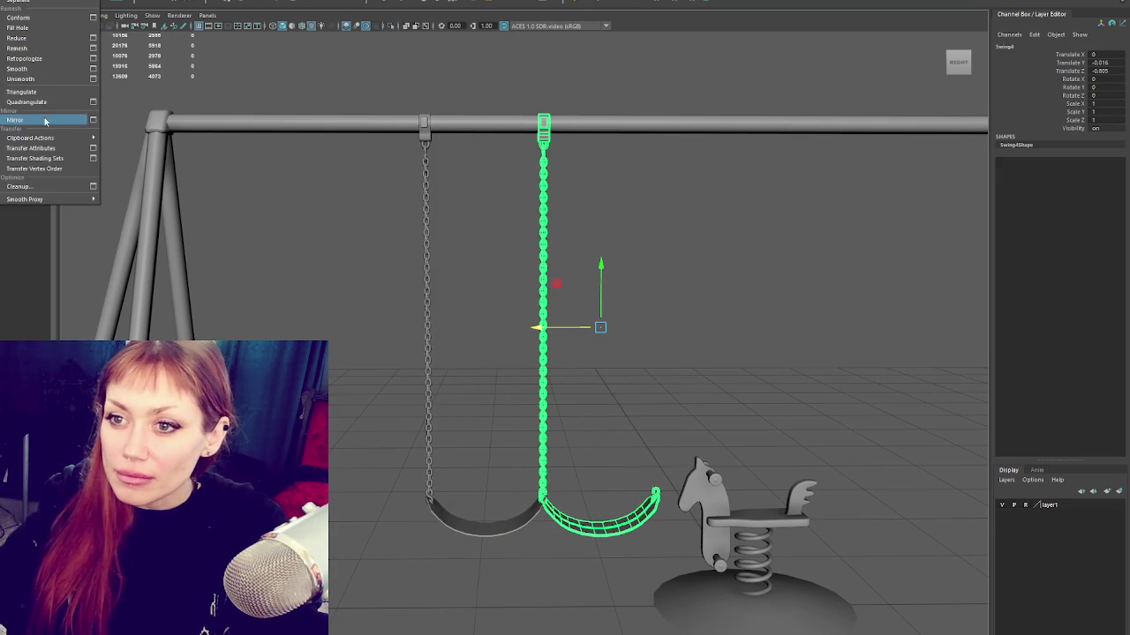
pyautogui.click(44, 119)
pyautogui.hotkey('ctrl', 'z')
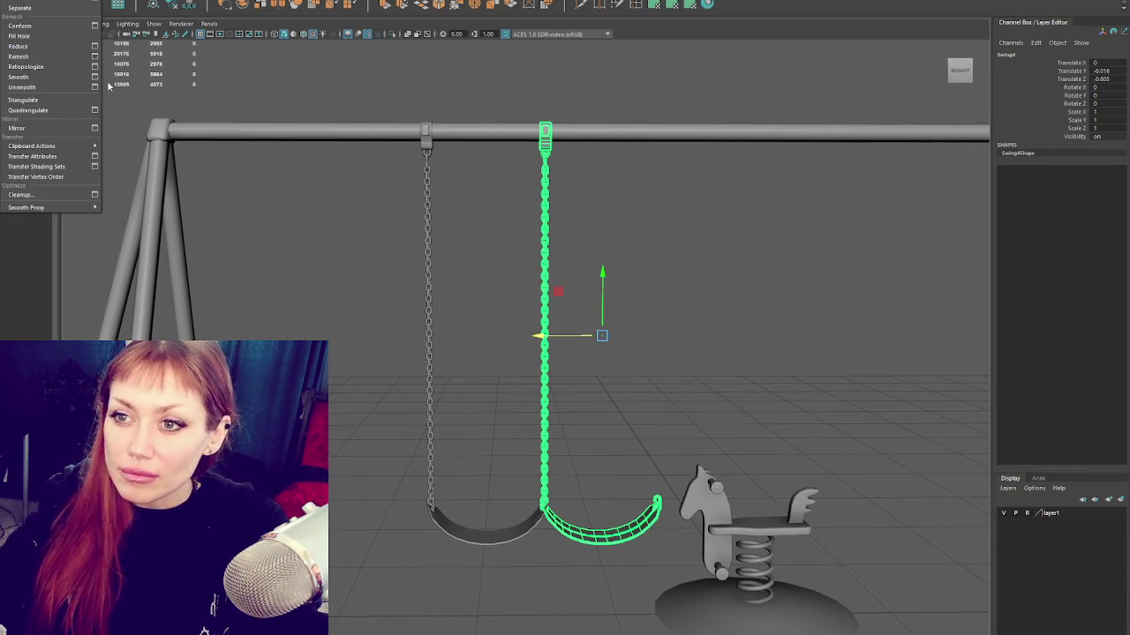
pyautogui.click(97, 115)
pyautogui.click(95, 130)
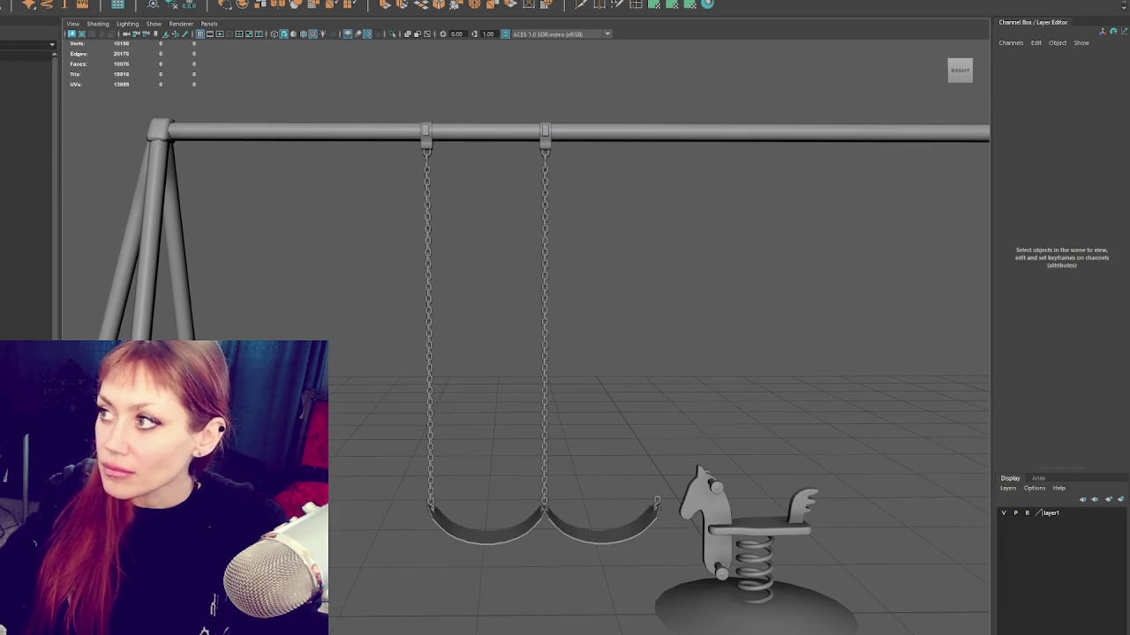
# Step: Mirror the copy across the Z axis and slide it left to meet the chain
pyautogui.click(35, 2)
pyautogui.click(93, 119)
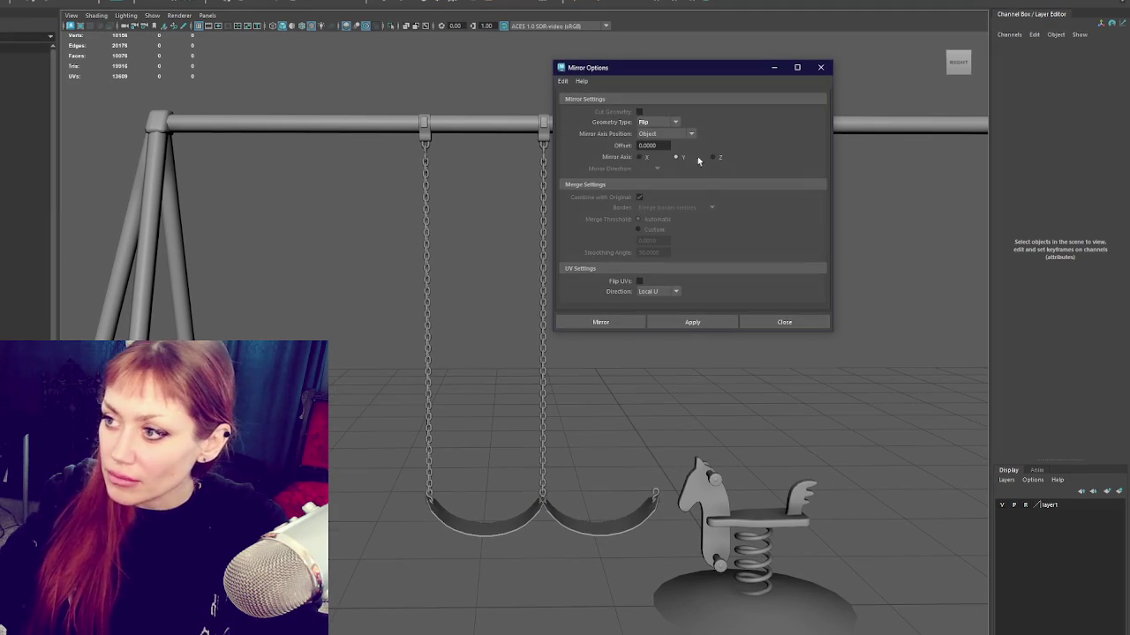
pyautogui.click(712, 157)
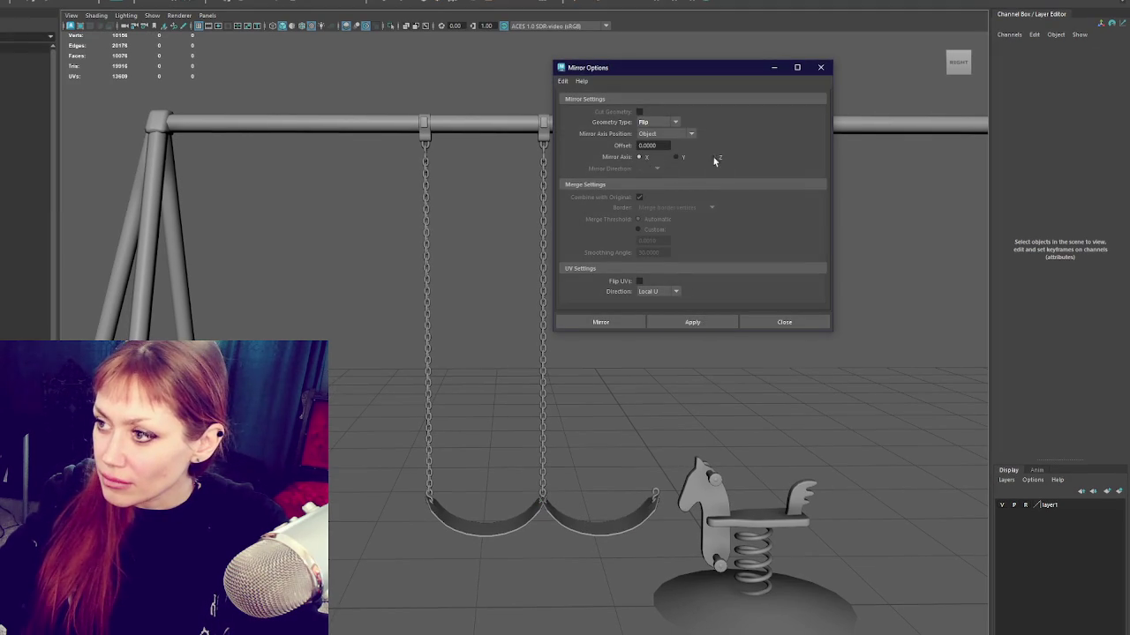
pyautogui.click(580, 517)
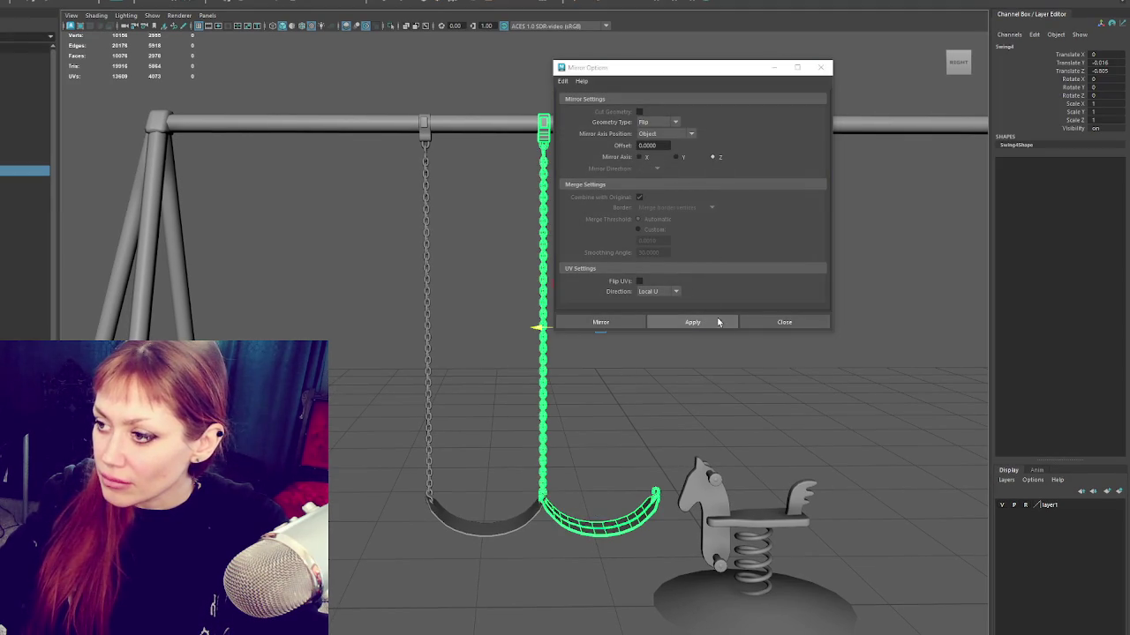
pyautogui.click(716, 323)
pyautogui.moveTo(536, 327); pyautogui.dragTo(421, 351)
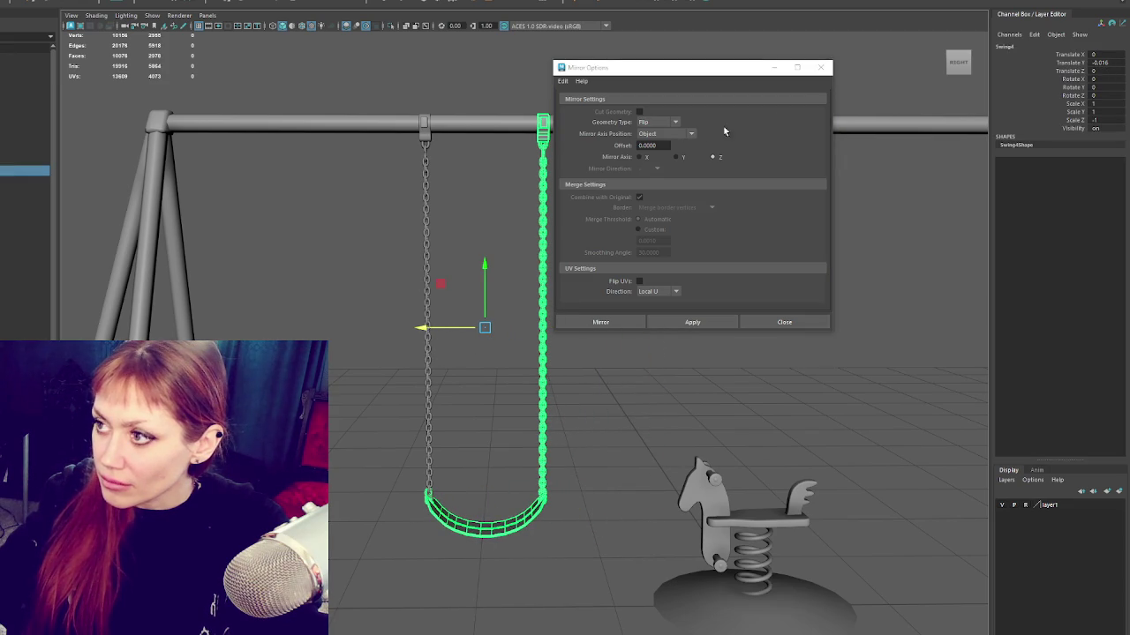
pyautogui.click(820, 67)
pyautogui.scroll(3, 626, 434)
pyautogui.scroll(2, 626, 433)
pyautogui.rightClick(649, 194)
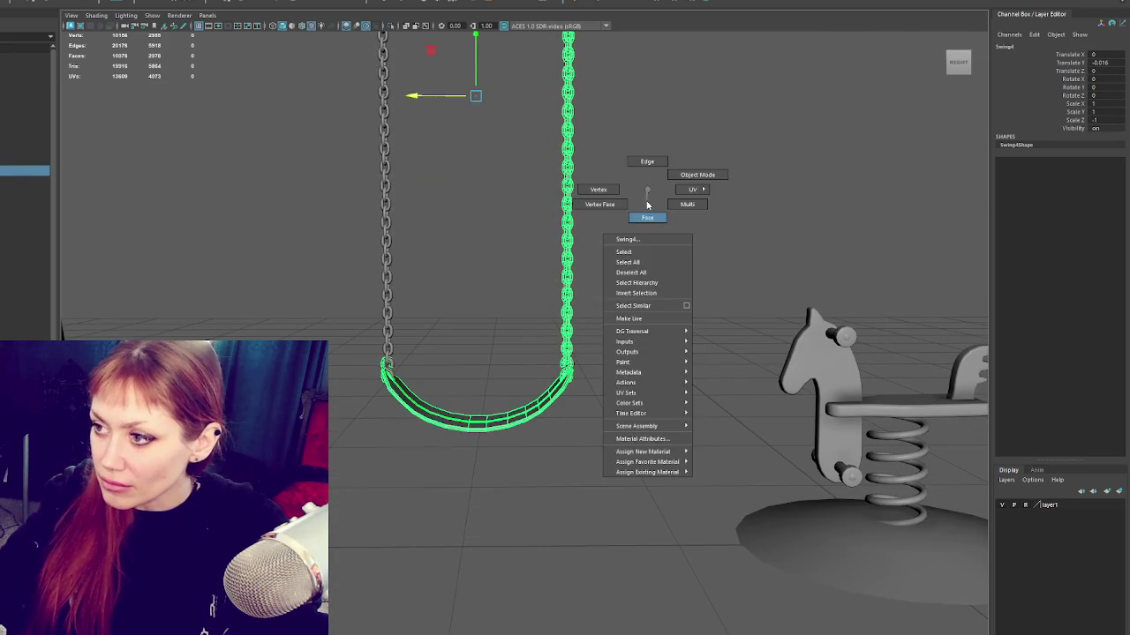
# Step: Delete the duplicate seat's faces and return to whole-object selection
pyautogui.moveTo(647, 204); pyautogui.dragTo(647, 217, button='right')
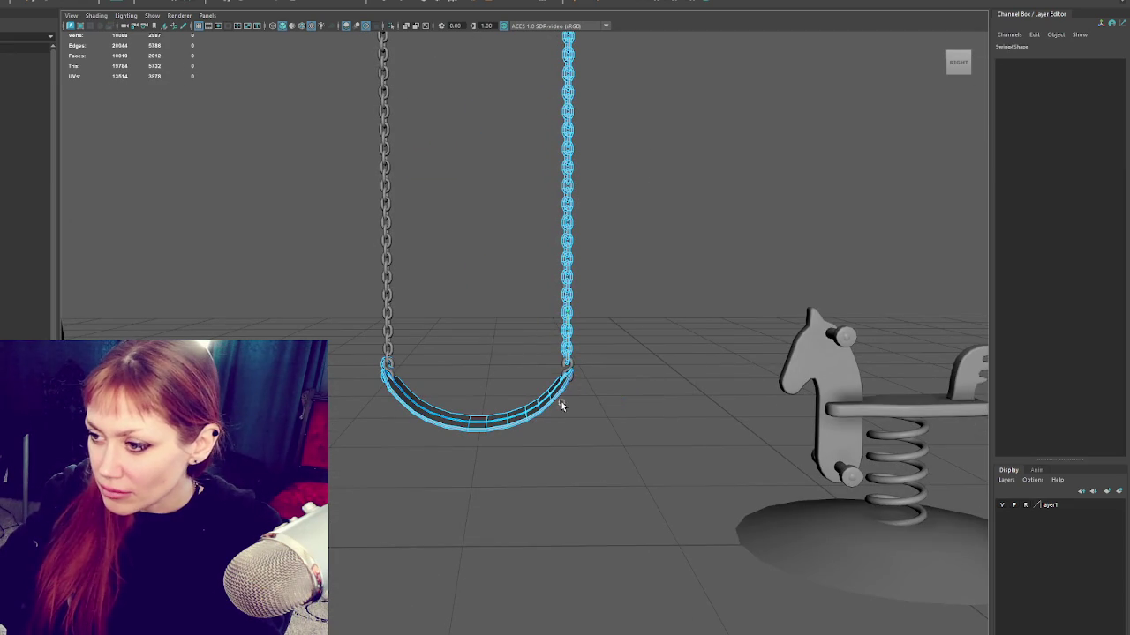
pyautogui.press('Delete')
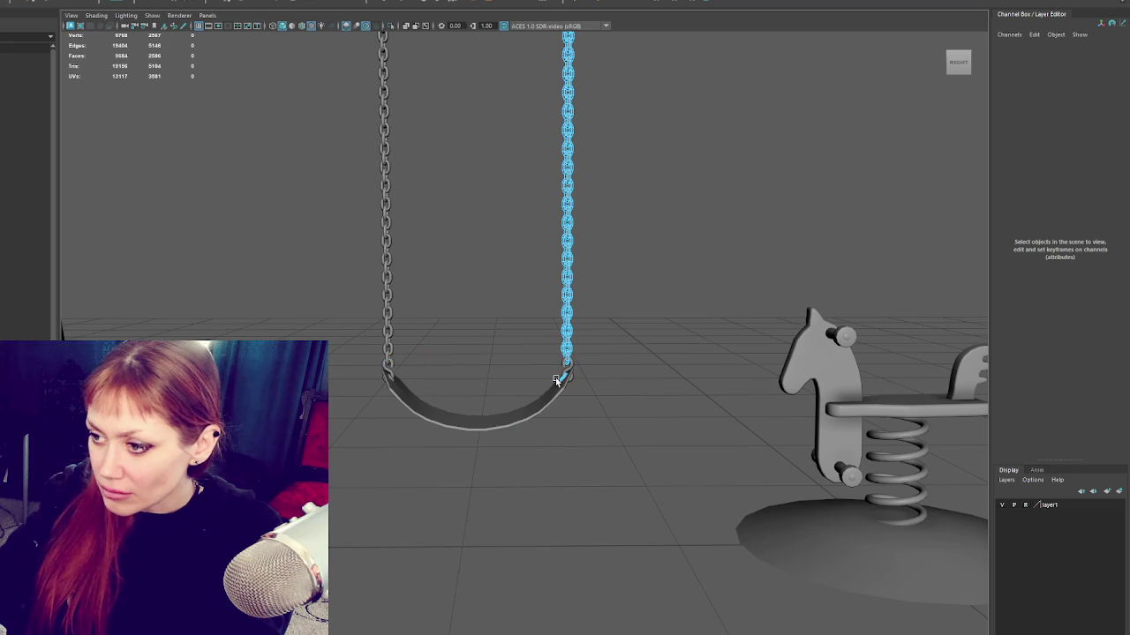
pyautogui.press('F8')
pyautogui.click(594, 110)
# Step: Select both chain halves and the seat and combine them into Swing5
pyautogui.scroll(-3, 594, 110)
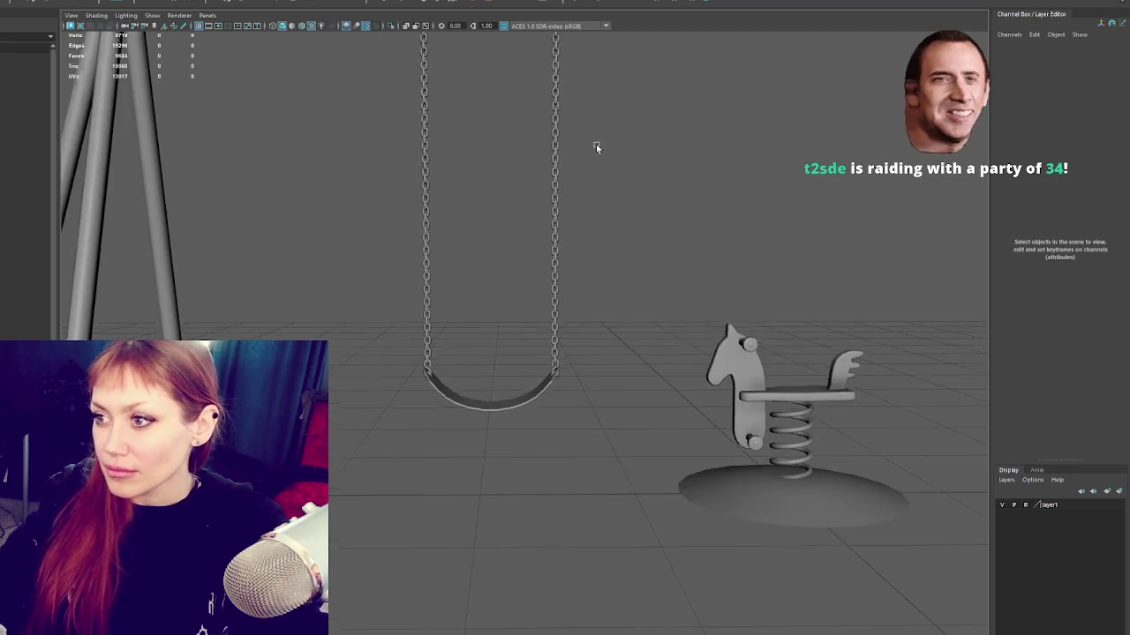
pyautogui.scroll(-5, 583, 221)
pyautogui.scroll(2, 529, 248)
pyautogui.click(403, 227)
pyautogui.scroll(2, 529, 347)
pyautogui.click(493, 344)
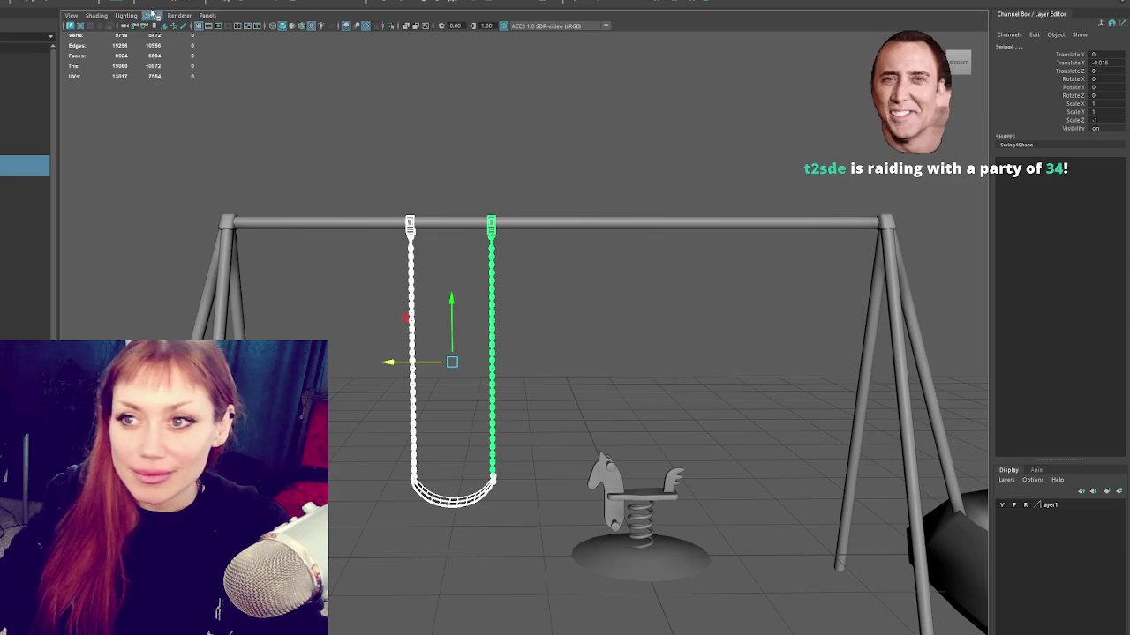
pyautogui.click(27, 1)
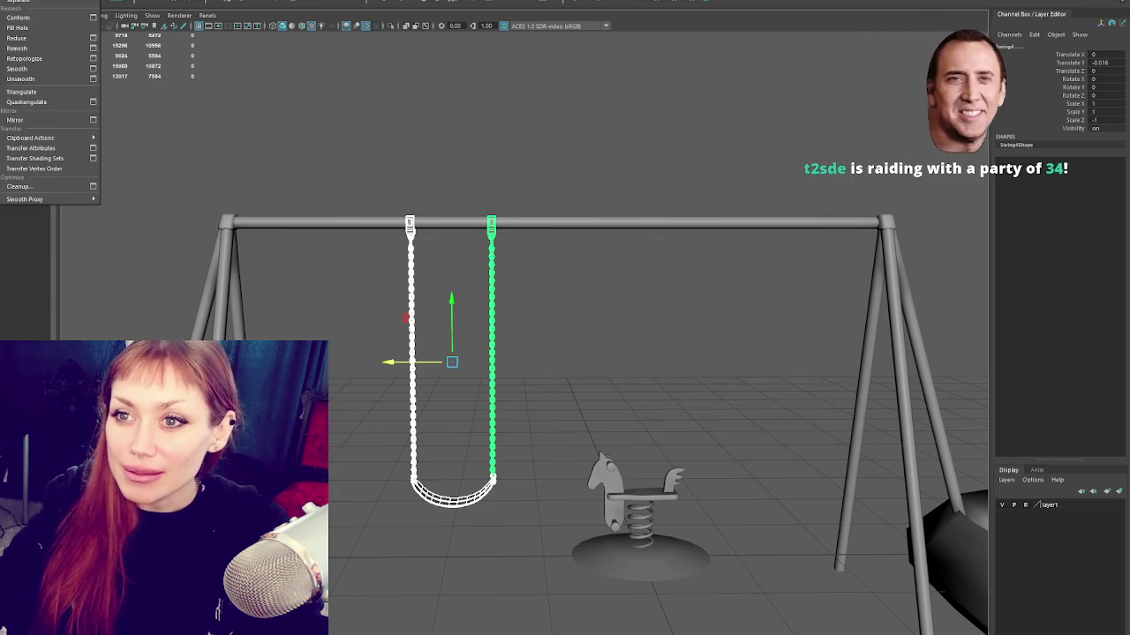
pyautogui.press('Escape')
pyautogui.click(671, 308)
pyautogui.hotkey('ctrl', 'z')
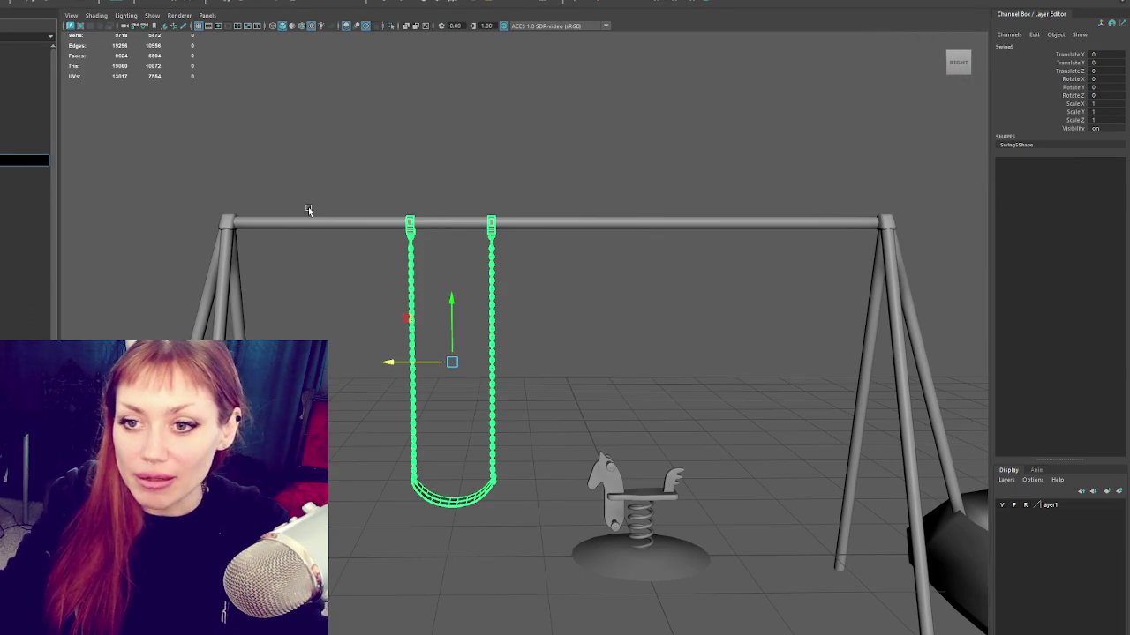
# Step: Select the whole SwingSet group after checking the frame and the seat with its chains
pyautogui.click(314, 220)
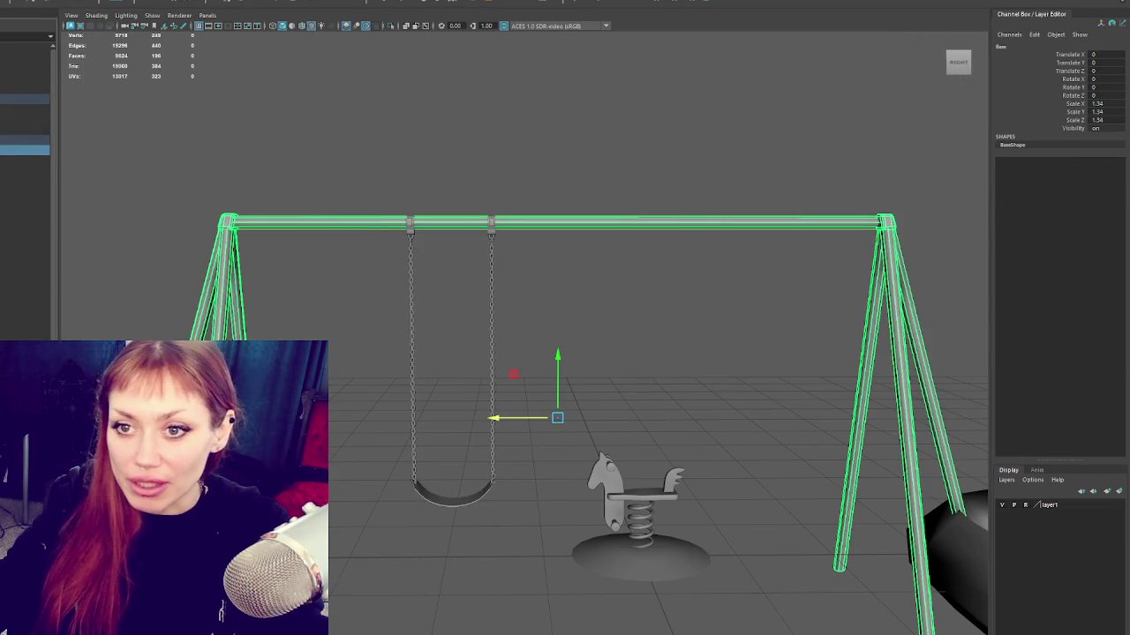
pyautogui.click(25, 212)
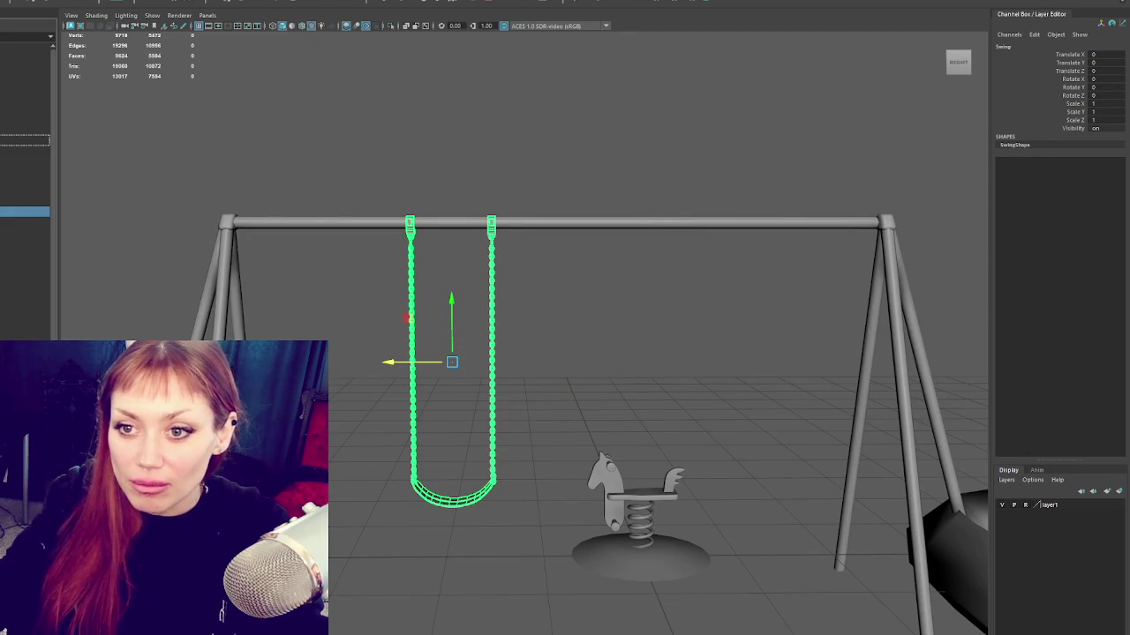
pyautogui.click(24, 78)
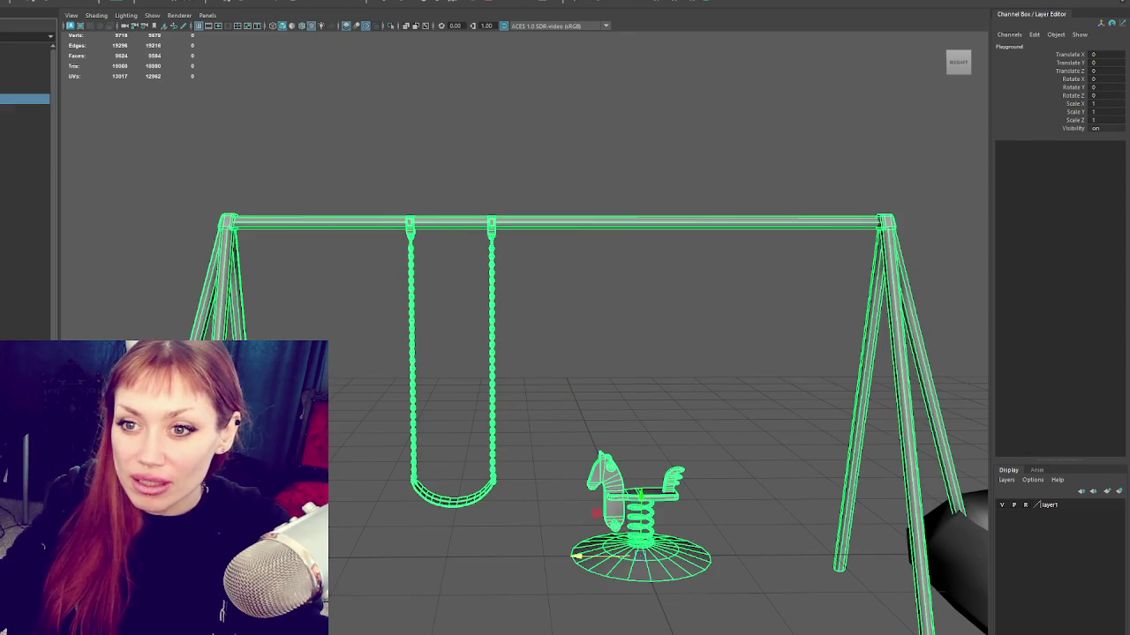
pyautogui.click(25, 150)
pyautogui.click(24, 161)
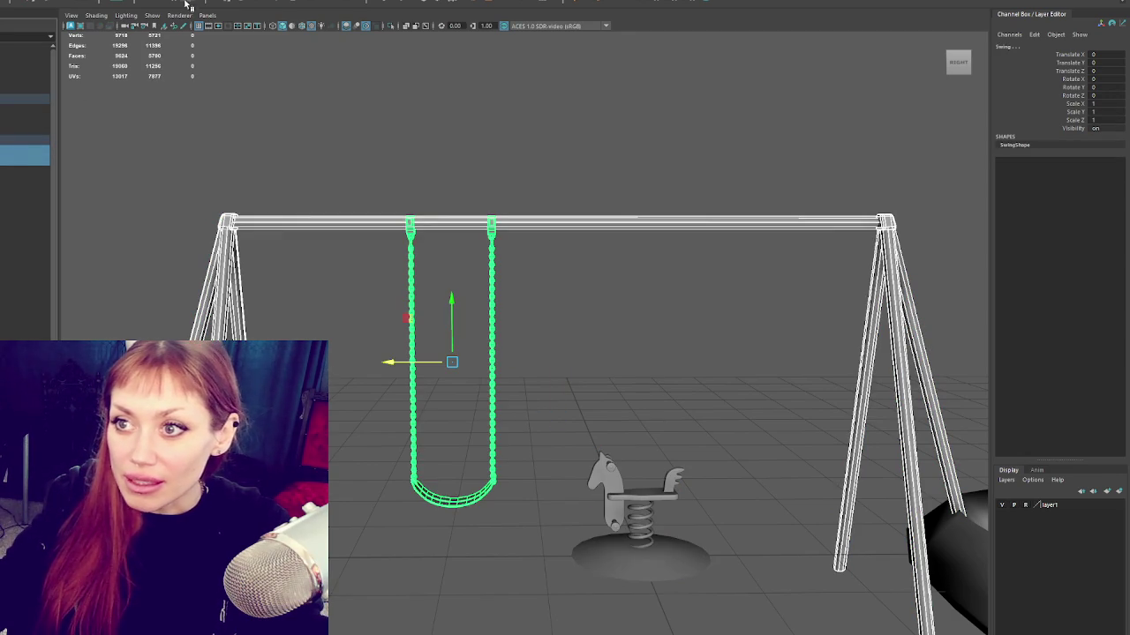
pyautogui.press('Up')
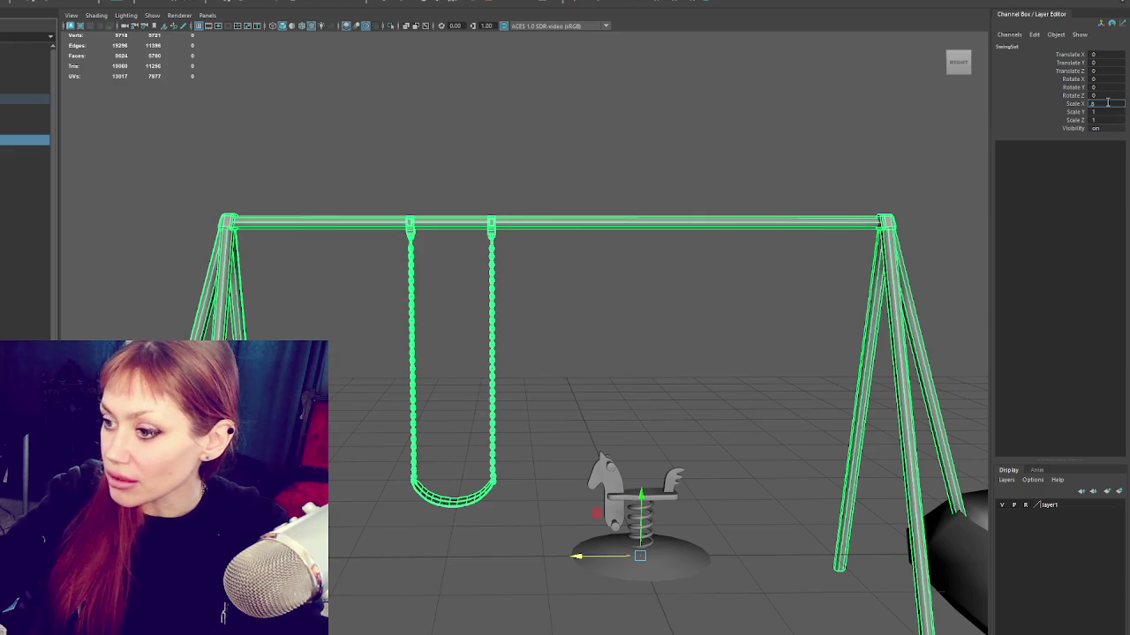
# Step: Scale the SwingSet to 0.8 on X, Y and Z
pyautogui.write('0.8')
pyautogui.press('Tab')
pyautogui.write('0.8')
pyautogui.press('Tab')
pyautogui.write('0.8')
pyautogui.press('Tab')
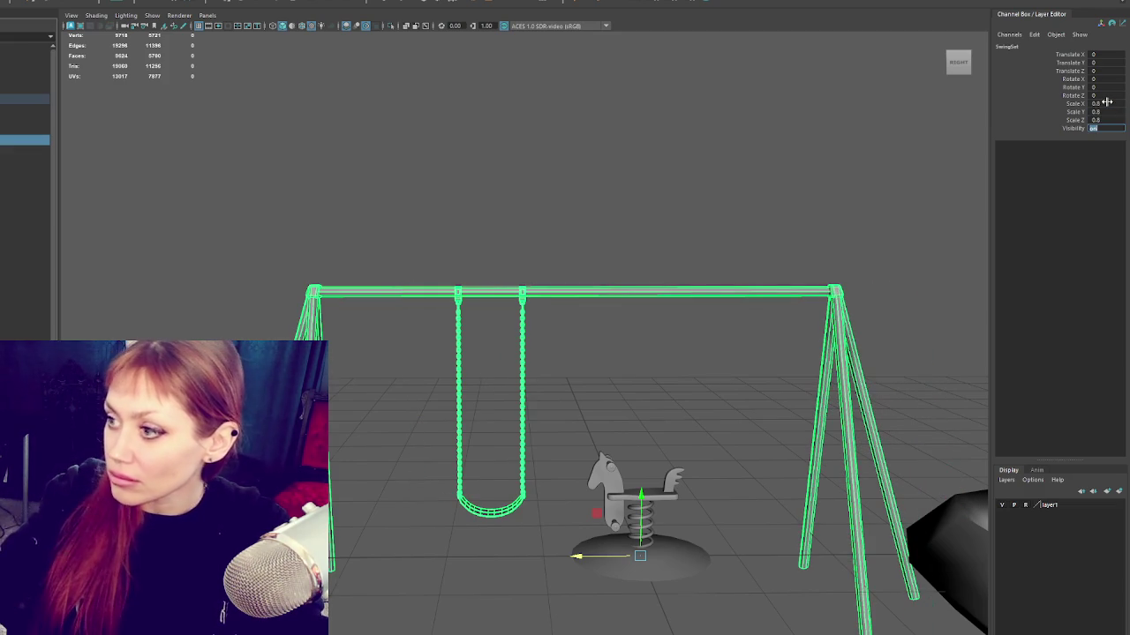
# Step: Correct the SwingSet scale to 0.85 on all three axes
pyautogui.click(1107, 102)
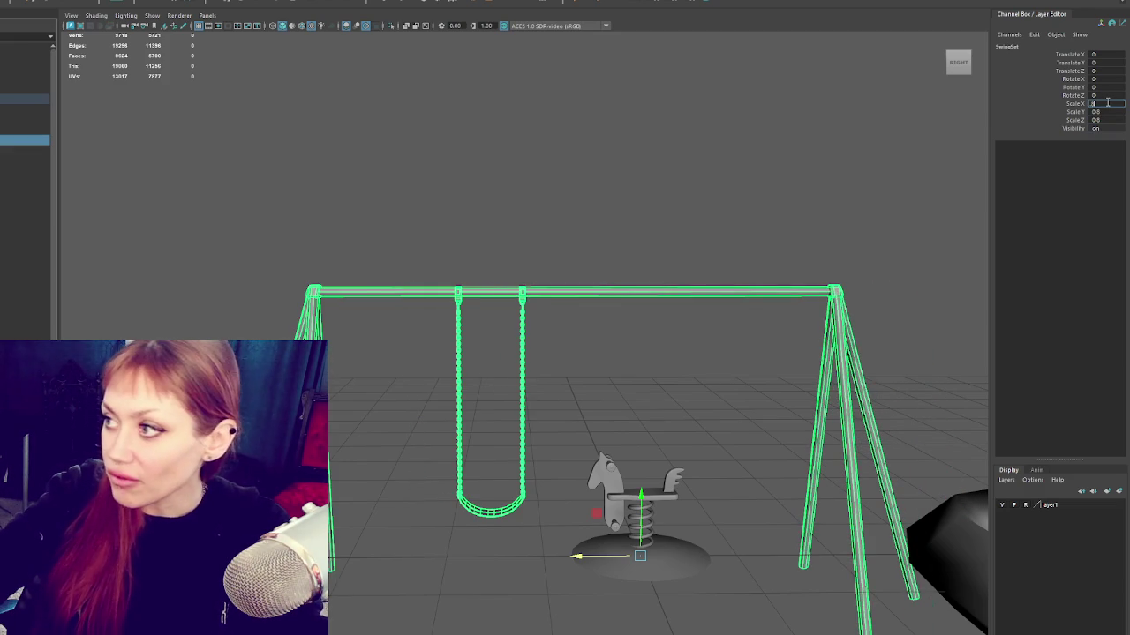
pyautogui.write('0.85')
pyautogui.press('Tab')
pyautogui.write('0.85')
pyautogui.press('Tab')
pyautogui.write('0.85')
pyautogui.press('Tab')
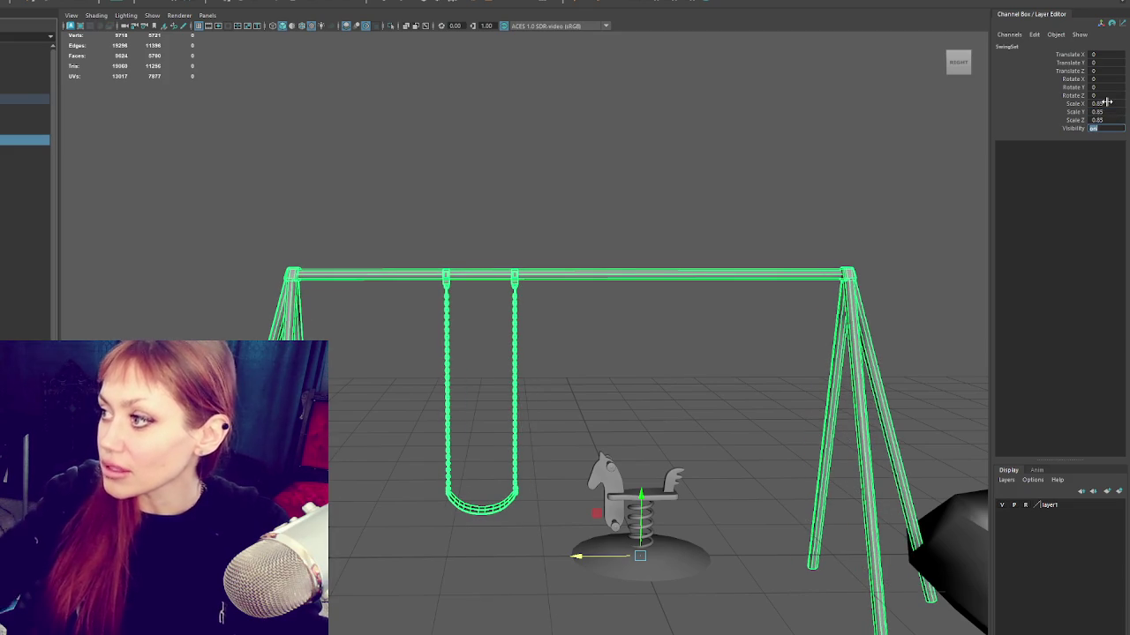
# Step: Check the swing frame on its own, then reselect the whole SwingSet group
pyautogui.click(168, 125)
pyautogui.moveTo(468, 286); pyautogui.dragTo(284, 175)
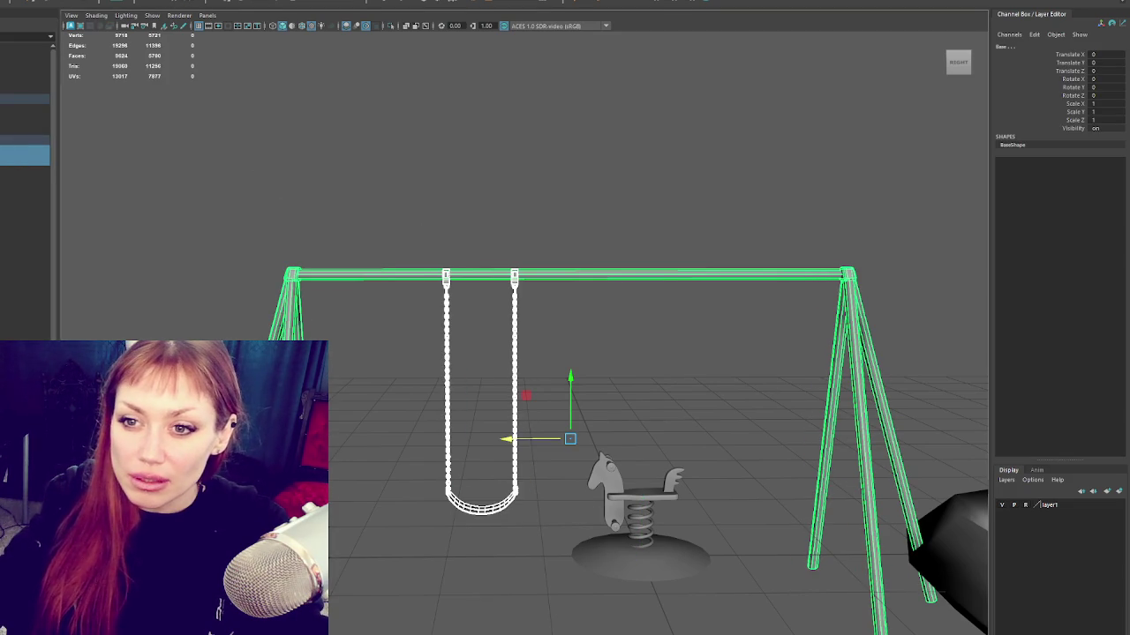
pyautogui.click(25, 139)
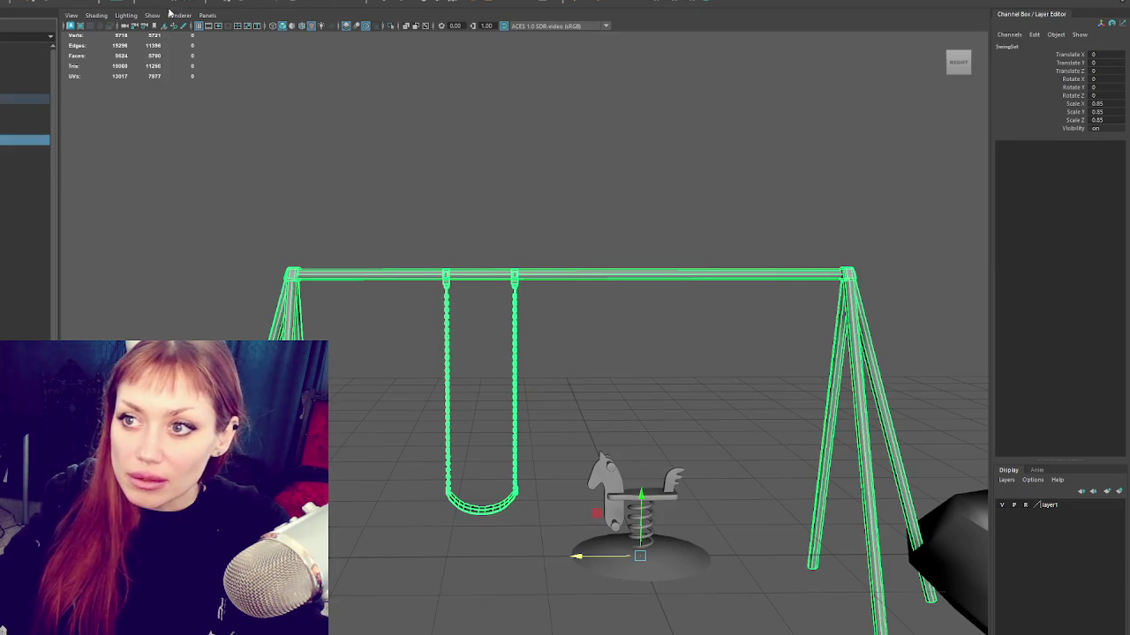
# Step: Select the whole Playground group, including the horse, in the Outliner
pyautogui.click(25, 99)
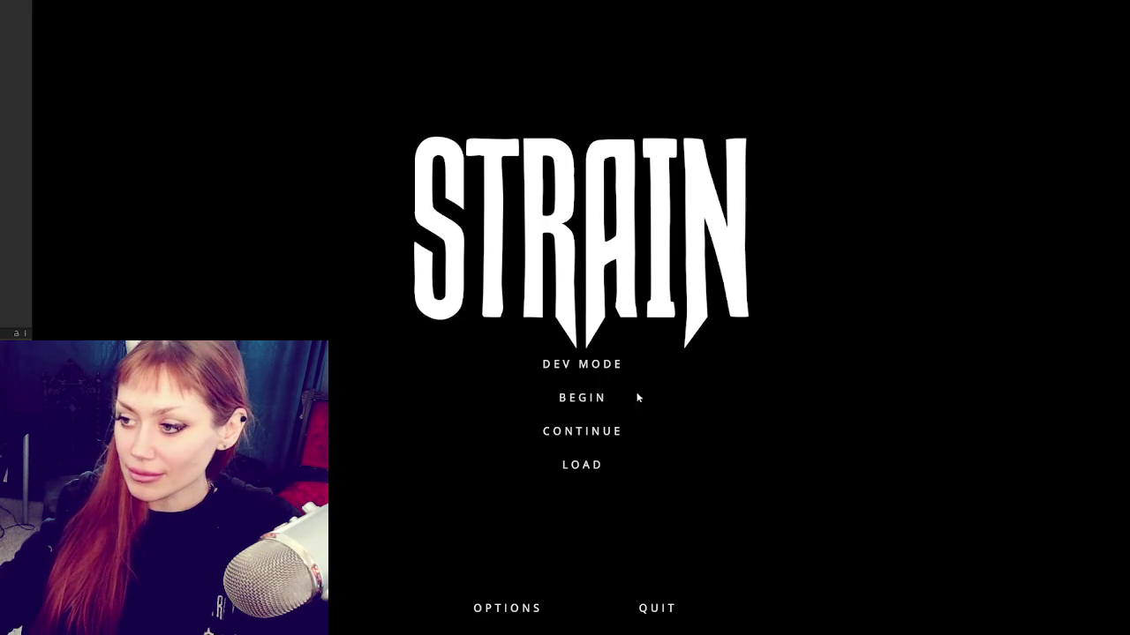
# Step: Start the game and walk through the wooden gate and then the red EXIT gate
pyautogui.click(588, 365)
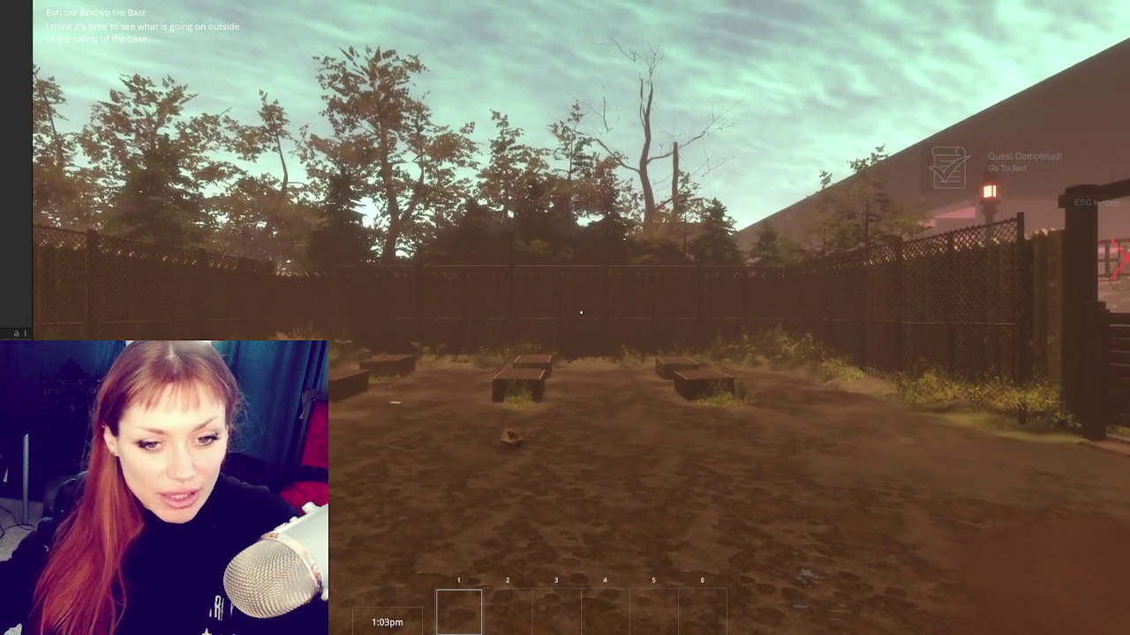
pyautogui.press('w')
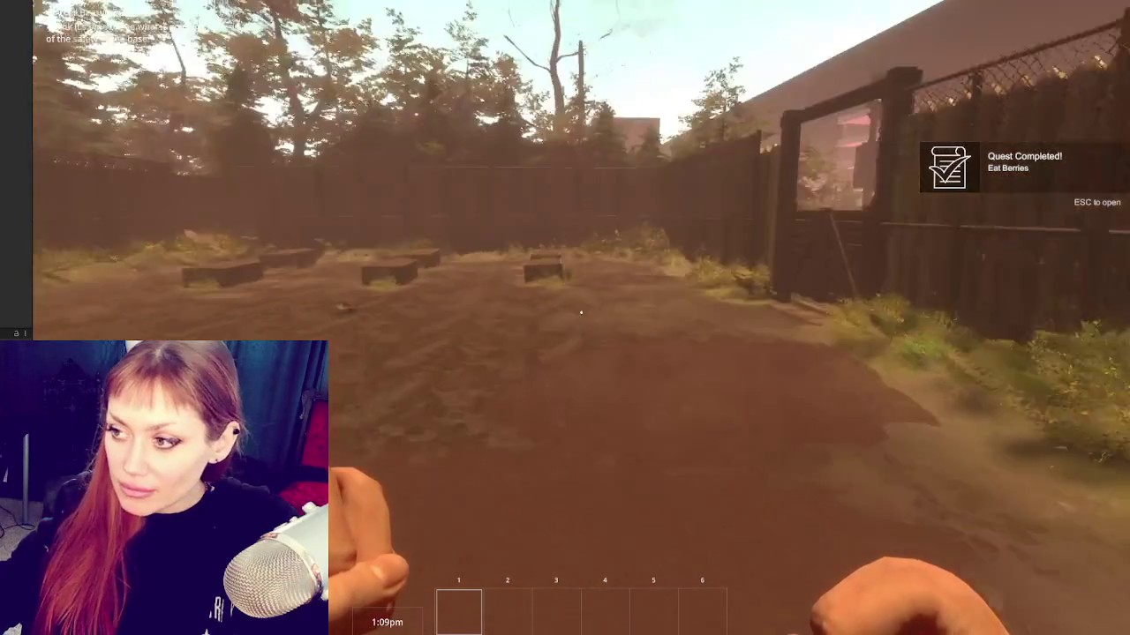
pyautogui.press('w')
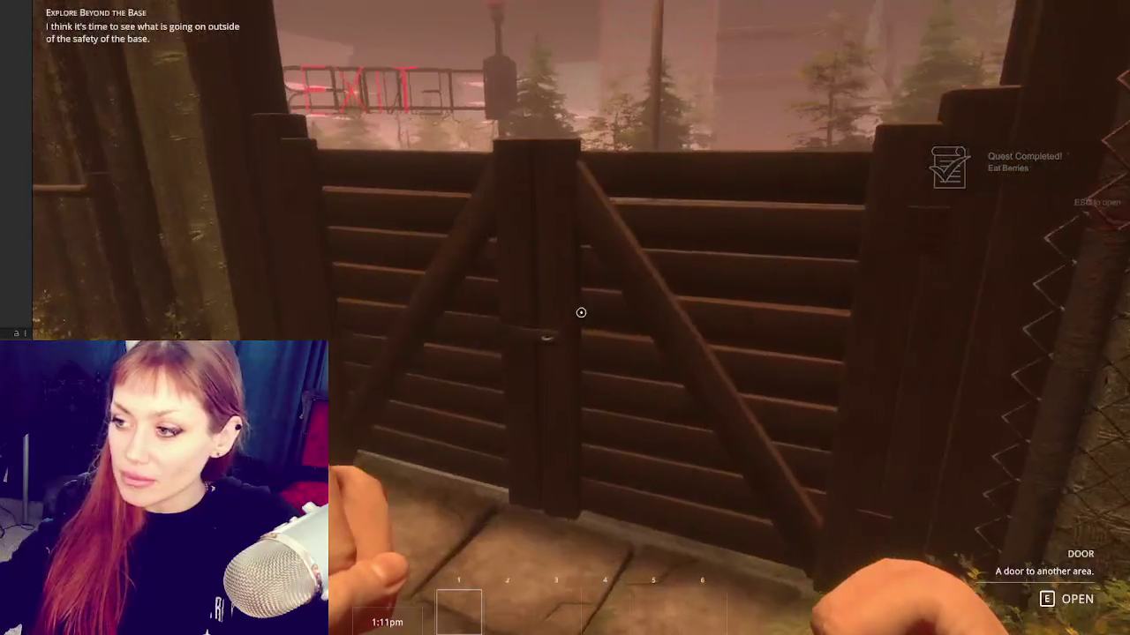
pyautogui.press('e')
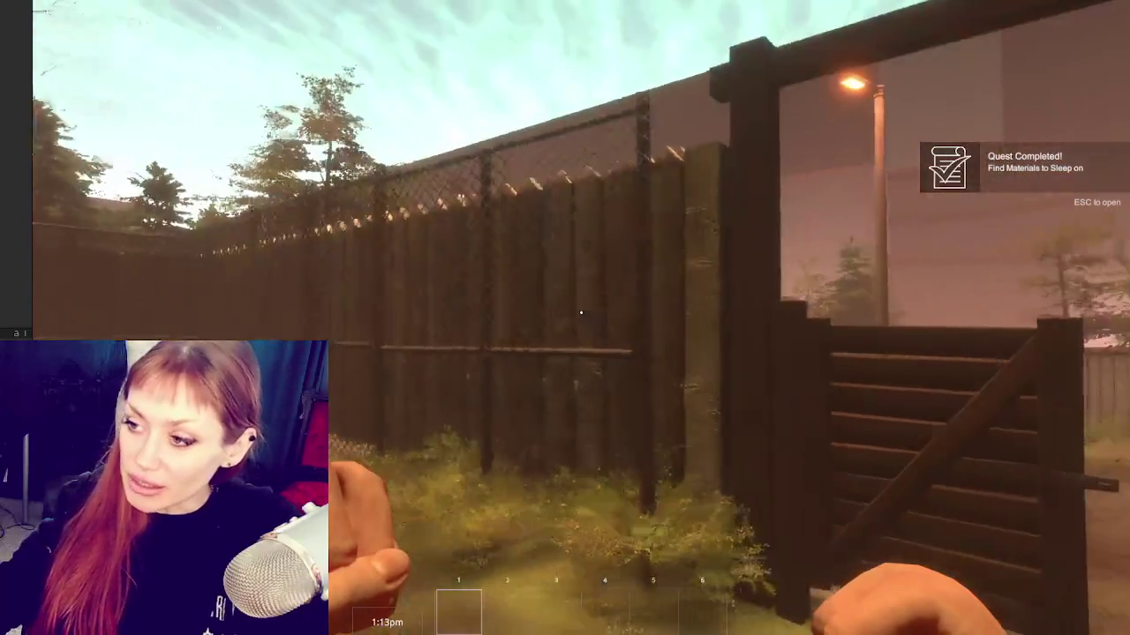
pyautogui.press('w')
pyautogui.press('w')
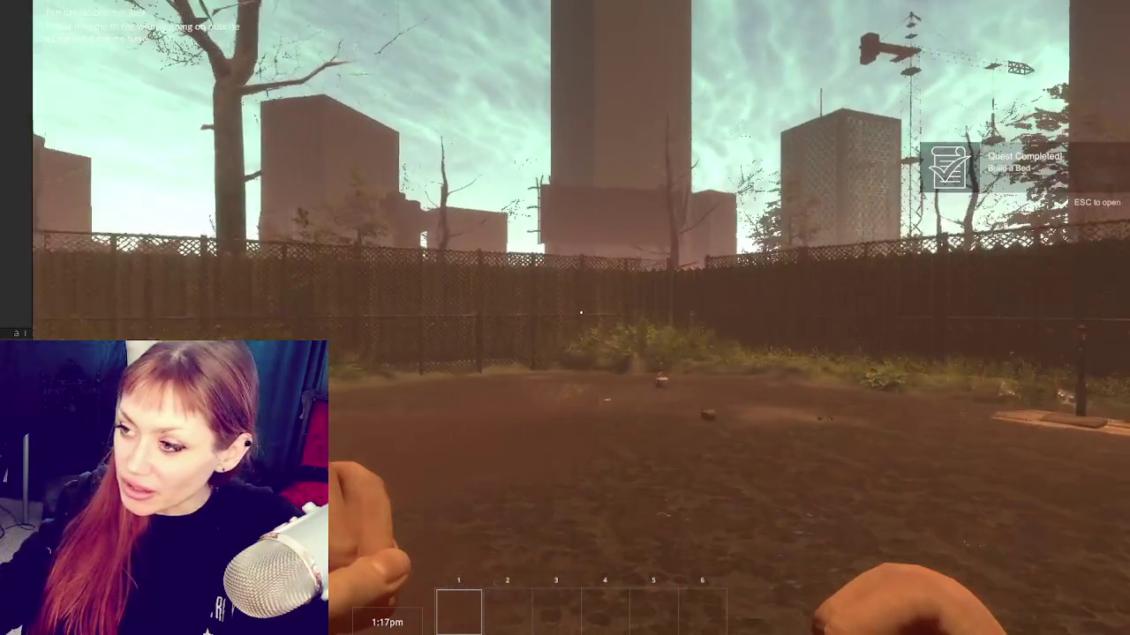
pyautogui.press('w')
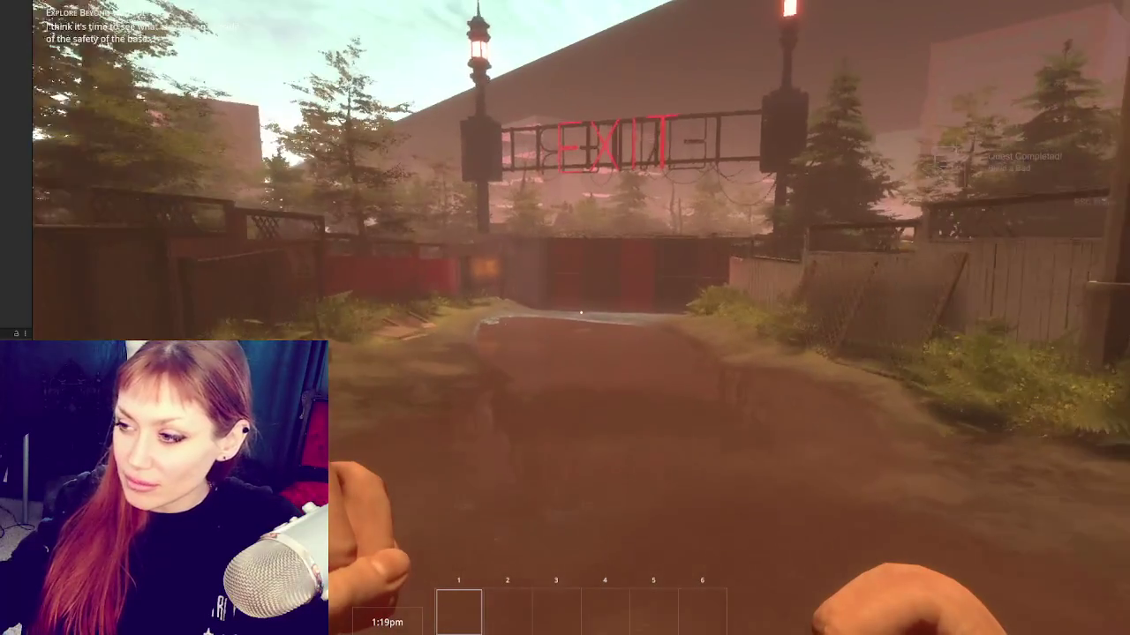
pyautogui.press('w')
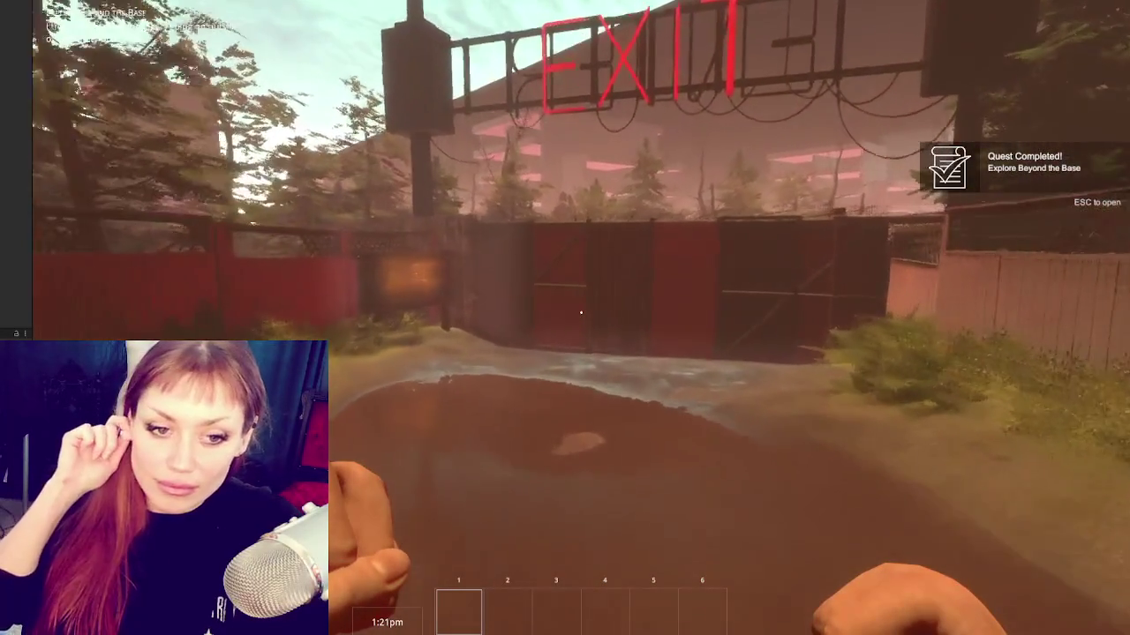
pyautogui.press('w')
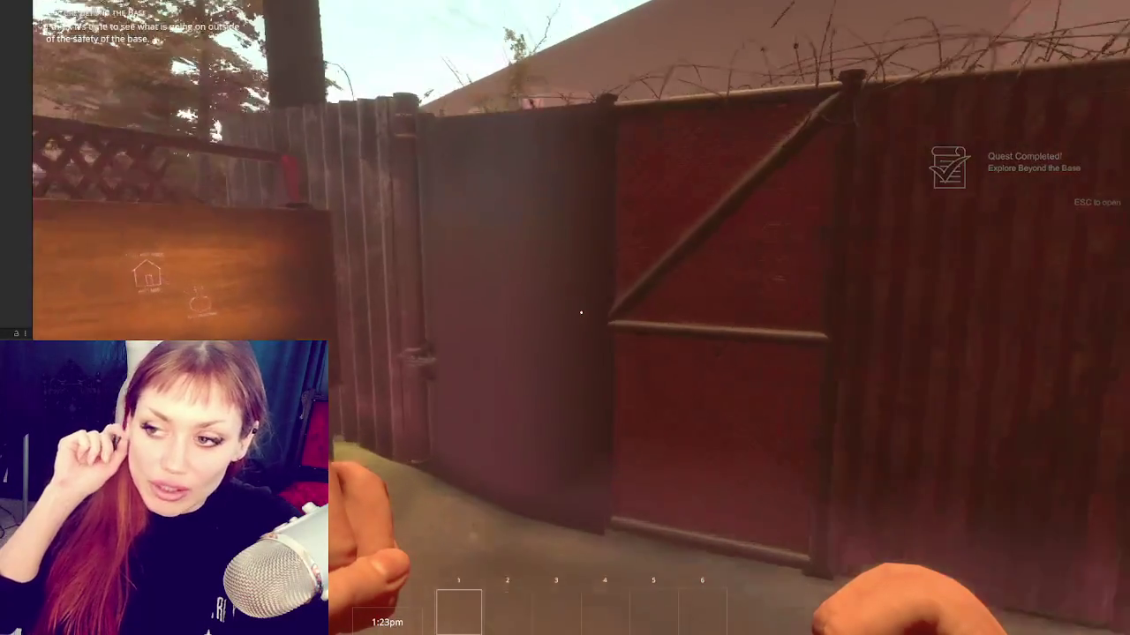
pyautogui.press('w')
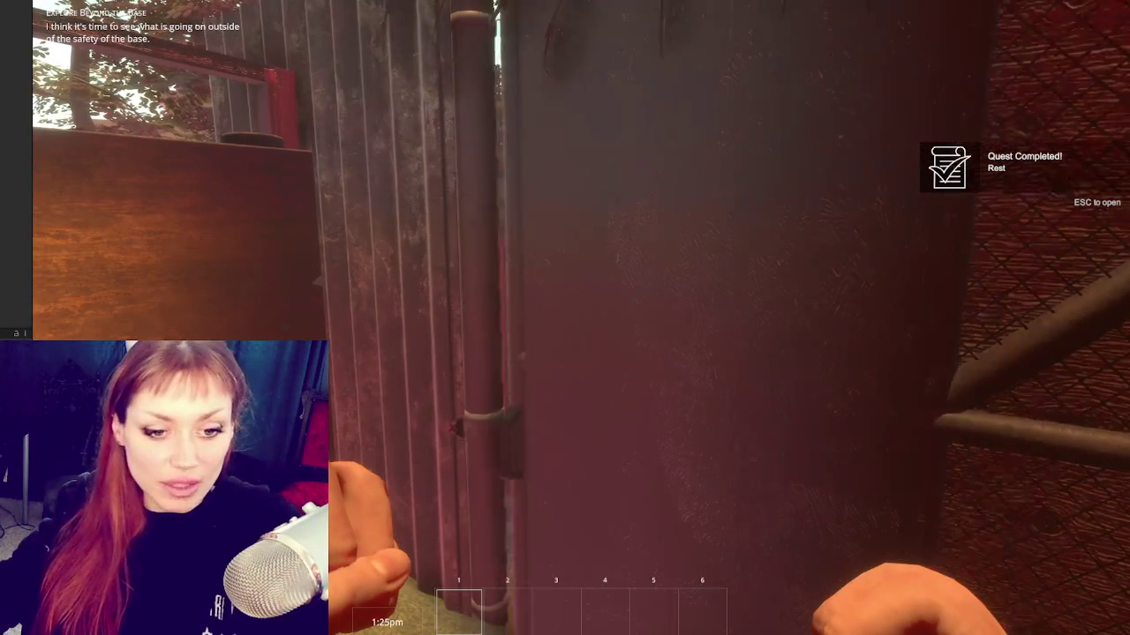
pyautogui.press('e')
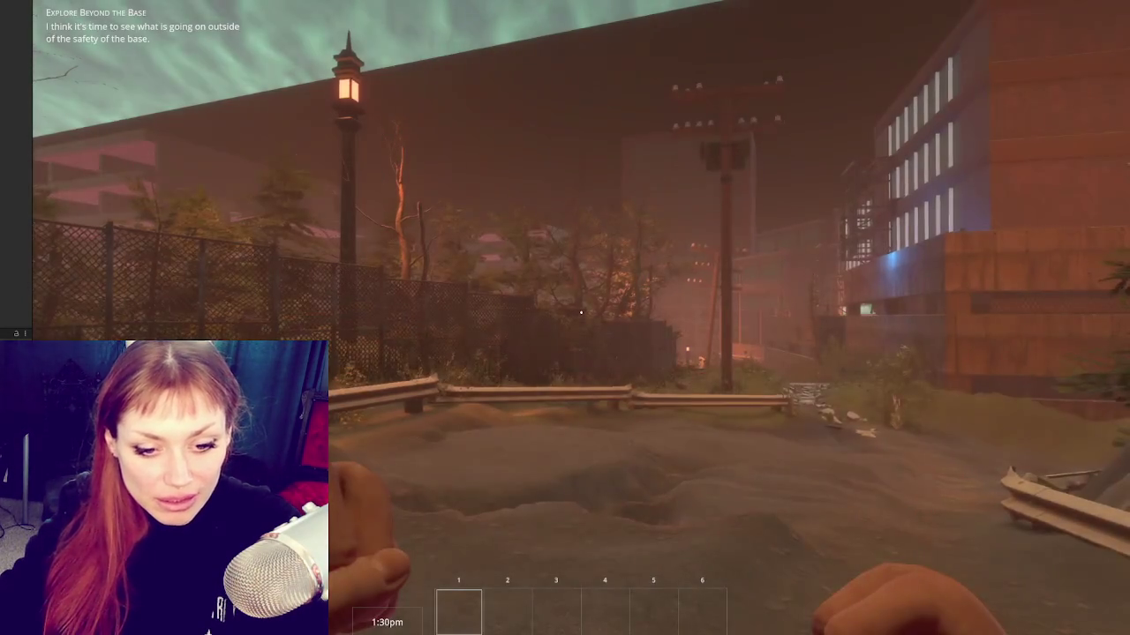
# Step: Follow the rocky path down into the flooded area, reach the swing set, then stop playing
pyautogui.press('w')
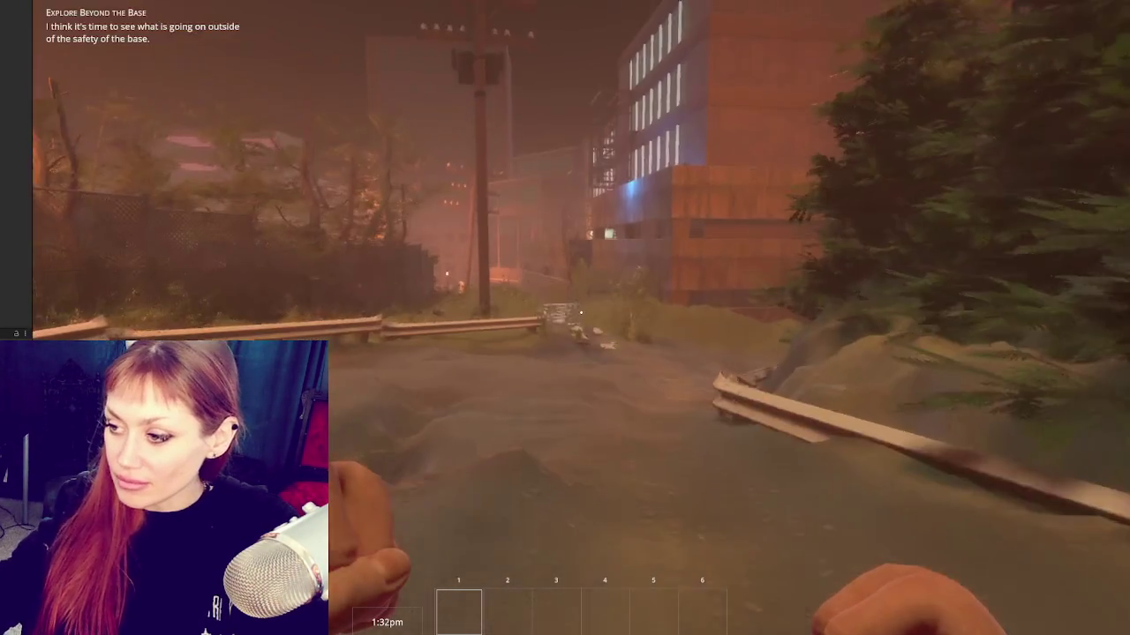
pyautogui.press('w')
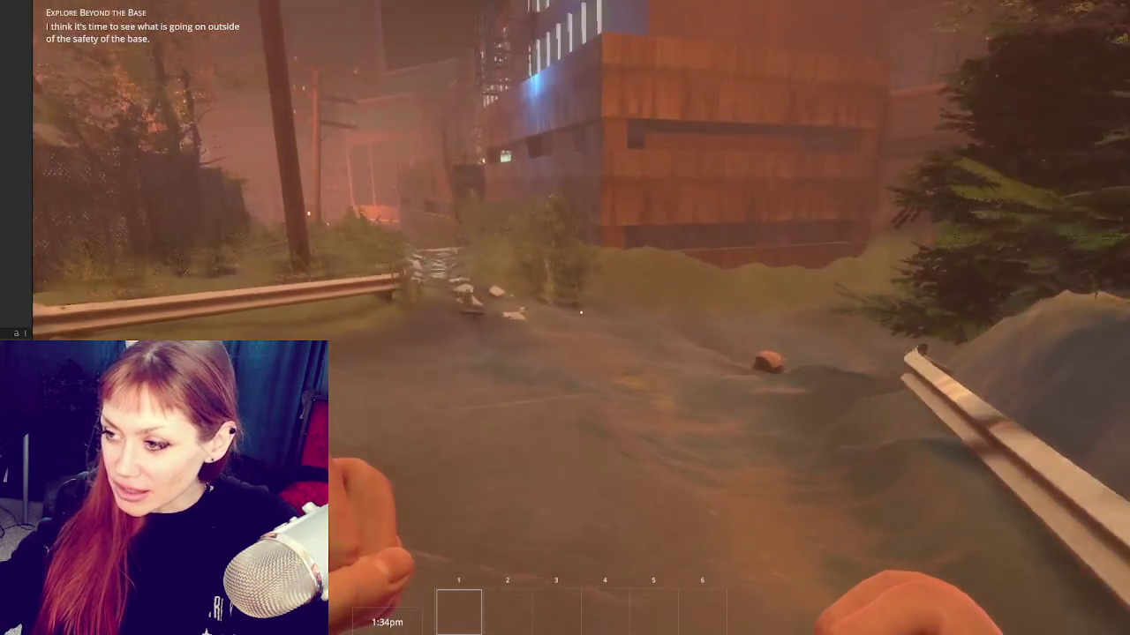
pyautogui.press('w')
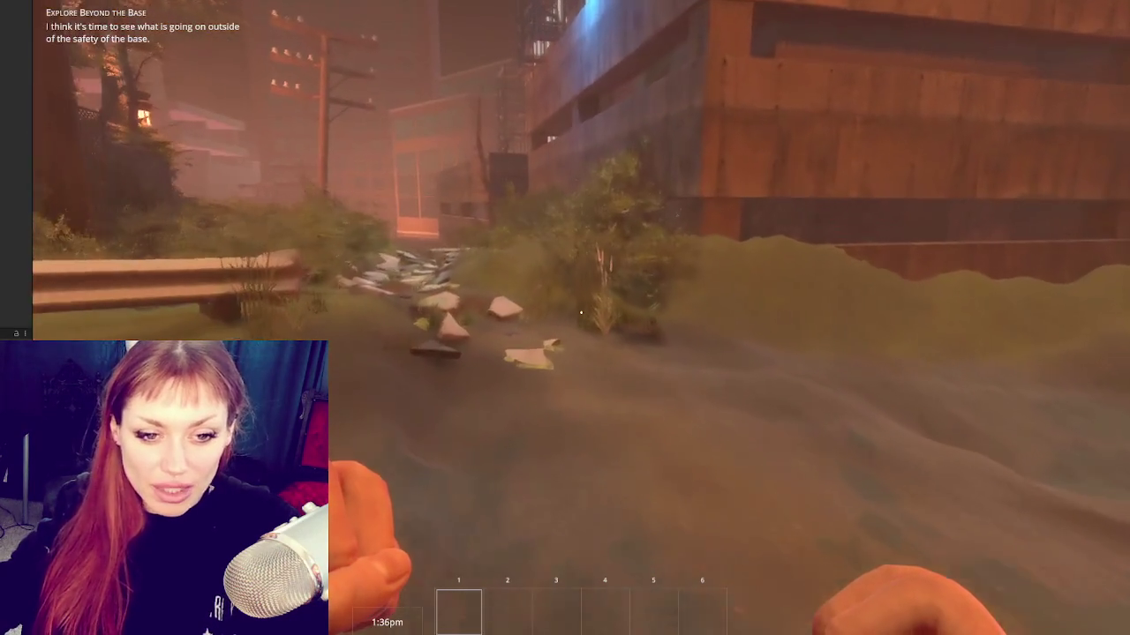
pyautogui.press('w')
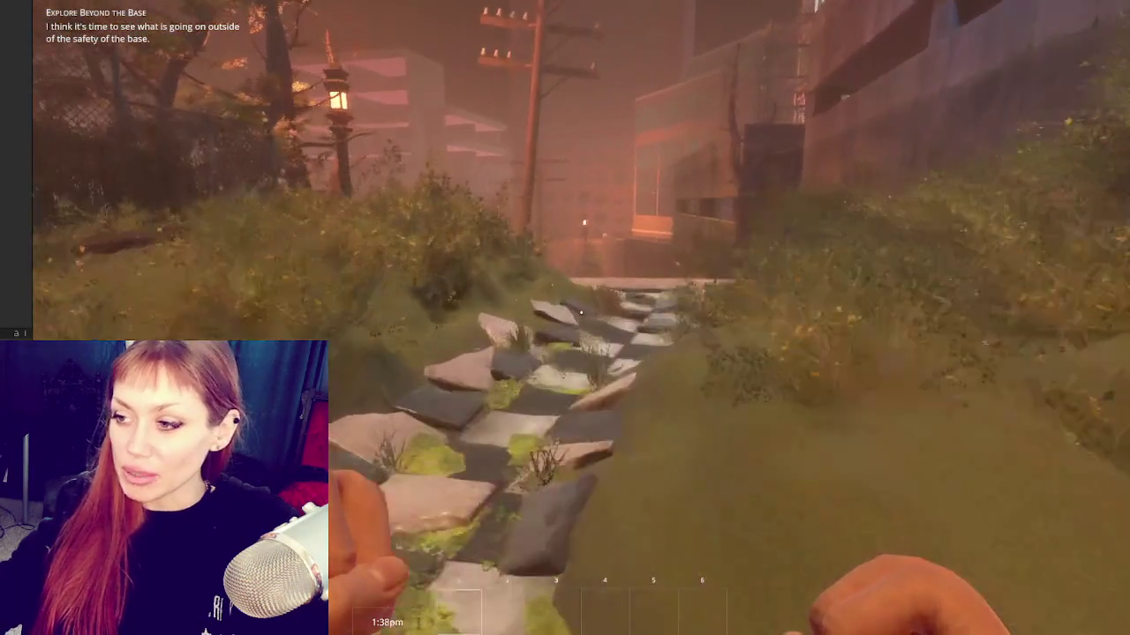
pyautogui.press('w')
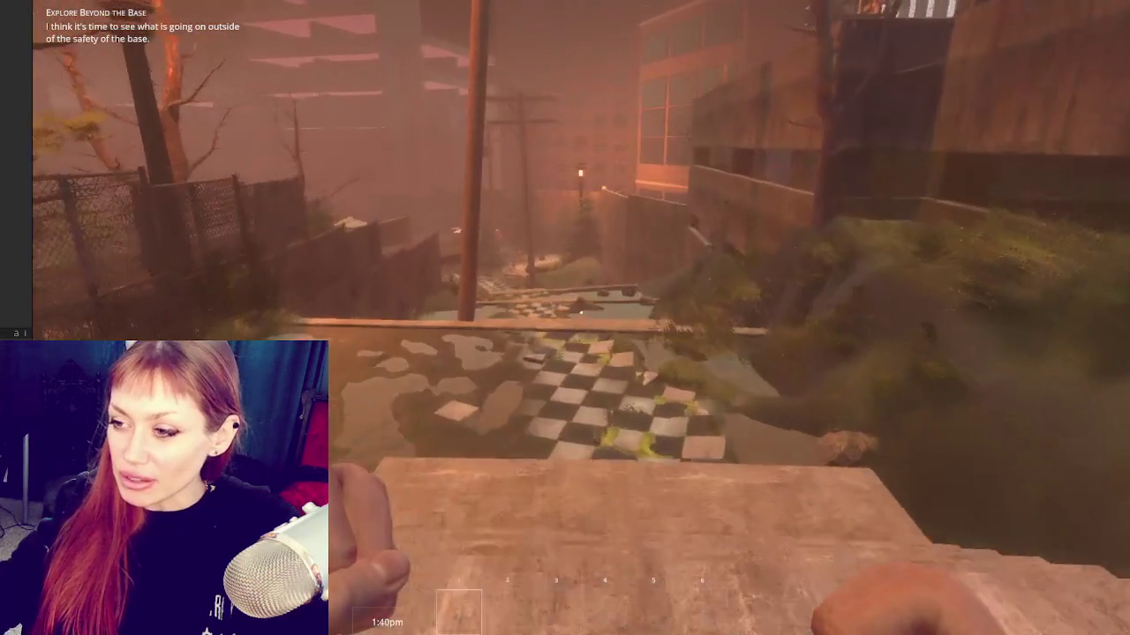
pyautogui.press('w')
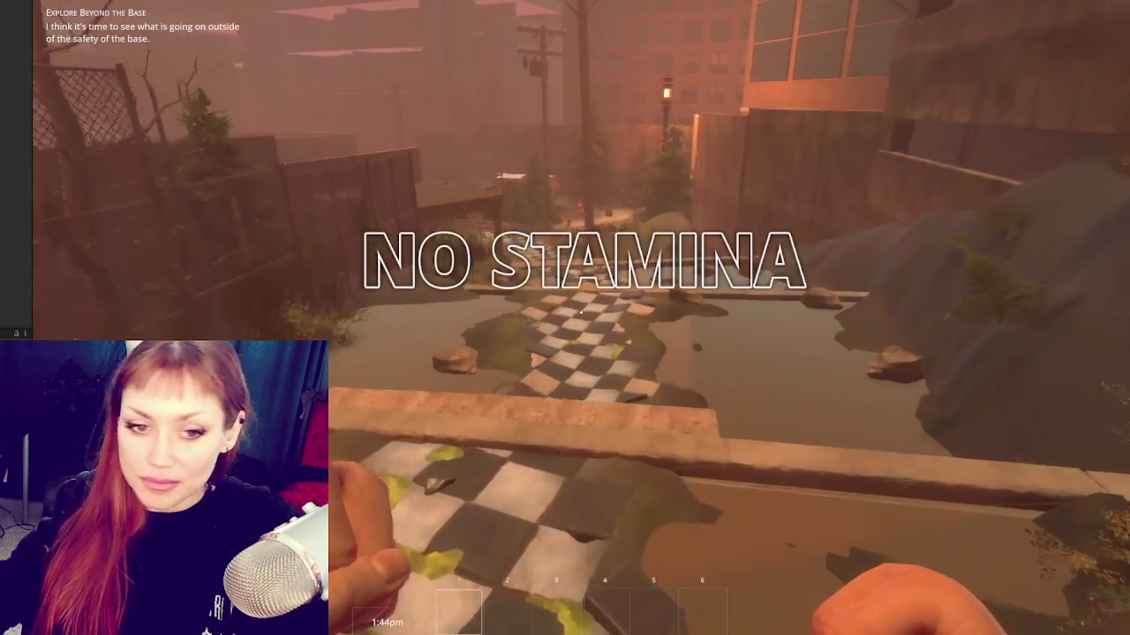
pyautogui.press('w')
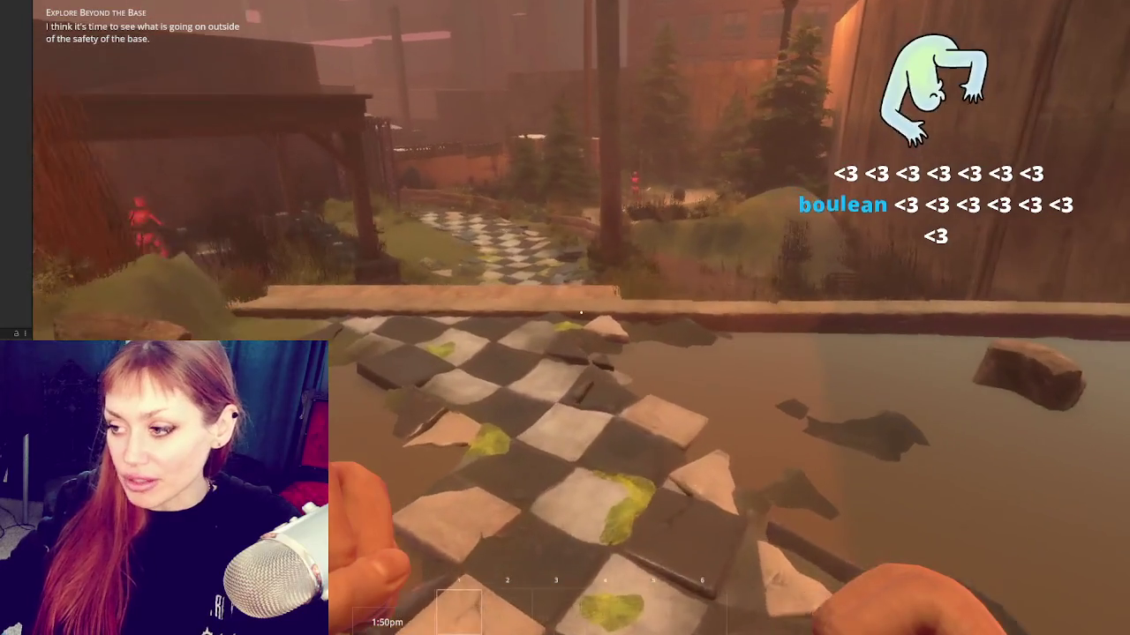
pyautogui.press('w')
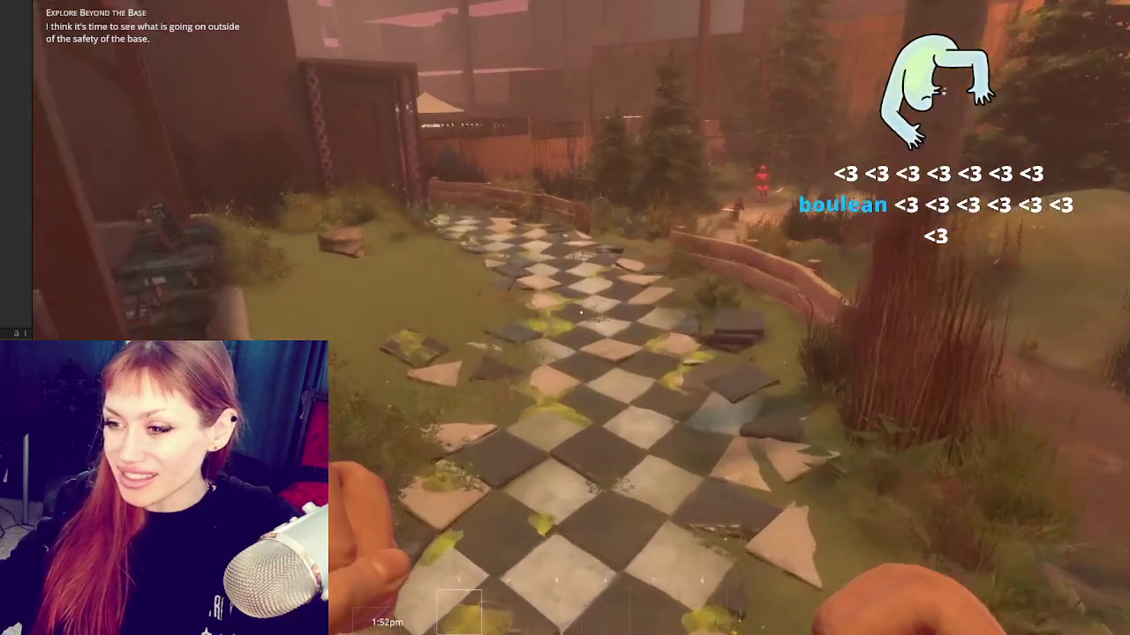
pyautogui.press('w')
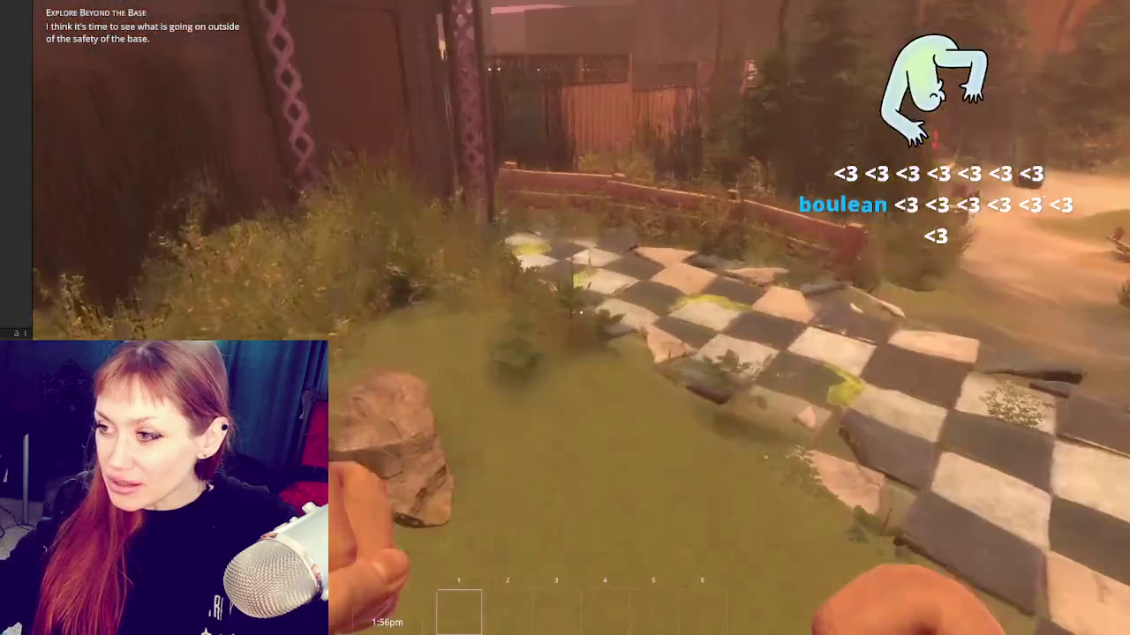
pyautogui.press('w')
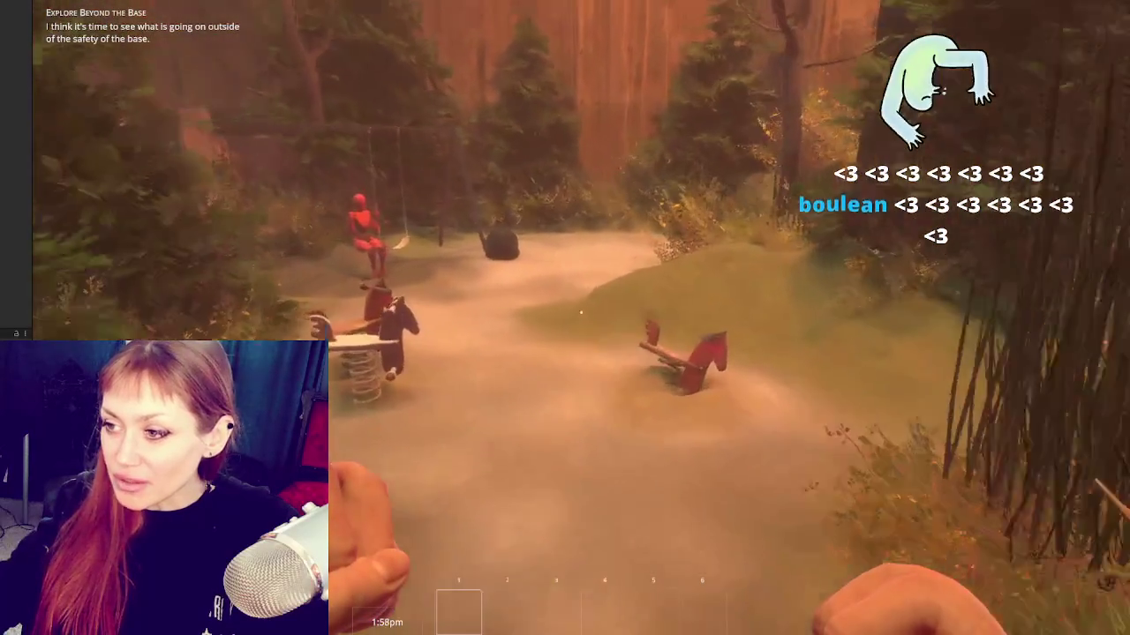
pyautogui.press('w')
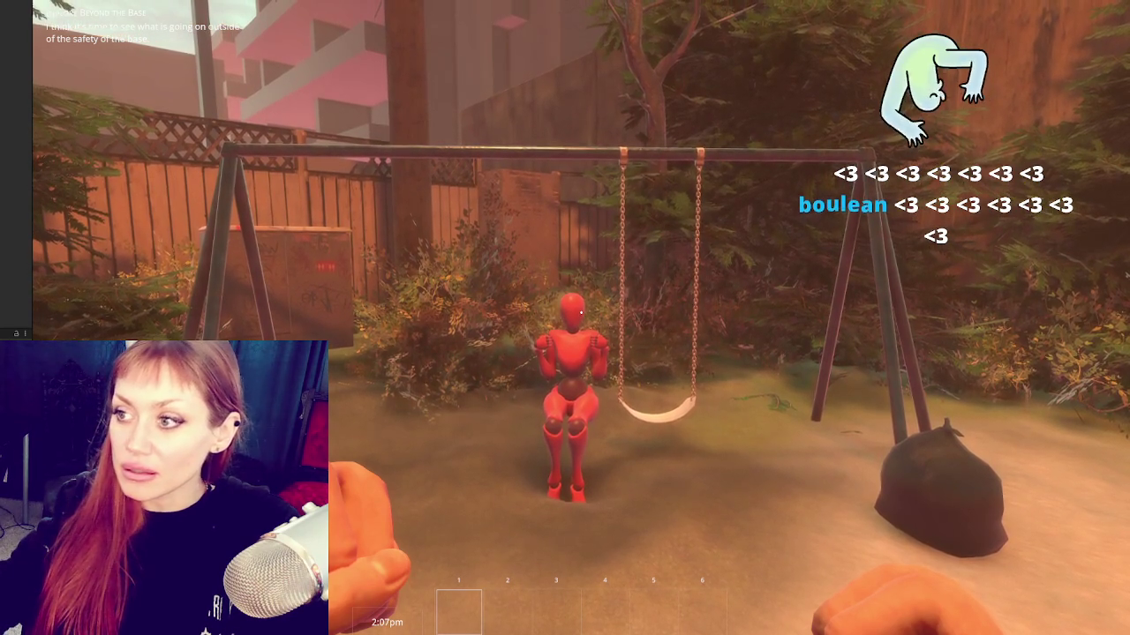
pyautogui.hotkey('ctrl', '1')
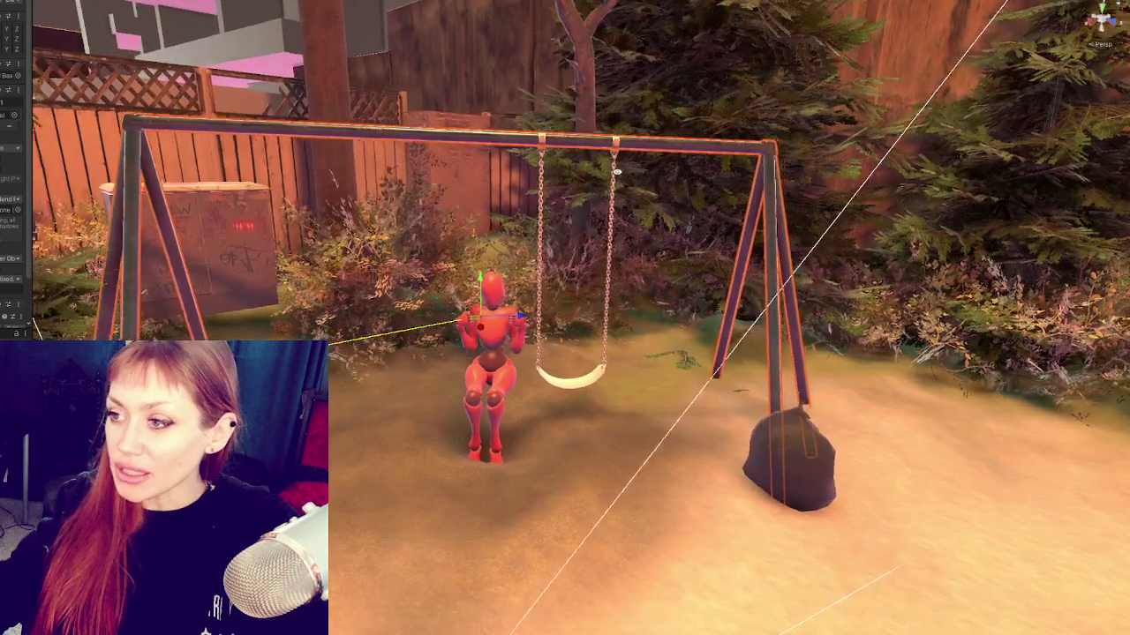
# Step: Duplicate the swing and move the copy onto the red figure
pyautogui.click(534, 297)
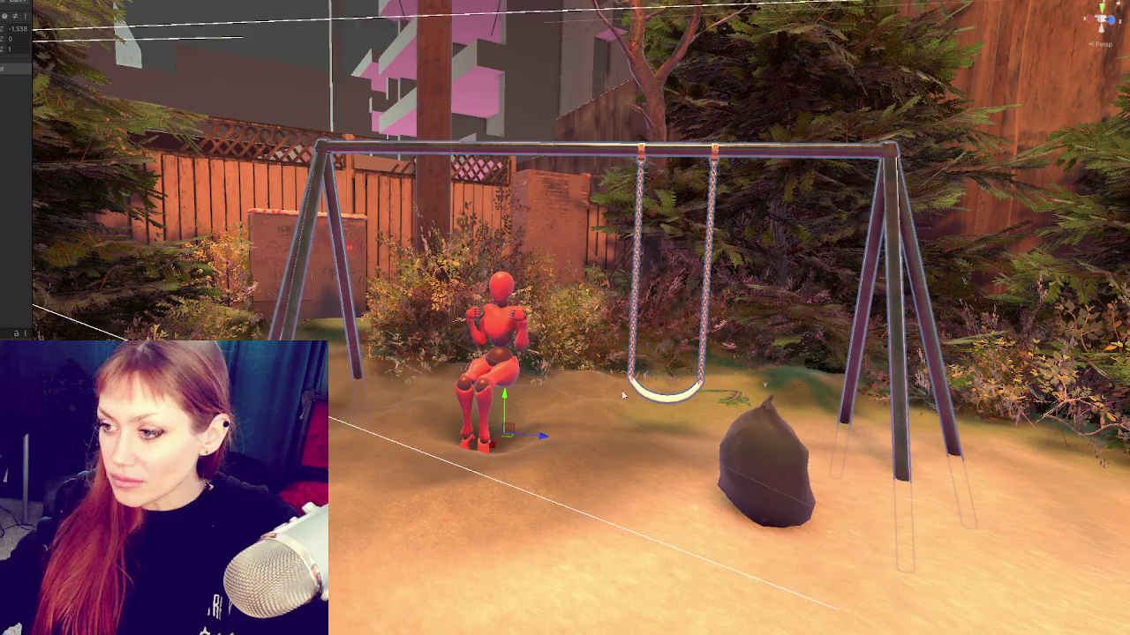
pyautogui.hotkey('ctrl', 'd')
pyautogui.moveTo(663, 399)
pyautogui.mouseDown()
pyautogui.moveTo(535, 277)
pyautogui.moveTo(769, 275)
pyautogui.moveTo(337, 133)
pyautogui.mouseUp()
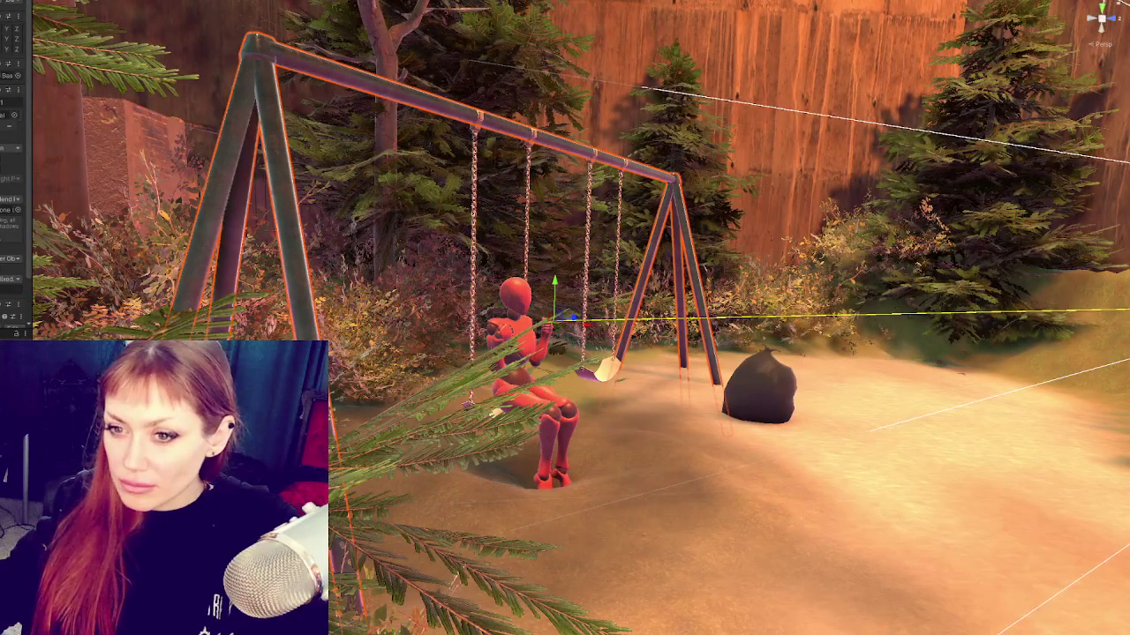
pyautogui.keyDown('alt'); pyautogui.moveTo(395, 95); pyautogui.dragTo(502, 406); pyautogui.keyUp('alt')
pyautogui.click(502, 406)
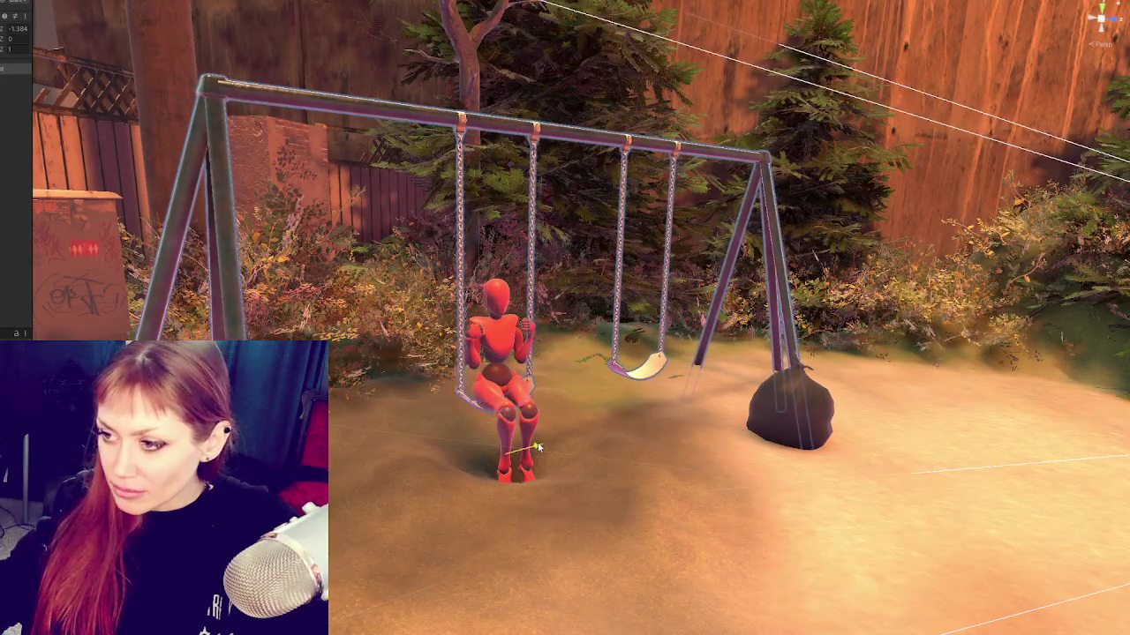
pyautogui.moveTo(541, 448)
pyautogui.keyDown('alt'); pyautogui.mouseDown()
pyautogui.moveTo(767, 469)
pyautogui.moveTo(608, 395)
pyautogui.mouseUp(); pyautogui.keyUp('alt')
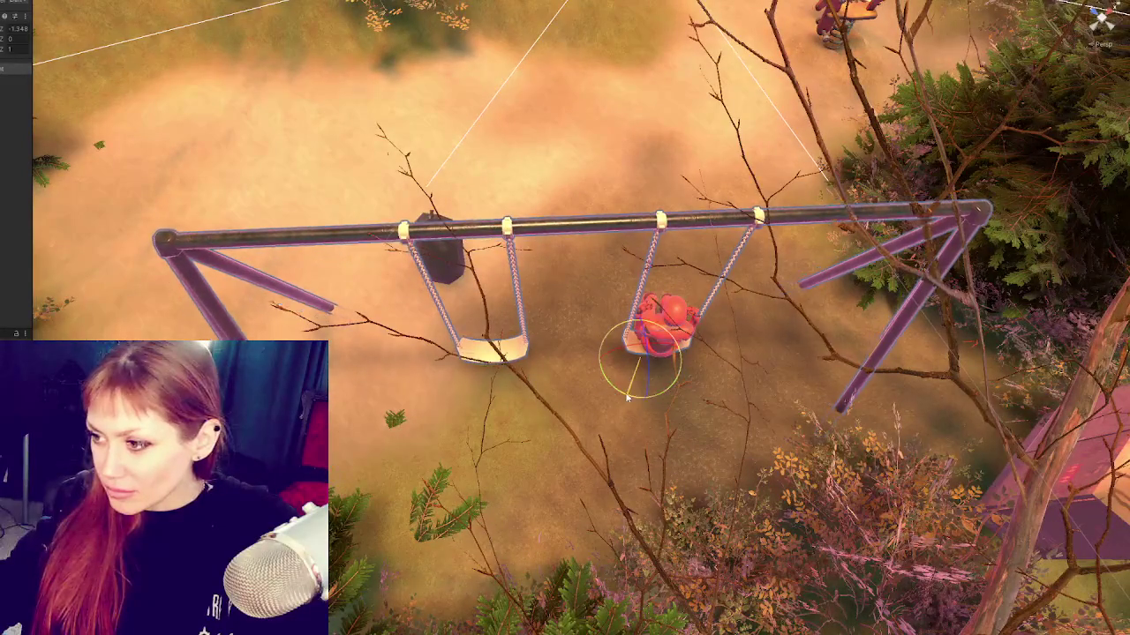
pyautogui.keyDown('alt'); pyautogui.moveTo(608, 395); pyautogui.dragTo(681, 419); pyautogui.keyUp('alt')
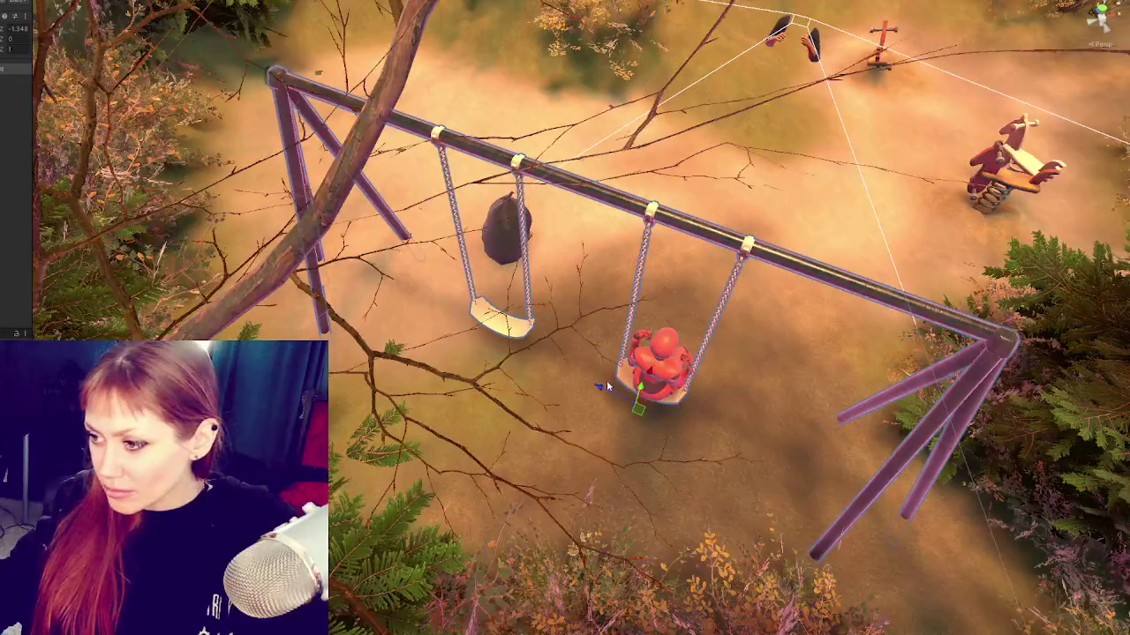
pyautogui.hotkey('shift', 'alt', 'f')
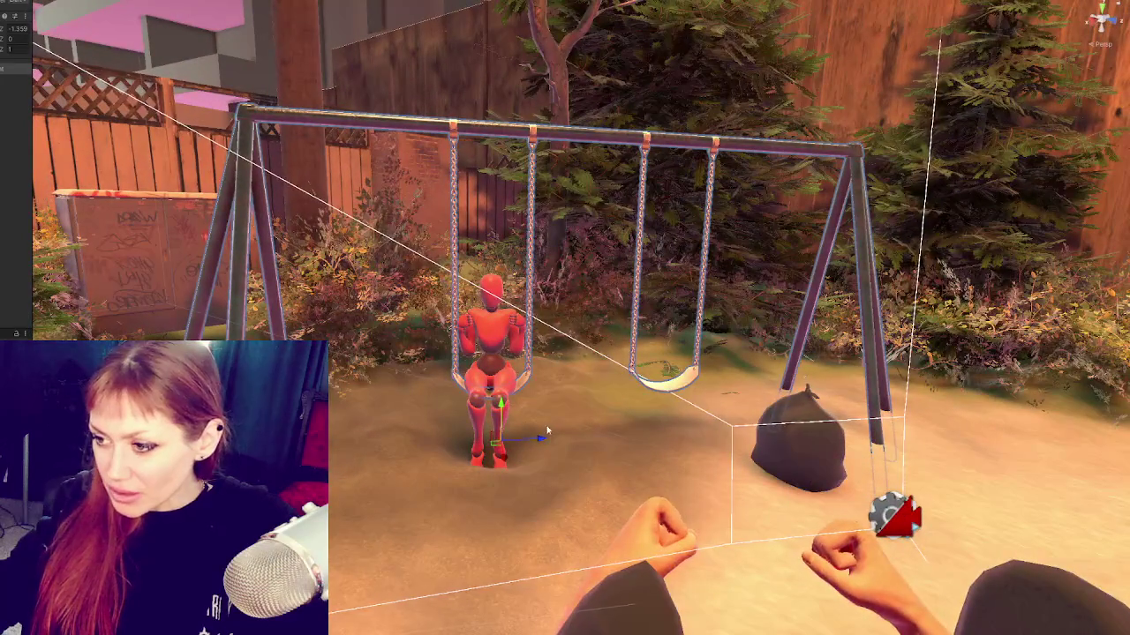
# Step: Nudge the swing set along its depth axis and copy its Transform component
pyautogui.moveTo(547, 431)
pyautogui.mouseDown()
pyautogui.moveTo(541, 439)
pyautogui.moveTo(582, 339)
pyautogui.moveTo(519, 354)
pyautogui.mouseUp()
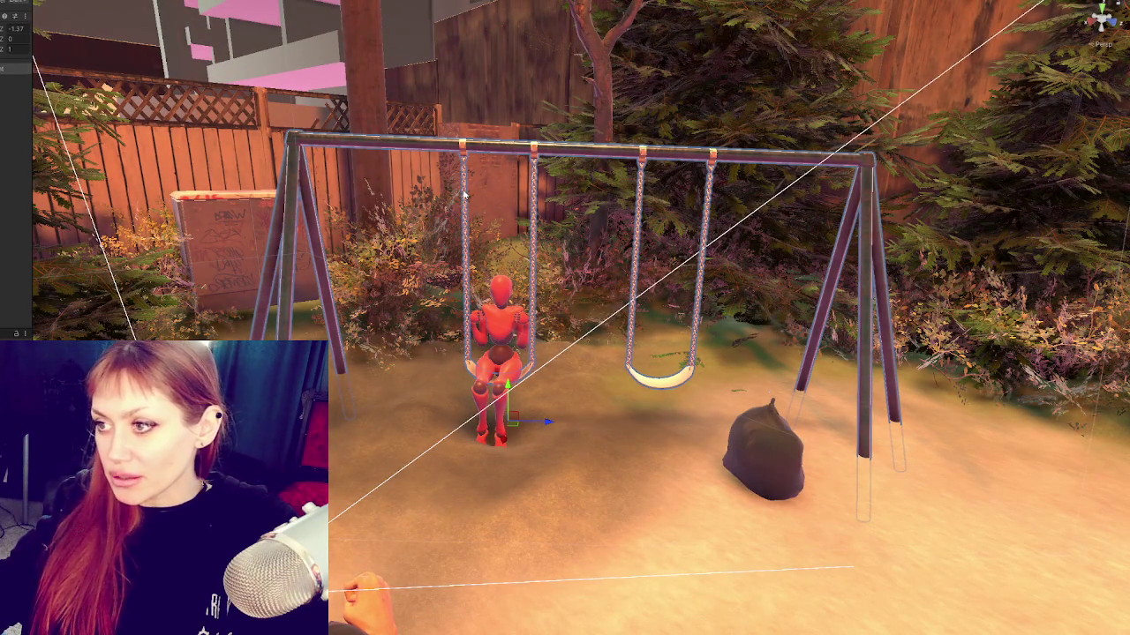
pyautogui.keyDown('alt'); pyautogui.moveTo(464, 194); pyautogui.dragTo(713, 605); pyautogui.keyUp('alt')
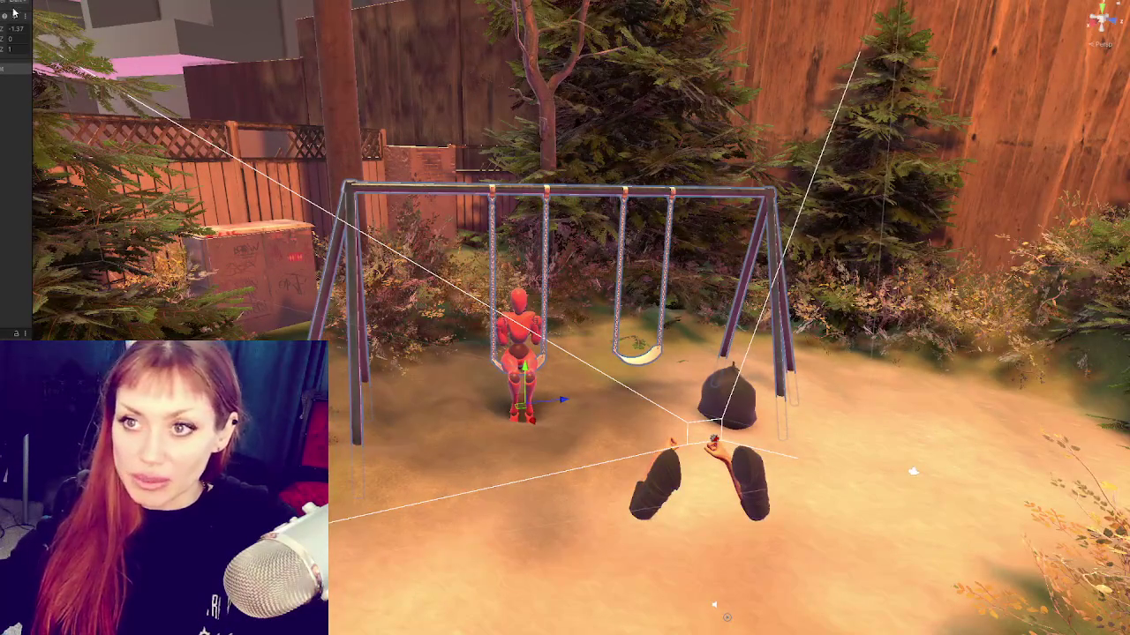
pyautogui.click(25, 17)
pyautogui.moveTo(75, 97)
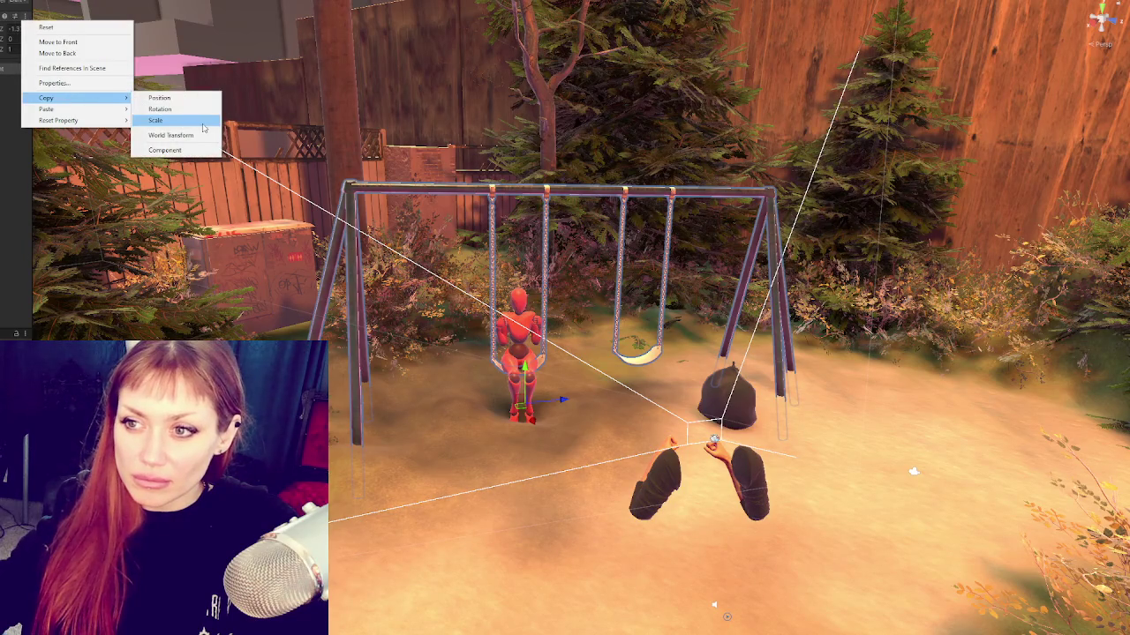
pyautogui.click(193, 151)
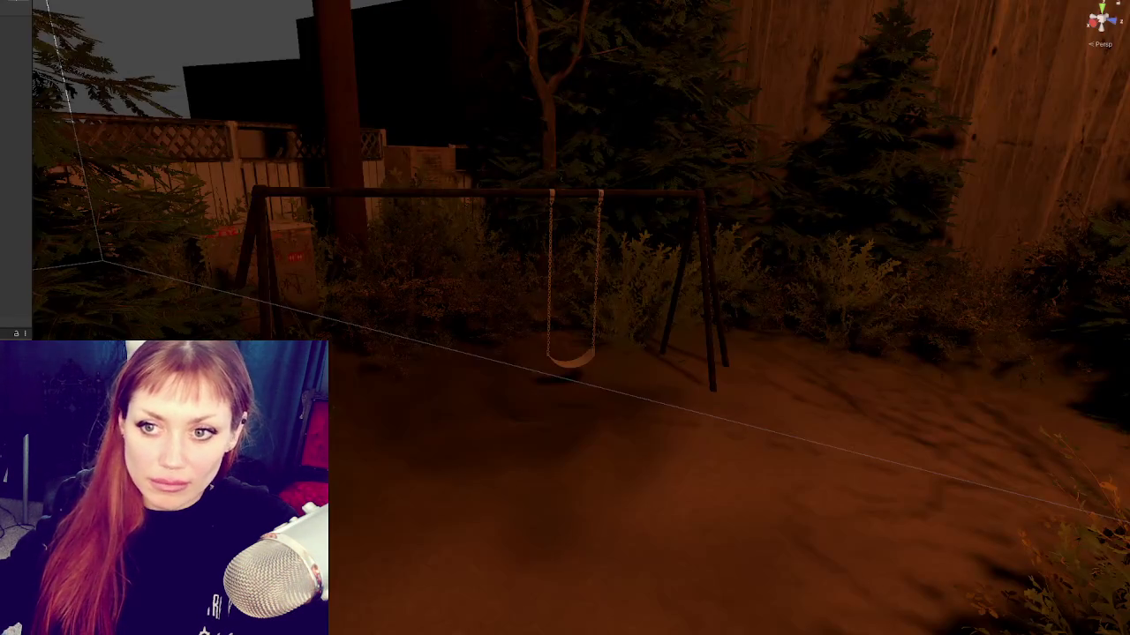
# Step: Select the darkened scene's swing set and open its Transform options to paste
pyautogui.click(569, 357)
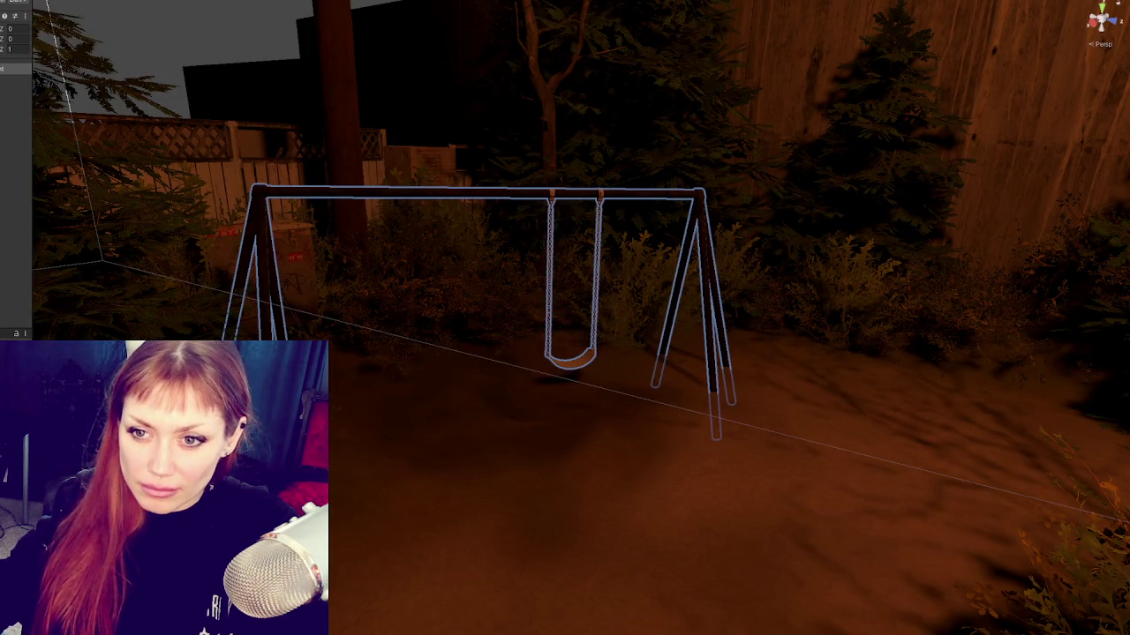
pyautogui.press('w')
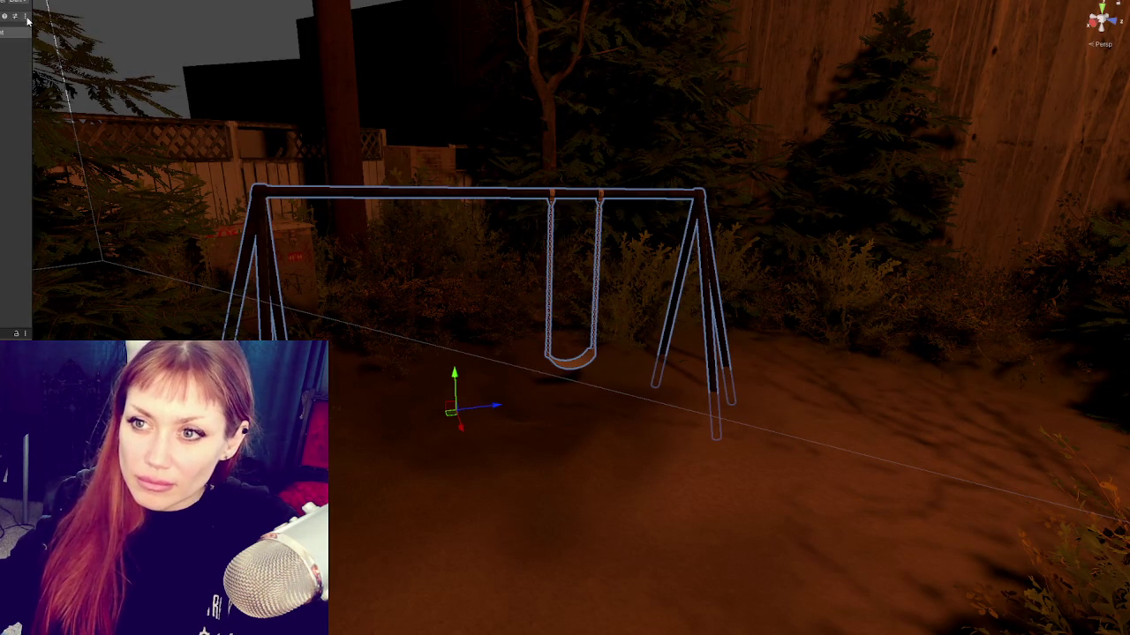
pyautogui.click(27, 17)
# Step: Move the top vertices of the swing frame's right leg along X
pyautogui.click(193, 183)
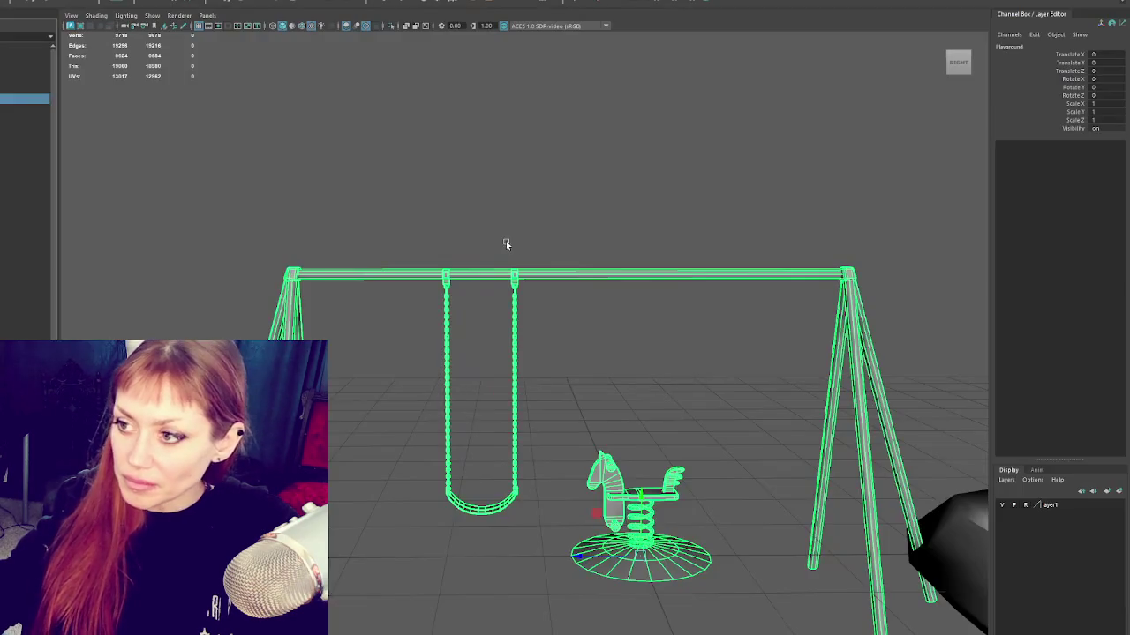
pyautogui.moveTo(658, 157); pyautogui.dragTo(609, 153, button='right')
pyautogui.moveTo(656, 138); pyautogui.dragTo(798, 265)
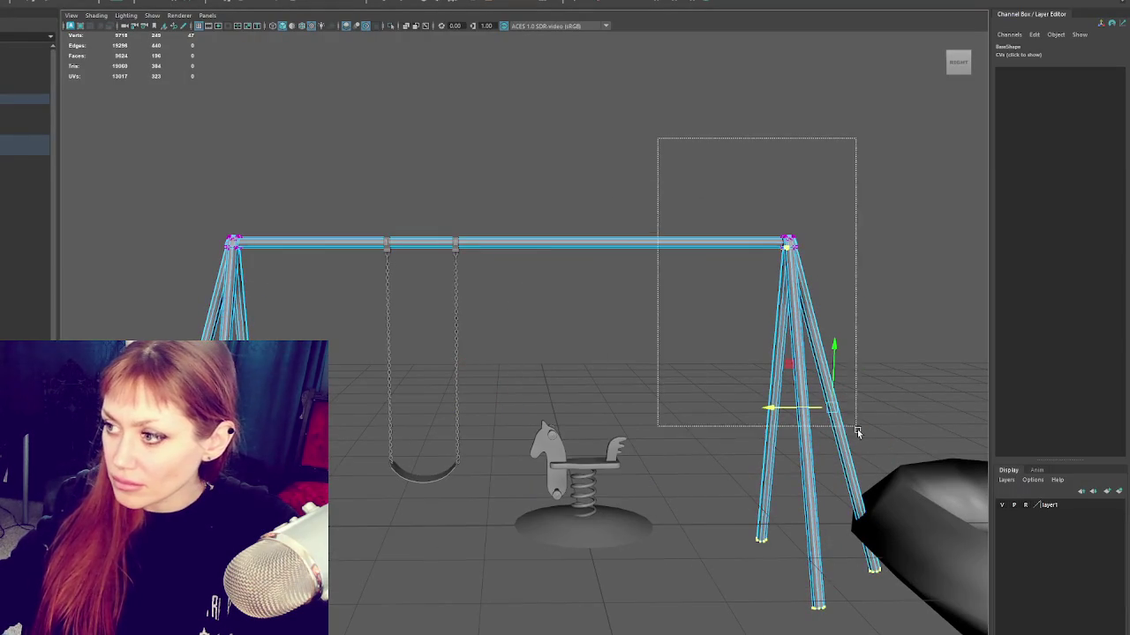
pyautogui.moveTo(773, 411); pyautogui.dragTo(683, 413)
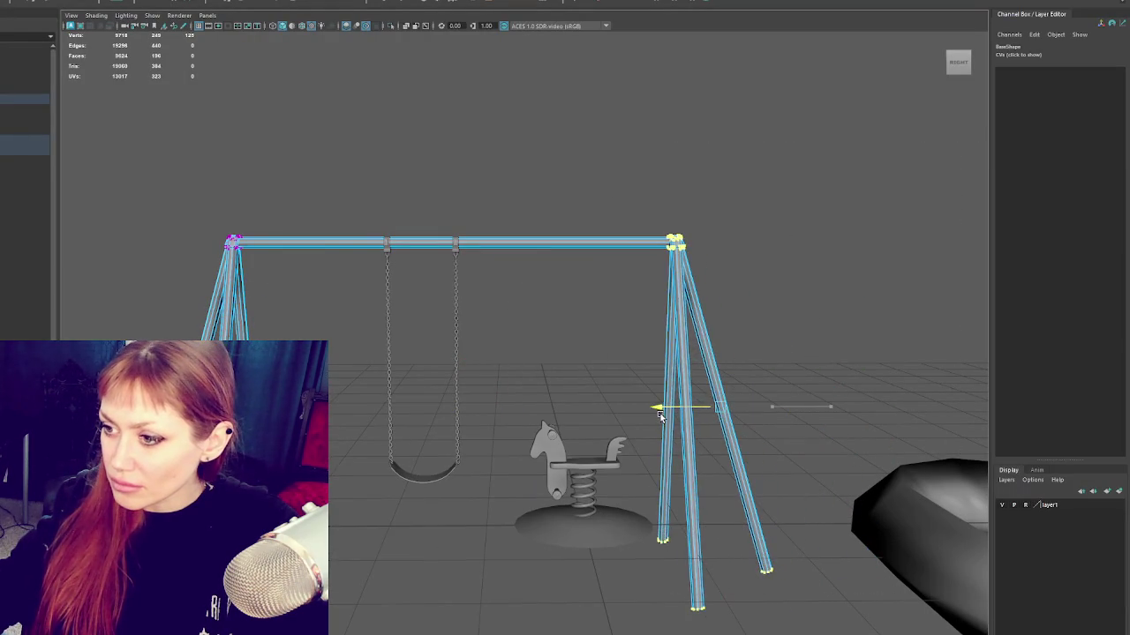
# Step: Shift the first swing left, duplicate it as a second seat, and select the Playground group
pyautogui.press('F8')
pyautogui.moveTo(525, 189); pyautogui.dragTo(359, 297)
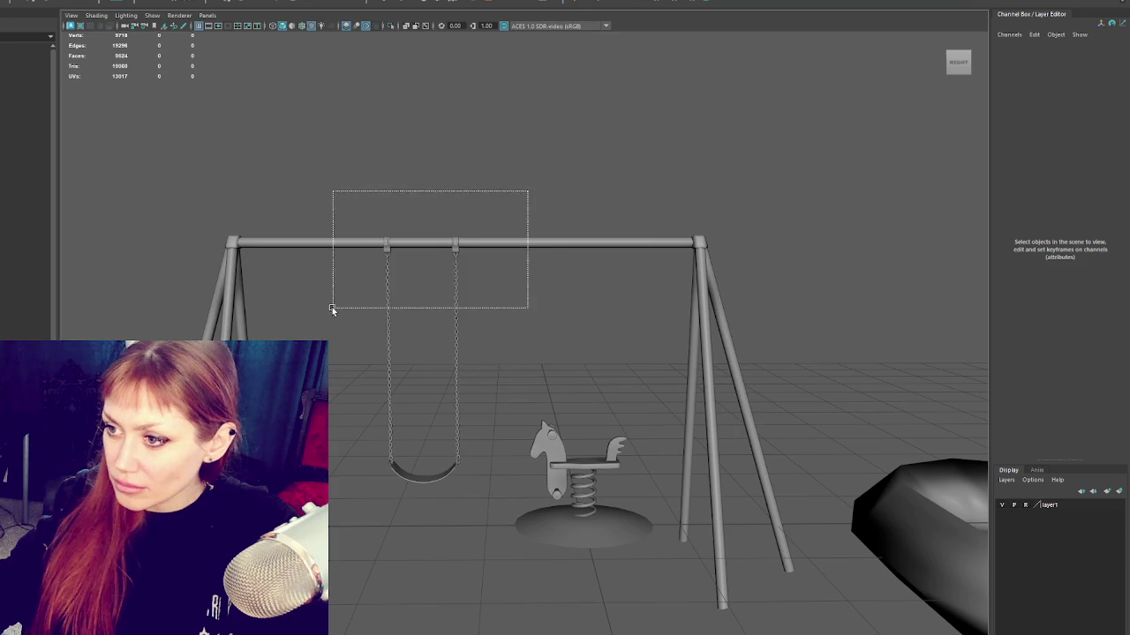
pyautogui.moveTo(359, 367)
pyautogui.mouseDown()
pyautogui.moveTo(314, 366)
pyautogui.moveTo(481, 368)
pyautogui.mouseUp()
pyautogui.hotkey('ctrl', 'd')
pyautogui.moveTo(416, 292); pyautogui.dragTo(311, 335)
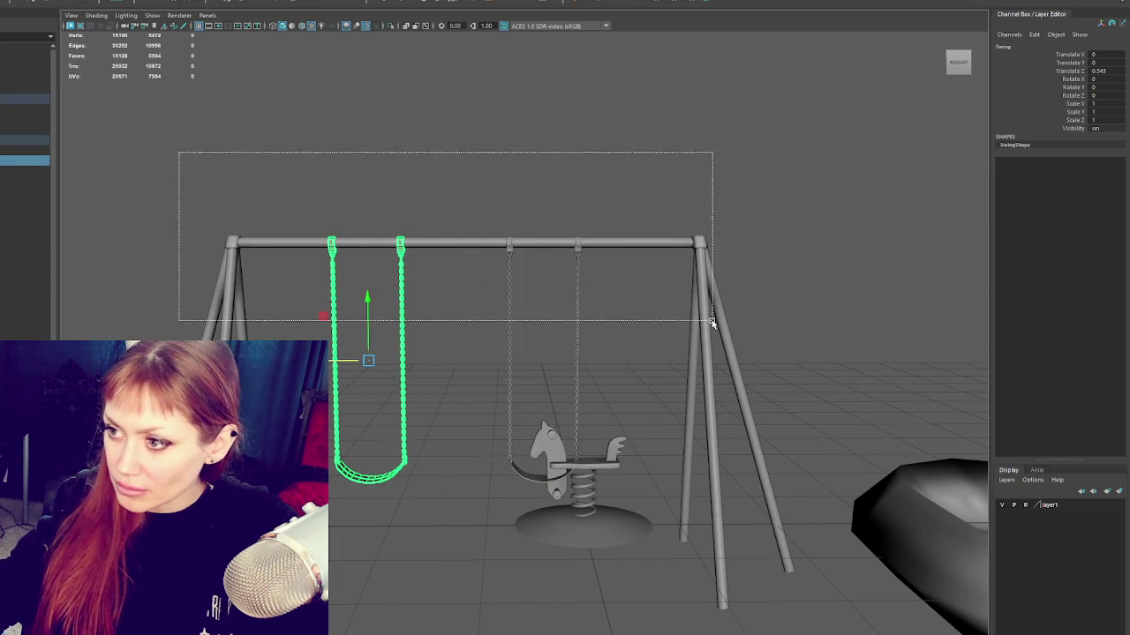
pyautogui.keyDown('shift'); pyautogui.moveTo(491, 292); pyautogui.dragTo(490, 292); pyautogui.keyUp('shift')
pyautogui.press('Up')
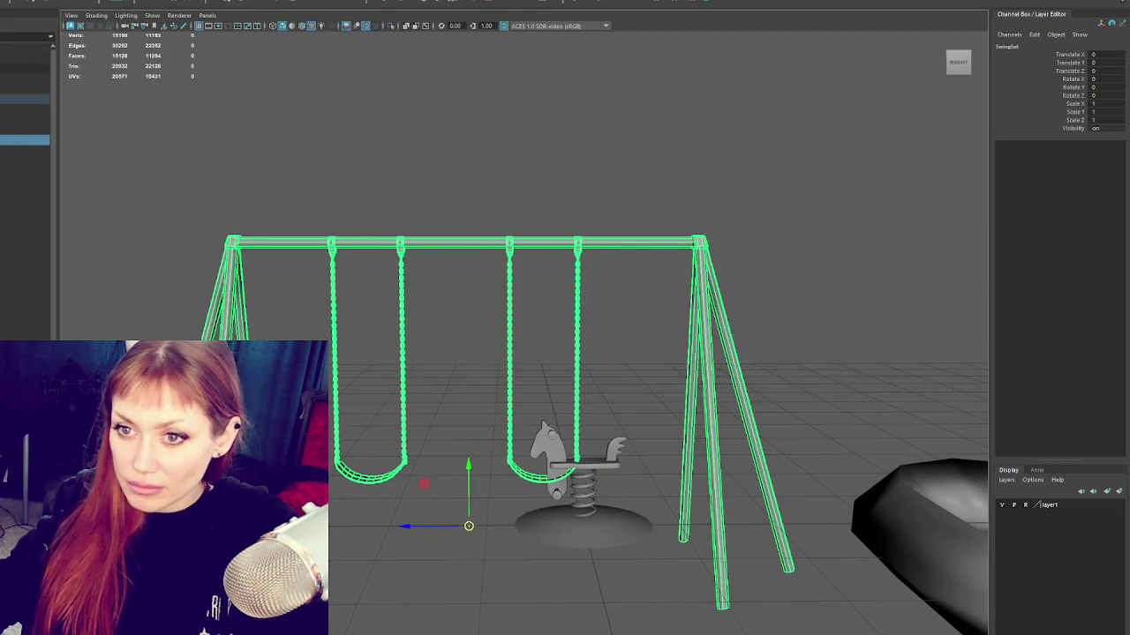
pyautogui.press('Up')
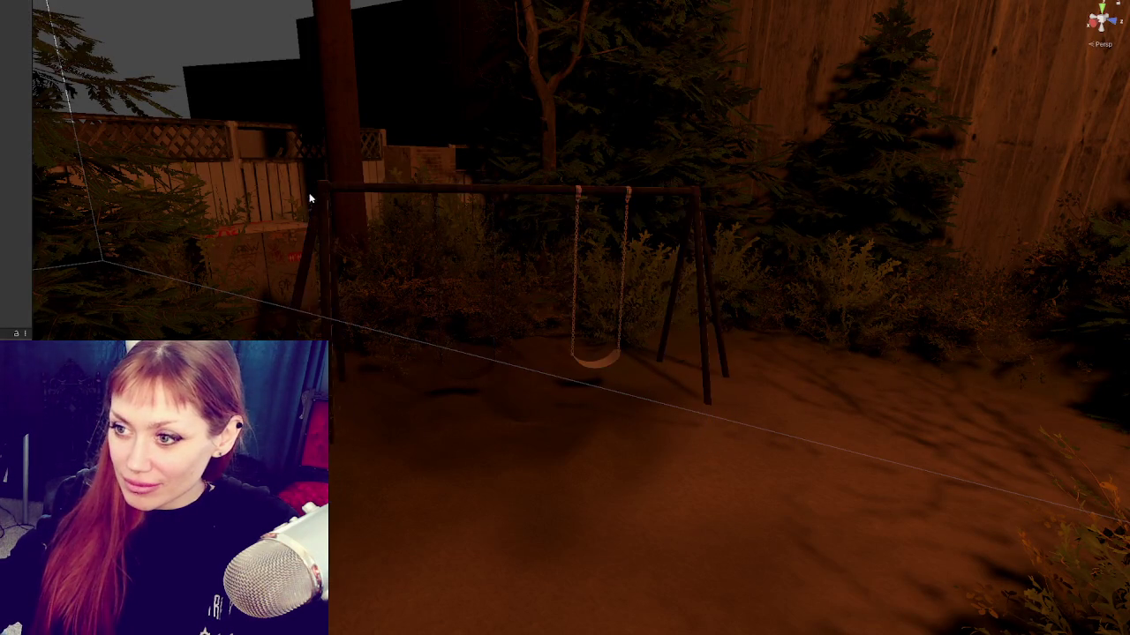
# Step: Select the swing frame and left rocking horse, then fly around the playground to check their placement
pyautogui.click(322, 218)
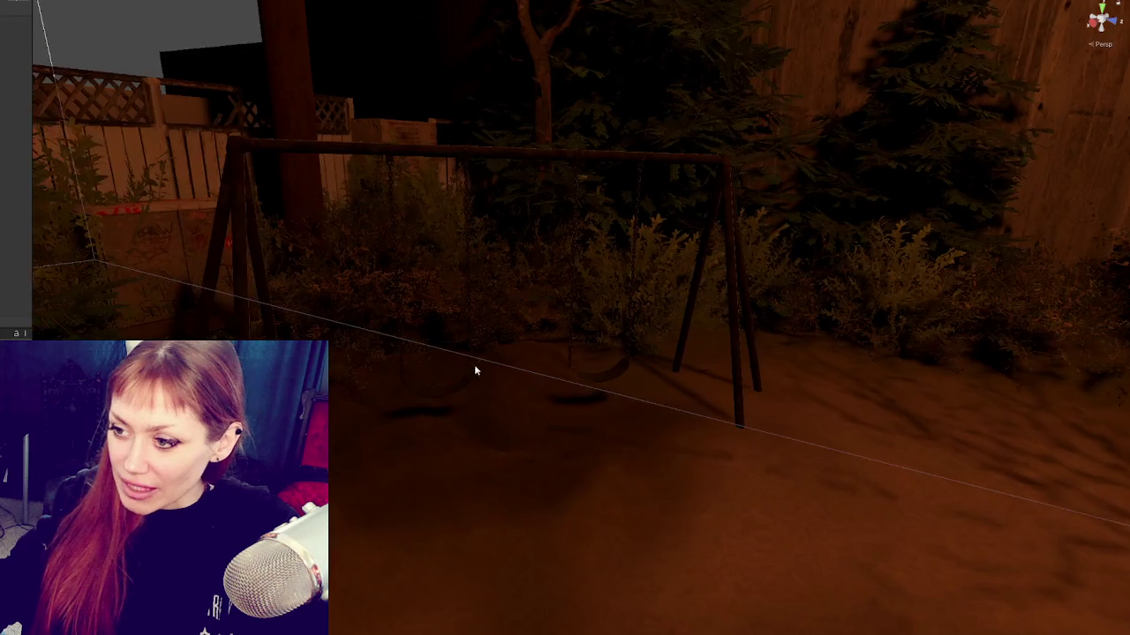
pyautogui.moveTo(474, 365)
pyautogui.mouseDown(button='right')
pyautogui.moveTo(837, 319)
pyautogui.moveTo(574, 295)
pyautogui.moveTo(504, 454)
pyautogui.moveTo(683, 273)
pyautogui.moveTo(610, 294)
pyautogui.moveTo(671, 235)
pyautogui.moveTo(756, 229)
pyautogui.moveTo(777, 321)
pyautogui.moveTo(718, 195)
pyautogui.moveTo(339, 367)
pyautogui.mouseUp(button='right')
pyautogui.click(352, 364)
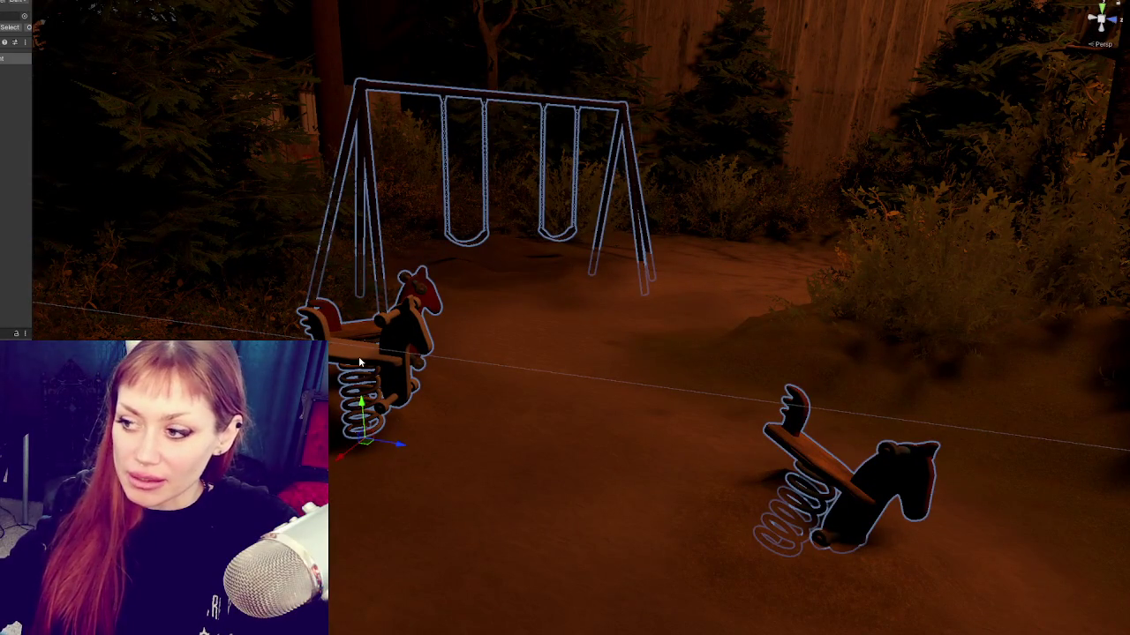
pyautogui.click(358, 362)
pyautogui.moveTo(359, 362)
pyautogui.mouseDown(button='middle')
pyautogui.moveTo(413, 235)
pyautogui.moveTo(555, 277)
pyautogui.moveTo(536, 228)
pyautogui.mouseUp(button='middle')
pyautogui.moveTo(430, 347)
pyautogui.mouseDown(button='right')
pyautogui.moveTo(292, 310)
pyautogui.moveTo(394, 282)
pyautogui.moveTo(525, 220)
pyautogui.moveTo(530, 272)
pyautogui.moveTo(535, 240)
pyautogui.moveTo(504, 244)
pyautogui.moveTo(527, 242)
pyautogui.mouseUp(button='right')
pyautogui.moveTo(527, 242)
pyautogui.mouseDown(button='middle')
pyautogui.moveTo(586, 214)
pyautogui.moveTo(577, 224)
pyautogui.mouseUp(button='middle')
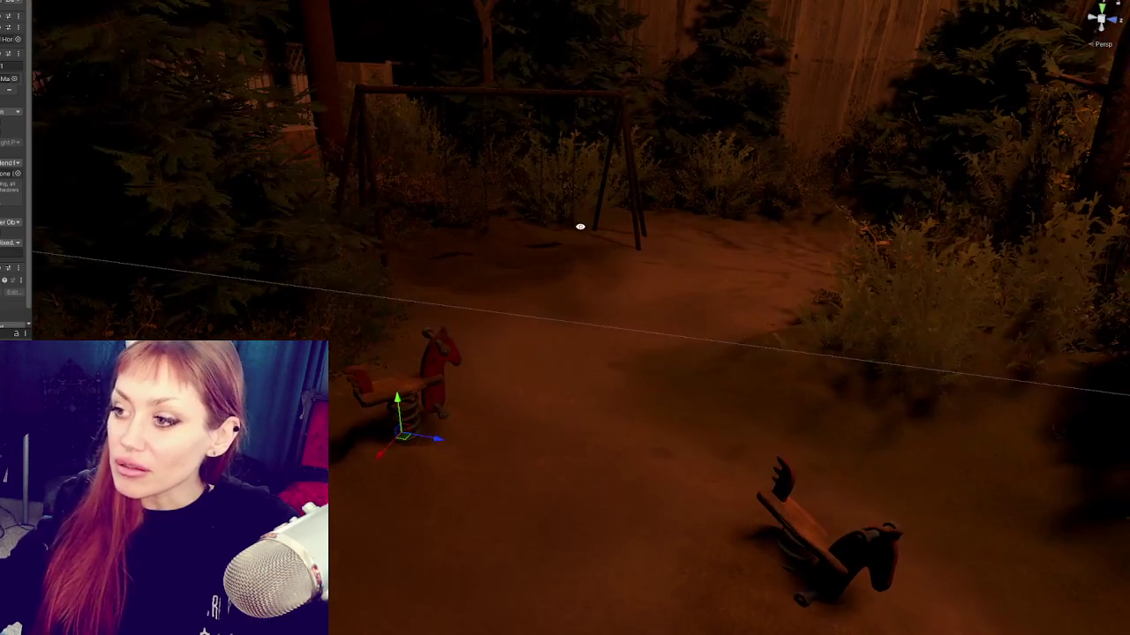
pyautogui.moveTo(366, 208)
pyautogui.mouseDown(button='right')
pyautogui.moveTo(605, 202)
pyautogui.moveTo(663, 253)
pyautogui.moveTo(656, 408)
pyautogui.moveTo(644, 351)
pyautogui.moveTo(553, 153)
pyautogui.moveTo(553, 185)
pyautogui.moveTo(568, 199)
pyautogui.moveTo(621, 221)
pyautogui.mouseUp(button='right')
pyautogui.moveTo(621, 234); pyautogui.dragTo(623, 184, button='middle')
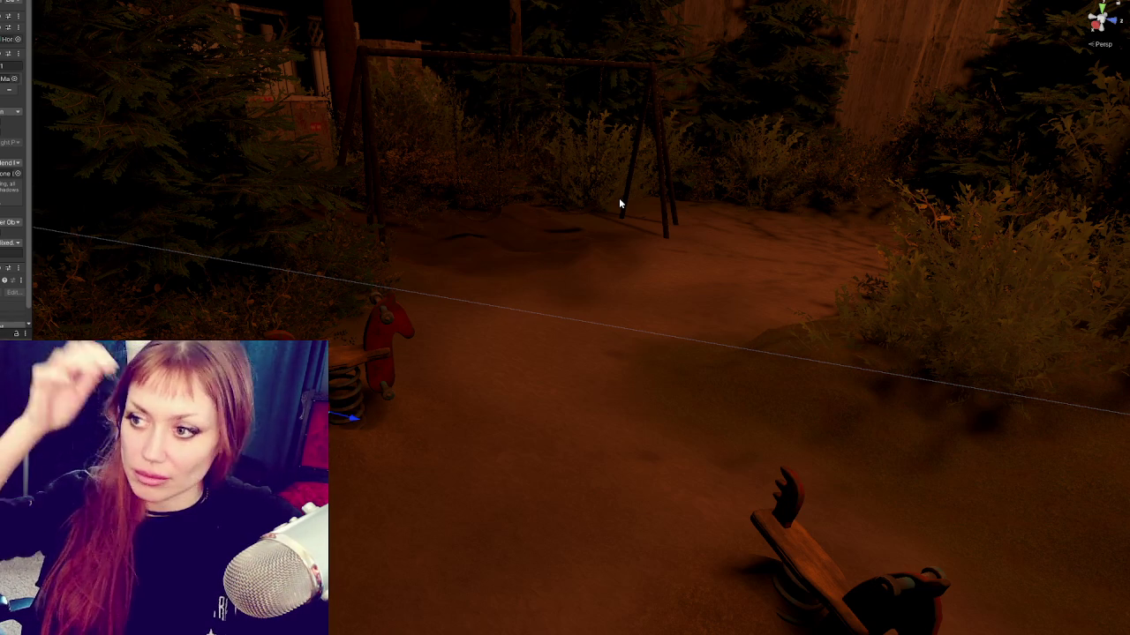
pyautogui.moveTo(619, 198)
pyautogui.mouseDown(button='right')
pyautogui.moveTo(671, 313)
pyautogui.moveTo(645, 358)
pyautogui.moveTo(592, 305)
pyautogui.moveTo(650, 277)
pyautogui.moveTo(628, 265)
pyautogui.moveTo(565, 280)
pyautogui.moveTo(630, 222)
pyautogui.moveTo(638, 256)
pyautogui.moveTo(682, 277)
pyautogui.moveTo(671, 291)
pyautogui.moveTo(542, 327)
pyautogui.moveTo(668, 229)
pyautogui.moveTo(626, 232)
pyautogui.moveTo(734, 167)
pyautogui.moveTo(745, 193)
pyautogui.moveTo(729, 196)
pyautogui.moveTo(596, 394)
pyautogui.moveTo(558, 308)
pyautogui.moveTo(544, 320)
pyautogui.mouseUp(button='right')
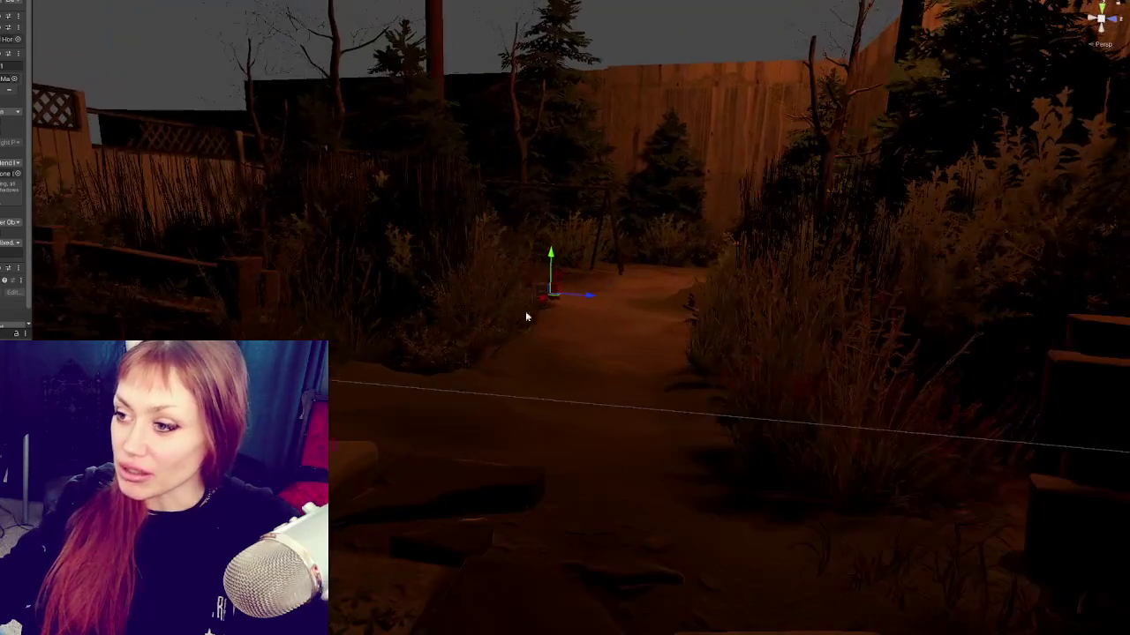
pyautogui.moveTo(697, 255)
pyautogui.mouseDown(button='right')
pyautogui.moveTo(695, 362)
pyautogui.moveTo(676, 306)
pyautogui.moveTo(588, 202)
pyautogui.moveTo(552, 216)
pyautogui.moveTo(605, 229)
pyautogui.moveTo(583, 242)
pyautogui.mouseUp(button='right')
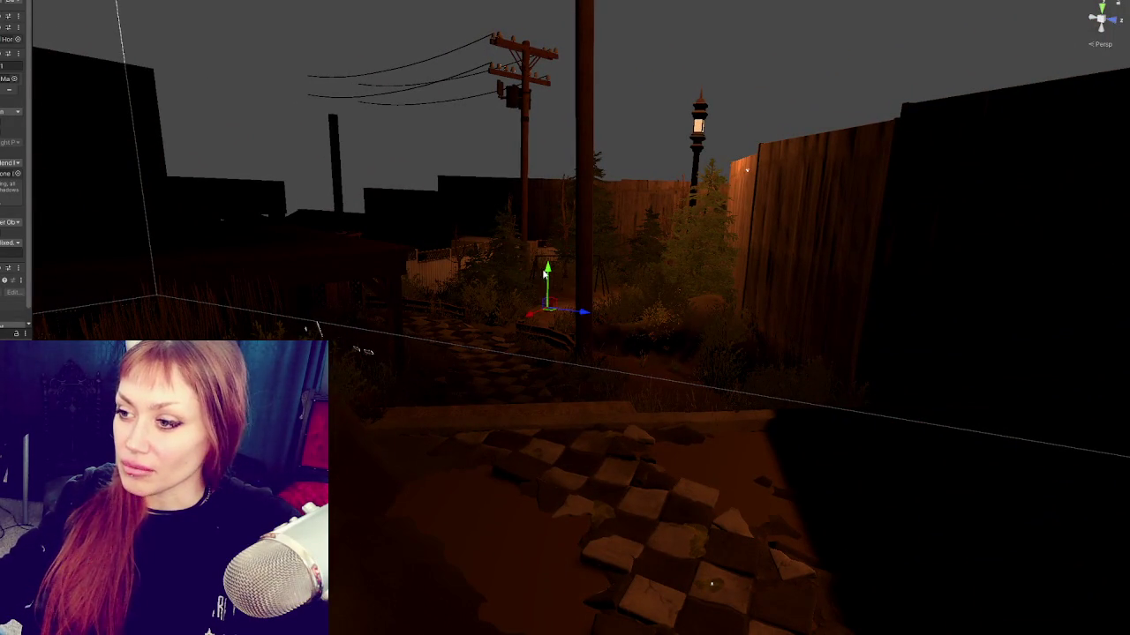
pyautogui.scroll(3, 552, 265)
pyautogui.moveTo(552, 265)
pyautogui.mouseDown(button='right')
pyautogui.moveTo(572, 278)
pyautogui.moveTo(559, 313)
pyautogui.mouseUp(button='right')
pyautogui.scroll(-5, 574, 327)
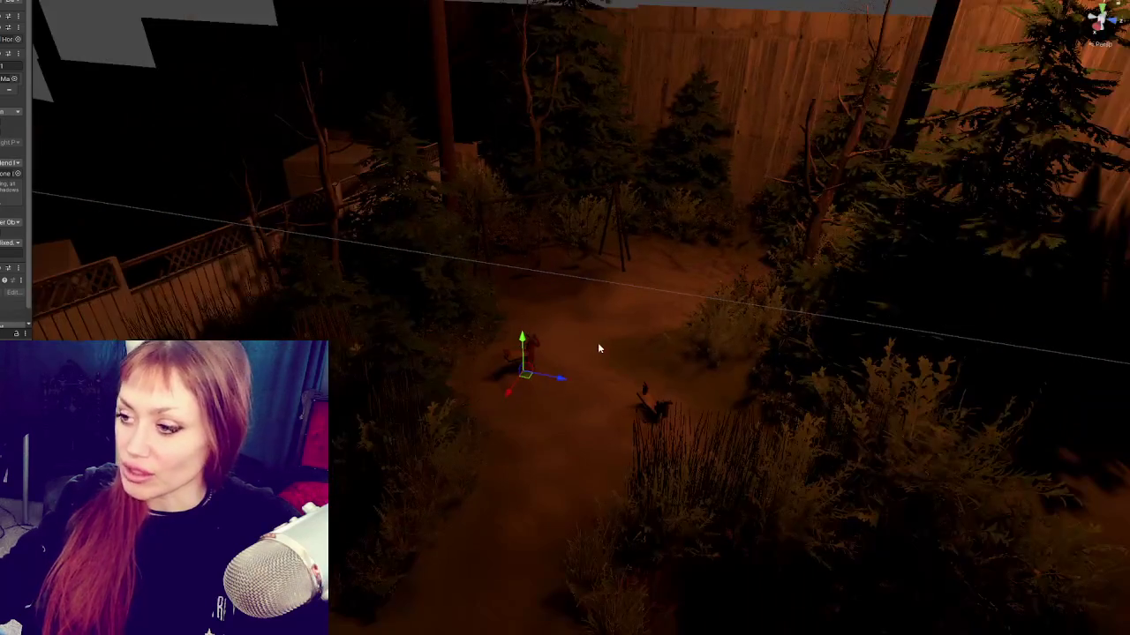
pyautogui.scroll(3, 633, 353)
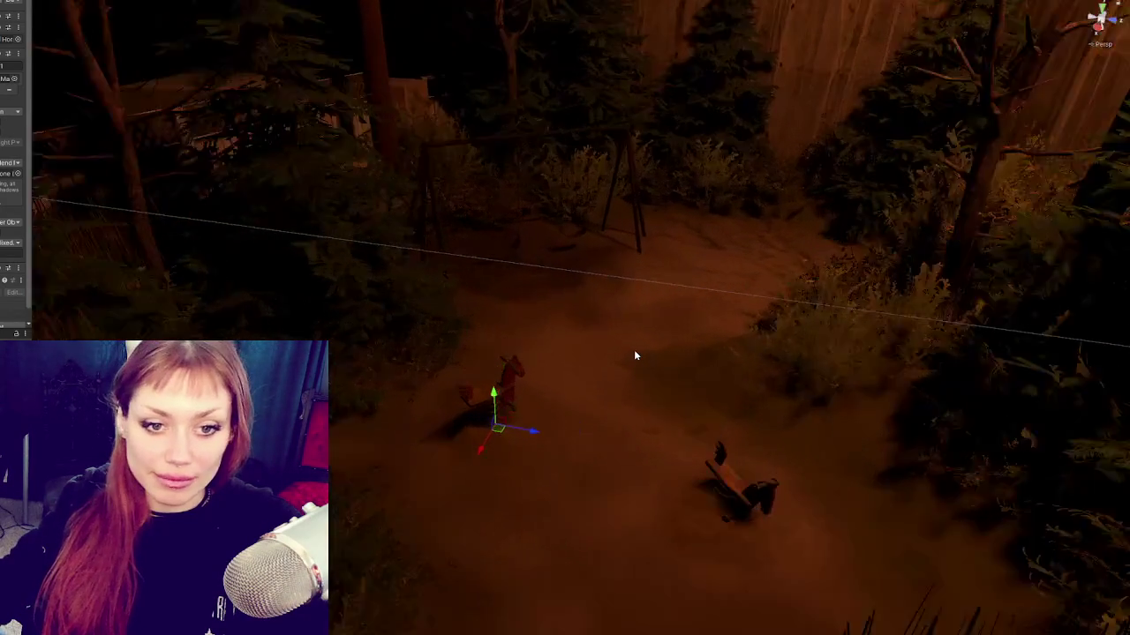
pyautogui.scroll(2, 634, 353)
pyautogui.moveTo(636, 343)
pyautogui.mouseDown(button='right')
pyautogui.moveTo(641, 311)
pyautogui.moveTo(633, 360)
pyautogui.moveTo(663, 323)
pyautogui.moveTo(650, 300)
pyautogui.moveTo(648, 326)
pyautogui.mouseUp(button='right')
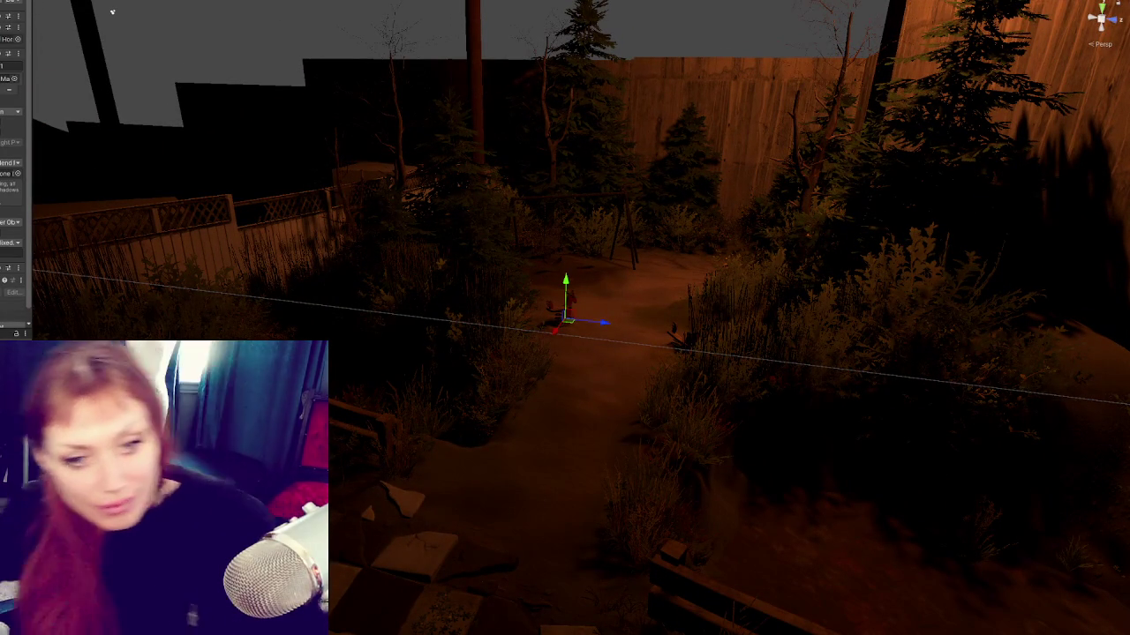
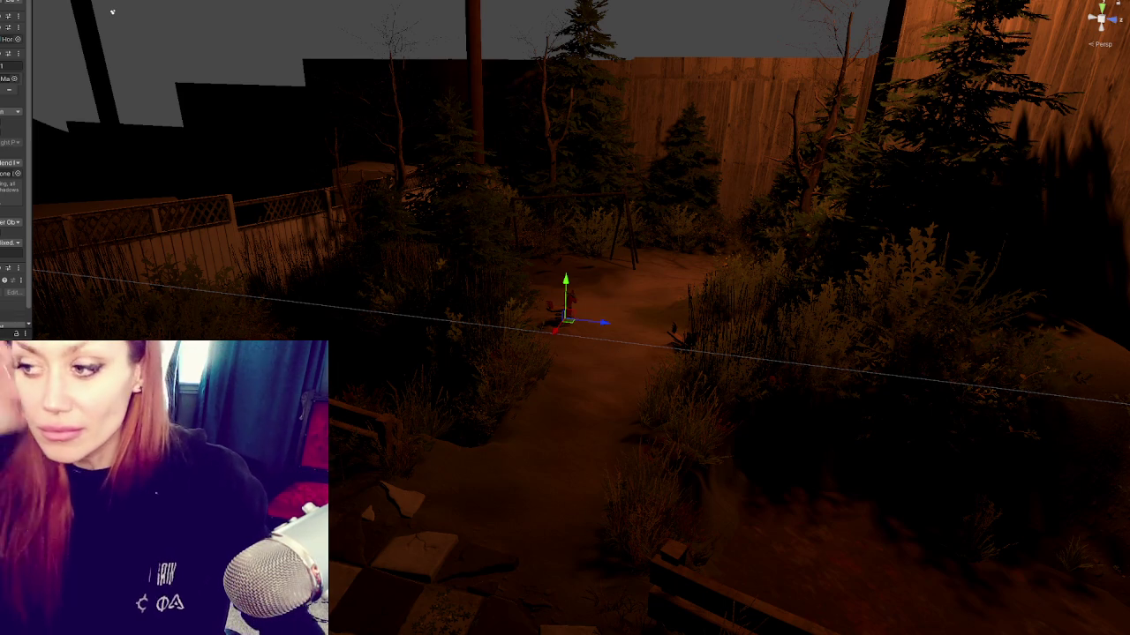
# Step: Zoom the Unity Scene view toward the garden path before moving over to Maya
pyautogui.scroll(1, 112, 11)
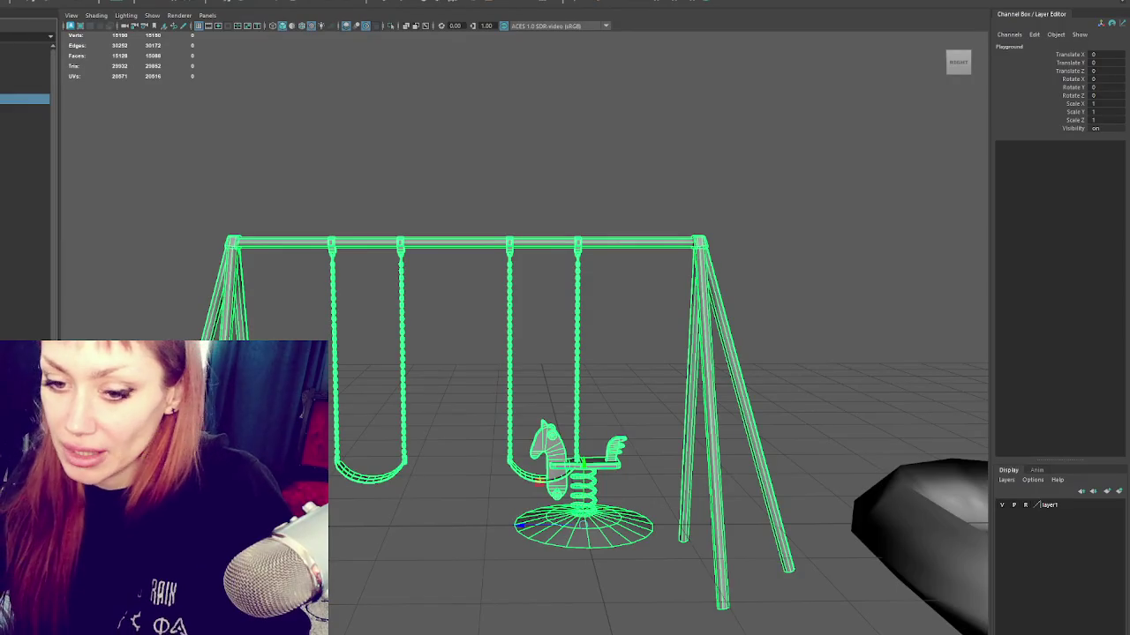
# Step: Select the left swing, zoom close onto its chain and ready a link with the Rotate tool (E)
pyautogui.scroll(3, 353, 304)
pyautogui.click(363, 177)
pyautogui.click(353, 170)
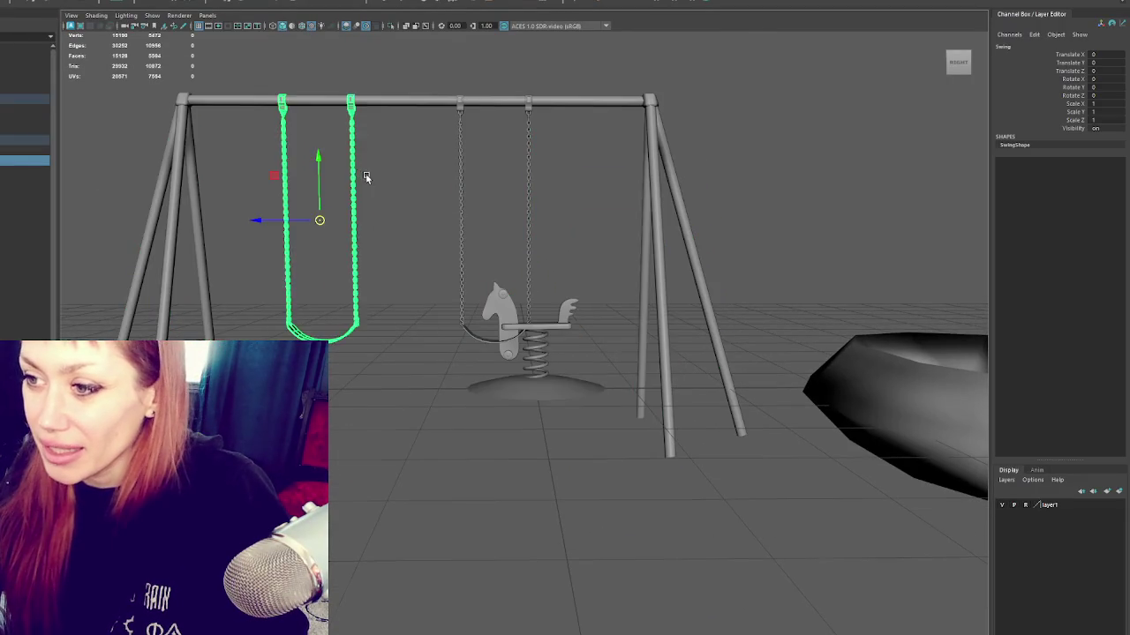
pyautogui.scroll(3, 563, 272)
pyautogui.scroll(3, 365, 270)
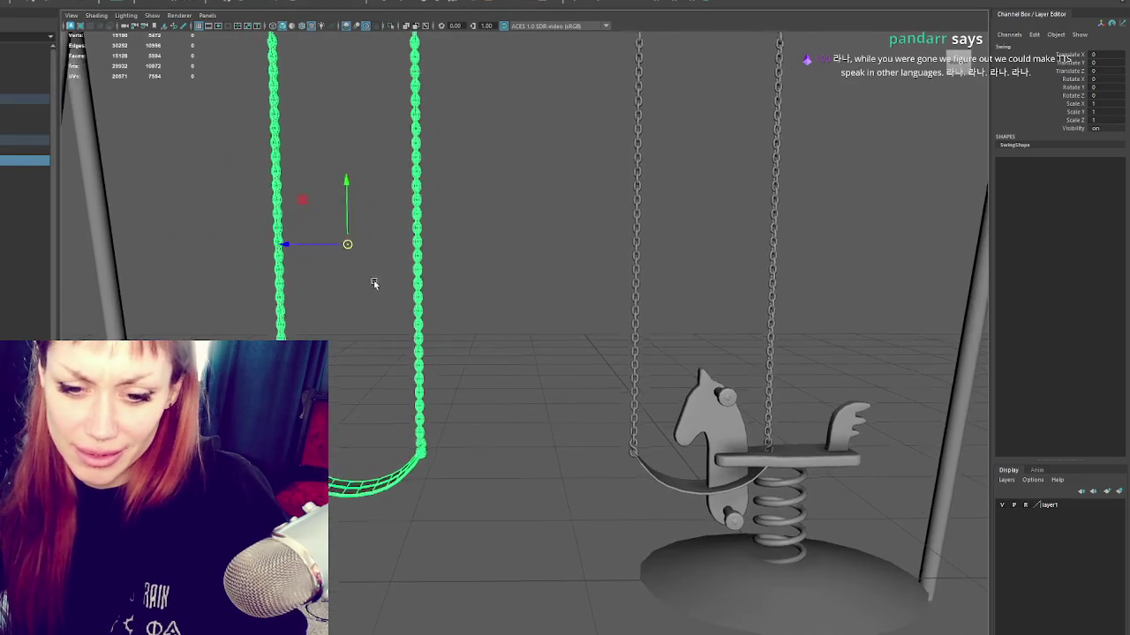
pyautogui.scroll(1, 383, 176)
pyautogui.press('F9')
pyautogui.press('F8')
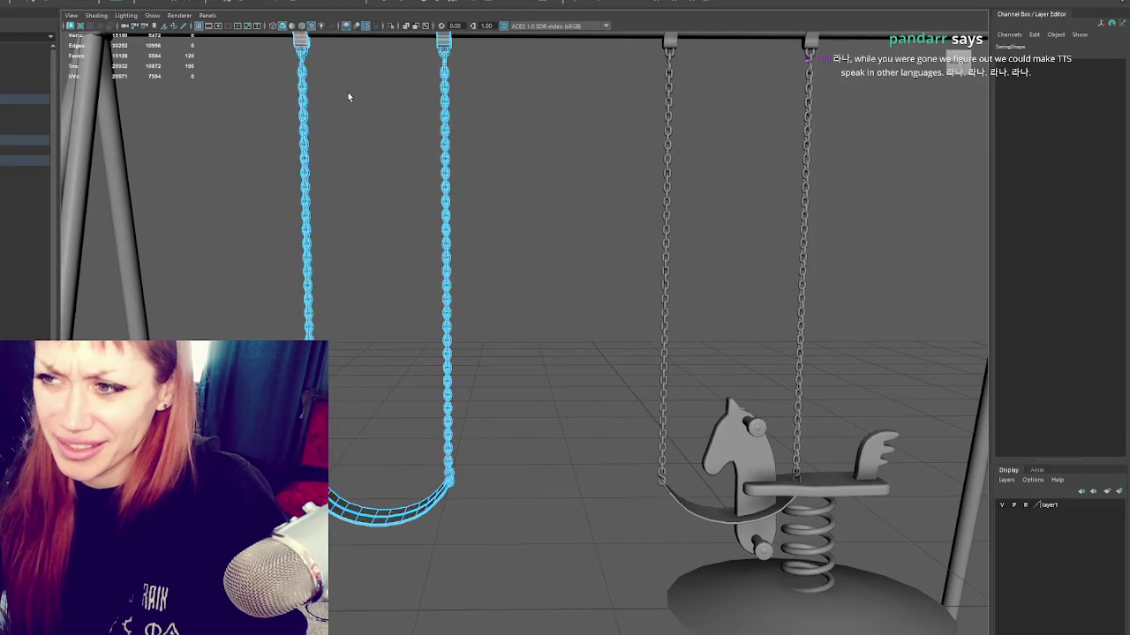
pyautogui.scroll(-3, 371, 150)
pyautogui.scroll(5, 335, 177)
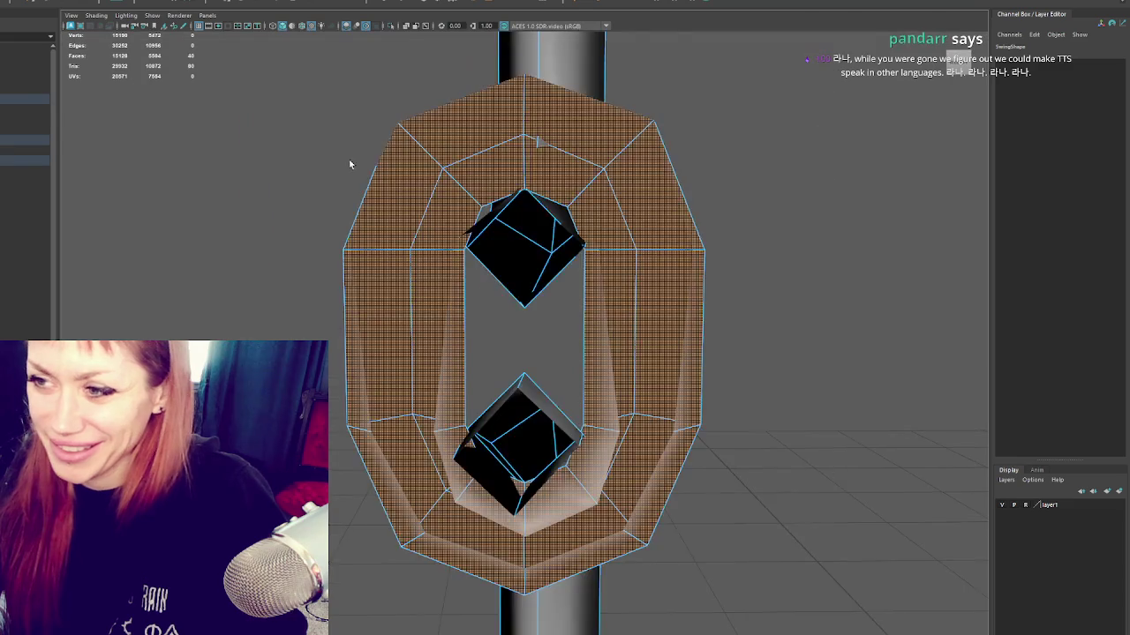
pyautogui.press('e')
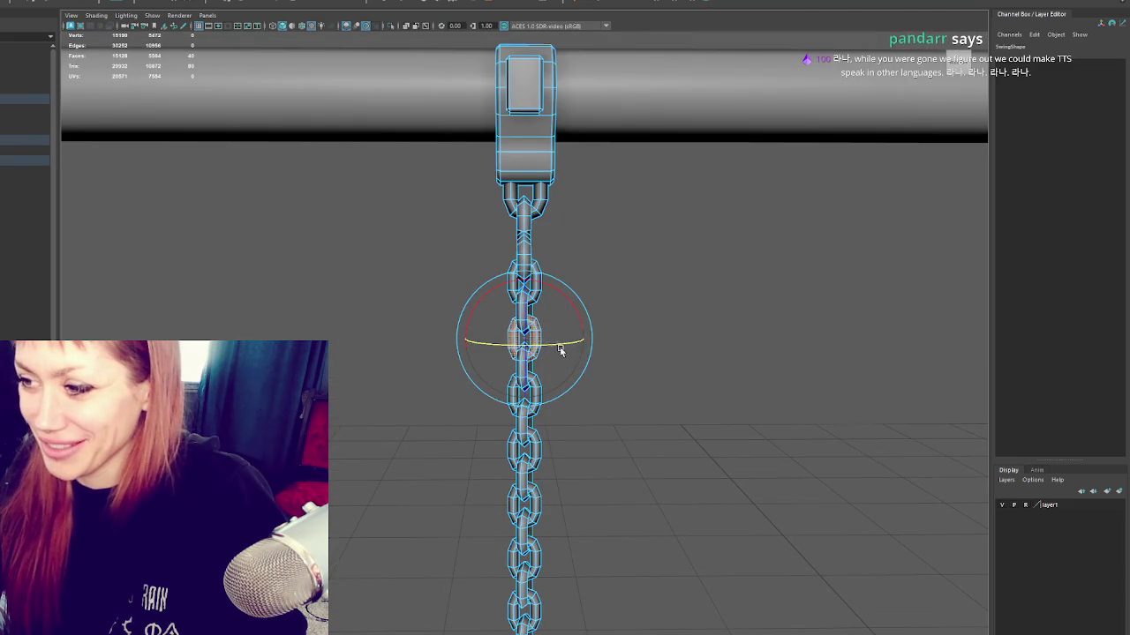
# Step: Select the left chain's links one by one, top to bottom, to find a misaligned one
pyautogui.click(529, 293)
pyautogui.click(536, 408)
pyautogui.click(539, 472)
pyautogui.click(530, 500)
pyautogui.click(601, 426)
pyautogui.click(526, 477)
pyautogui.click(618, 530)
# Step: Select a link near the top bar and twist it slightly
pyautogui.click(532, 542)
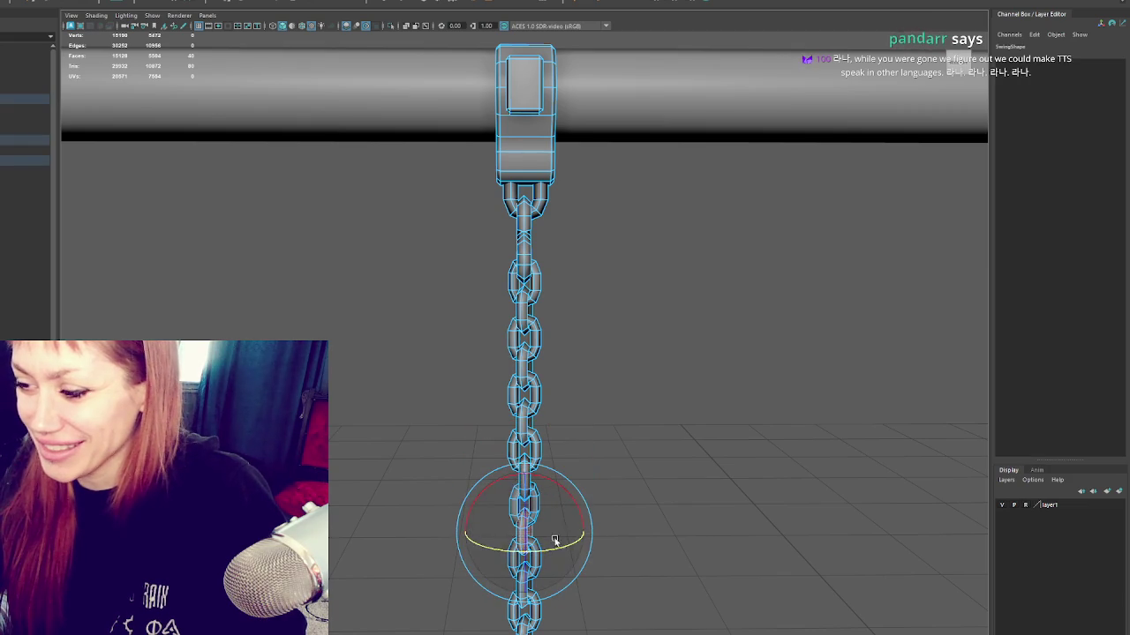
pyautogui.click(559, 386)
pyautogui.click(521, 375)
pyautogui.click(623, 253)
pyautogui.click(534, 252)
pyautogui.moveTo(546, 242); pyautogui.dragTo(553, 242)
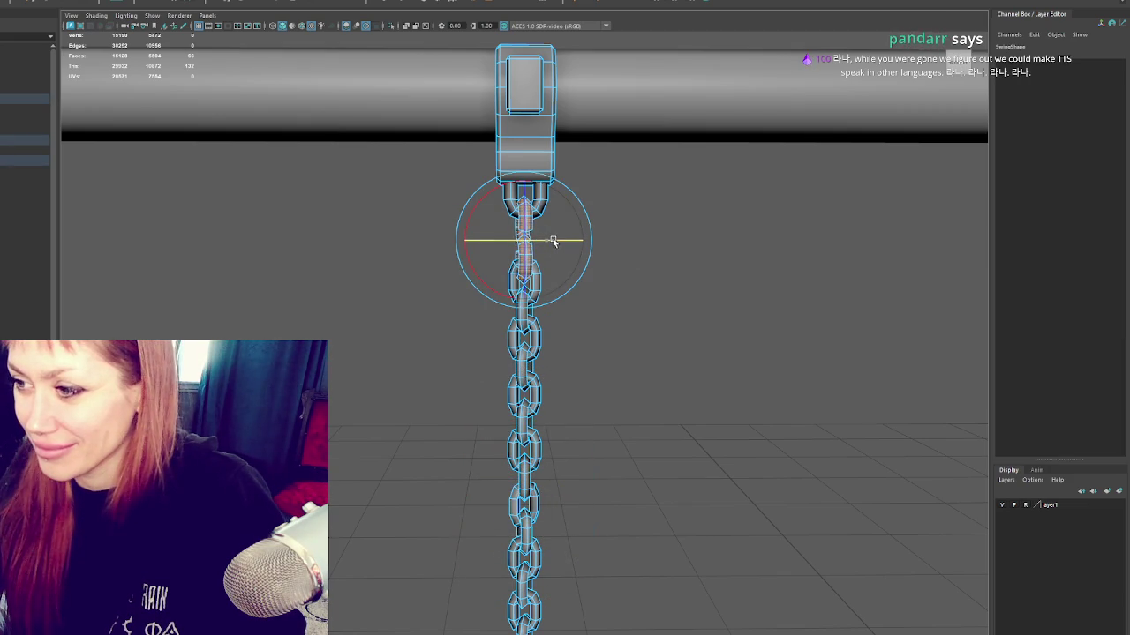
# Step: Check the links further down the chain, then clear the selection
pyautogui.click(592, 214)
pyautogui.click(528, 350)
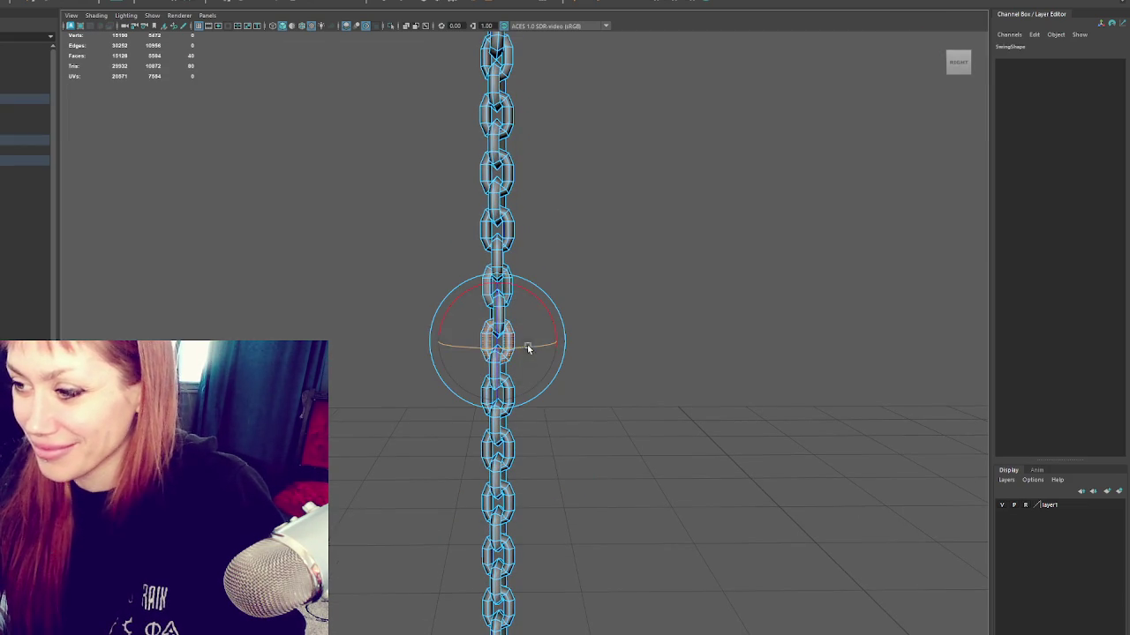
pyautogui.click(512, 404)
pyautogui.click(516, 408)
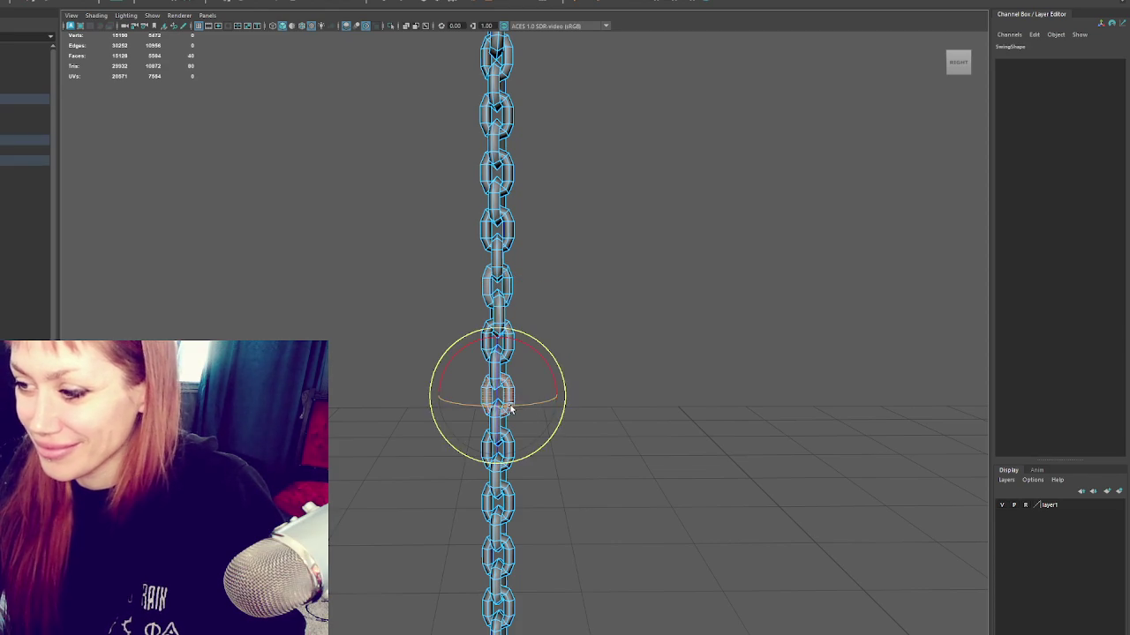
pyautogui.click(655, 434)
pyautogui.click(531, 435)
pyautogui.click(622, 434)
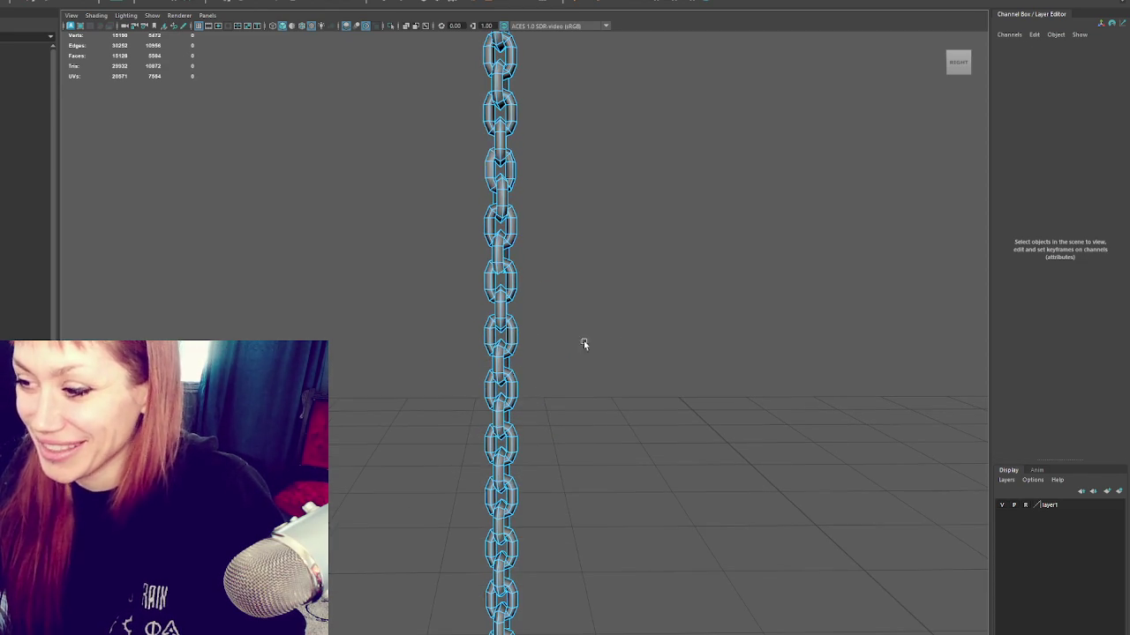
# Step: Rotate a middle link of the chain into line with its neighbours
pyautogui.click(501, 366)
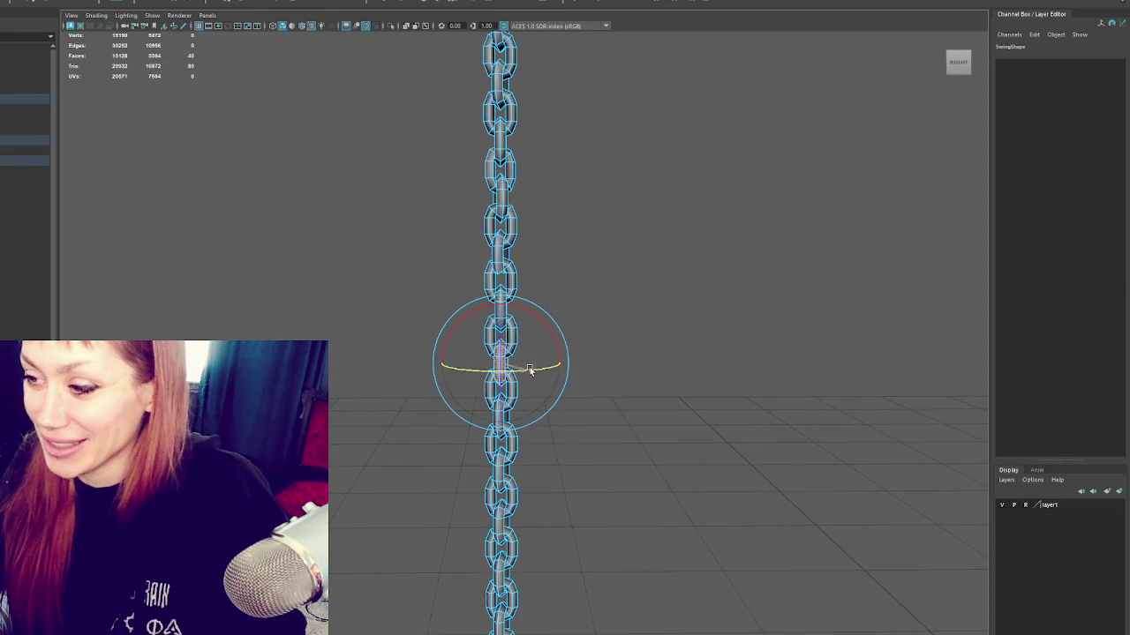
pyautogui.click(555, 413)
pyautogui.click(519, 396)
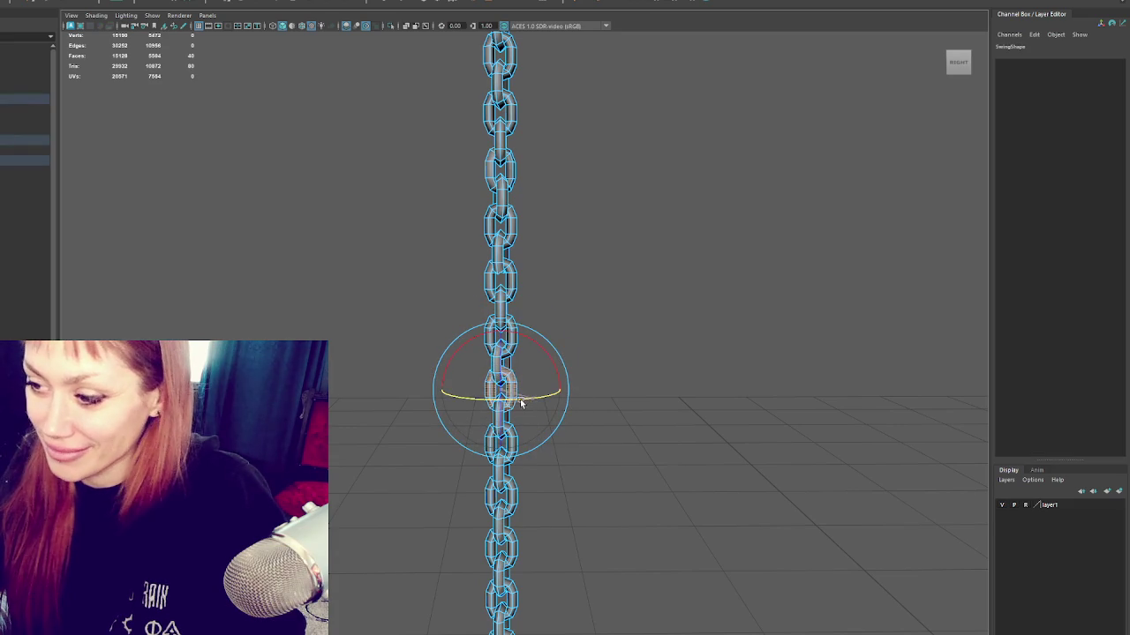
pyautogui.moveTo(521, 402); pyautogui.dragTo(539, 396)
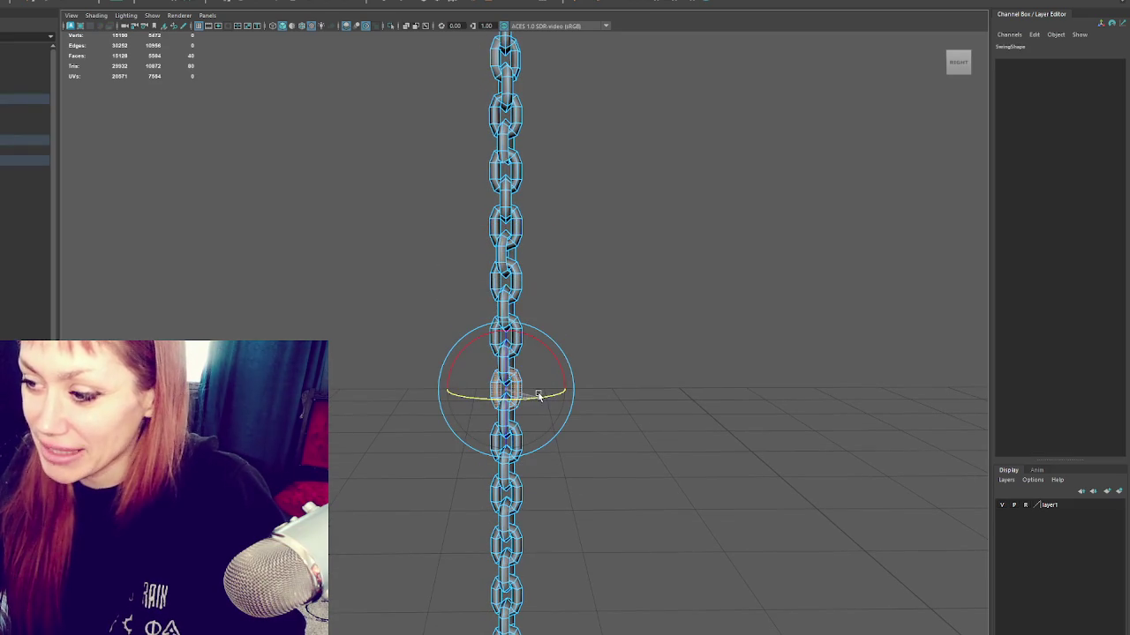
# Step: Select another link higher up and ready it with the Rotate tool from a new angle
pyautogui.click(609, 415)
pyautogui.click(510, 288)
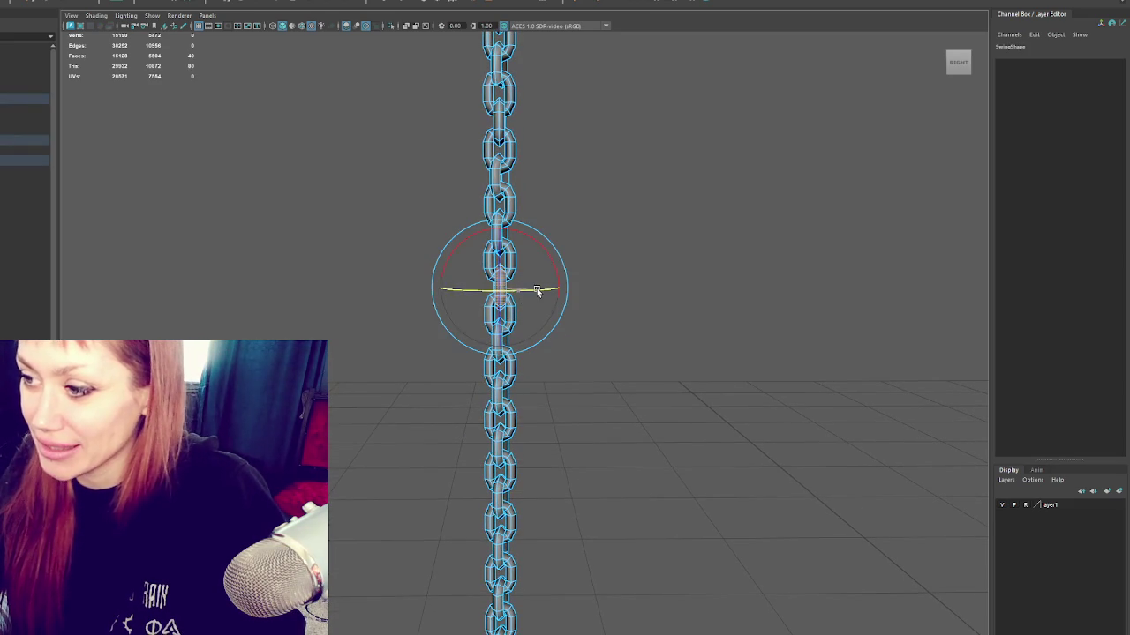
pyautogui.click(584, 361)
pyautogui.click(510, 382)
pyautogui.keyDown('alt'); pyautogui.moveTo(592, 361); pyautogui.dragTo(508, 406); pyautogui.keyUp('alt')
pyautogui.press('e')
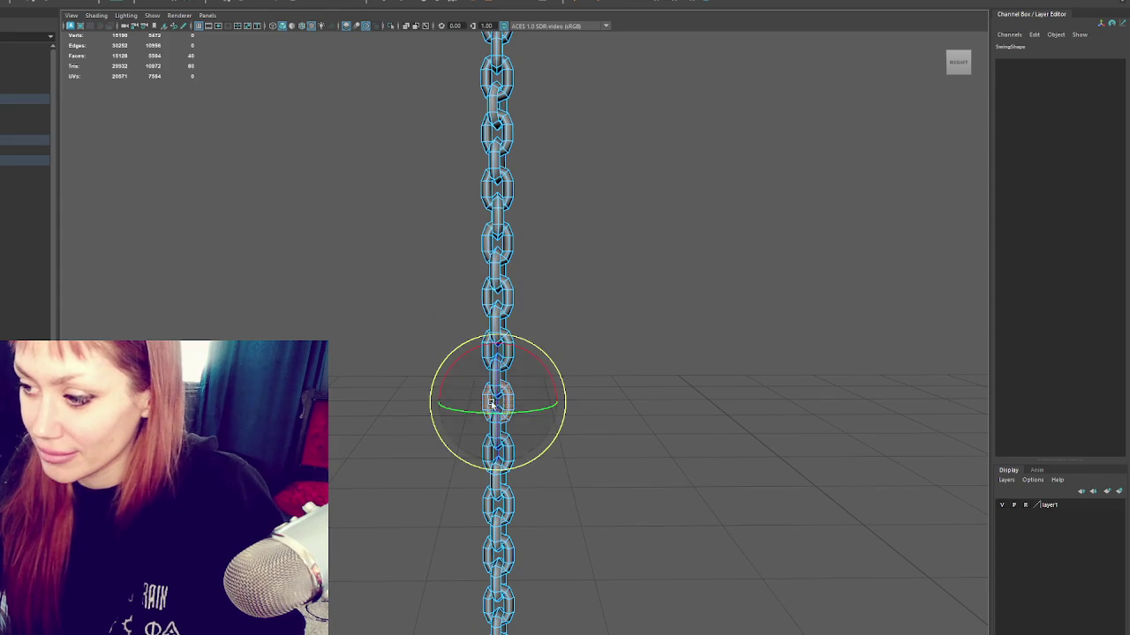
pyautogui.press('q')
pyautogui.press('e')
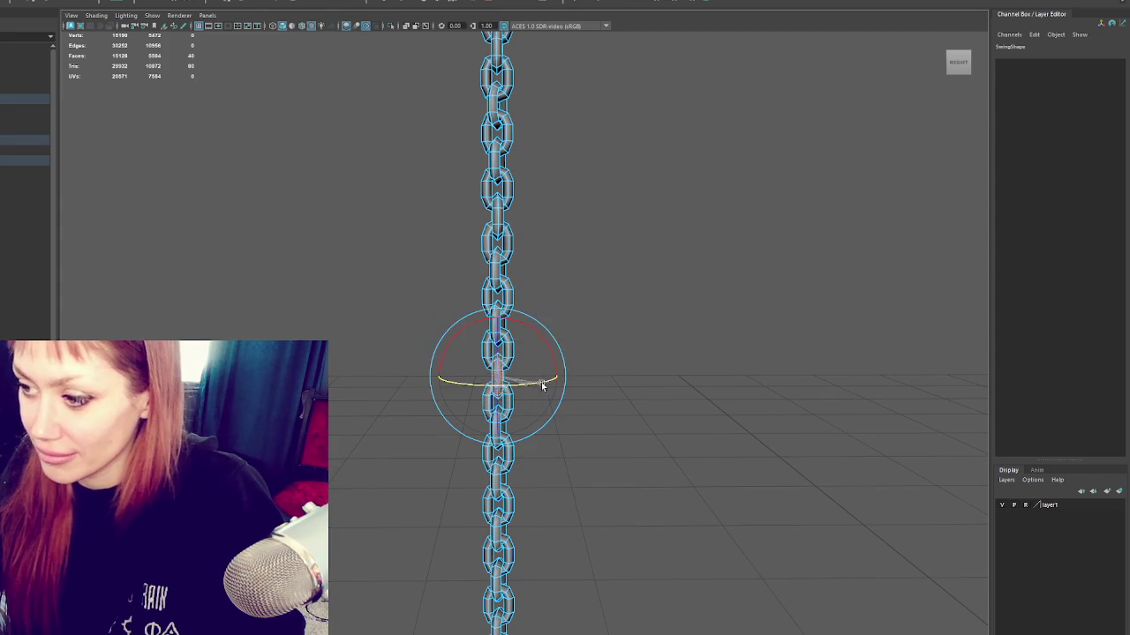
pyautogui.keyDown('alt'); pyautogui.moveTo(548, 384); pyautogui.dragTo(590, 257); pyautogui.keyUp('alt')
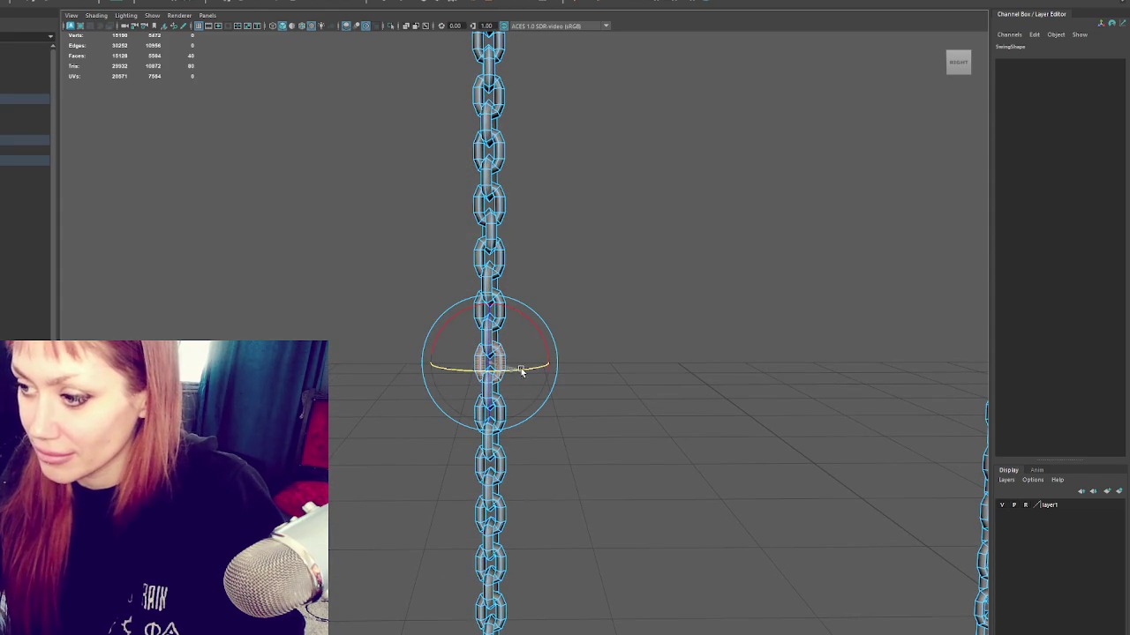
# Step: Select the links above and below, back in the Rotate tool, viewing higher up the chain
pyautogui.click(542, 341)
pyautogui.click(494, 341)
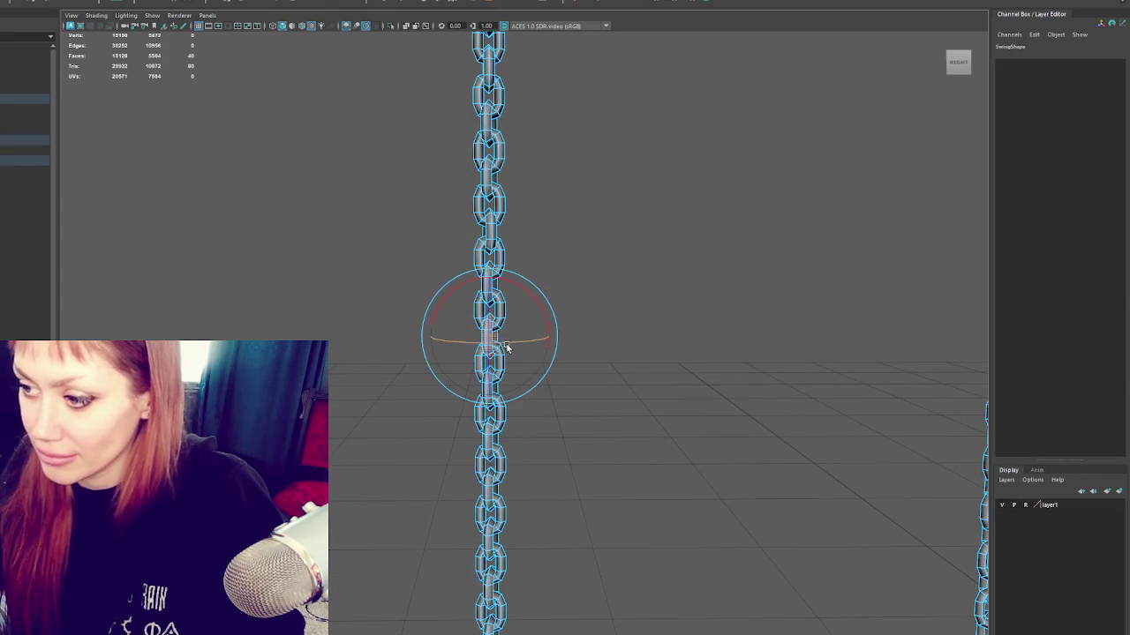
pyautogui.click(532, 343)
pyautogui.click(503, 408)
pyautogui.click(521, 424)
pyautogui.click(514, 432)
pyautogui.press('q')
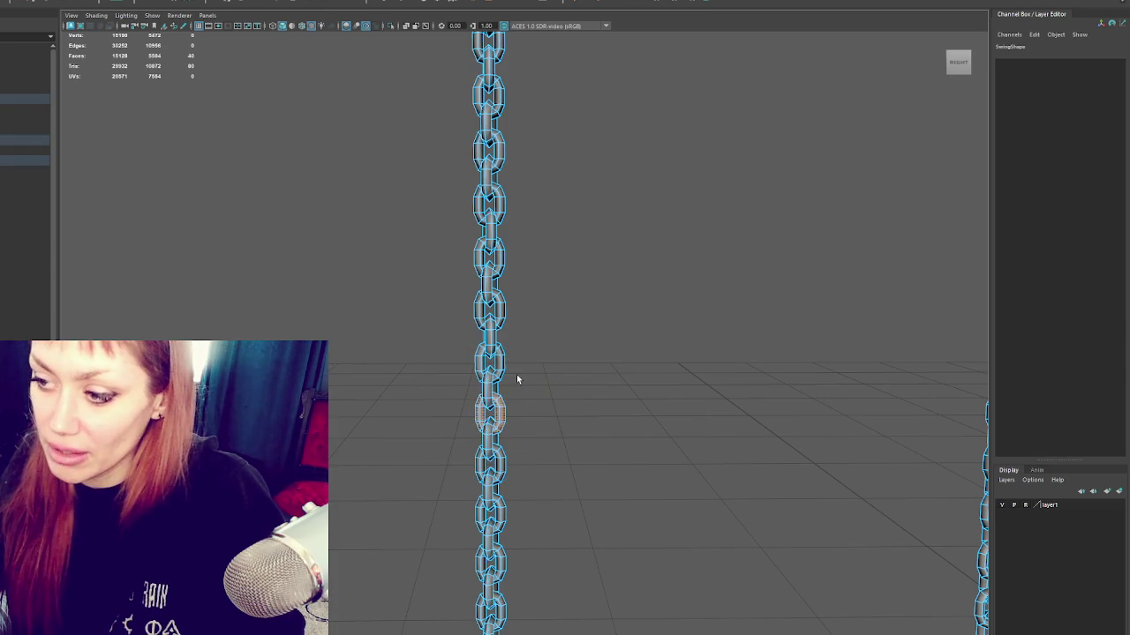
pyautogui.press('e')
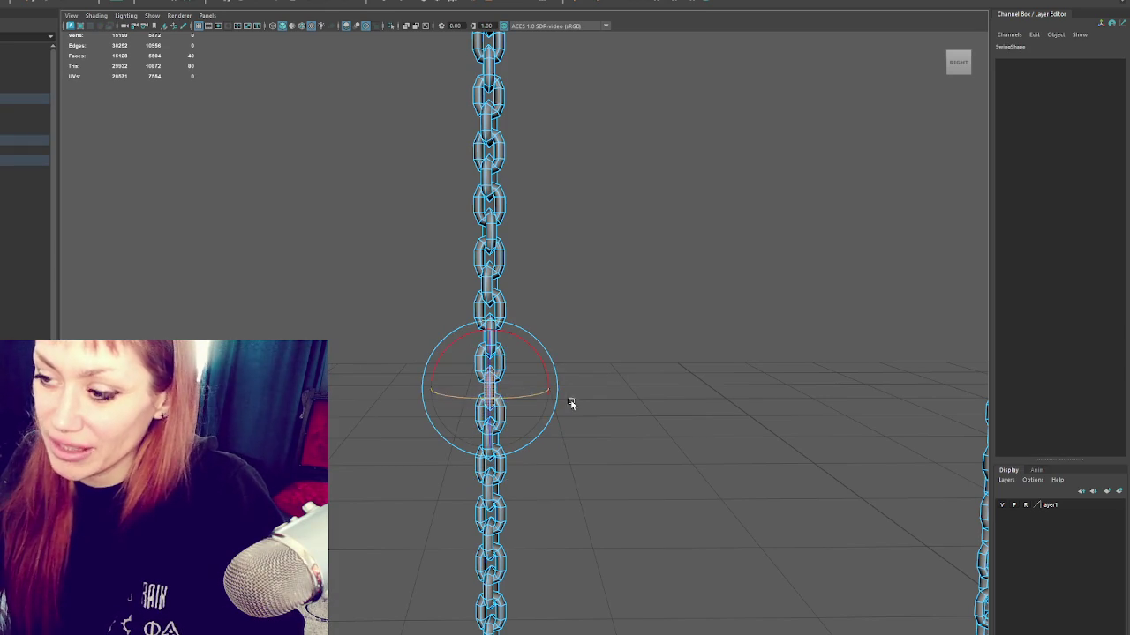
pyautogui.keyDown('alt'); pyautogui.moveTo(562, 404); pyautogui.dragTo(529, 325, button='middle'); pyautogui.keyUp('alt')
# Step: Select successive links along the upper chain to find the next one needing rotation
pyautogui.click(521, 324)
pyautogui.click(530, 344)
pyautogui.click(501, 351)
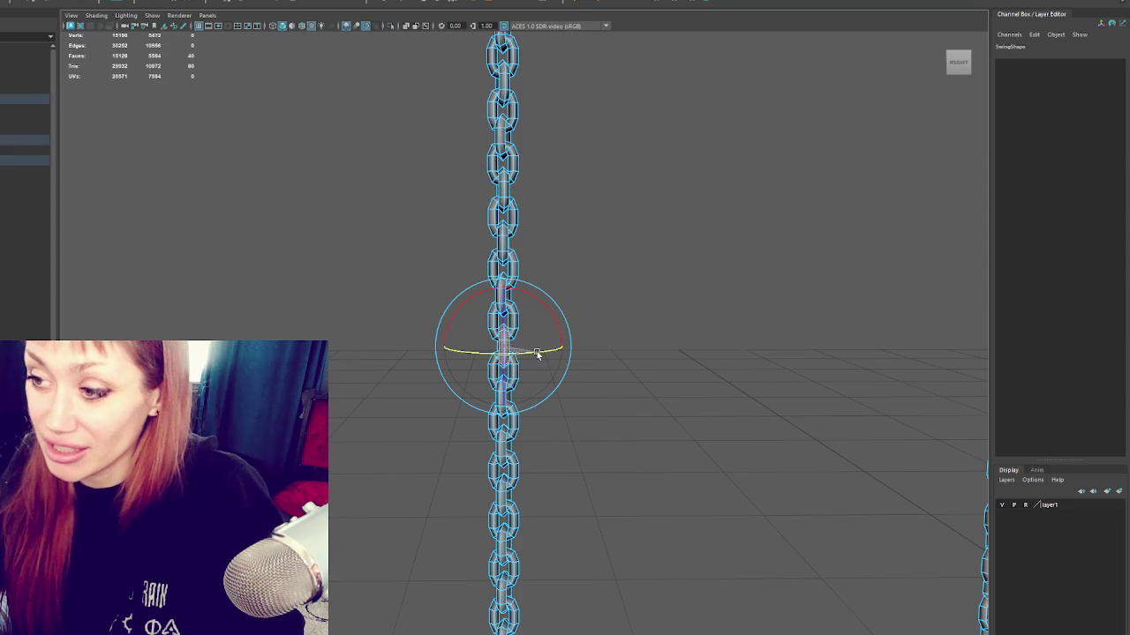
pyautogui.hotkey('alt', 'v')
pyautogui.click(489, 216)
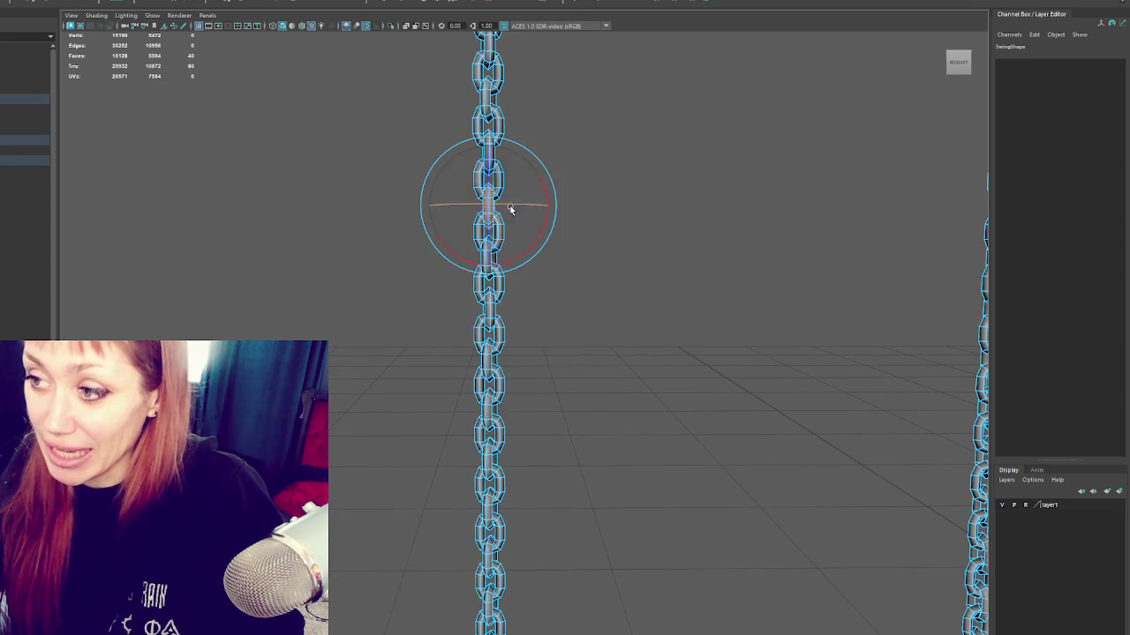
pyautogui.click(499, 318)
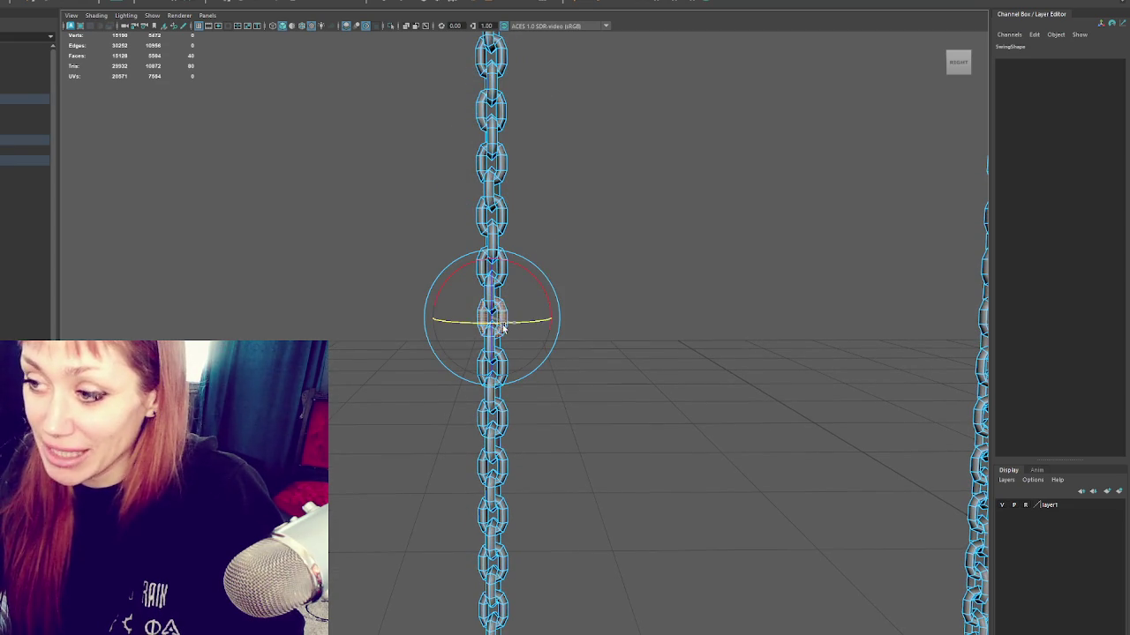
pyautogui.click(555, 329)
pyautogui.click(515, 348)
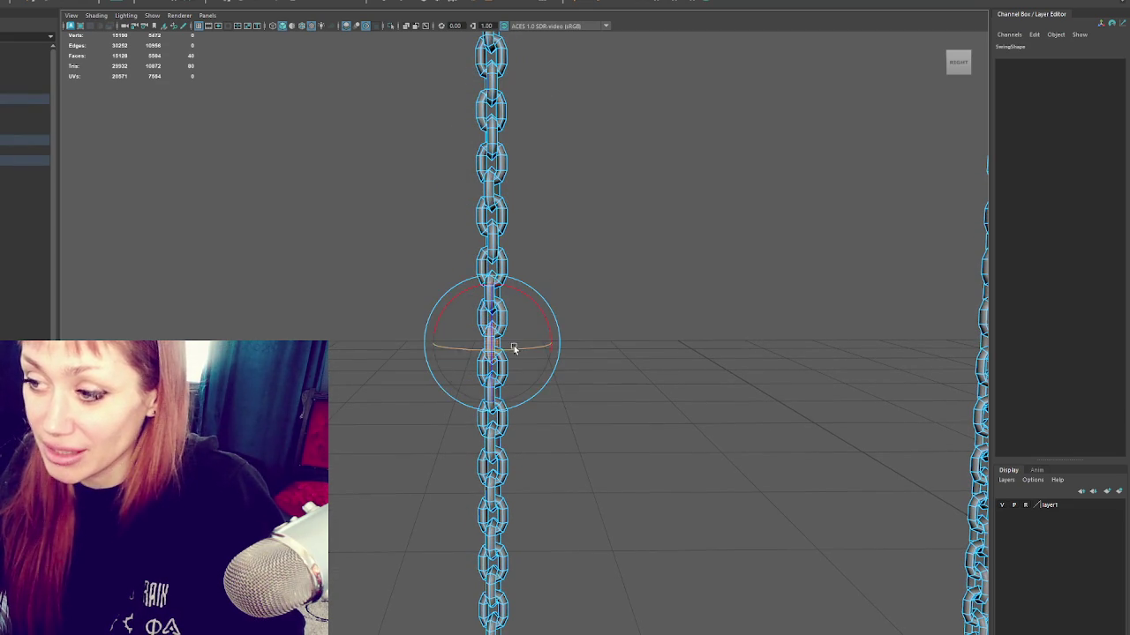
# Step: Select the neighbouring links around the middle of the chain to line them up
pyautogui.click(565, 360)
pyautogui.click(511, 379)
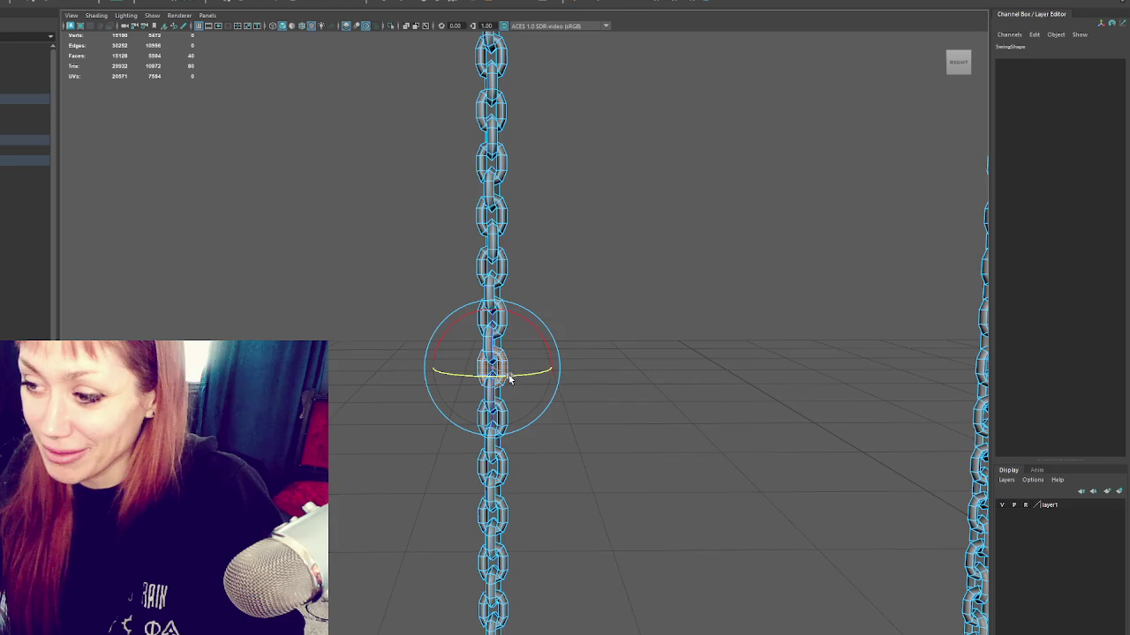
pyautogui.click(491, 314)
pyautogui.click(496, 338)
pyautogui.click(491, 346)
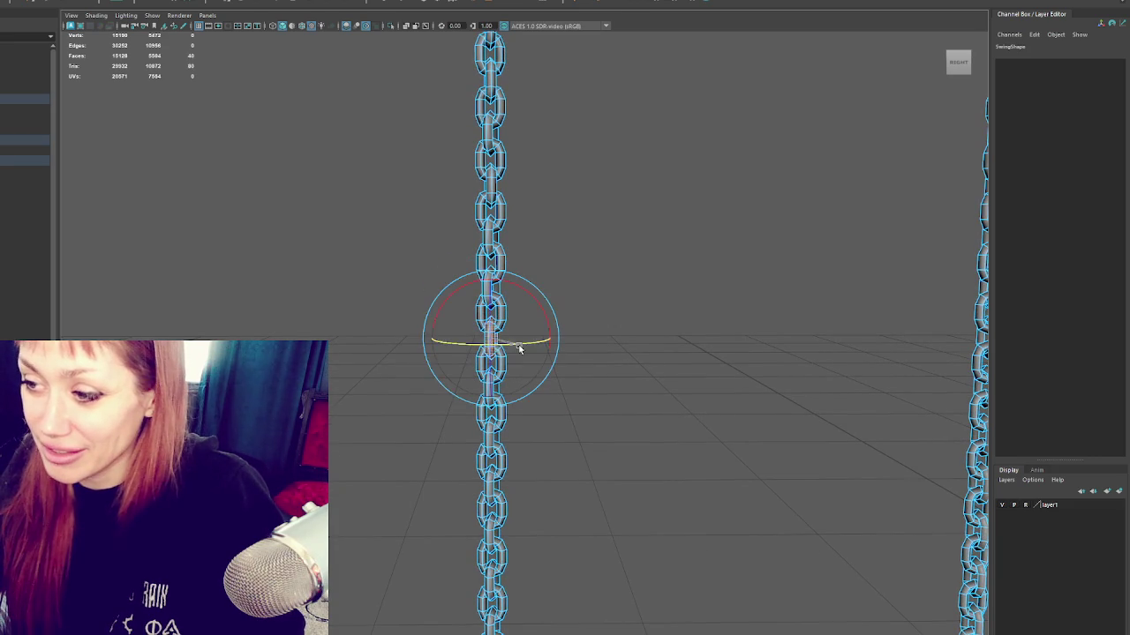
pyautogui.click(543, 347)
pyautogui.click(515, 332)
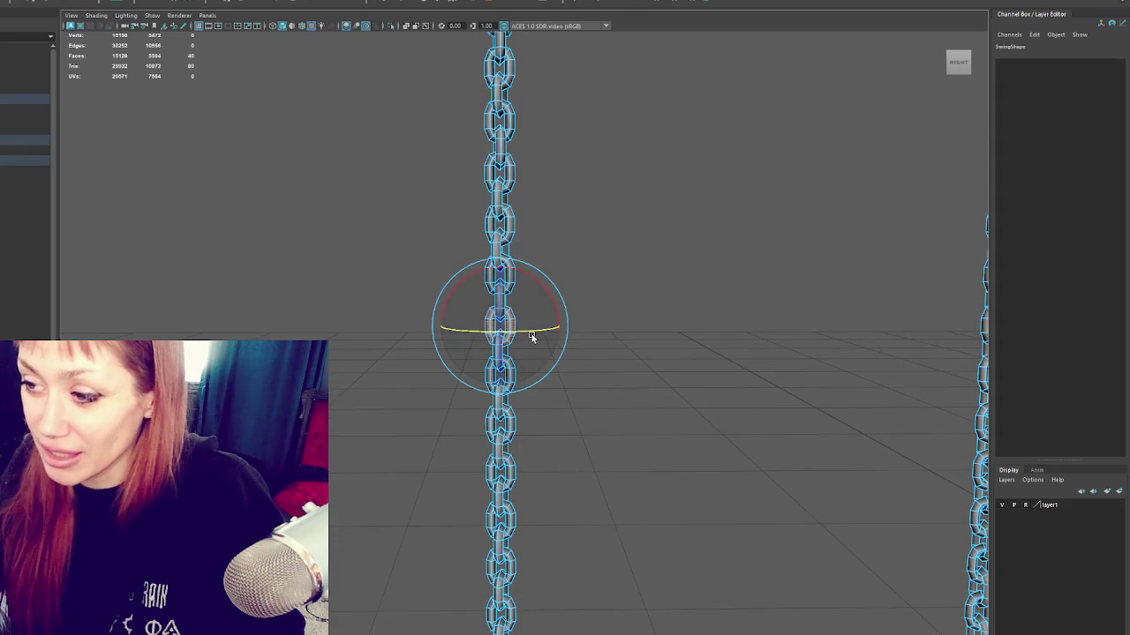
# Step: Select the lower links of the chain in turn toward the seat
pyautogui.click(493, 323)
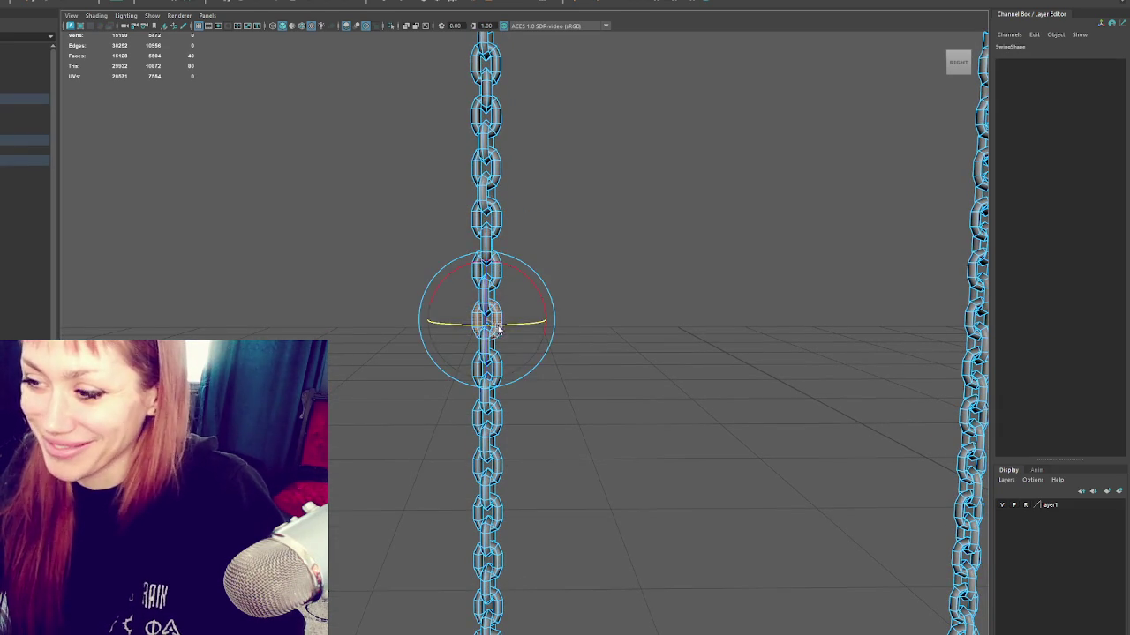
pyautogui.click(506, 274)
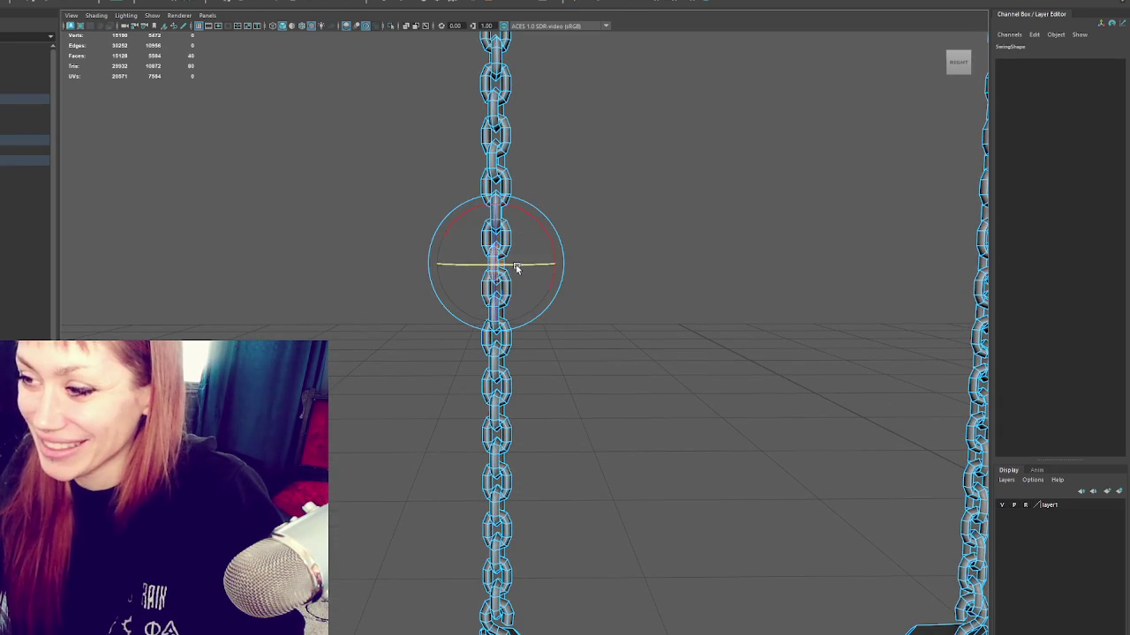
pyautogui.click(517, 323)
pyautogui.click(562, 345)
pyautogui.click(503, 381)
pyautogui.click(520, 386)
# Step: Rotate a lower chain link into a better position, then deselect it
pyautogui.click(506, 289)
pyautogui.click(528, 363)
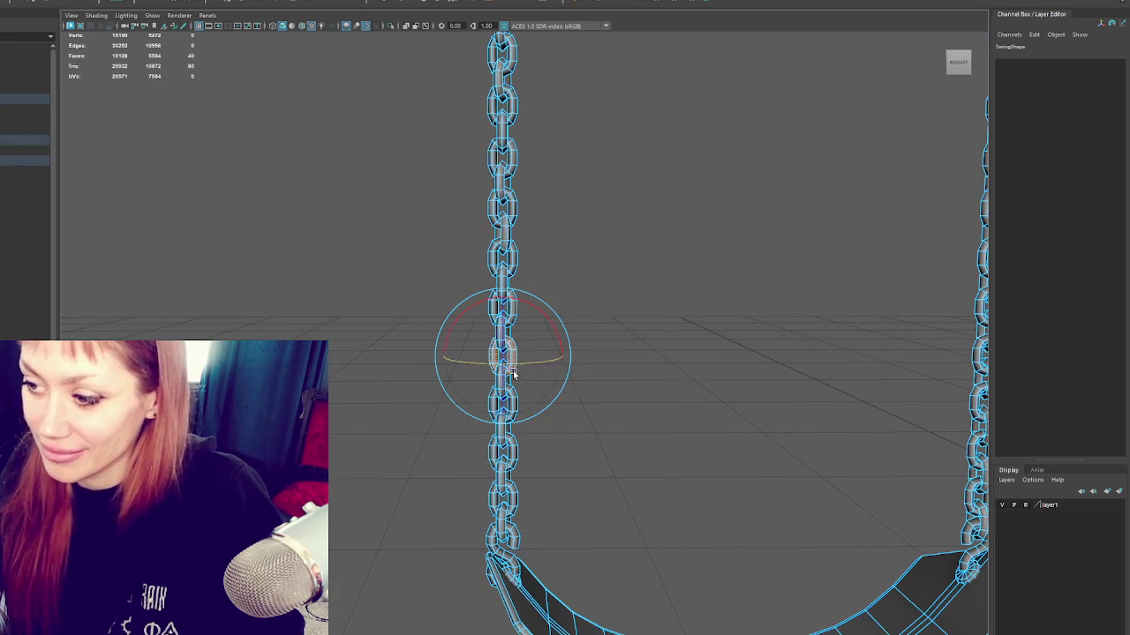
pyautogui.click(505, 404)
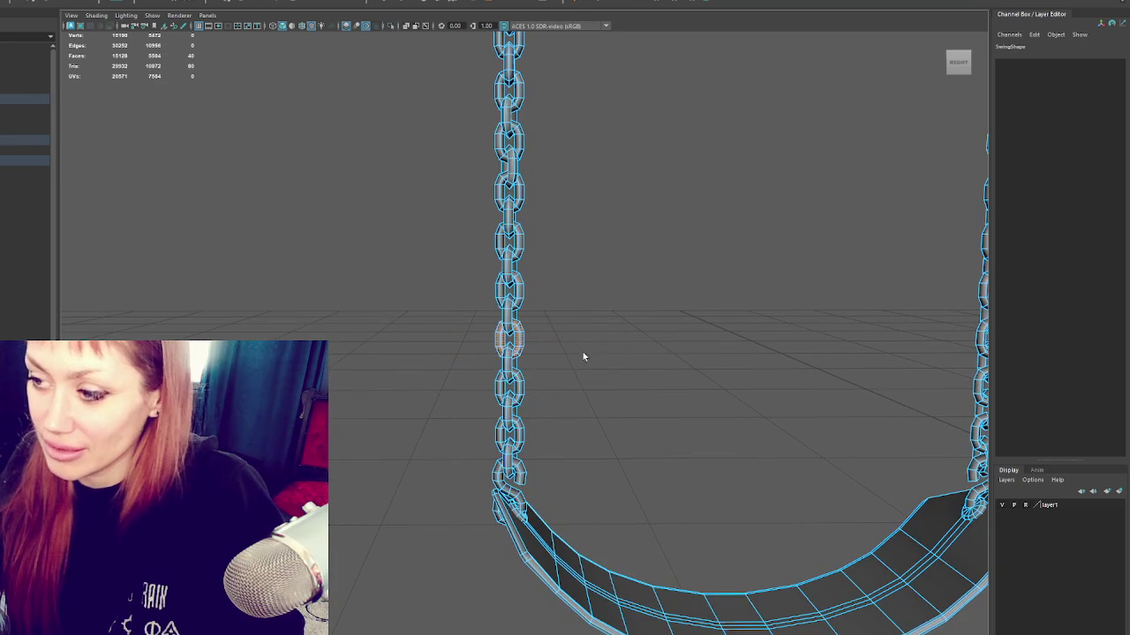
pyautogui.click(534, 371)
pyautogui.click(613, 374)
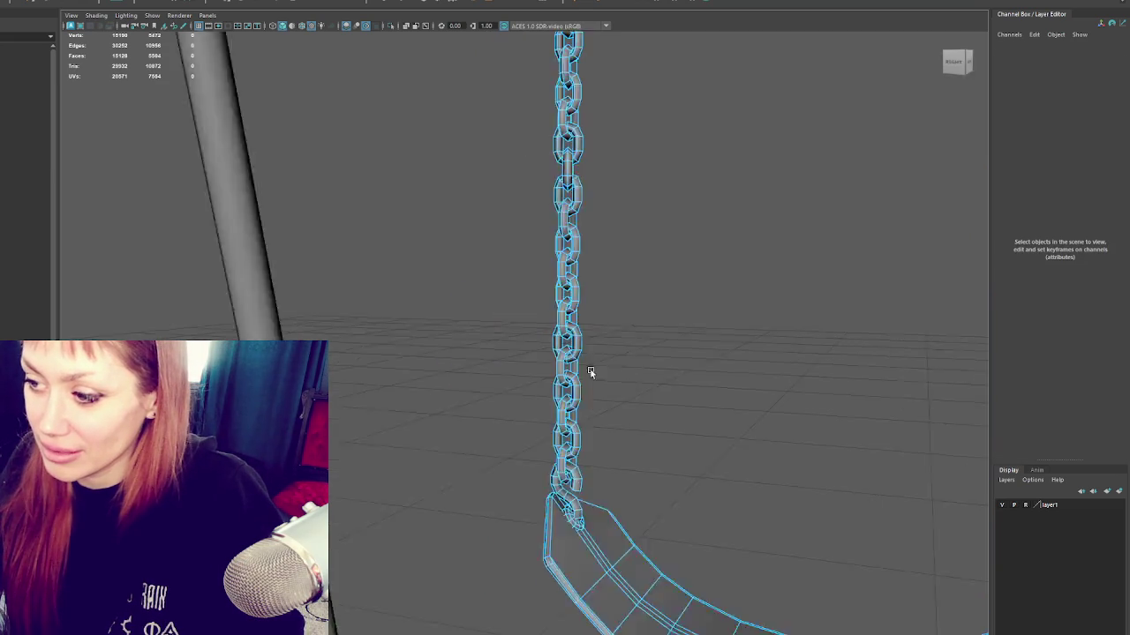
# Step: Orbit around the chain, pick the next link near the seat and clear the selection
pyautogui.keyDown('alt'); pyautogui.moveTo(612, 373); pyautogui.dragTo(550, 398); pyautogui.keyUp('alt')
pyautogui.click(546, 445)
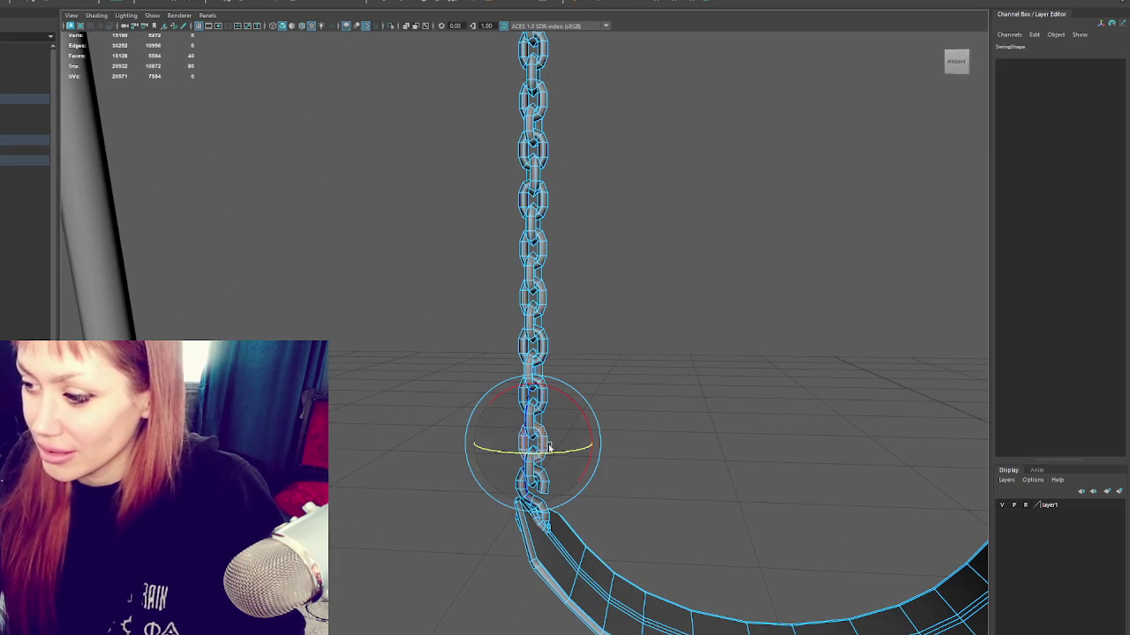
pyautogui.click(666, 353)
pyautogui.scroll(-3, 666, 353)
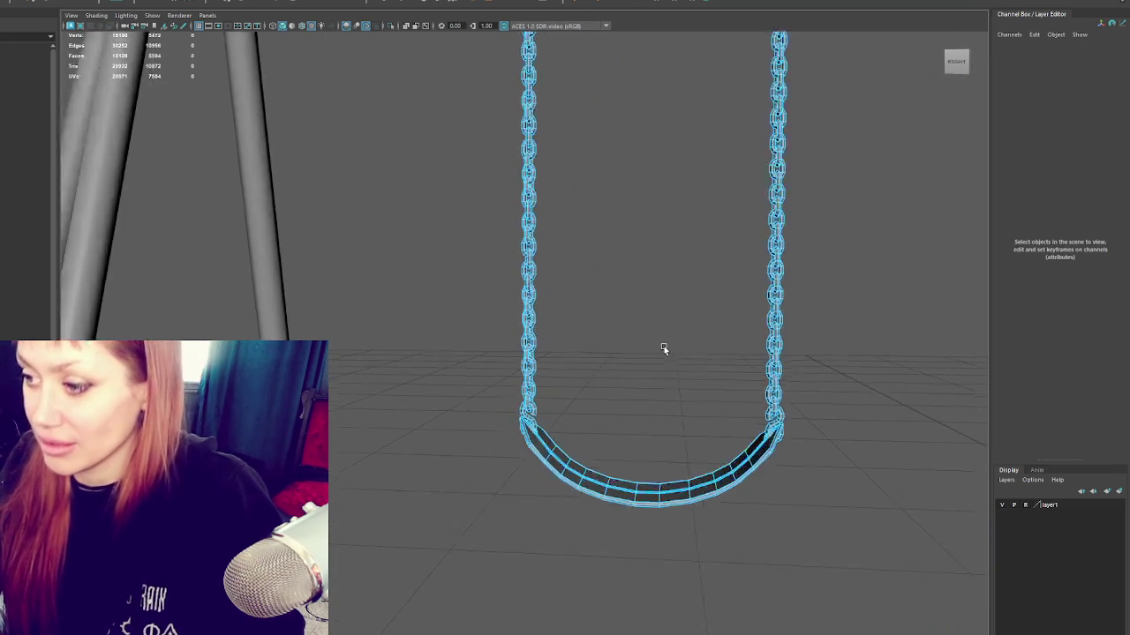
pyautogui.scroll(-2, 613, 126)
pyautogui.keyDown('alt'); pyautogui.moveTo(613, 126); pyautogui.dragTo(570, 261, button='middle'); pyautogui.keyUp('alt')
pyautogui.moveTo(575, 227); pyautogui.dragTo(567, 164, button='right')
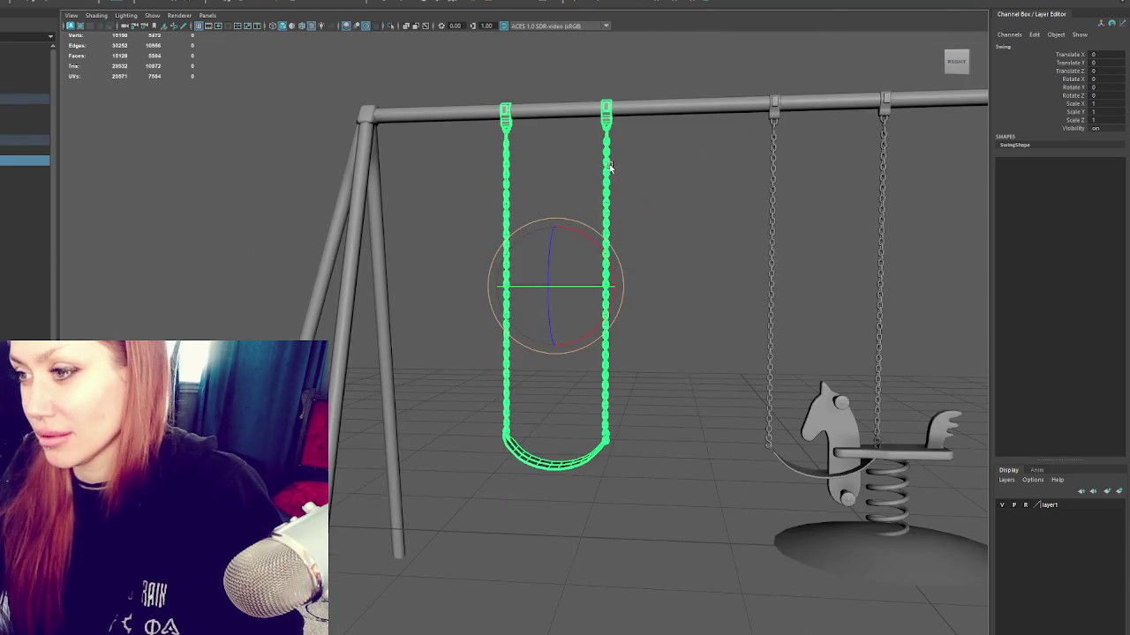
pyautogui.click(561, 152)
pyautogui.moveTo(561, 152)
pyautogui.keyDown('alt'); pyautogui.mouseDown()
pyautogui.moveTo(583, 227)
pyautogui.moveTo(561, 224)
pyautogui.moveTo(549, 247)
pyautogui.moveTo(547, 221)
pyautogui.moveTo(522, 234)
pyautogui.mouseUp(); pyautogui.keyUp('alt')
pyautogui.scroll(5, 560, 224)
pyautogui.scroll(-2, 514, 247)
pyautogui.scroll(-4, 521, 244)
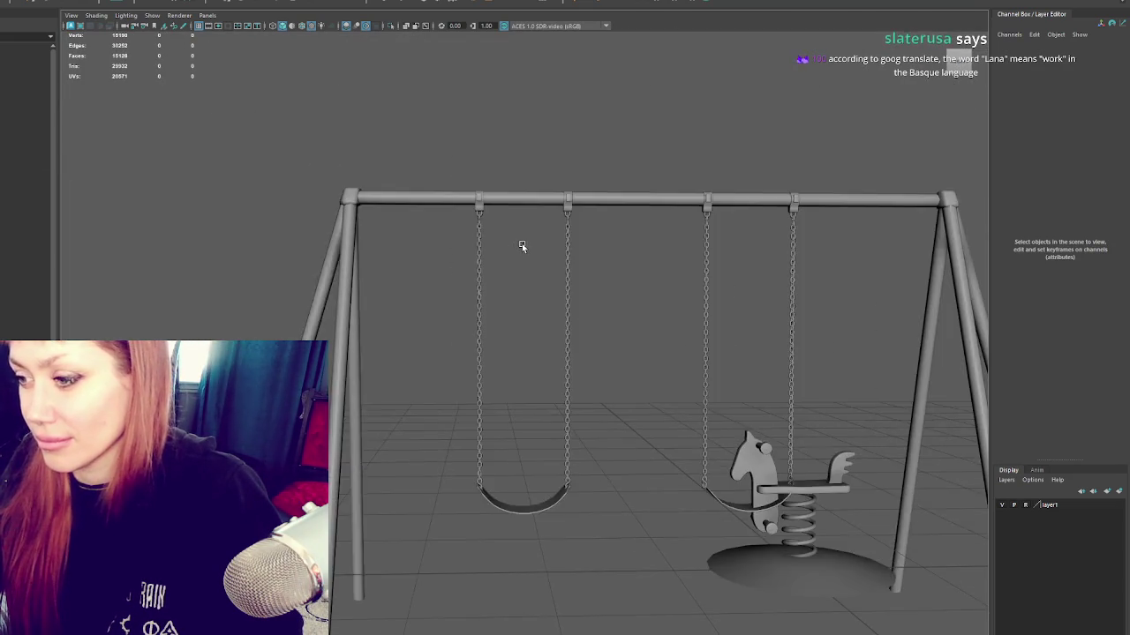
pyautogui.scroll(4, 522, 247)
pyautogui.keyDown('alt'); pyautogui.moveTo(522, 247); pyautogui.dragTo(437, 344, button='middle'); pyautogui.keyUp('alt')
pyautogui.scroll(3, 492, 277)
pyautogui.scroll(1, 492, 259)
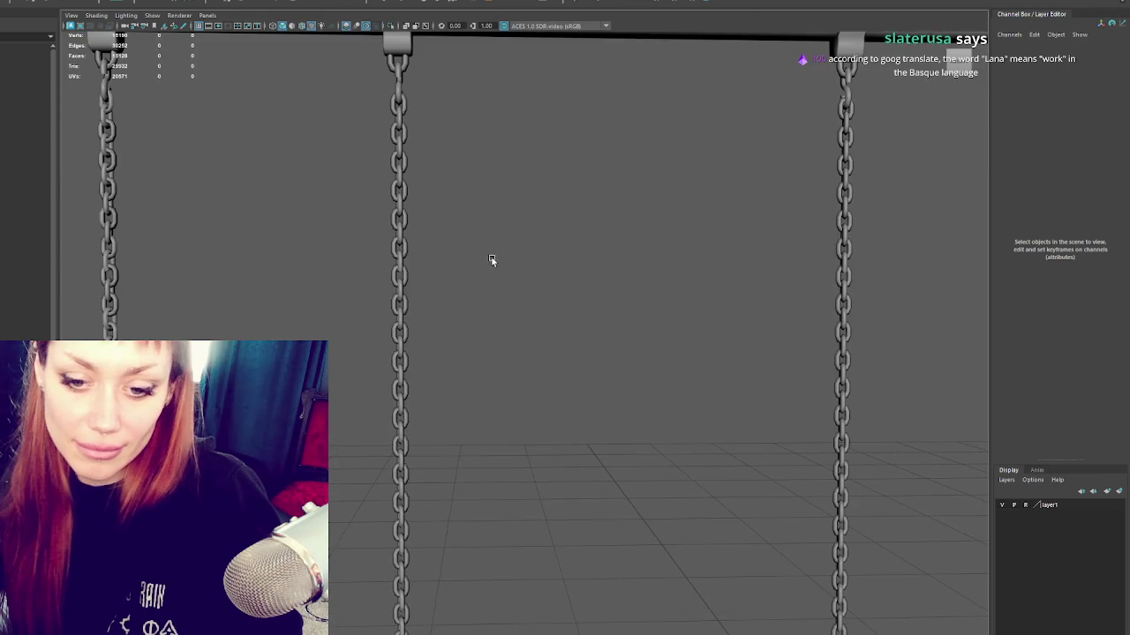
pyautogui.keyDown('alt'); pyautogui.moveTo(491, 260); pyautogui.dragTo(416, 302, button='middle'); pyautogui.keyUp('alt')
pyautogui.moveTo(421, 209)
pyautogui.keyDown('alt'); pyautogui.mouseDown(button='middle')
pyautogui.moveTo(492, 260)
pyautogui.moveTo(244, 262)
pyautogui.mouseUp(button='middle'); pyautogui.keyUp('alt')
pyautogui.scroll(-3, 451, 201)
pyautogui.scroll(2, 621, 200)
pyautogui.scroll(2, 518, 196)
pyautogui.click(517, 196)
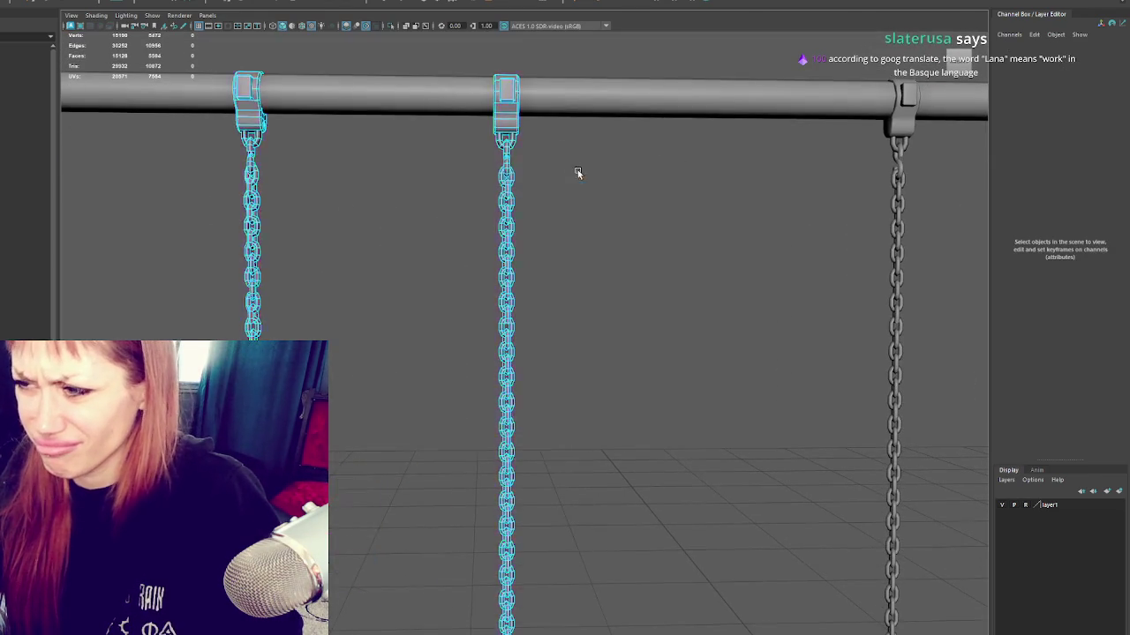
# Step: Put the chain into component editing and select its upper links one at a time
pyautogui.press('F11')
pyautogui.scroll(2, 530, 159)
pyautogui.click(504, 162)
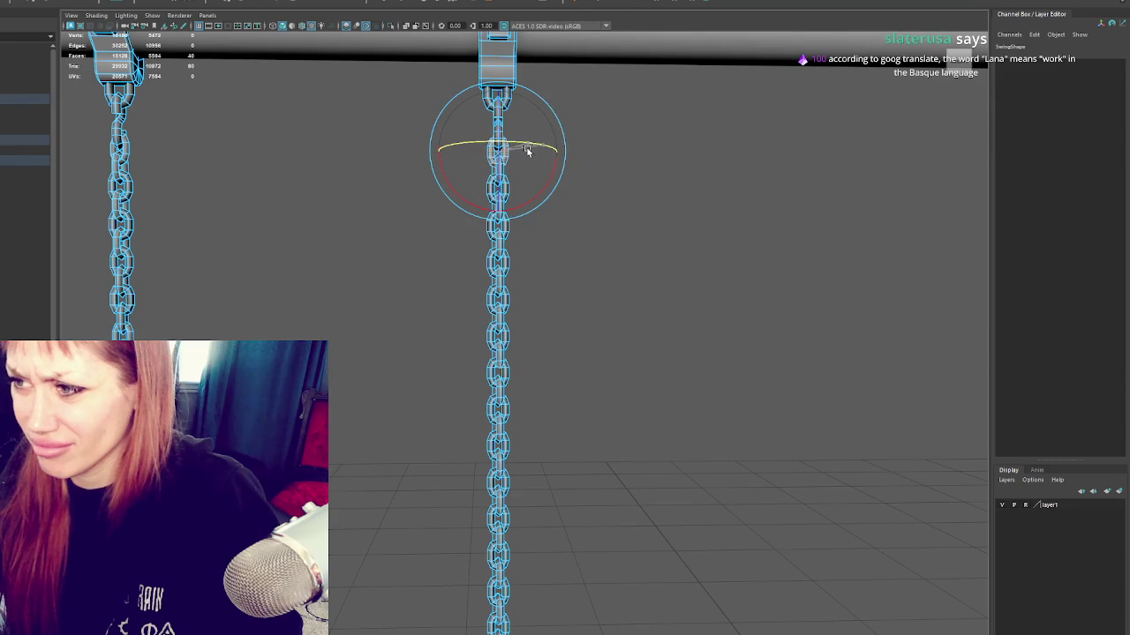
pyautogui.click(514, 190)
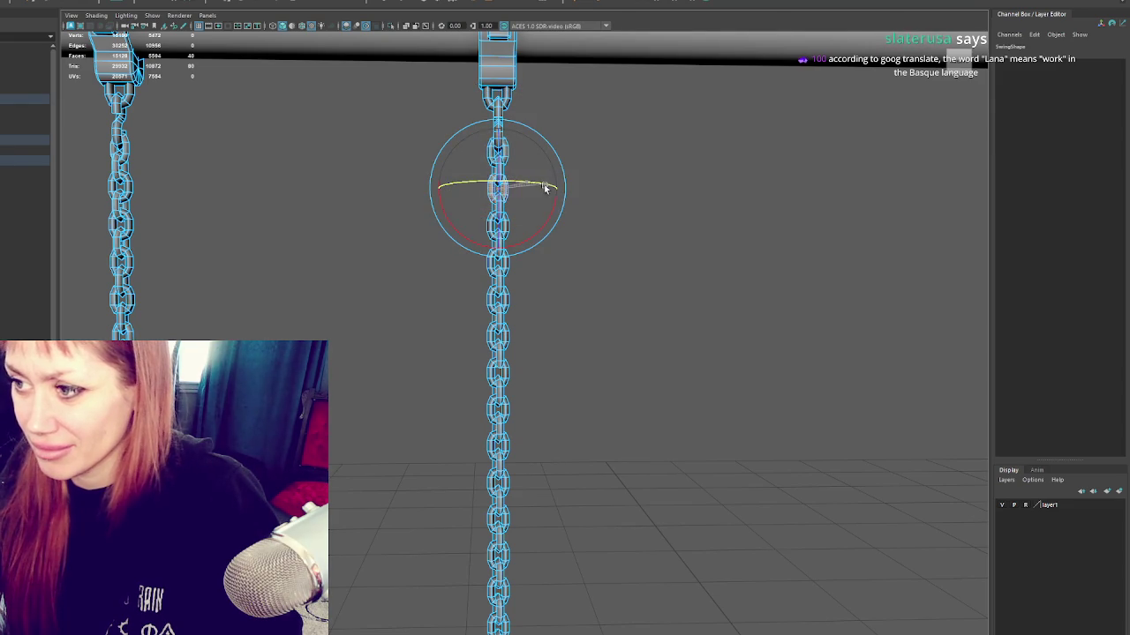
pyautogui.click(503, 223)
pyautogui.click(508, 256)
pyautogui.click(504, 260)
pyautogui.click(502, 222)
pyautogui.click(527, 210)
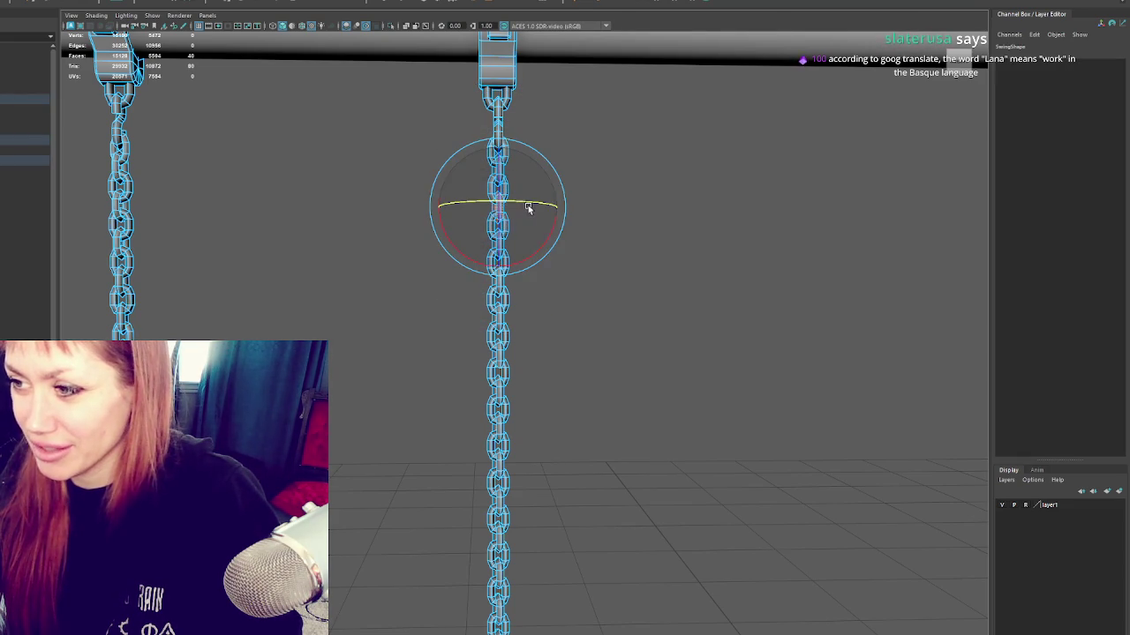
pyautogui.click(583, 223)
pyautogui.click(502, 245)
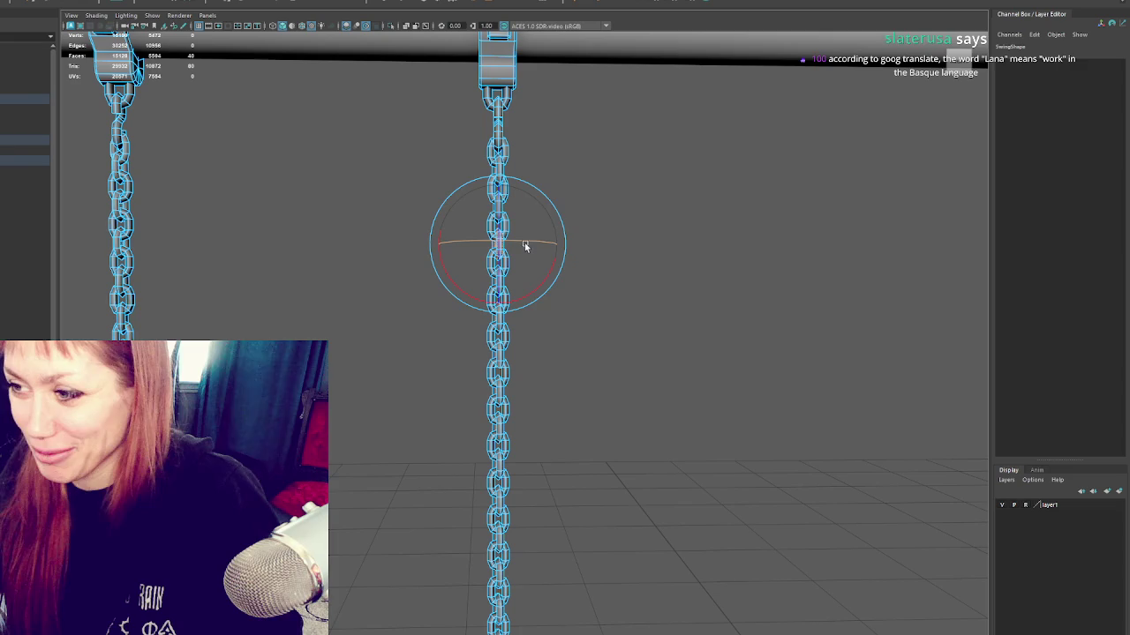
pyautogui.click(525, 323)
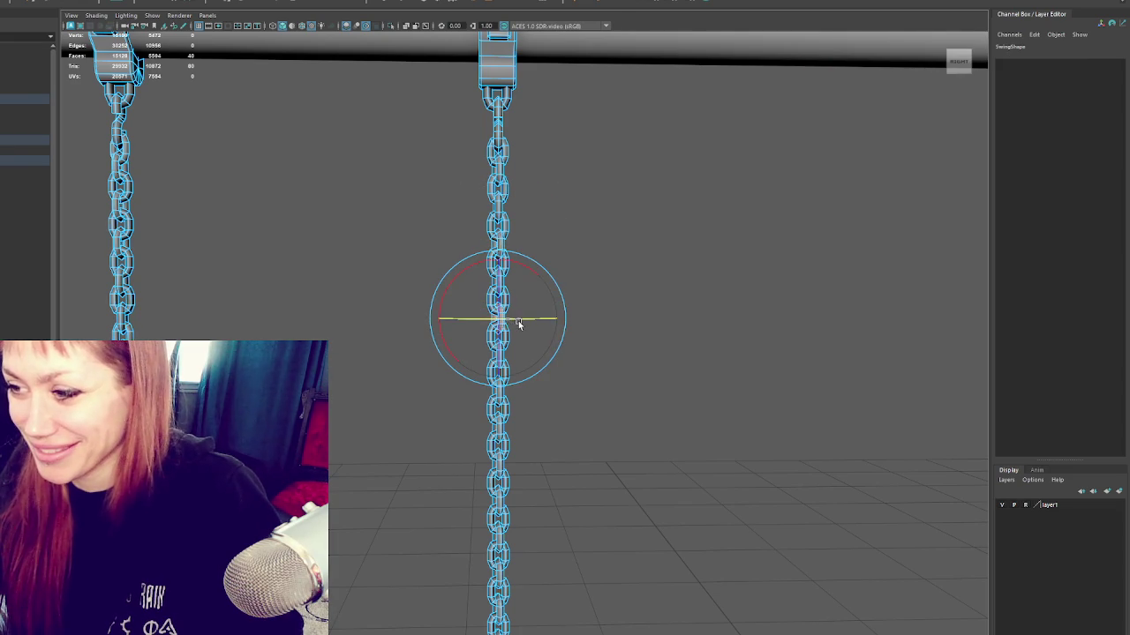
pyautogui.keyDown('alt'); pyautogui.moveTo(536, 326); pyautogui.dragTo(547, 280); pyautogui.keyUp('alt')
pyautogui.click(547, 280)
pyautogui.click(509, 245)
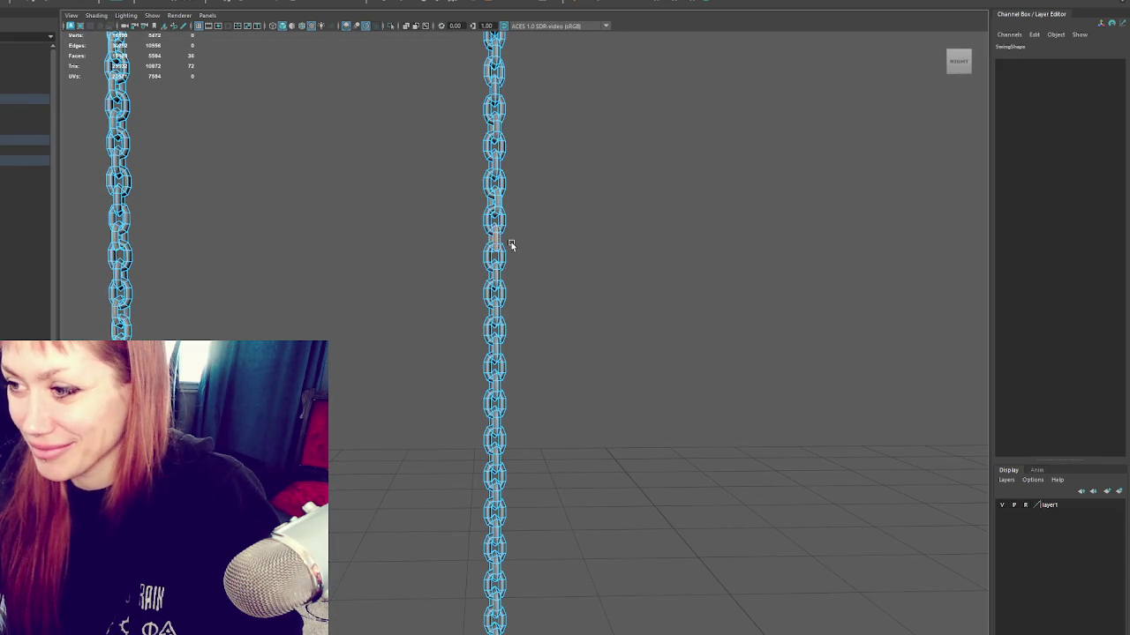
pyautogui.click(580, 239)
pyautogui.click(497, 257)
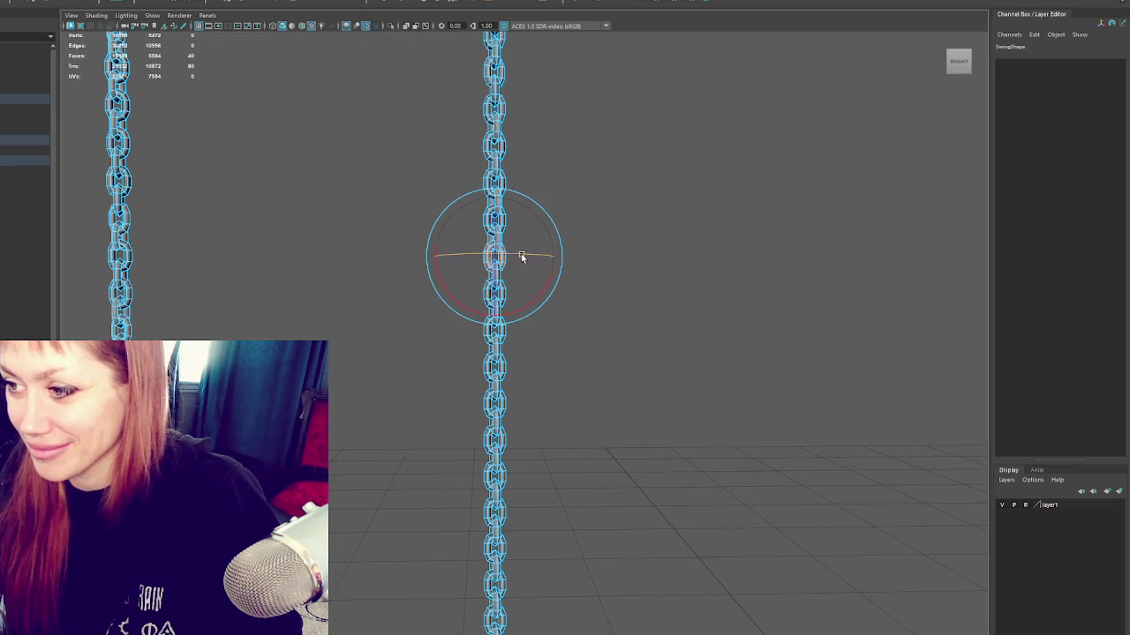
pyautogui.click(585, 269)
pyautogui.click(520, 298)
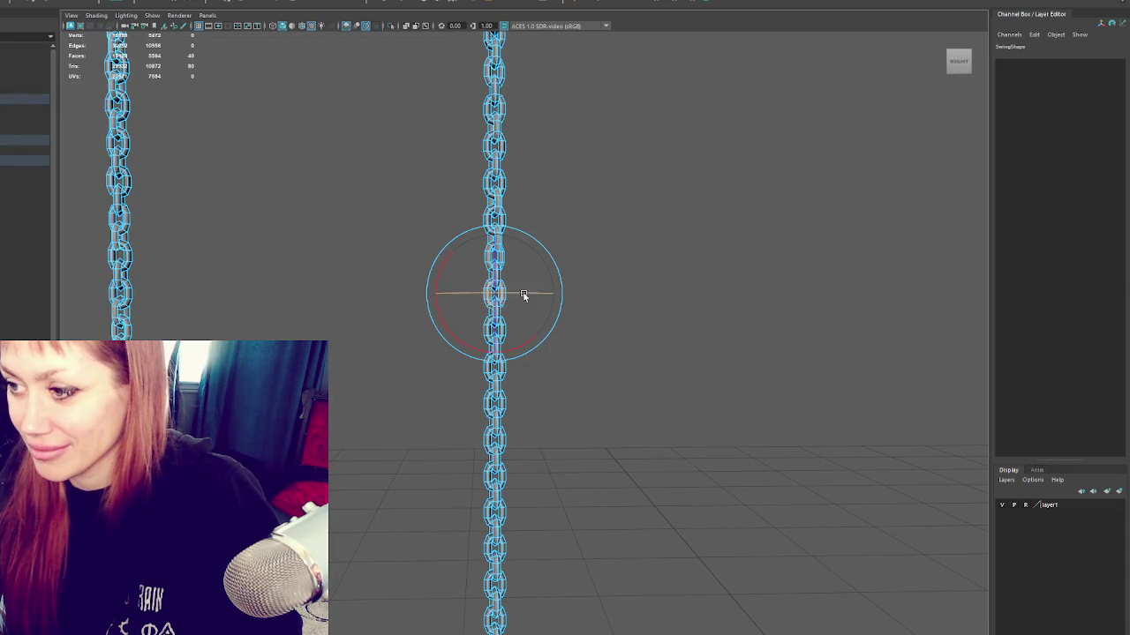
pyautogui.click(574, 300)
pyautogui.click(508, 314)
pyautogui.click(574, 292)
pyautogui.click(518, 278)
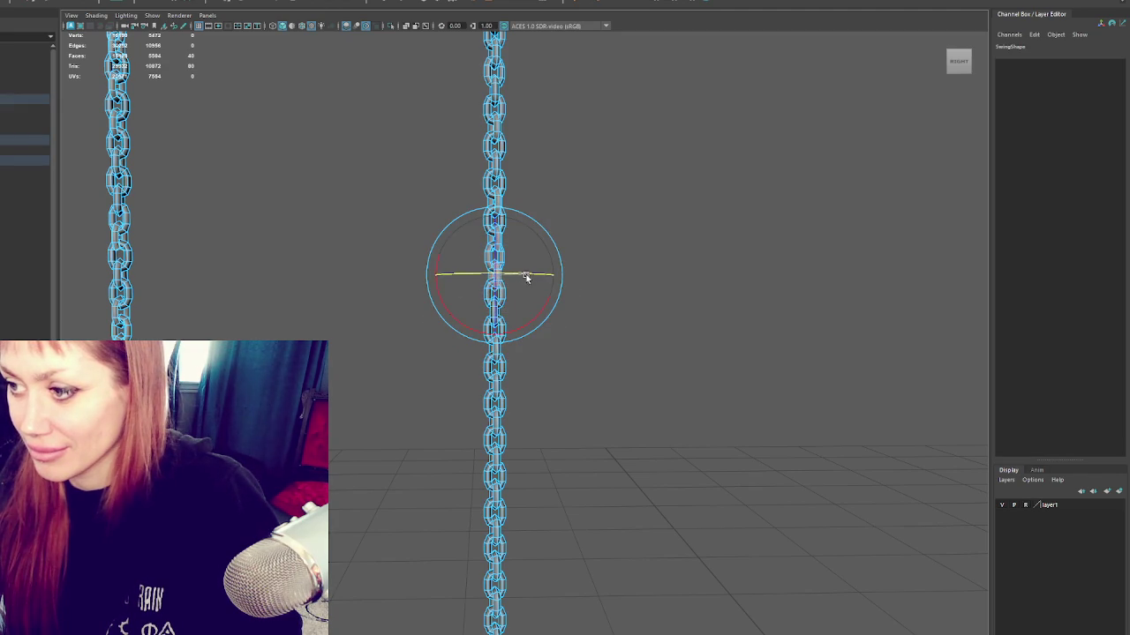
pyautogui.click(528, 328)
pyautogui.click(520, 372)
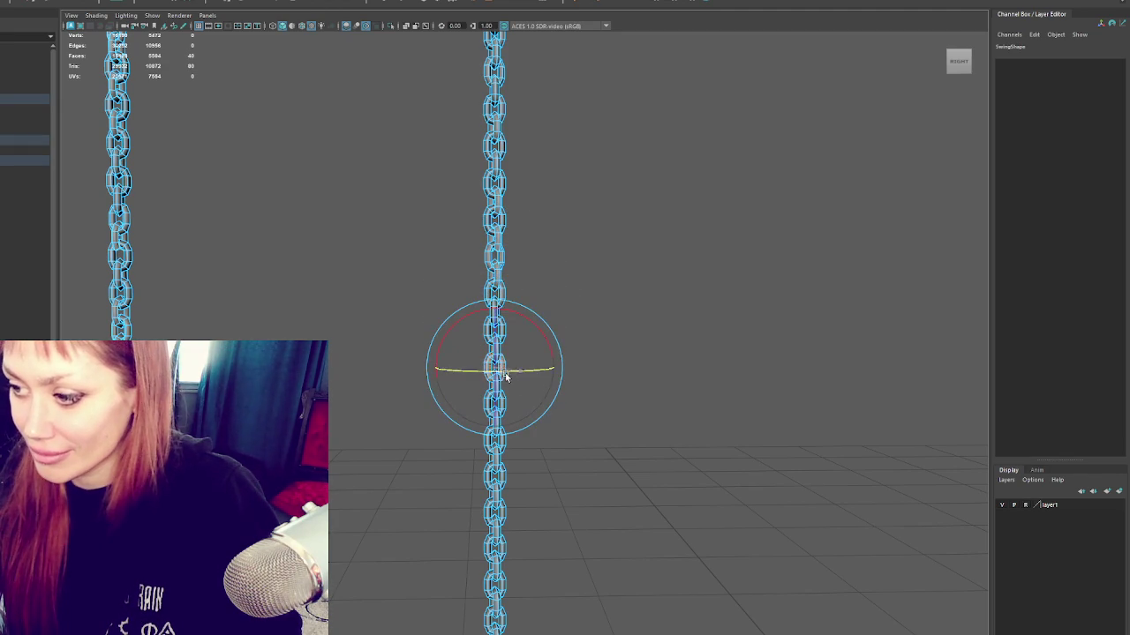
# Step: Pan down the chain and keep selecting individual links further along it
pyautogui.keyDown('alt'); pyautogui.moveTo(506, 376); pyautogui.dragTo(537, 327, button='middle'); pyautogui.keyUp('alt')
pyautogui.click(547, 324)
pyautogui.click(522, 335)
pyautogui.click(567, 366)
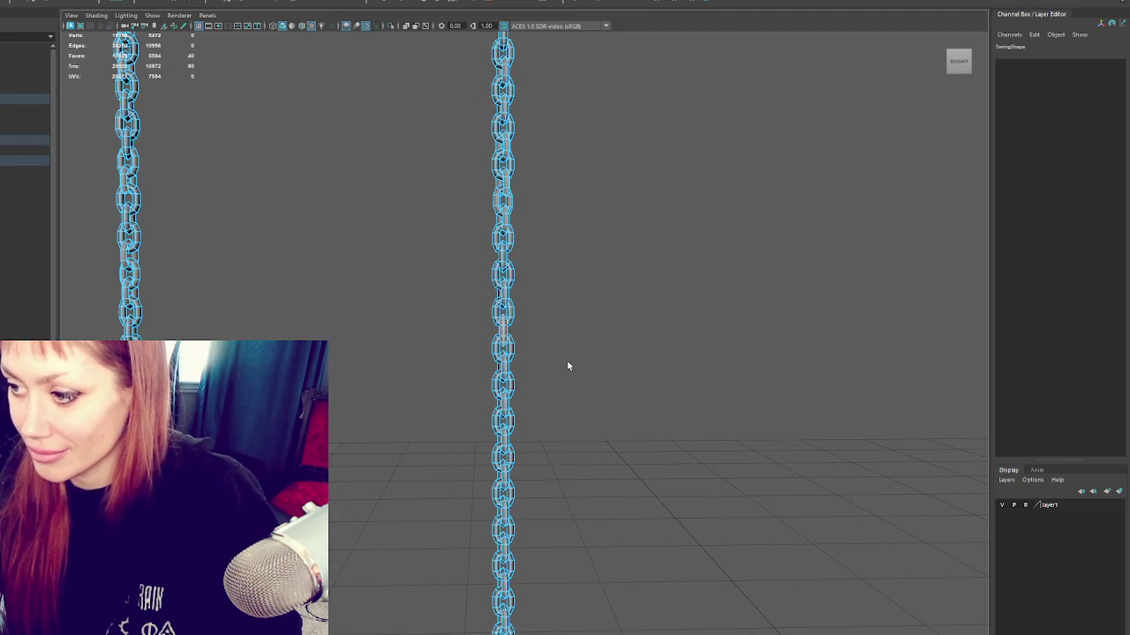
pyautogui.click(504, 351)
pyautogui.click(517, 369)
pyautogui.click(587, 373)
pyautogui.click(513, 385)
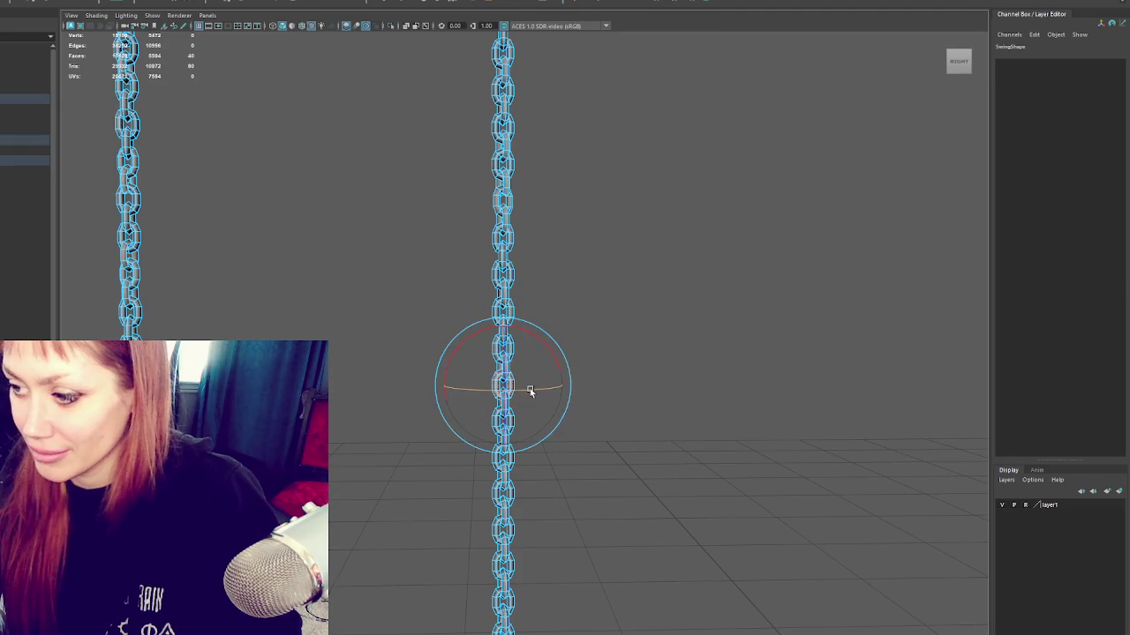
pyautogui.click(530, 394)
pyautogui.click(522, 426)
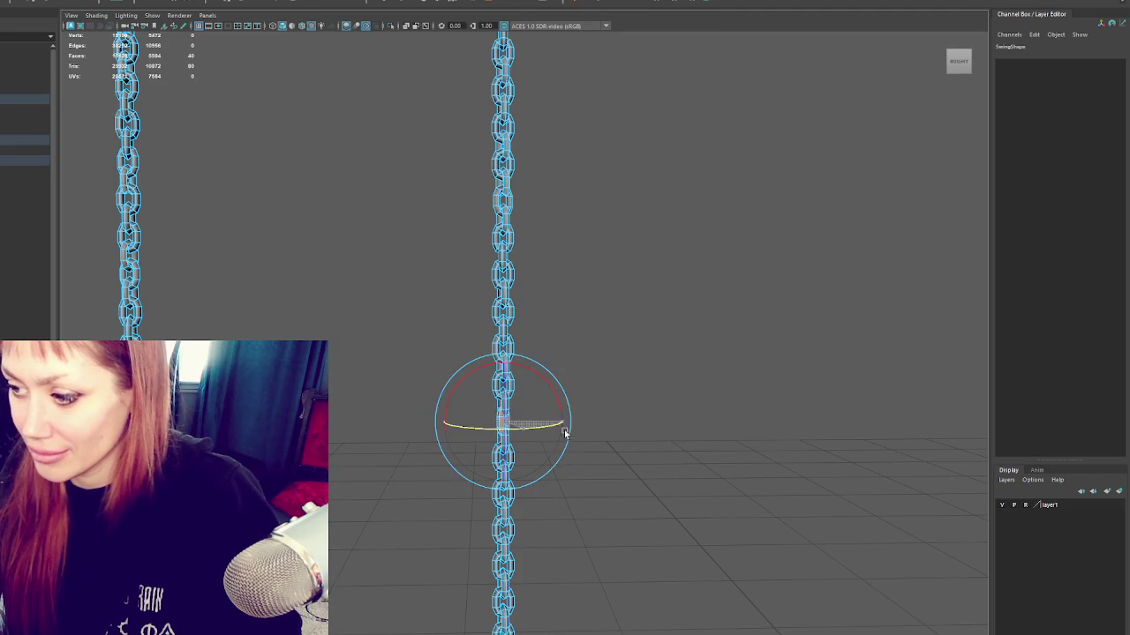
pyautogui.click(583, 422)
pyautogui.click(532, 408)
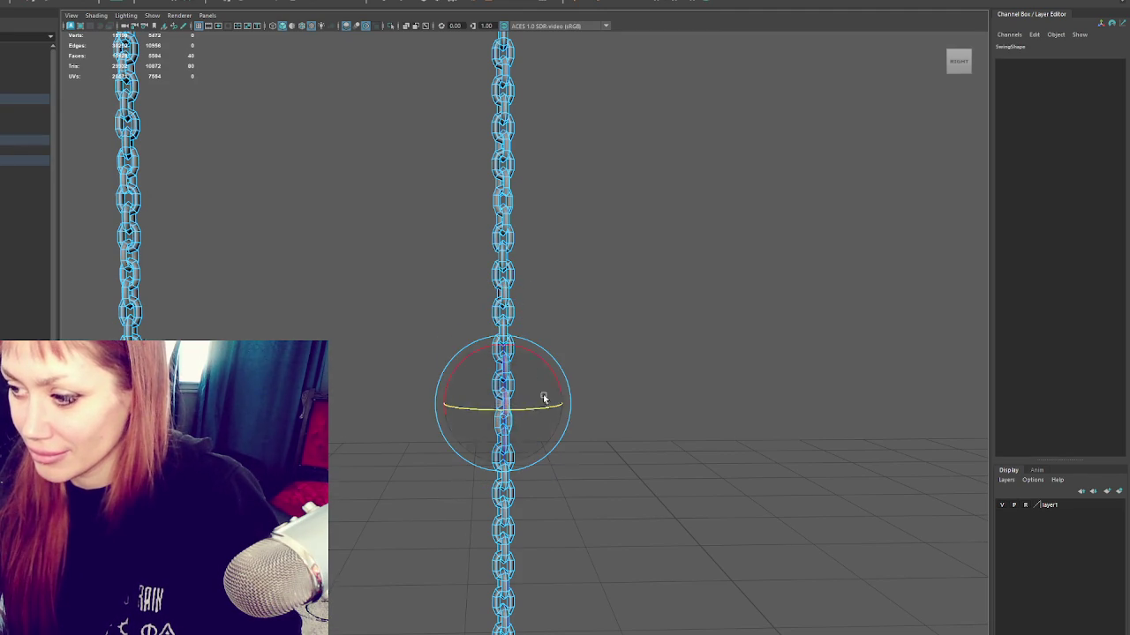
pyautogui.click(532, 397)
pyautogui.click(509, 367)
pyautogui.click(537, 390)
pyautogui.click(524, 381)
pyautogui.click(509, 414)
pyautogui.click(520, 349)
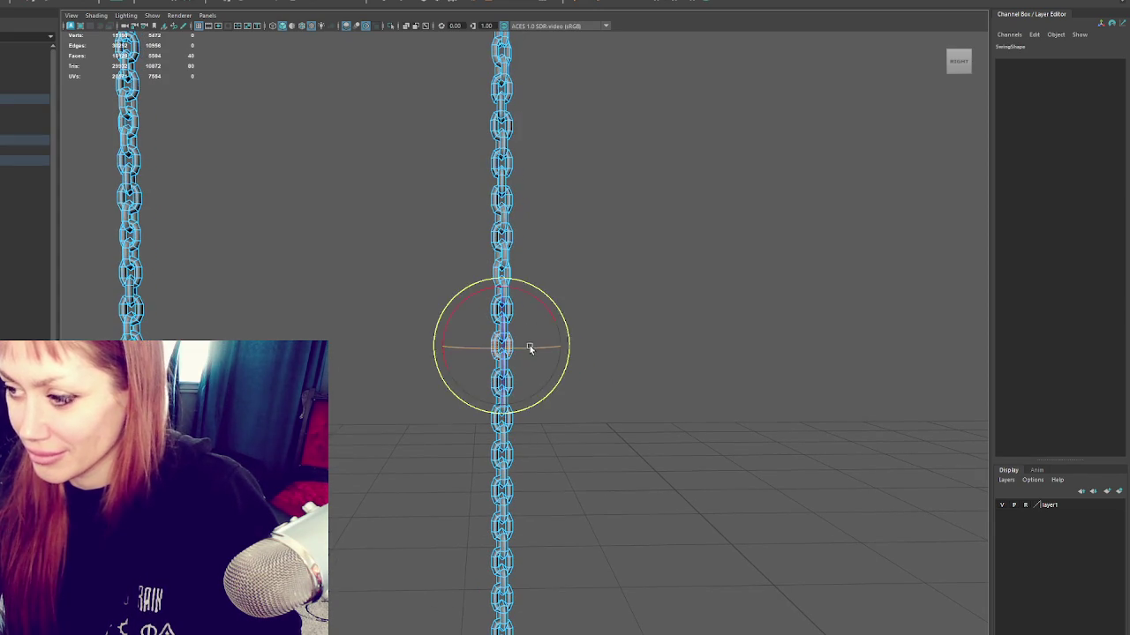
pyautogui.click(502, 364)
pyautogui.click(501, 364)
pyautogui.click(512, 371)
pyautogui.click(500, 373)
pyautogui.click(482, 373)
pyautogui.click(505, 386)
pyautogui.click(512, 398)
pyautogui.click(523, 410)
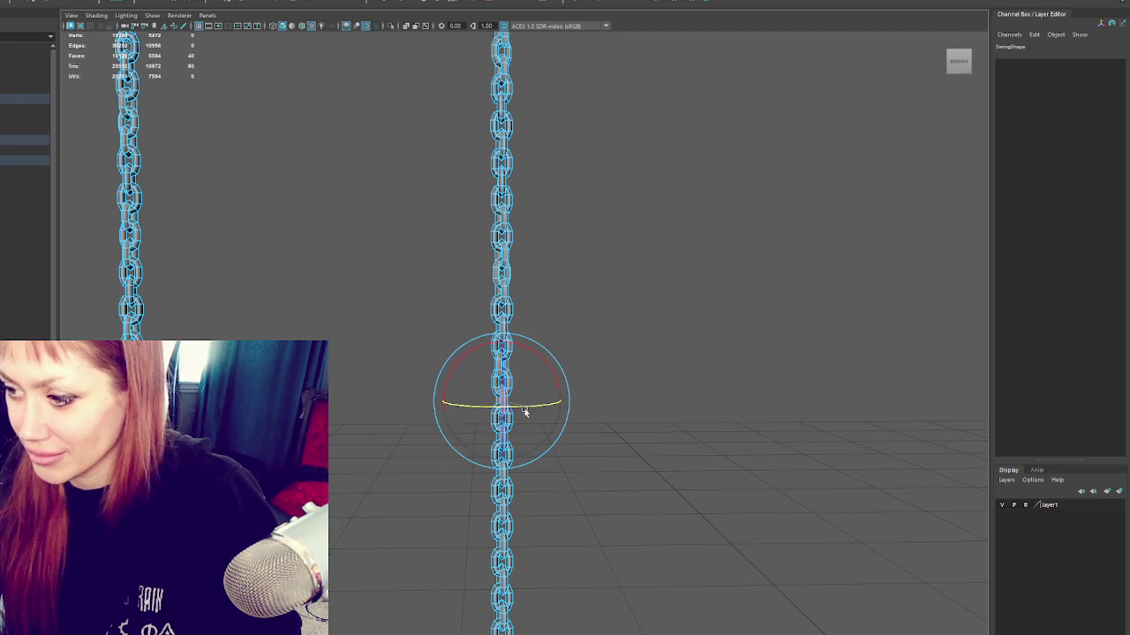
pyautogui.click(505, 280)
pyautogui.click(503, 328)
pyautogui.click(508, 353)
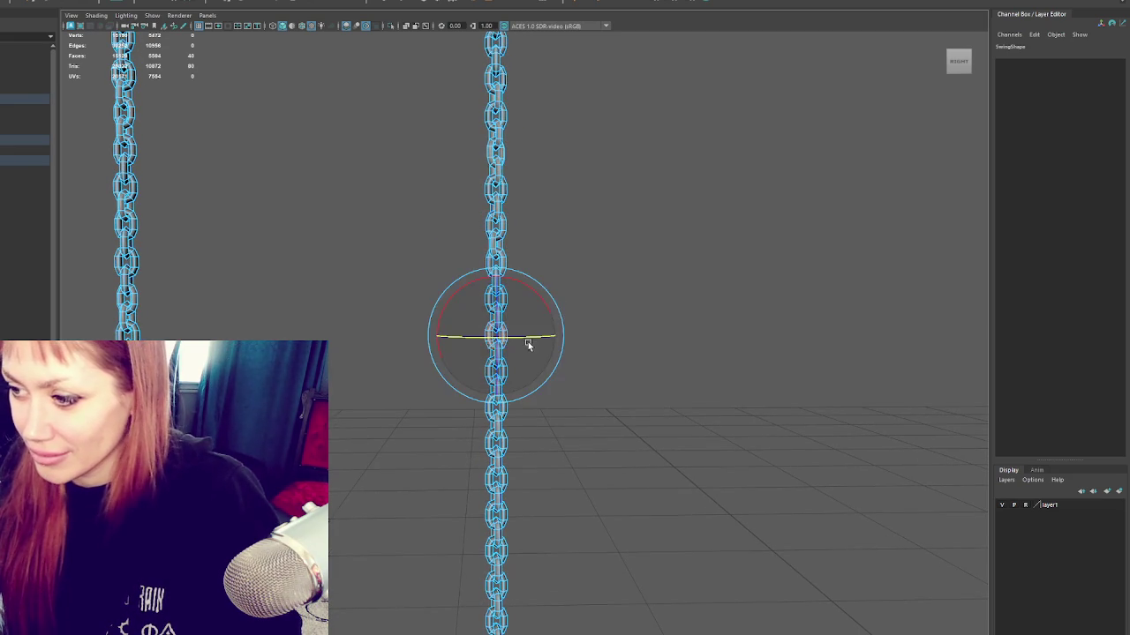
pyautogui.click(508, 360)
pyautogui.click(522, 377)
pyautogui.click(485, 388)
pyautogui.click(537, 398)
pyautogui.click(506, 375)
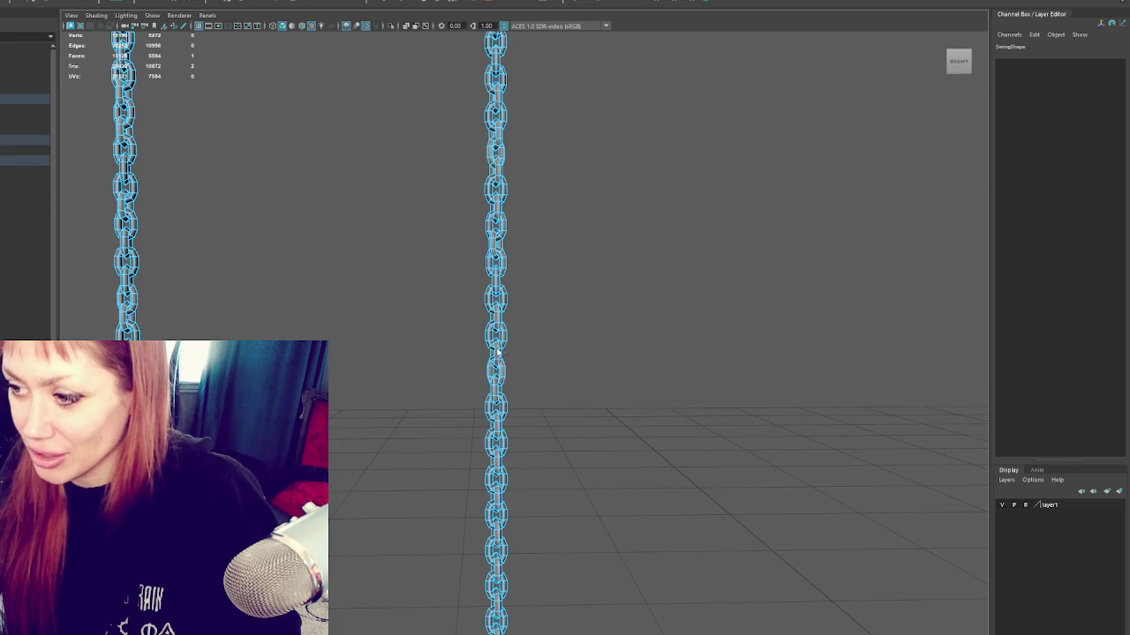
pyautogui.click(499, 355)
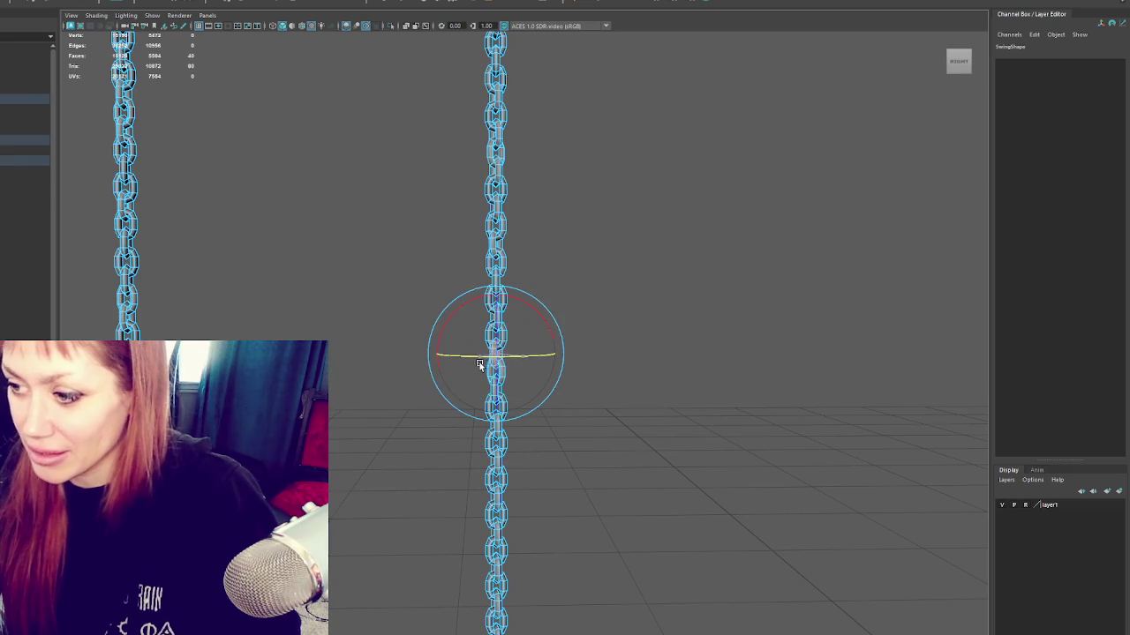
# Step: Pan toward the seat end and select the links near the chain's bottom
pyautogui.keyDown('alt'); pyautogui.moveTo(465, 367); pyautogui.dragTo(539, 302, button='middle'); pyautogui.keyUp('alt')
pyautogui.click(539, 303)
pyautogui.click(534, 335)
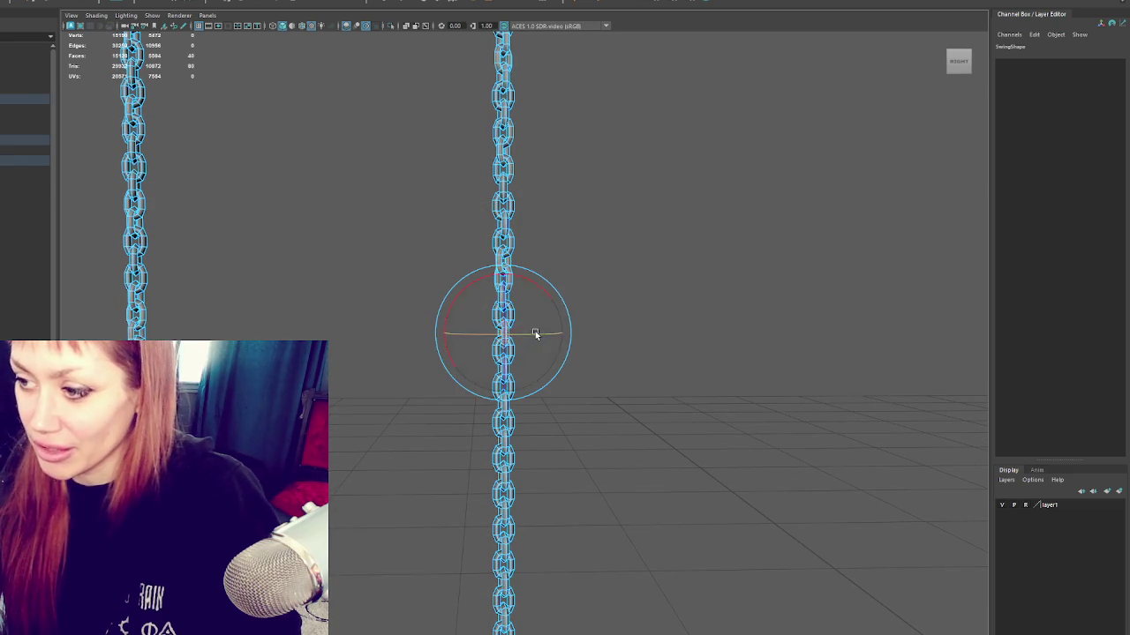
pyautogui.click(517, 323)
pyautogui.click(529, 355)
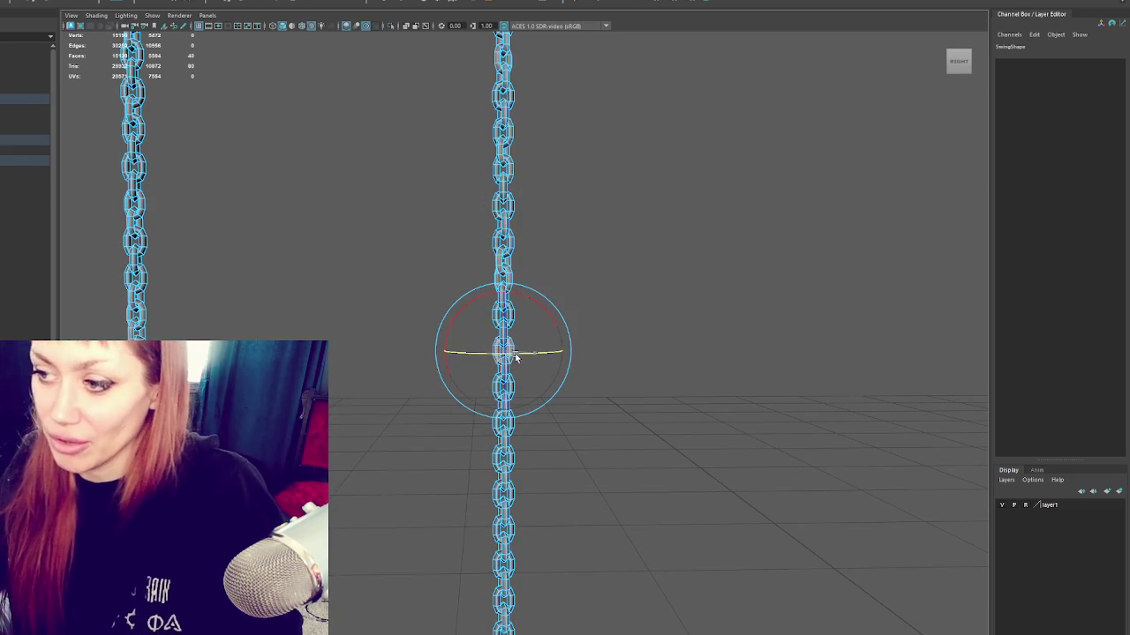
pyautogui.keyDown('alt'); pyautogui.moveTo(554, 360); pyautogui.dragTo(573, 295, button='middle'); pyautogui.keyUp('alt')
pyautogui.click(520, 328)
pyautogui.click(542, 325)
pyautogui.click(539, 315)
pyautogui.click(536, 304)
pyautogui.moveTo(549, 309); pyautogui.dragTo(570, 295)
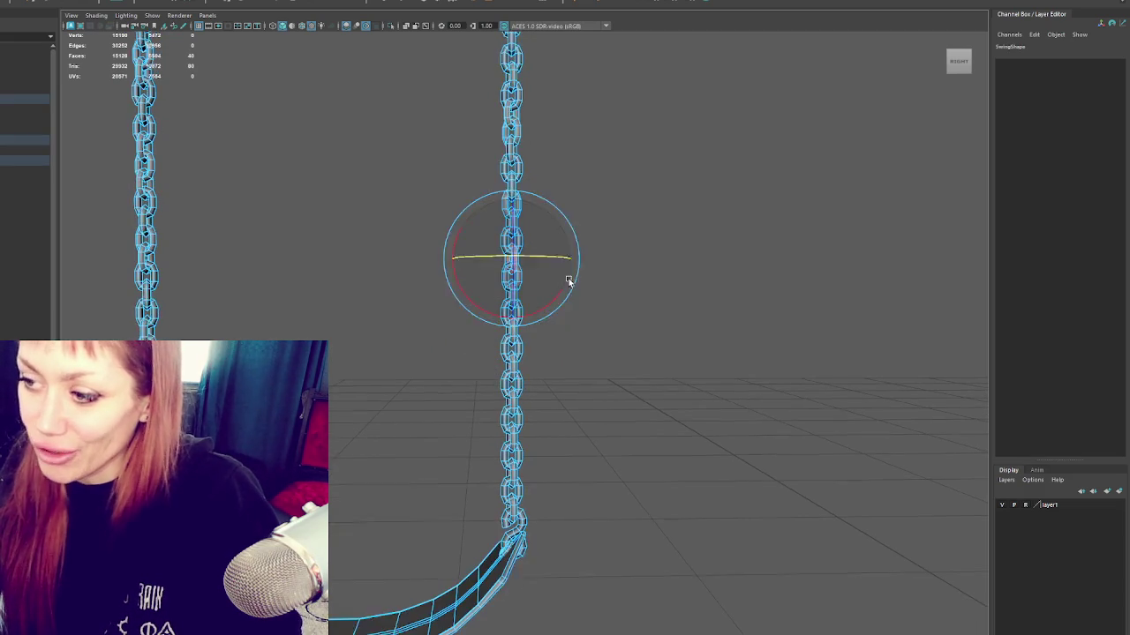
pyautogui.click(517, 336)
pyautogui.click(533, 345)
pyautogui.click(522, 345)
pyautogui.click(522, 345)
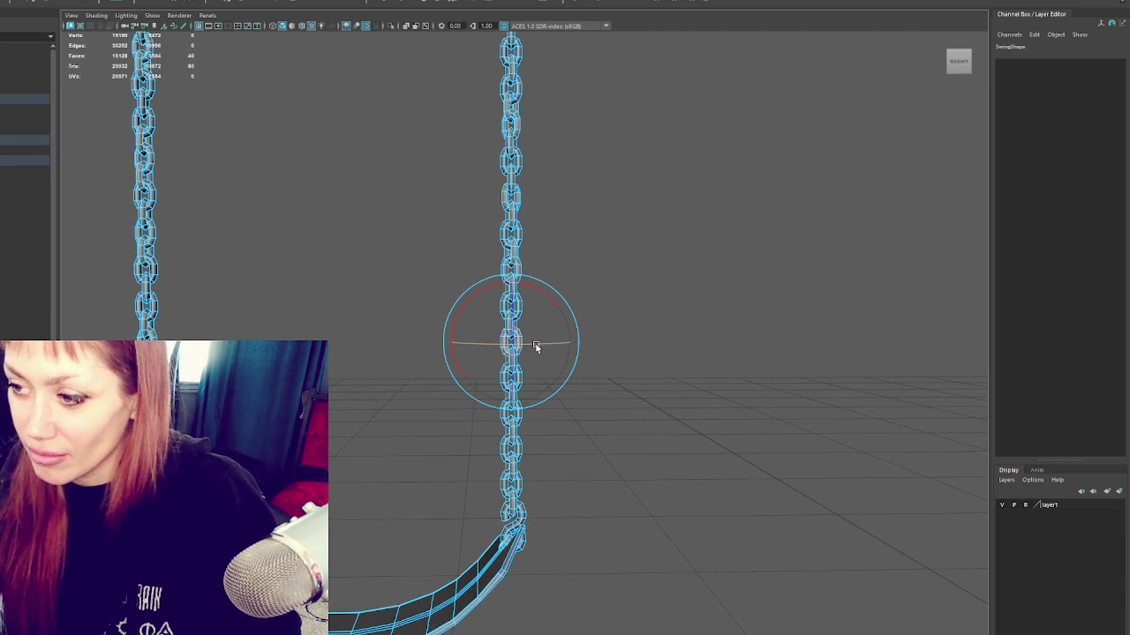
pyautogui.click(522, 346)
pyautogui.click(528, 365)
pyautogui.click(514, 372)
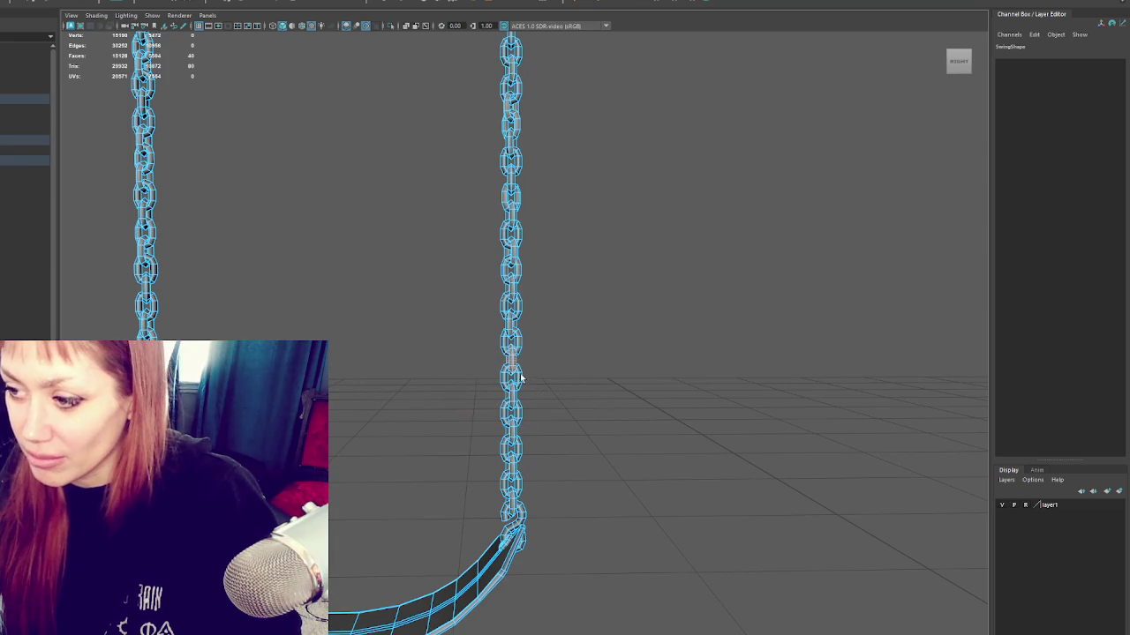
pyautogui.click(528, 386)
pyautogui.scroll(-2, 539, 386)
pyautogui.click(545, 303)
pyautogui.click(528, 353)
pyautogui.click(512, 347)
pyautogui.click(529, 337)
pyautogui.keyDown('alt'); pyautogui.moveTo(555, 336); pyautogui.dragTo(572, 286, button='middle'); pyautogui.keyUp('alt')
pyautogui.click(571, 287)
pyautogui.click(529, 335)
pyautogui.click(542, 360)
pyautogui.click(538, 357)
pyautogui.click(529, 371)
pyautogui.click(524, 374)
pyautogui.keyDown('alt'); pyautogui.moveTo(523, 376); pyautogui.dragTo(527, 337, button='middle'); pyautogui.keyUp('alt')
# Step: Move the small link piece at the chain bottom left along X toward the seat
pyautogui.click(595, 343)
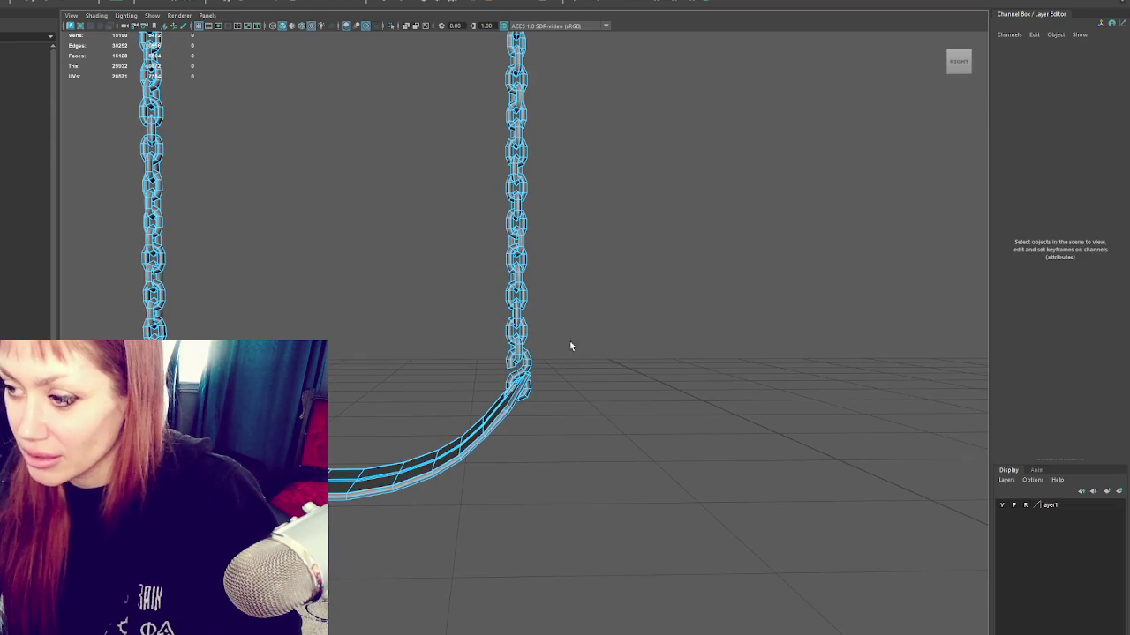
pyautogui.click(516, 361)
pyautogui.click(543, 353)
pyautogui.press('w')
pyautogui.moveTo(530, 348); pyautogui.dragTo(499, 348)
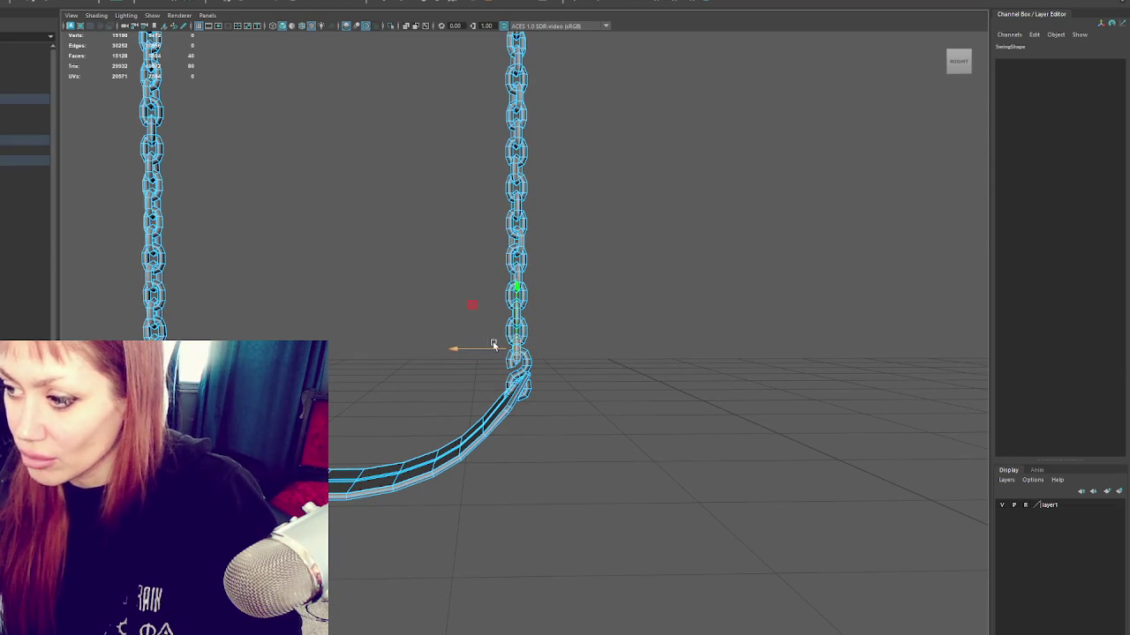
pyautogui.moveTo(568, 291); pyautogui.dragTo(568, 257, button='right')
pyautogui.scroll(-3, 488, 245)
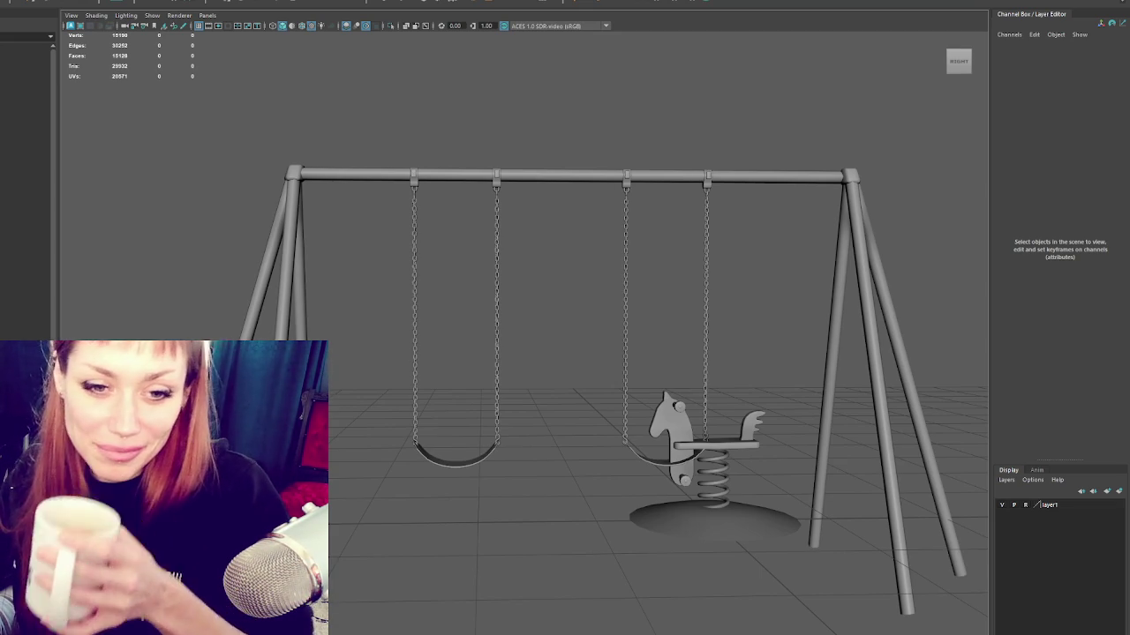
# Step: Delete the right swing, duplicate the left one, and move the copy into the empty right slot
pyautogui.click(624, 247)
pyautogui.press('Delete')
pyautogui.click(496, 282)
pyautogui.hotkey('ctrl', 'd')
pyautogui.press('w')
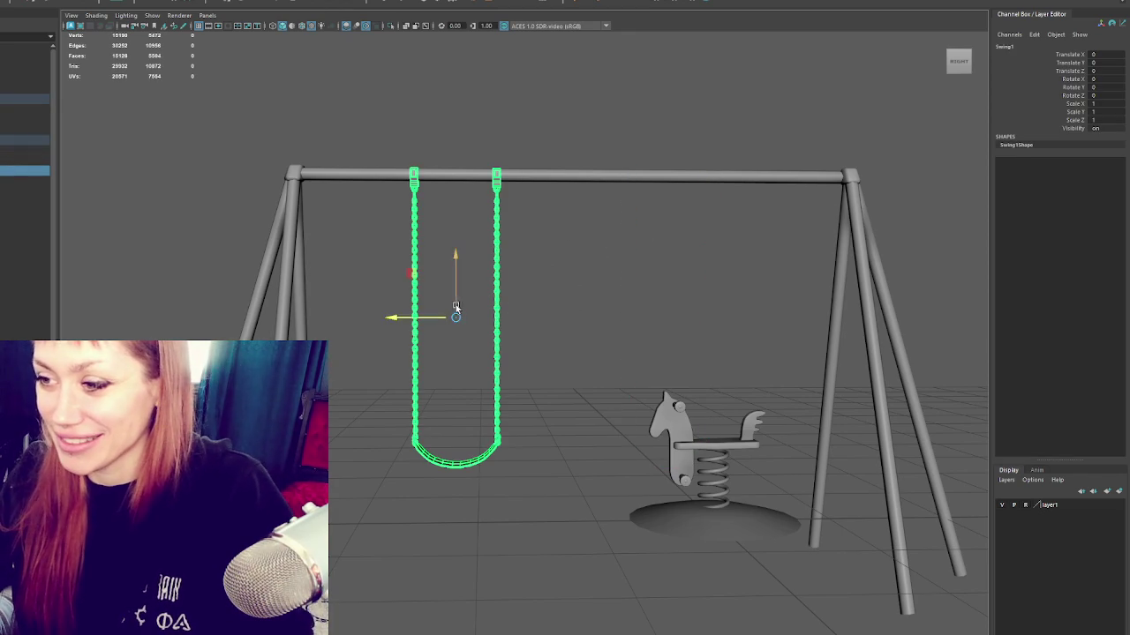
pyautogui.moveTo(511, 332); pyautogui.dragTo(696, 328, button='middle')
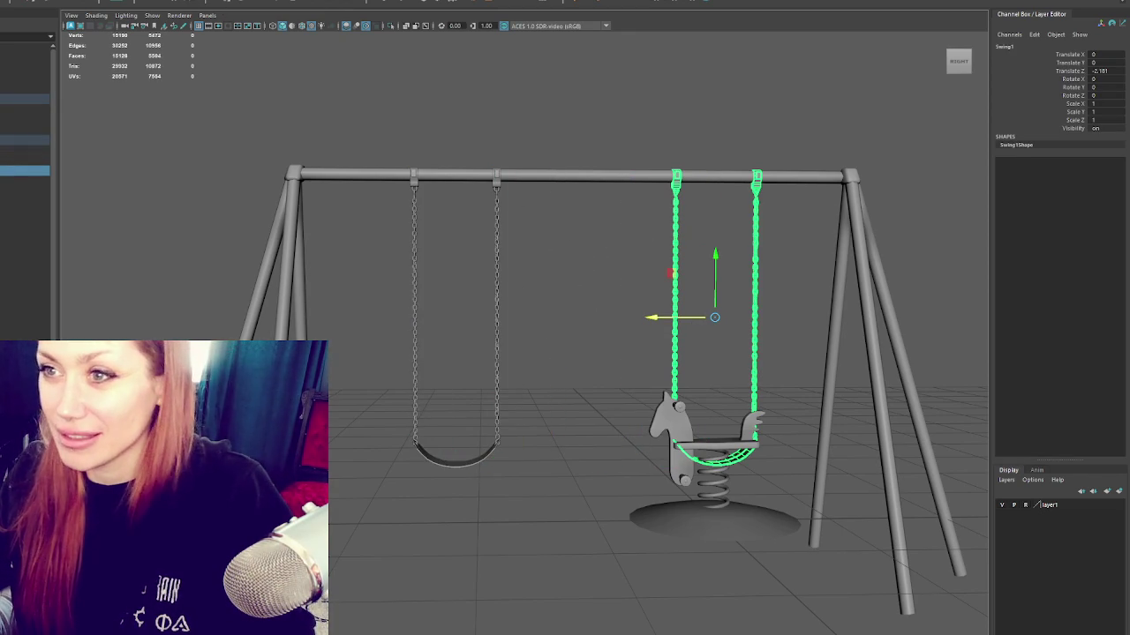
pyautogui.moveTo(662, 315); pyautogui.dragTo(613, 320)
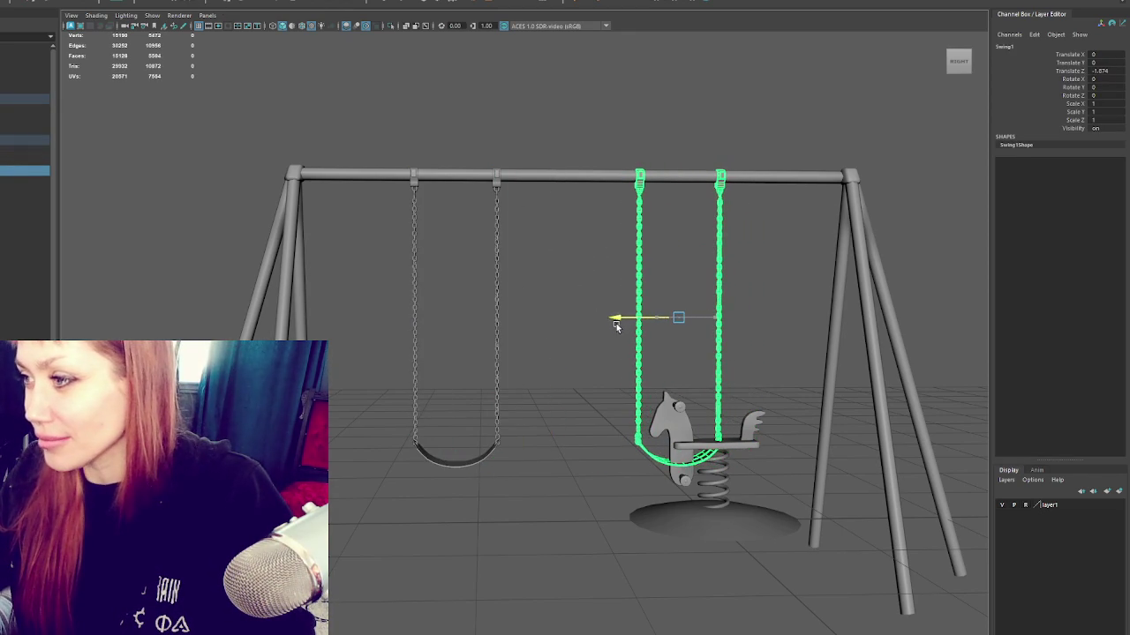
pyautogui.scroll(-3, 614, 323)
pyautogui.moveTo(512, 330); pyautogui.dragTo(554, 329, button='middle')
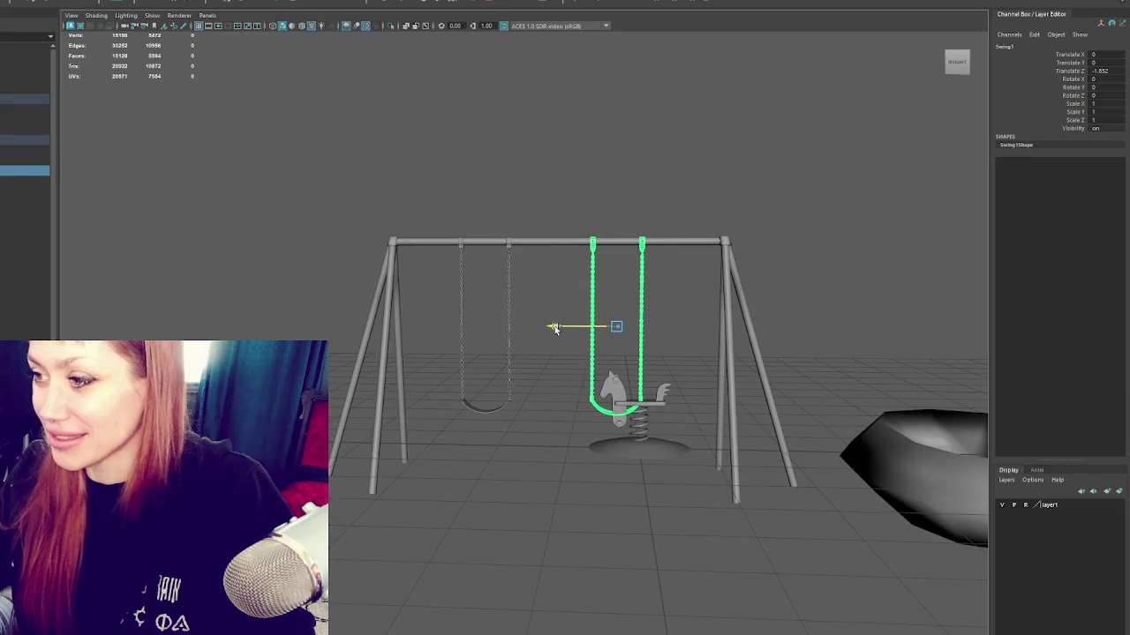
# Step: Compare the two swings' positions, then select the whole swing set
pyautogui.keyDown('alt'); pyautogui.moveTo(554, 328); pyautogui.dragTo(431, 376); pyautogui.keyUp('alt')
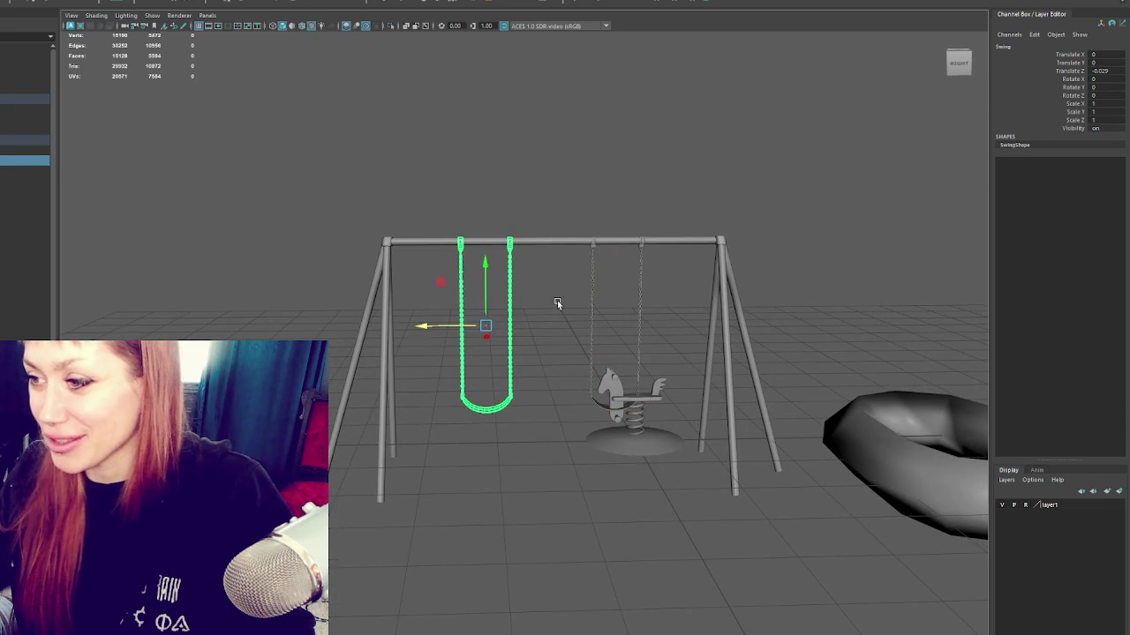
pyautogui.moveTo(558, 306); pyautogui.dragTo(641, 334)
pyautogui.moveTo(515, 308); pyautogui.dragTo(476, 324)
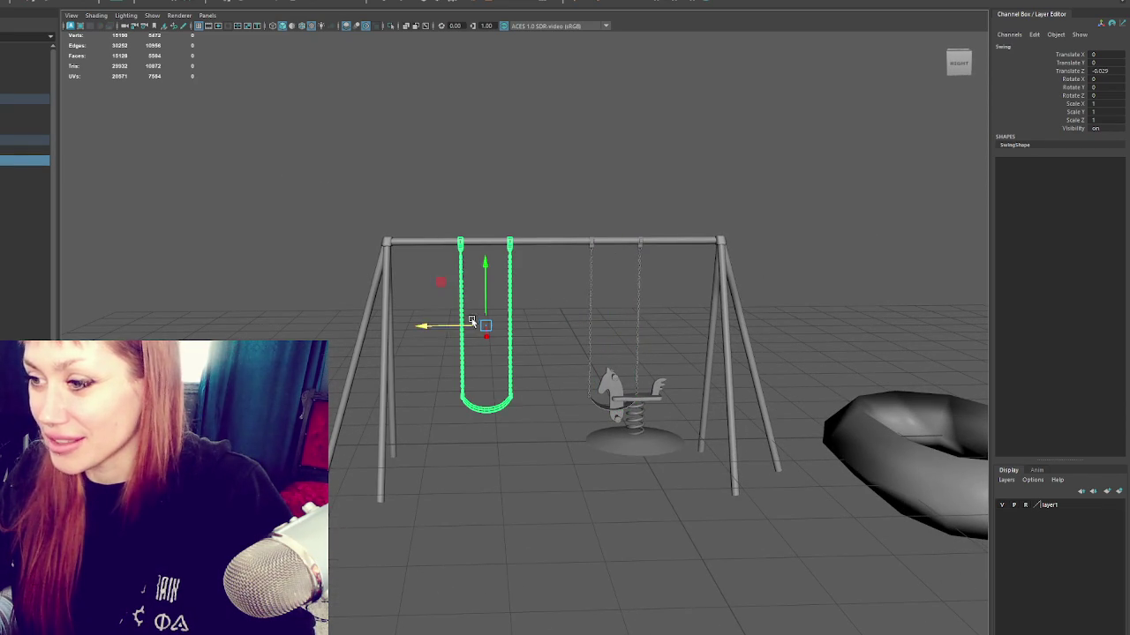
pyautogui.click(550, 303)
pyautogui.scroll(5, 567, 323)
pyautogui.scroll(-2, 605, 355)
pyautogui.scroll(-3, 650, 330)
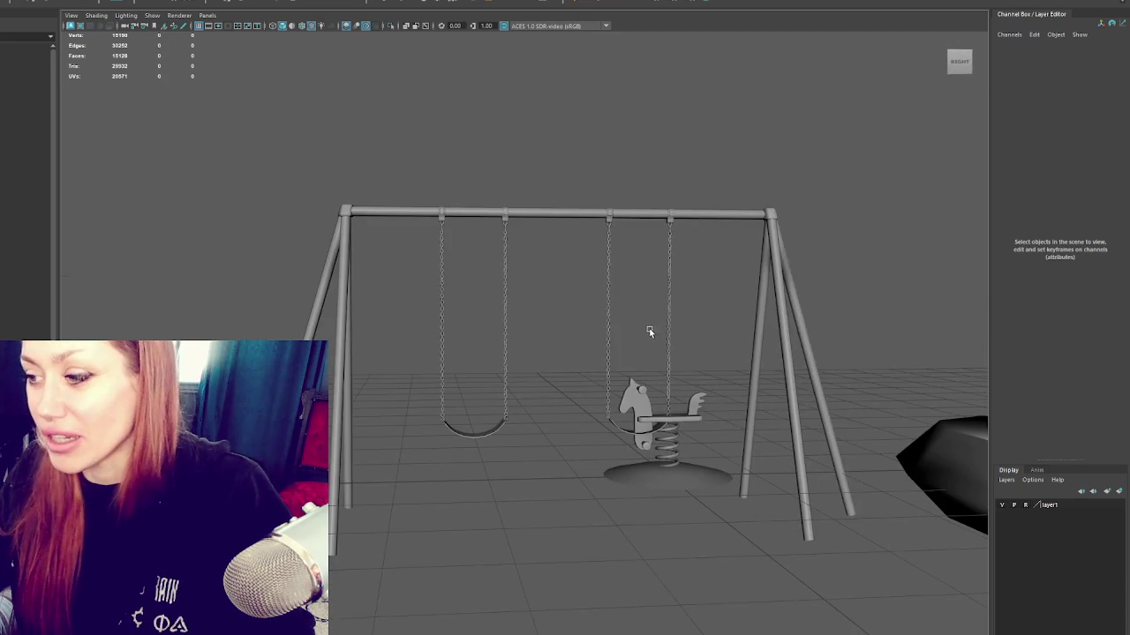
pyautogui.scroll(4, 635, 328)
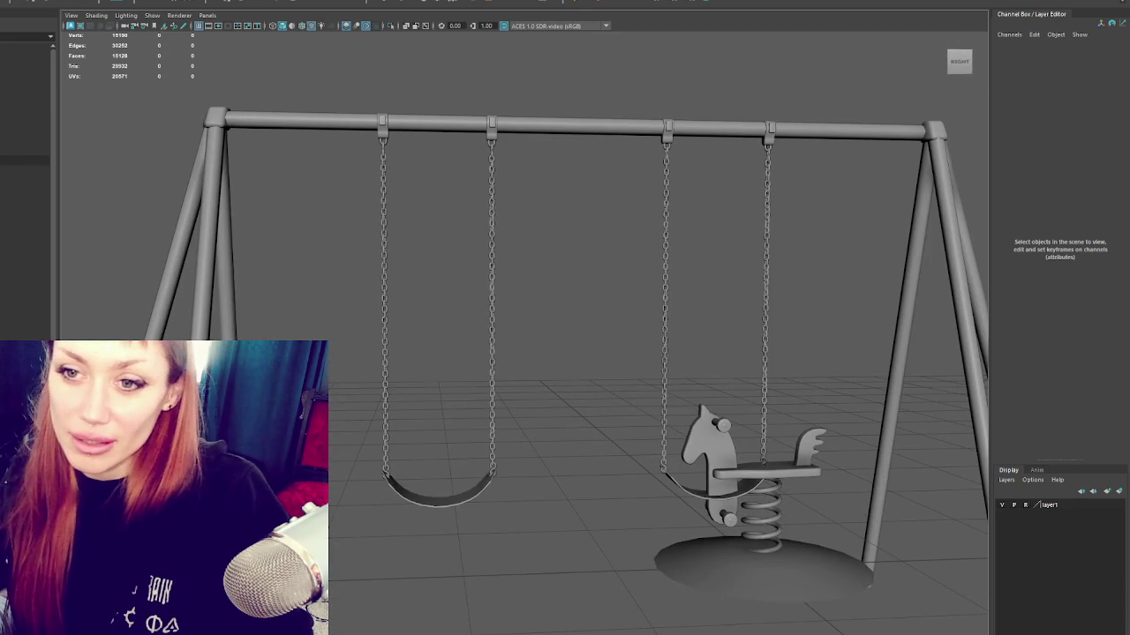
pyautogui.click(14, 140)
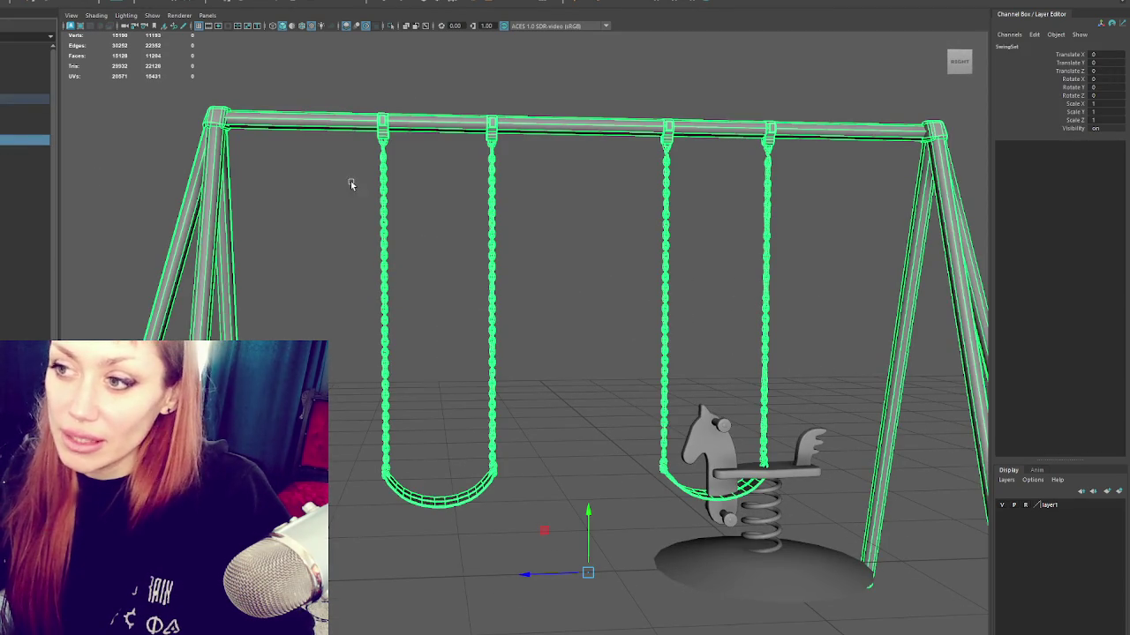
pyautogui.click(383, 243)
pyautogui.click(208, 15)
pyautogui.moveTo(393, 267); pyautogui.dragTo(447, 418, button='right')
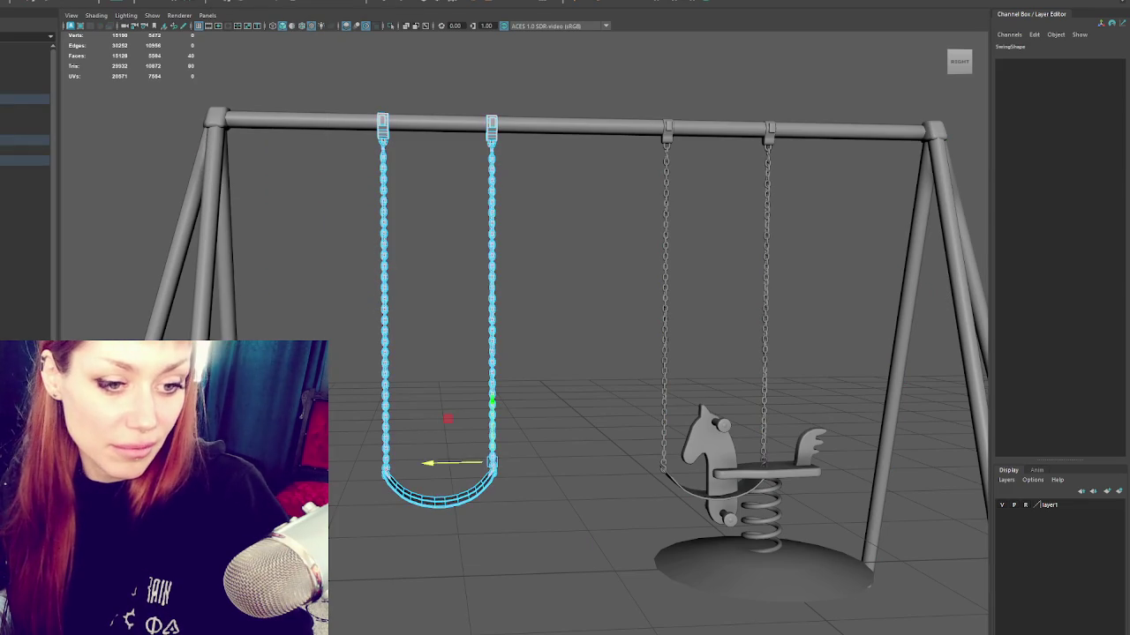
pyautogui.moveTo(366, 463); pyautogui.dragTo(512, 516)
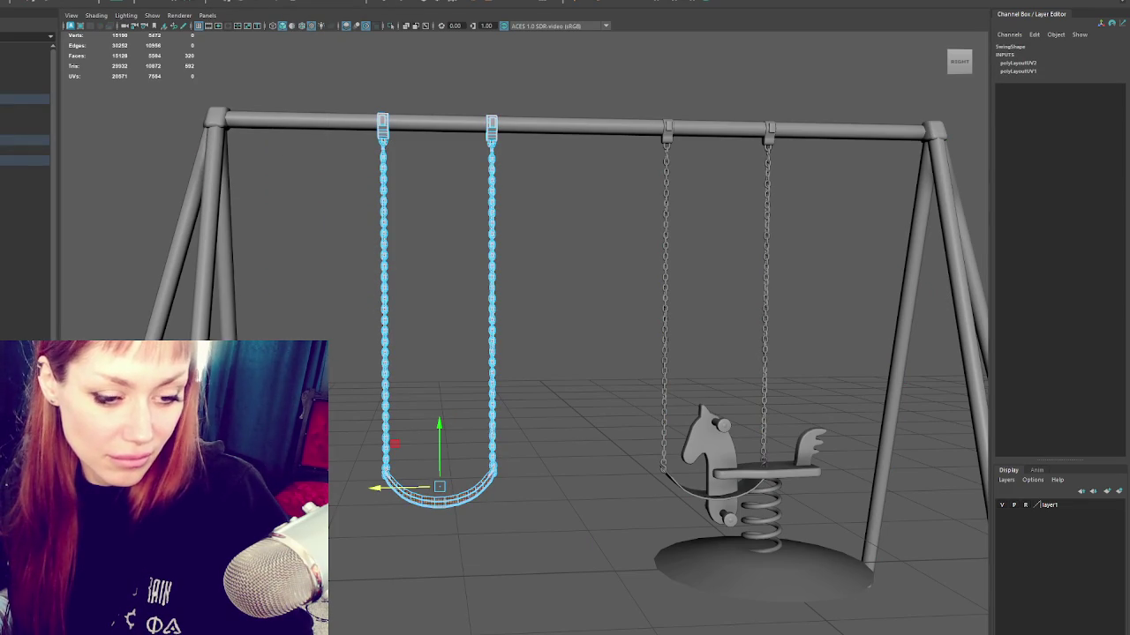
pyautogui.keyDown('ctrl'); pyautogui.moveTo(367, 481); pyautogui.dragTo(430, 499); pyautogui.keyUp('ctrl')
pyautogui.moveTo(366, 463); pyautogui.dragTo(402, 494)
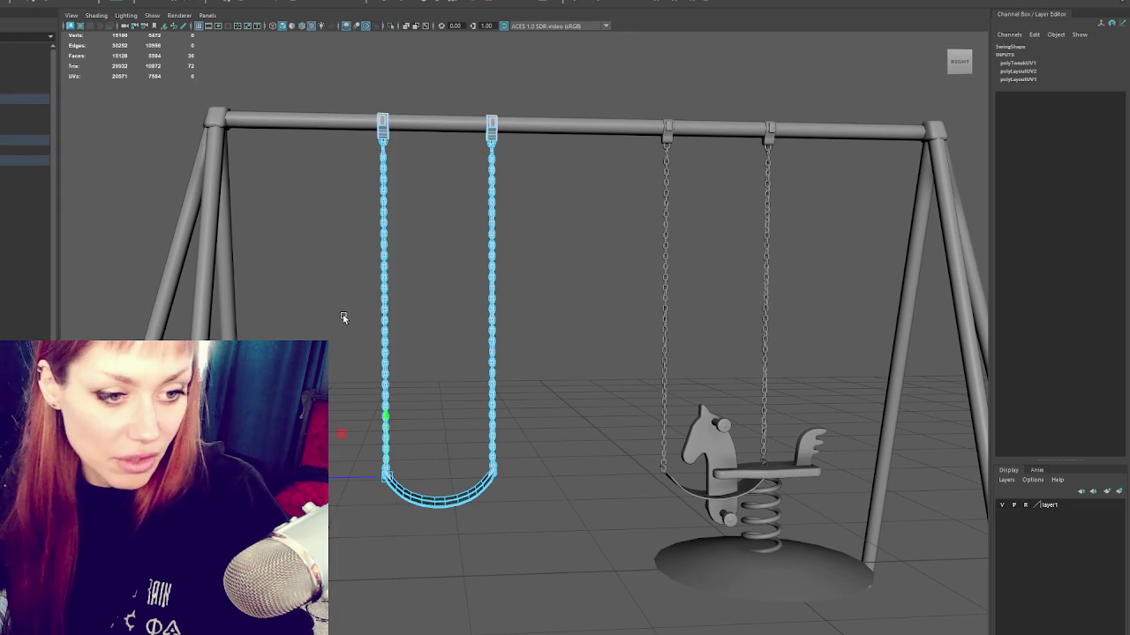
pyautogui.press('F8')
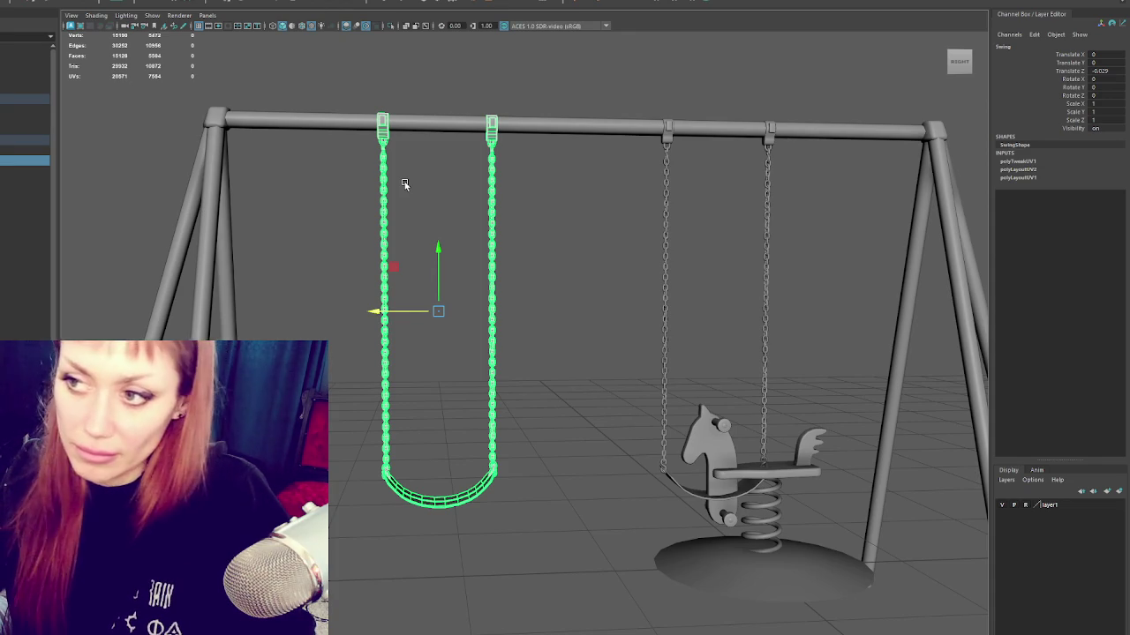
pyautogui.hotkey('ctrl', '1')
# Step: Isolate the left swing and combine its left and right top brackets with Mesh > Combine
pyautogui.click(22, 4)
pyautogui.click(22, 4)
pyautogui.click(365, 159)
pyautogui.click(382, 123)
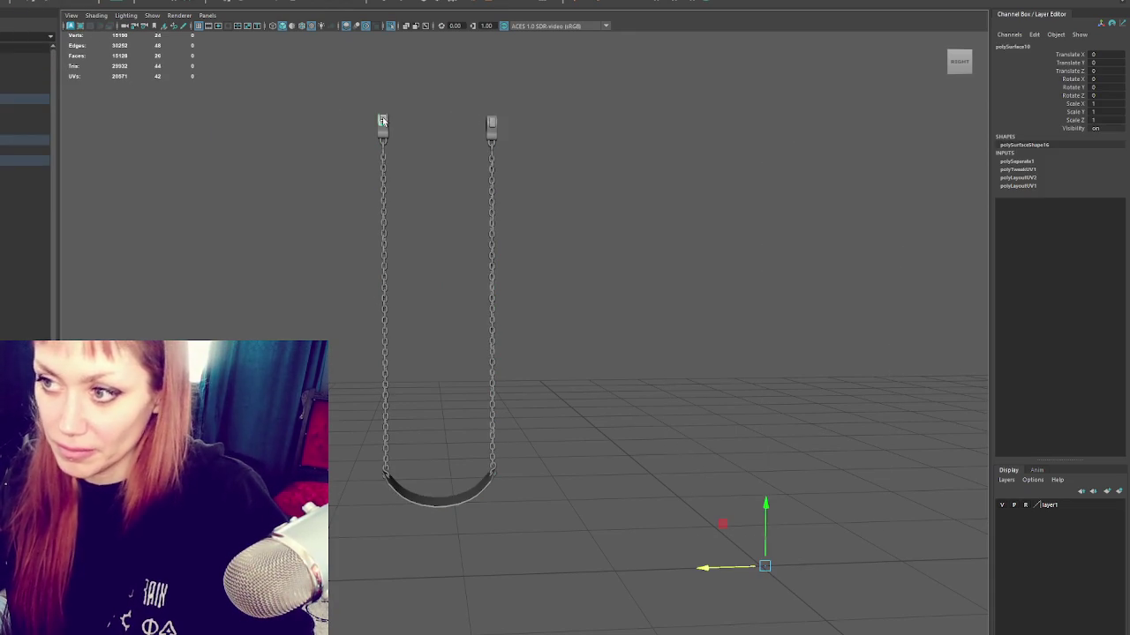
pyautogui.keyDown('shift'); pyautogui.click(491, 128); pyautogui.keyUp('shift')
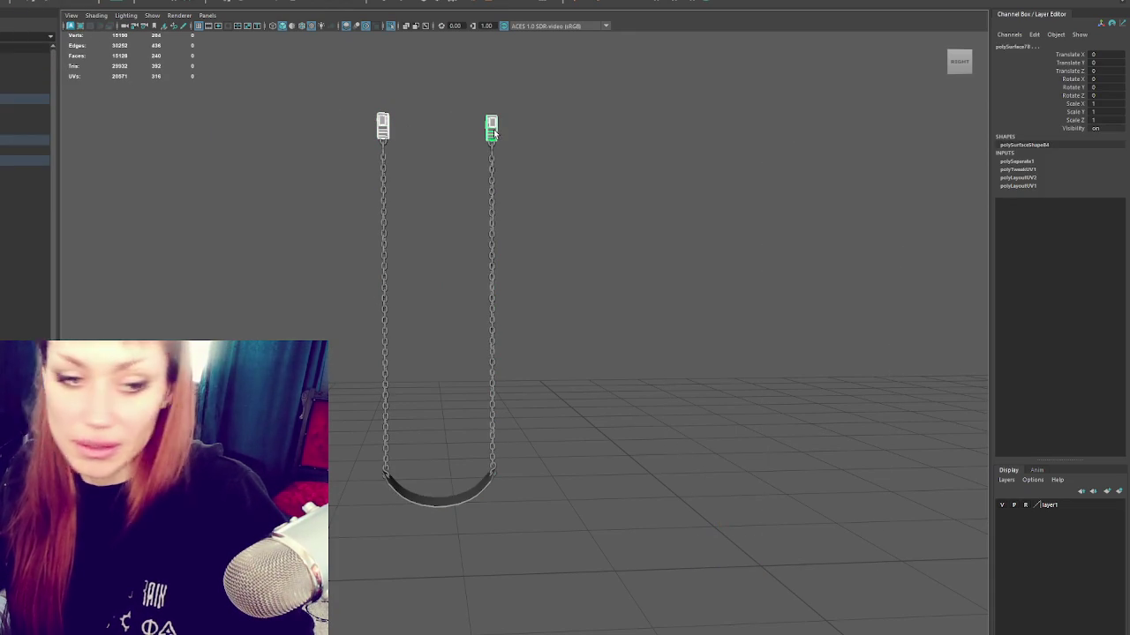
pyautogui.click(23, 4)
pyautogui.click(36, 26)
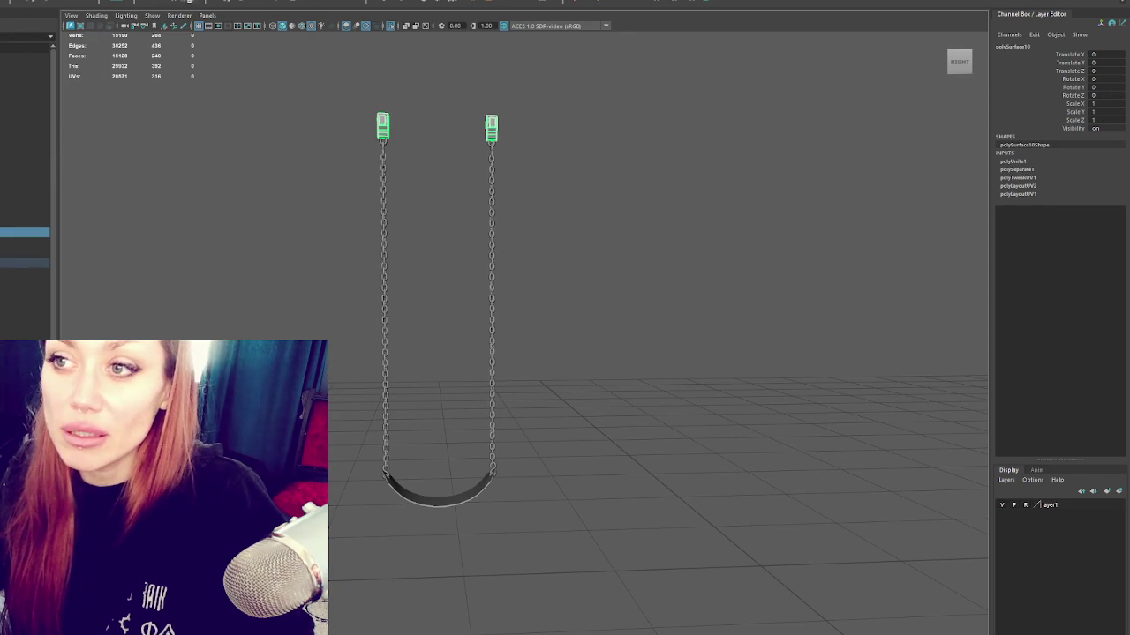
# Step: Select the bottom faces of both combined brackets plus the two bottom chain connectors
pyautogui.hotkey('ctrl', 'F11')
pyautogui.press('w')
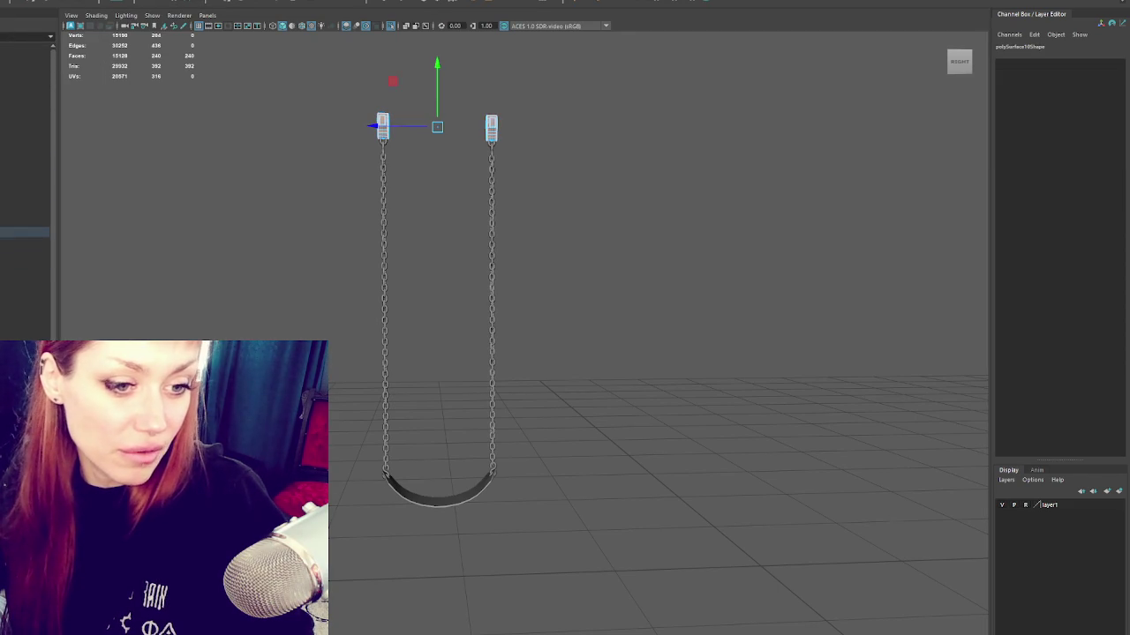
pyautogui.click(305, 106)
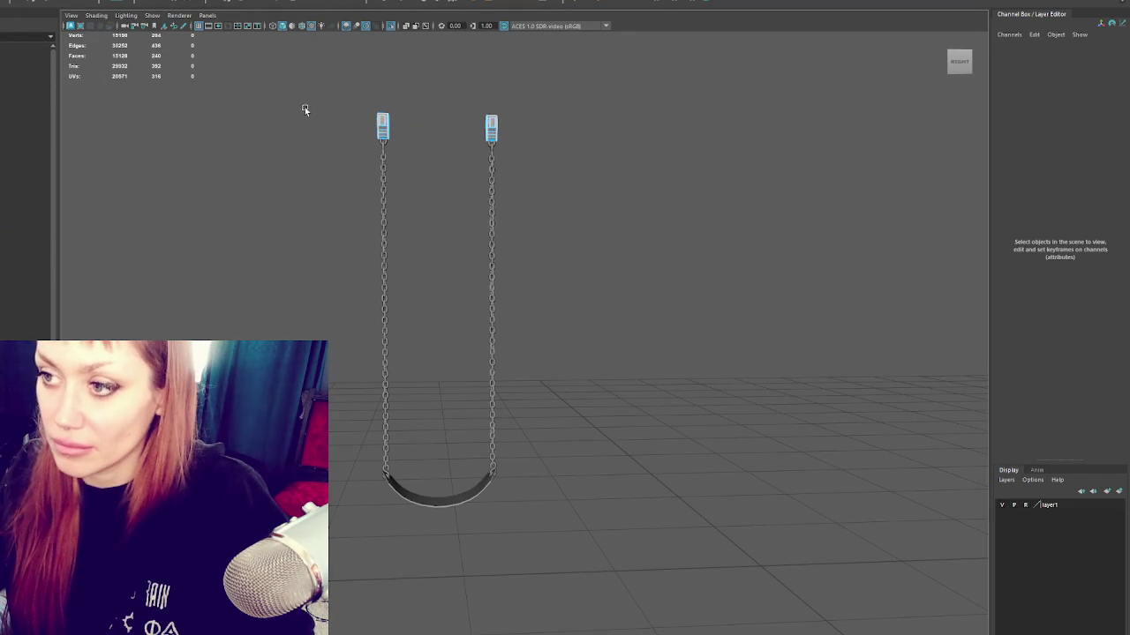
pyautogui.click(387, 141)
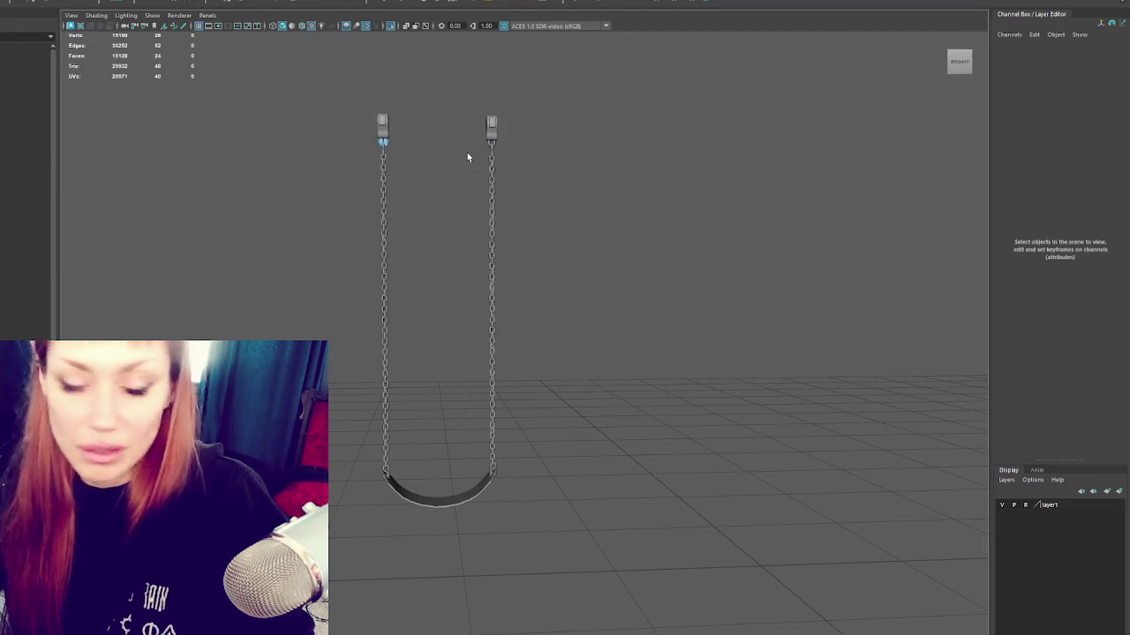
pyautogui.keyDown('shift'); pyautogui.click(492, 141); pyautogui.keyUp('shift')
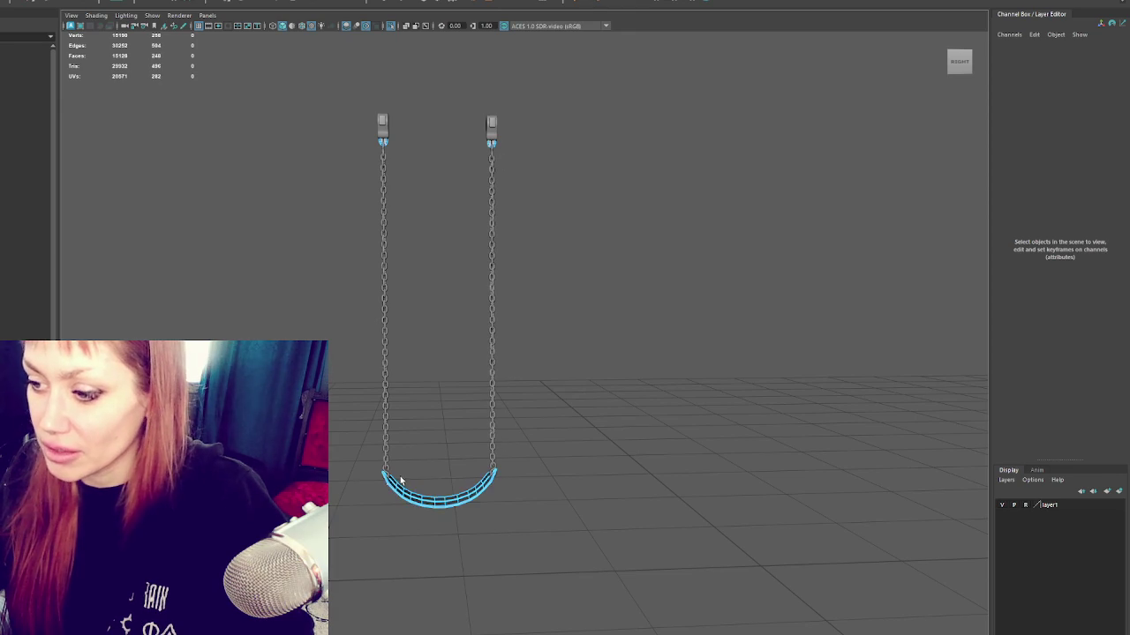
pyautogui.scroll(2, 480, 504)
pyautogui.keyDown('shift'); pyautogui.click(482, 506); pyautogui.keyUp('shift')
pyautogui.keyDown('shift'); pyautogui.click(345, 512); pyautogui.keyUp('shift')
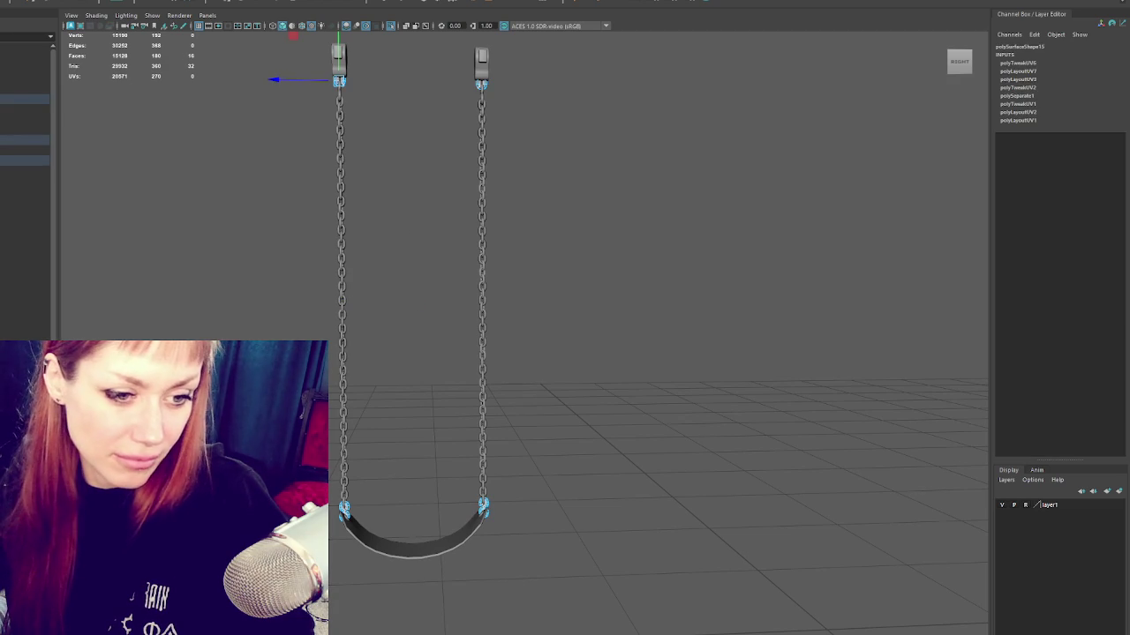
# Step: Select the four end chain links and grow the selection to the connected chain pieces
pyautogui.click(482, 508)
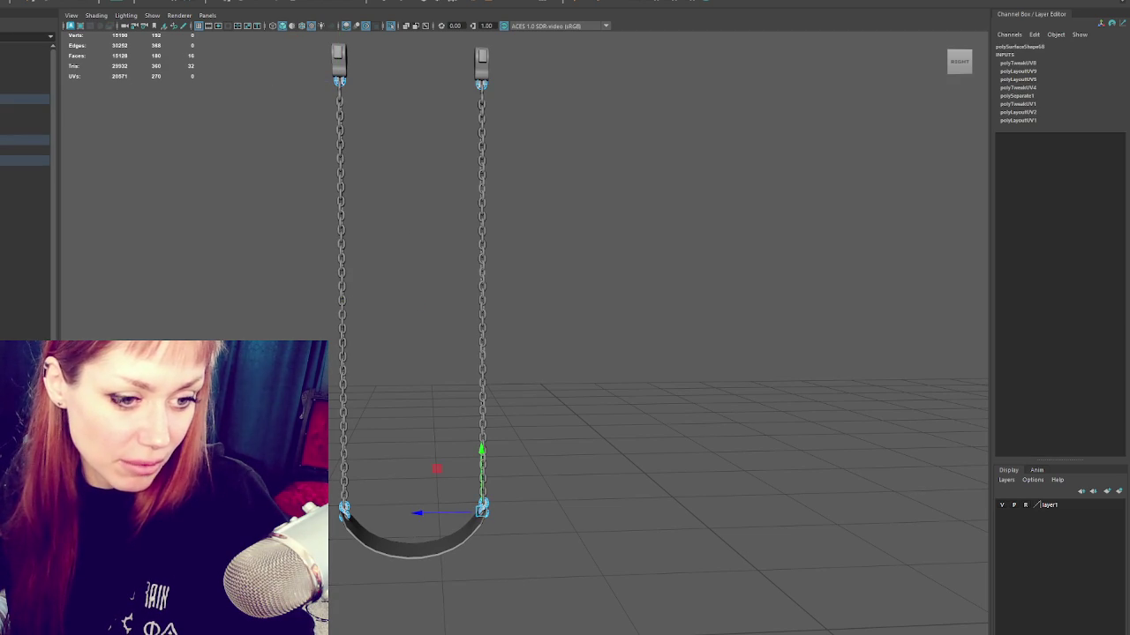
pyautogui.keyDown('shift'); pyautogui.click(484, 510); pyautogui.keyUp('shift')
pyautogui.click(336, 517)
pyautogui.click(481, 82)
pyautogui.click(345, 512)
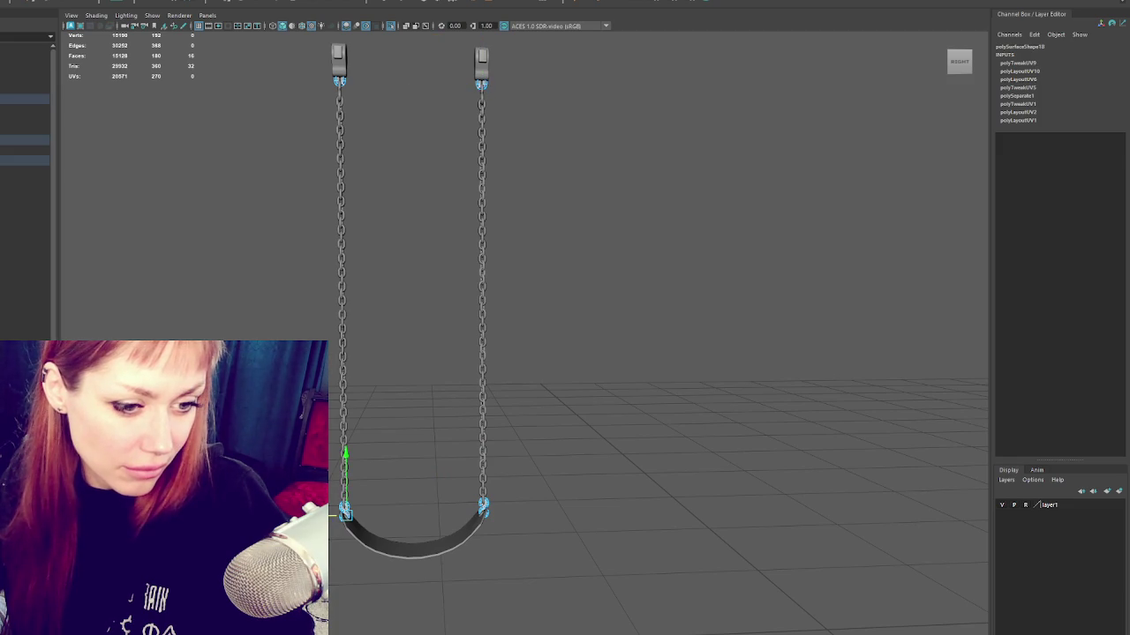
pyautogui.click(481, 82)
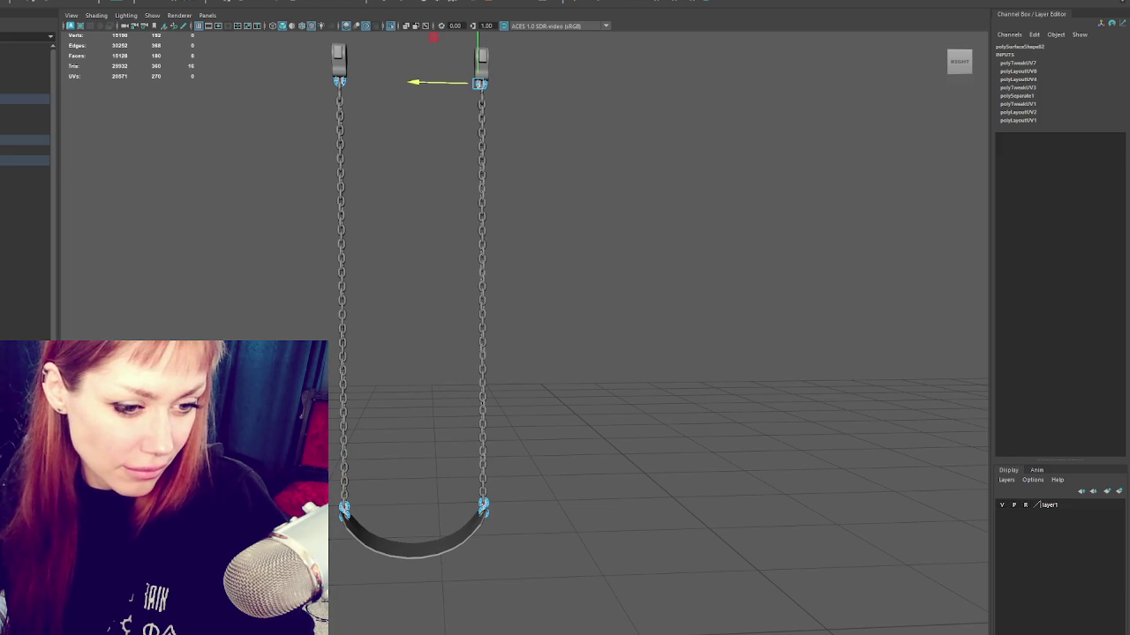
pyautogui.click(340, 80)
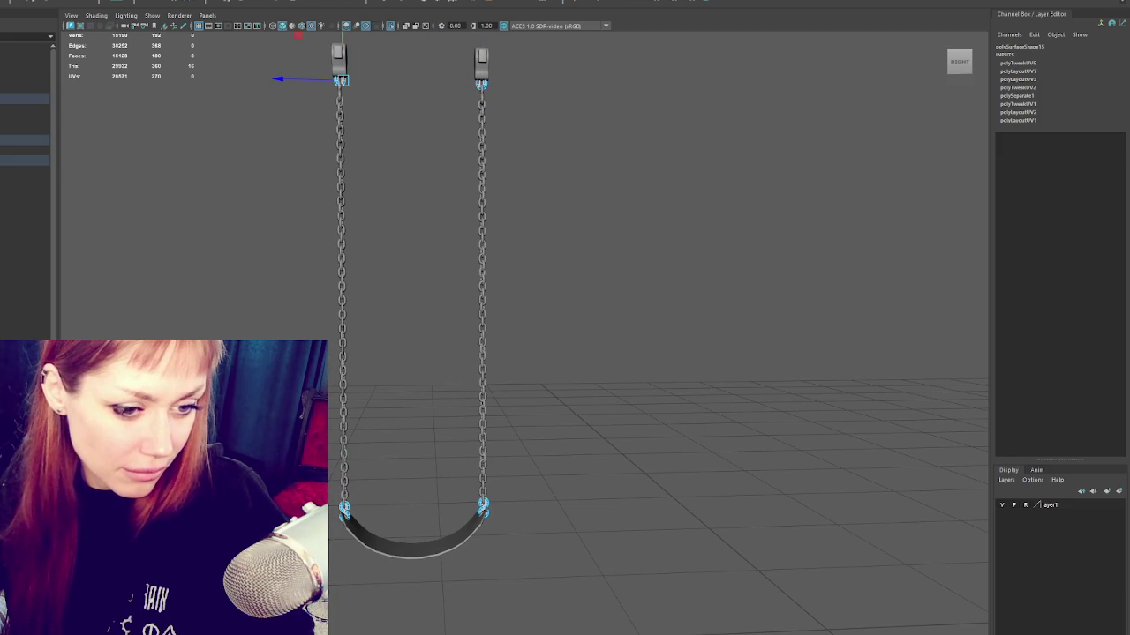
pyautogui.hotkey('ctrl', 'shift', 'a')
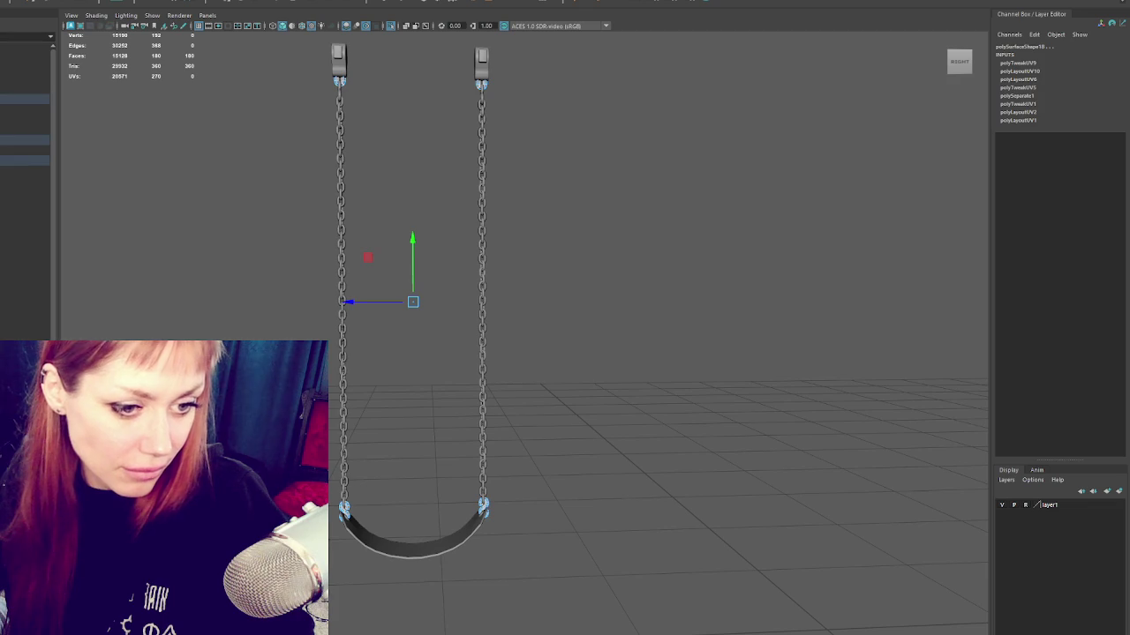
# Step: Clear the chain selection and select all faces of the curved swing seat
pyautogui.click(298, 151)
pyautogui.click(415, 537)
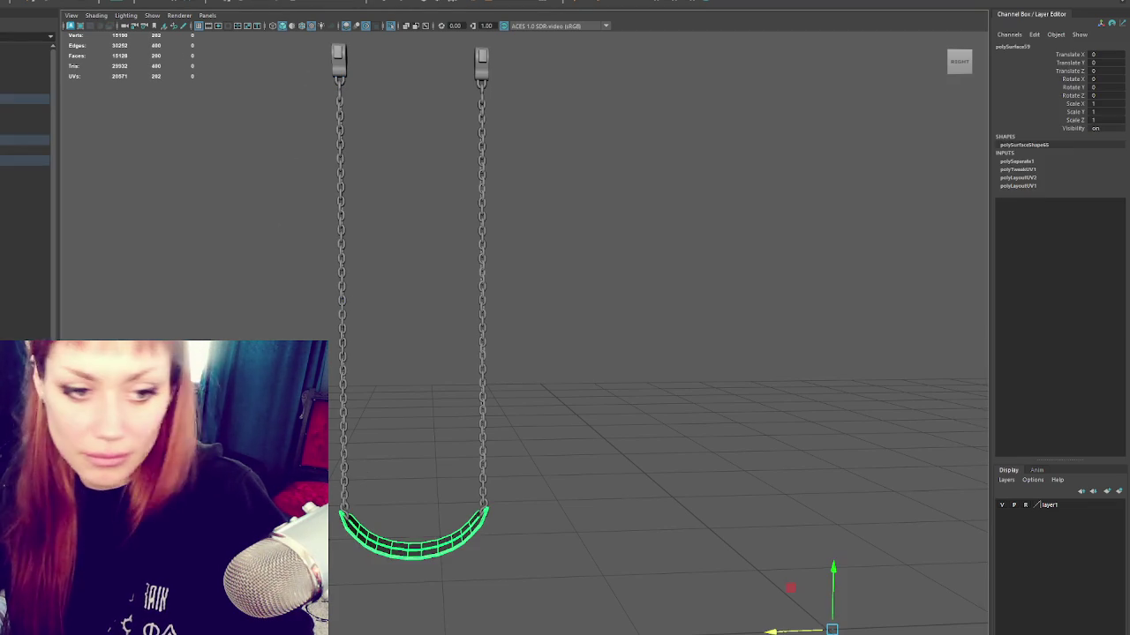
pyautogui.hotkey('ctrl', 'shift', 'a')
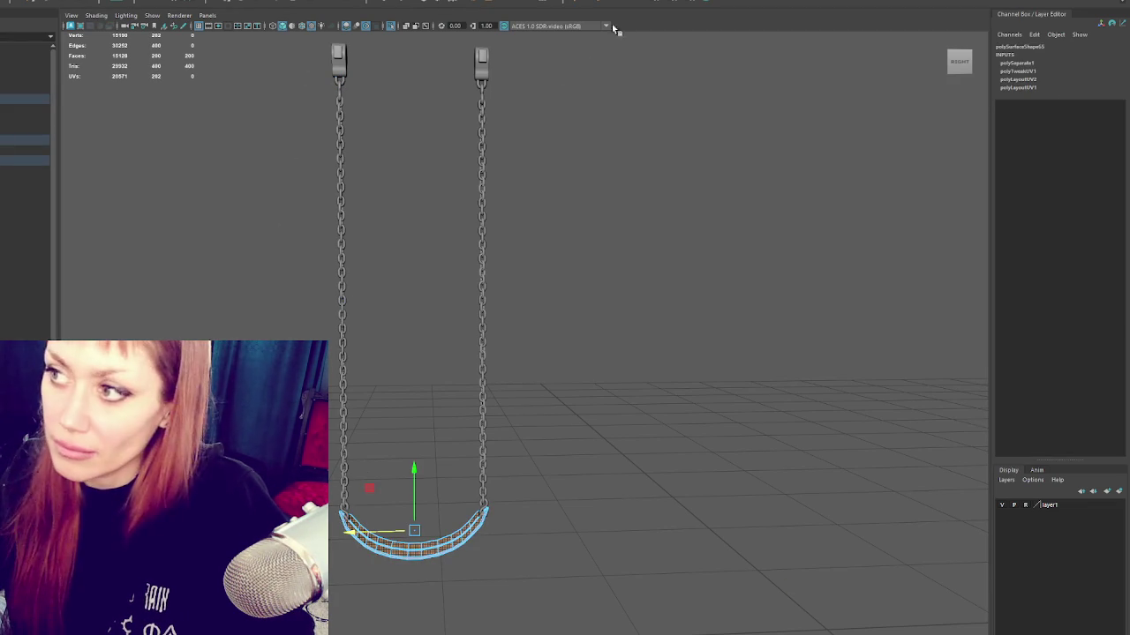
# Step: Planar-project the seat's UVs, then select and grow the face strip along the chain's curved bottom
pyautogui.click(676, 6)
pyautogui.keyDown('alt'); pyautogui.moveTo(573, 323); pyautogui.dragTo(465, 463); pyautogui.keyUp('alt')
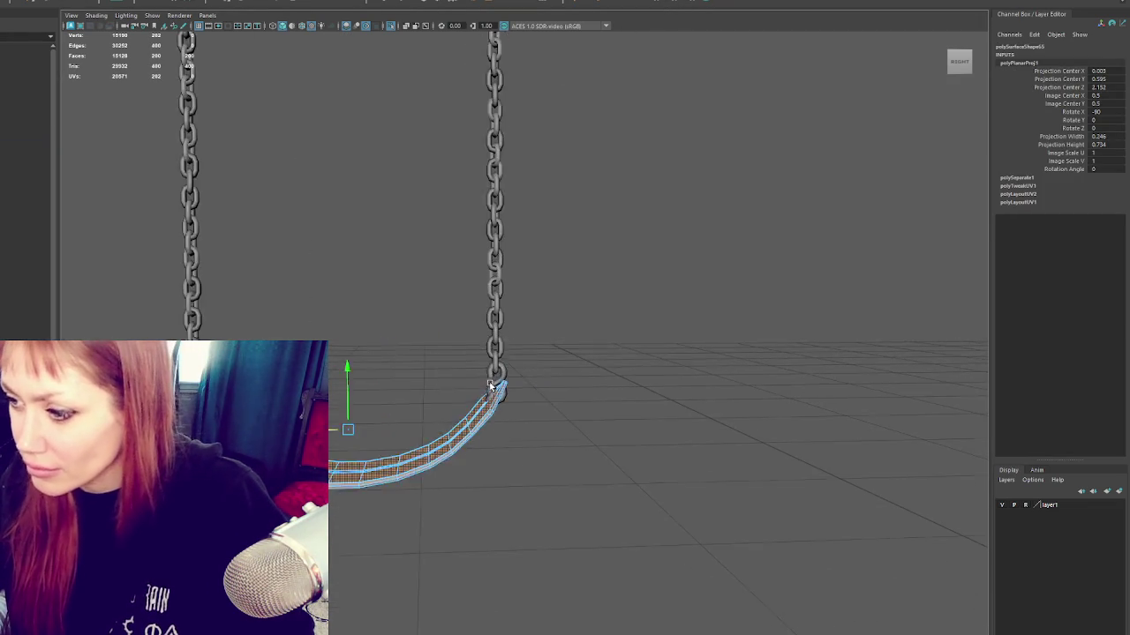
pyautogui.click(465, 463)
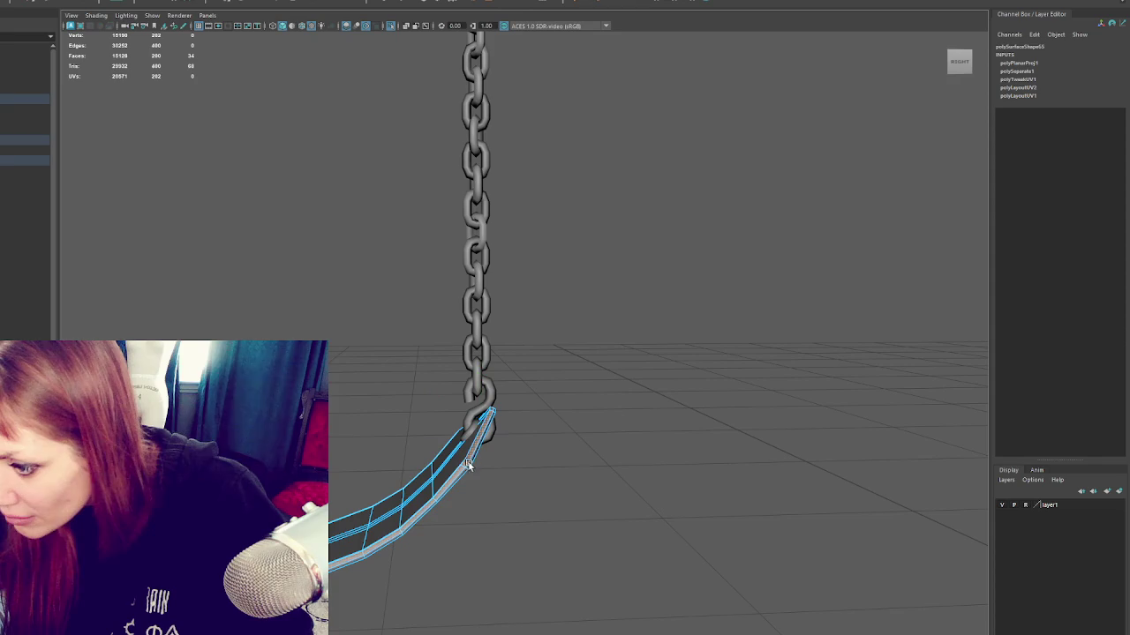
pyautogui.moveTo(542, 428)
pyautogui.keyDown('ctrl'); pyautogui.mouseDown(button='right')
pyautogui.moveTo(469, 455)
pyautogui.moveTo(529, 423)
pyautogui.mouseUp(button='right'); pyautogui.keyUp('ctrl')
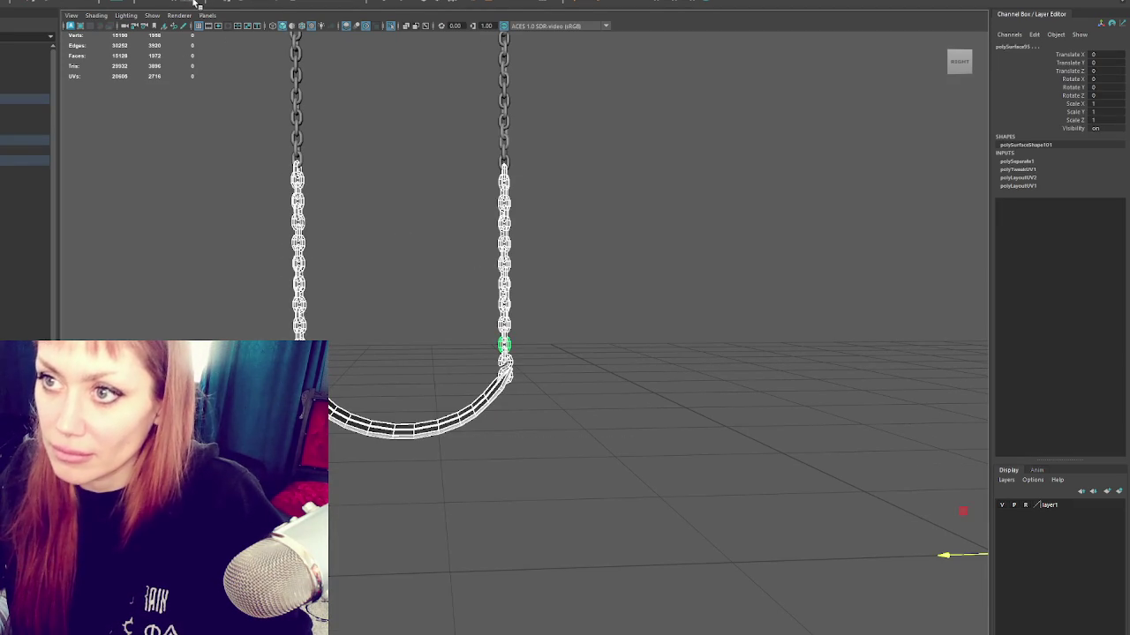
pyautogui.press('F8')
pyautogui.hotkey('shift', '.')
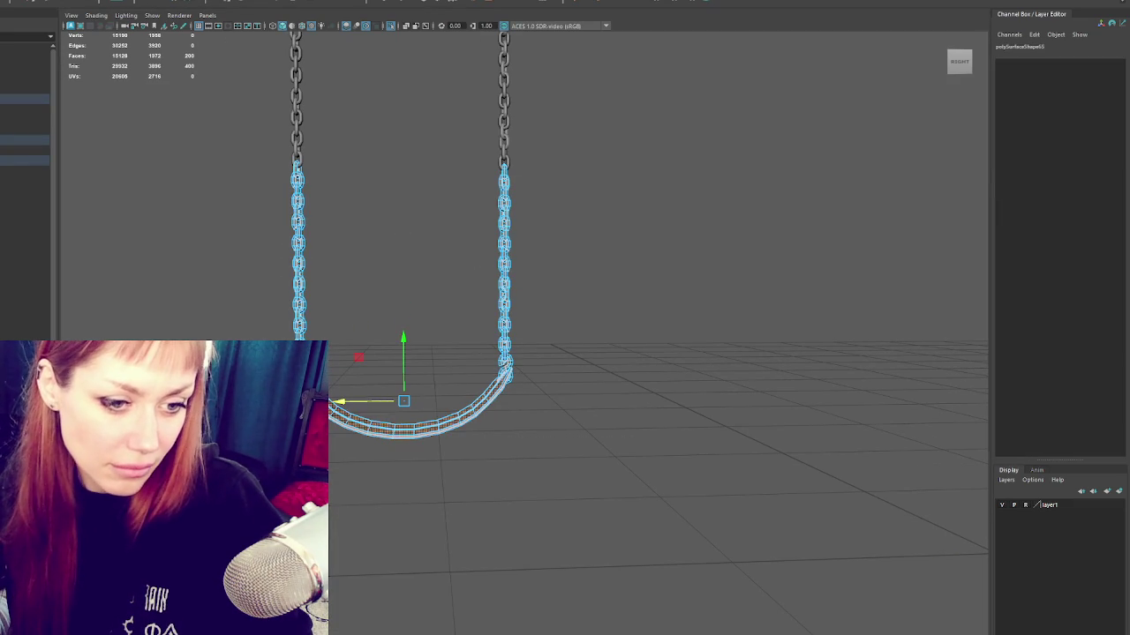
pyautogui.hotkey('shift', ',')
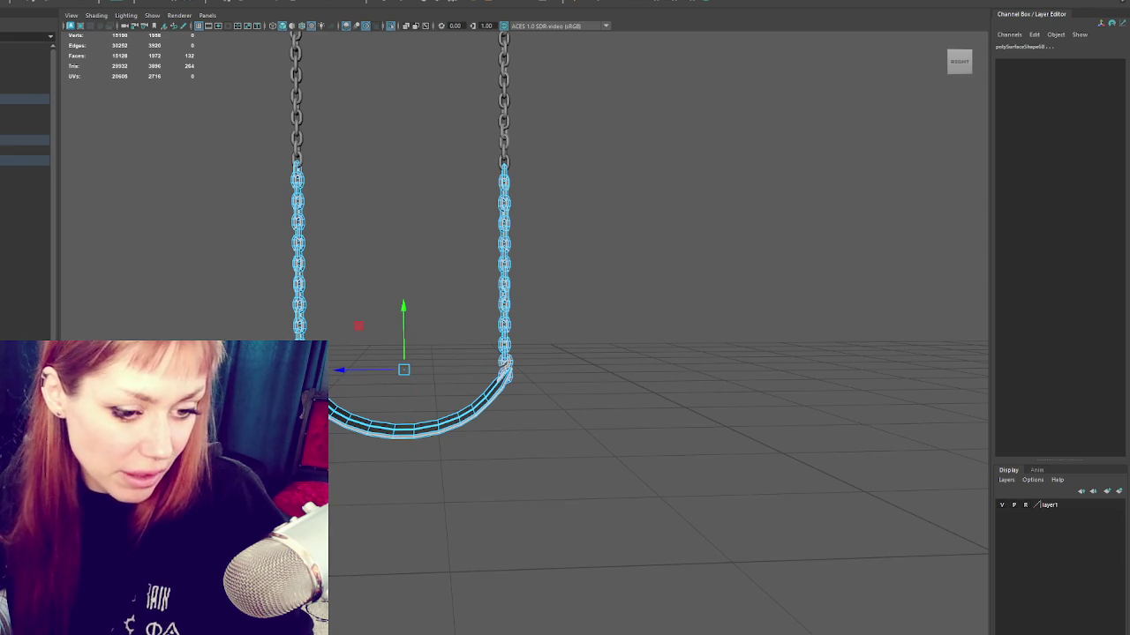
pyautogui.hotkey('shift', '.')
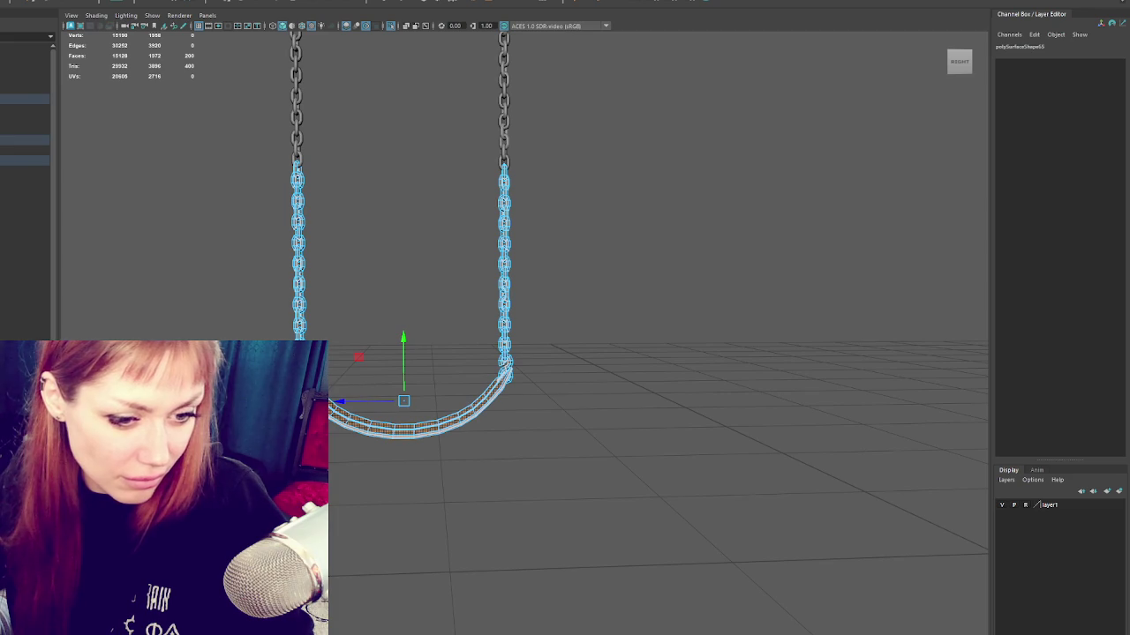
pyautogui.click(199, 177)
# Step: Select the left chain object and frame it whole in the view
pyautogui.click(297, 126)
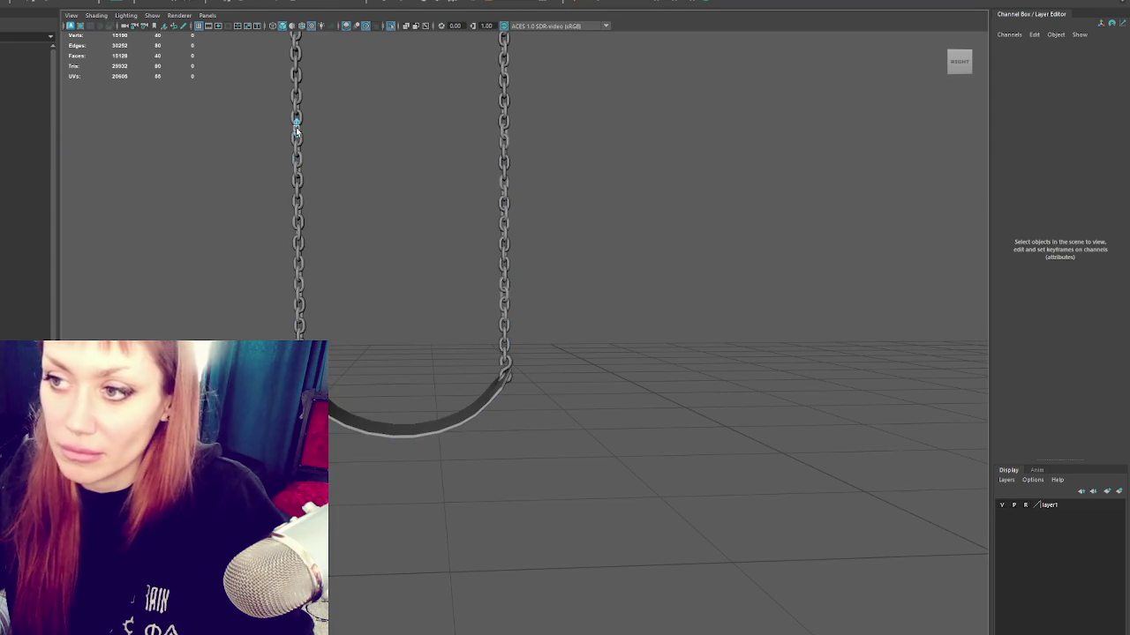
pyautogui.click(295, 122)
pyautogui.keyDown('alt'); pyautogui.moveTo(396, 192); pyautogui.dragTo(258, 247); pyautogui.keyUp('alt')
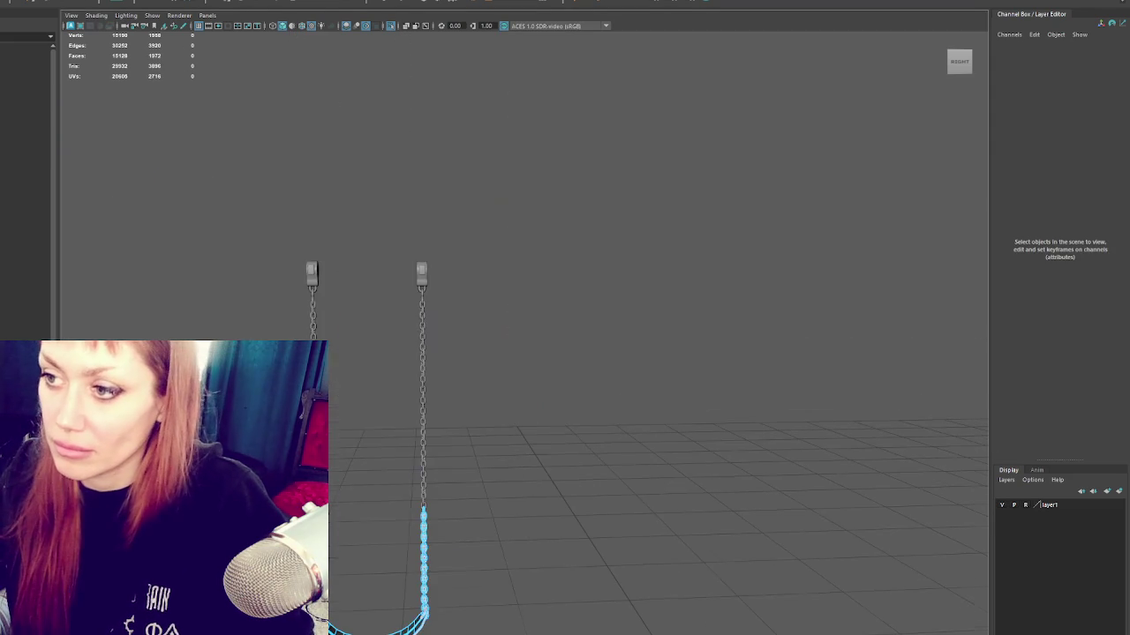
pyautogui.click(258, 247)
pyautogui.click(420, 396)
pyautogui.scroll(3, 418, 396)
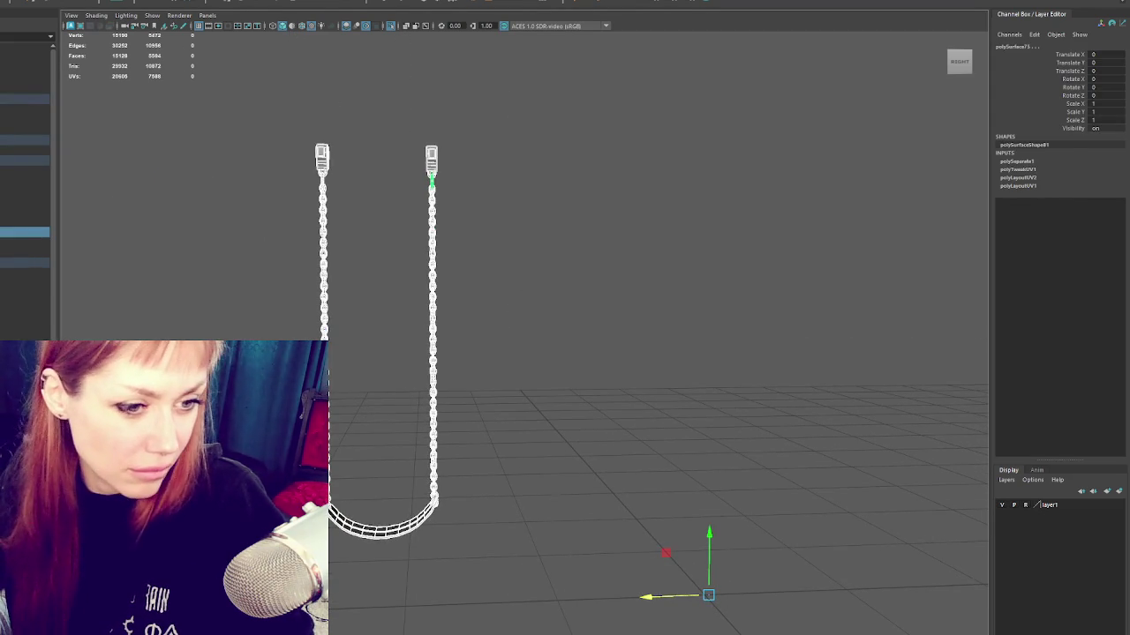
# Step: Pick both top connector faces, return to object mode, exit isolation, and marquee-select the left swing
pyautogui.press('F11')
pyautogui.moveTo(300, 133)
pyautogui.mouseDown()
pyautogui.moveTo(454, 181)
pyautogui.moveTo(332, 128)
pyautogui.mouseUp()
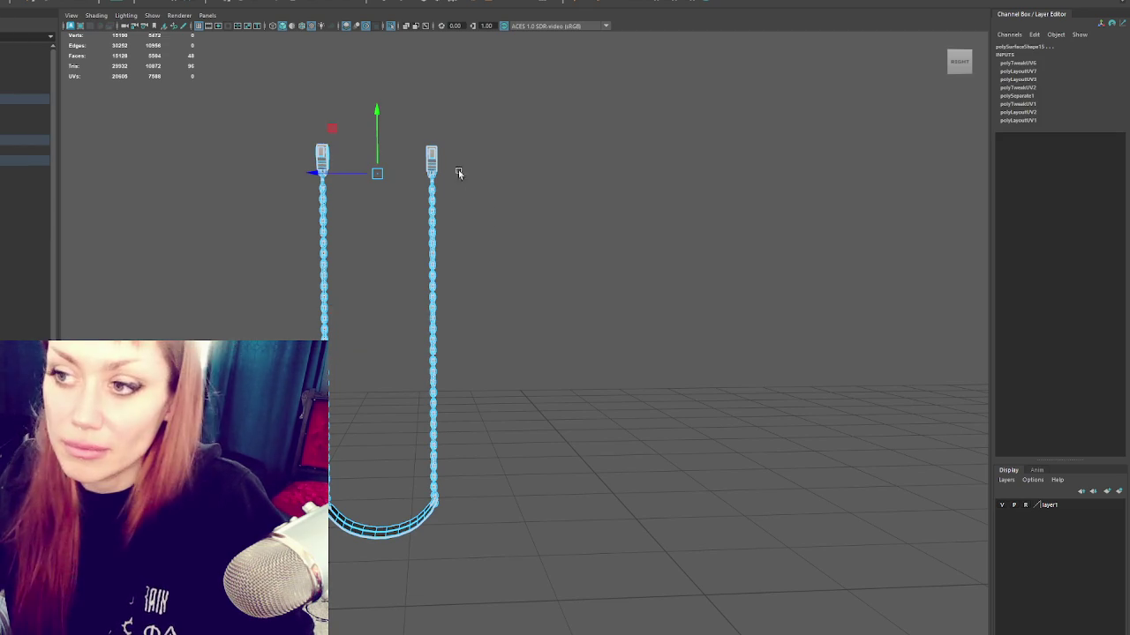
pyautogui.click(308, 114)
pyautogui.press('F8')
pyautogui.click(205, 207)
pyautogui.hotkey('ctrl', '1')
pyautogui.moveTo(295, 112); pyautogui.dragTo(456, 550)
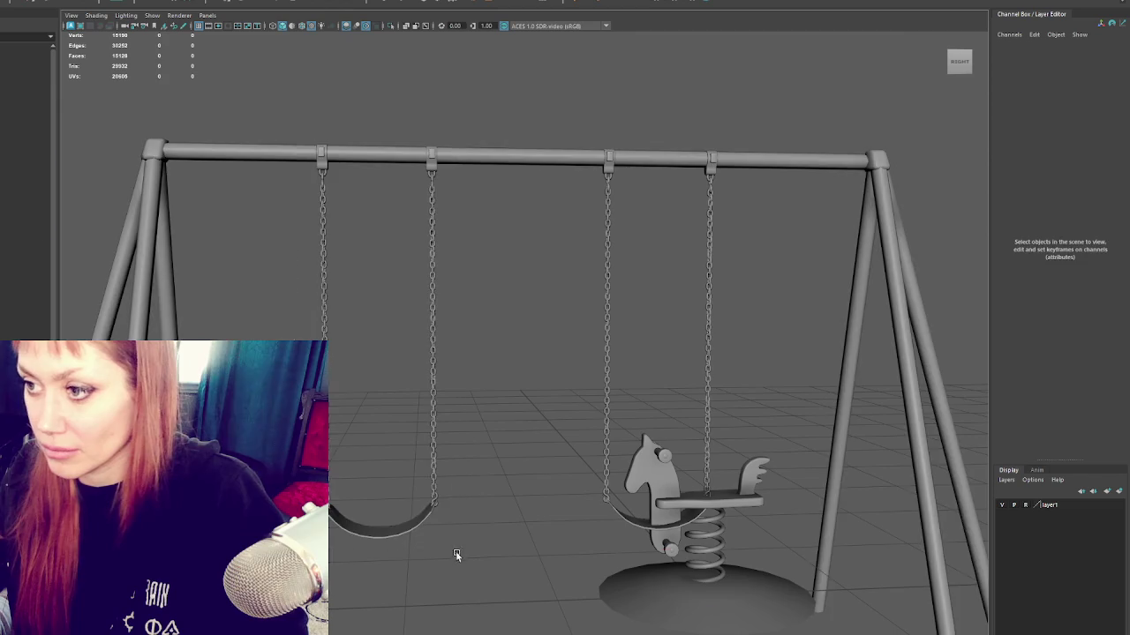
# Step: Combine the left swing's chains and seat into one object and delete the right swing's chains
pyautogui.click(35, 3)
pyautogui.click(35, 45)
pyautogui.click(709, 275)
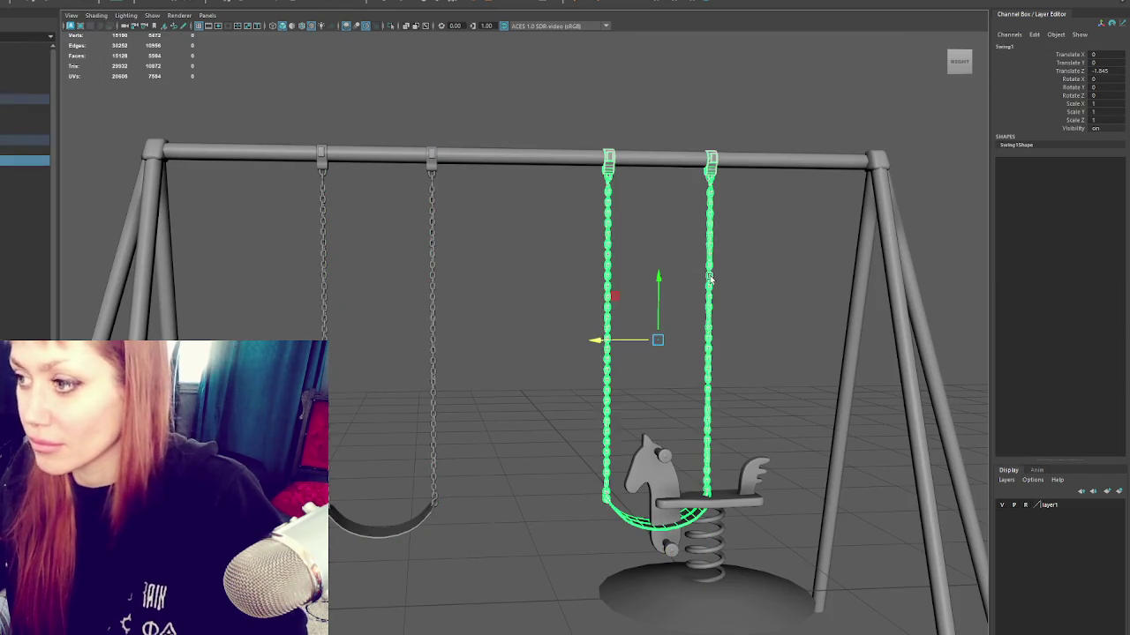
pyautogui.press('Delete')
# Step: Duplicate the combined left swing and move the copy to the right swing's position
pyautogui.click(432, 300)
pyautogui.hotkey('ctrl', 'd')
pyautogui.moveTo(345, 343); pyautogui.dragTo(607, 341)
# Step: Check the Swing, Swing1 and Playground entries in the Outliner, ending with SwingSet selected
pyautogui.keyDown('shift'); pyautogui.click(432, 265); pyautogui.keyUp('shift')
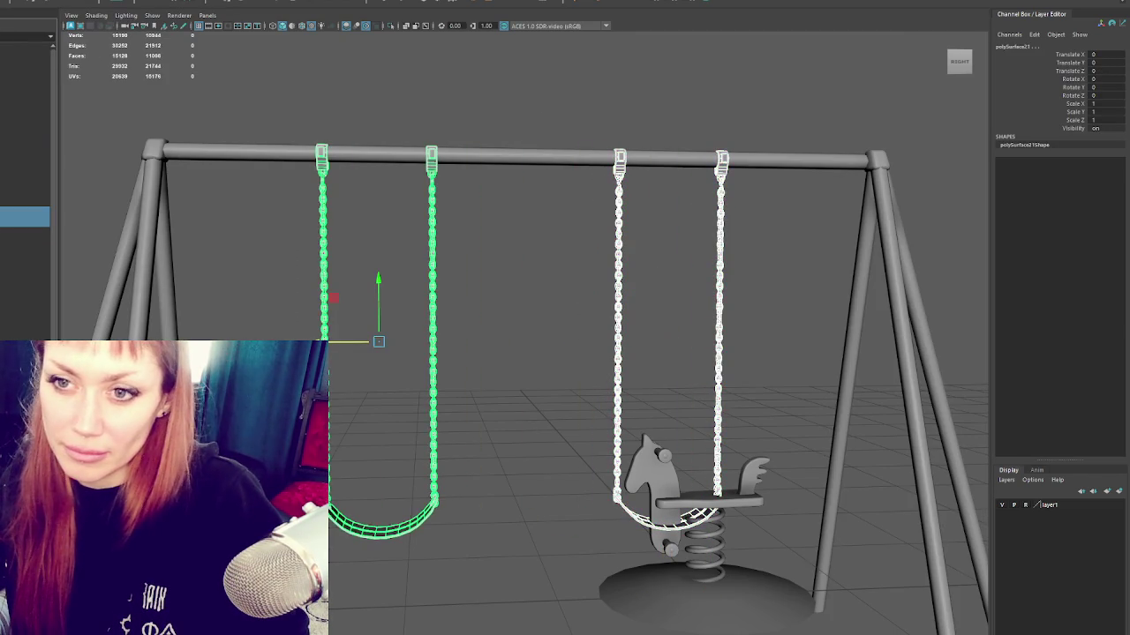
pyautogui.click(24, 140)
pyautogui.click(25, 160)
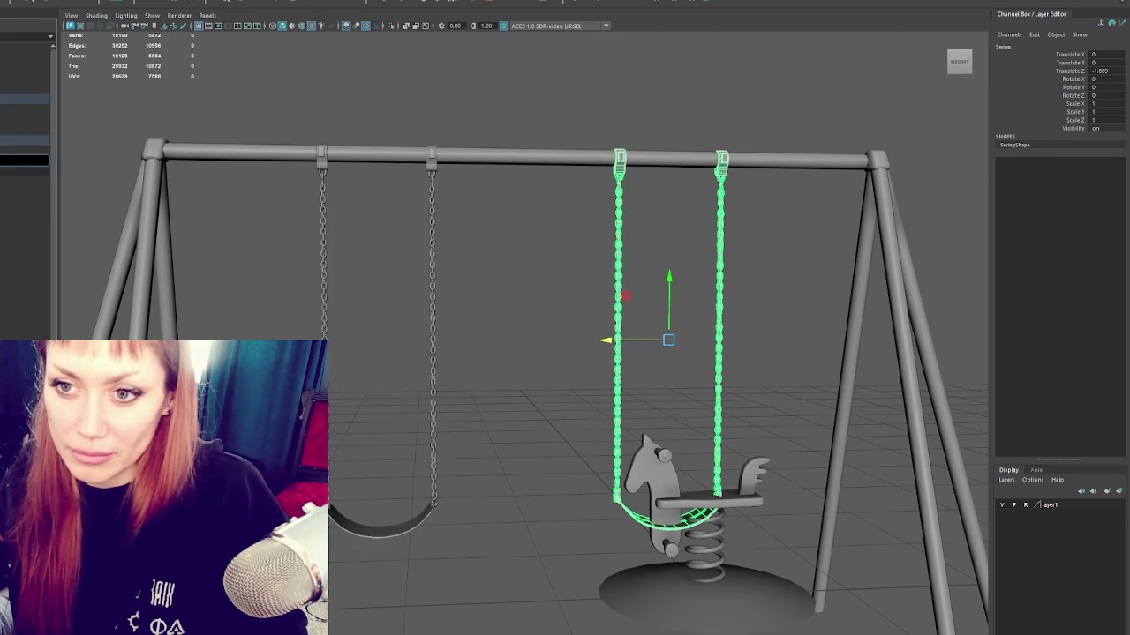
pyautogui.click(25, 170)
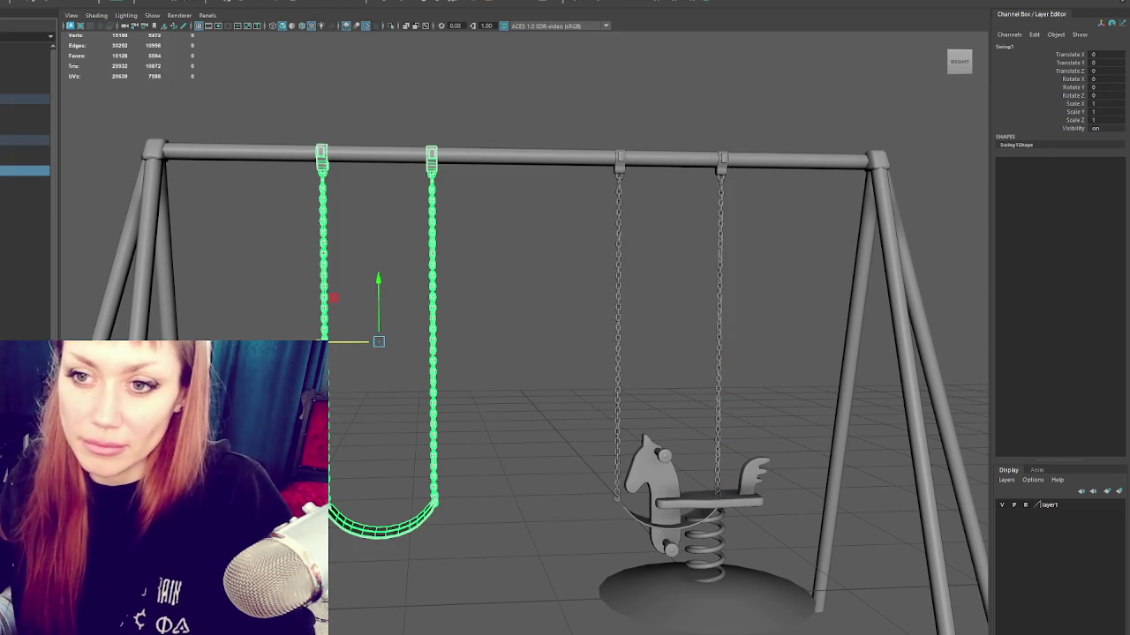
pyautogui.click(25, 99)
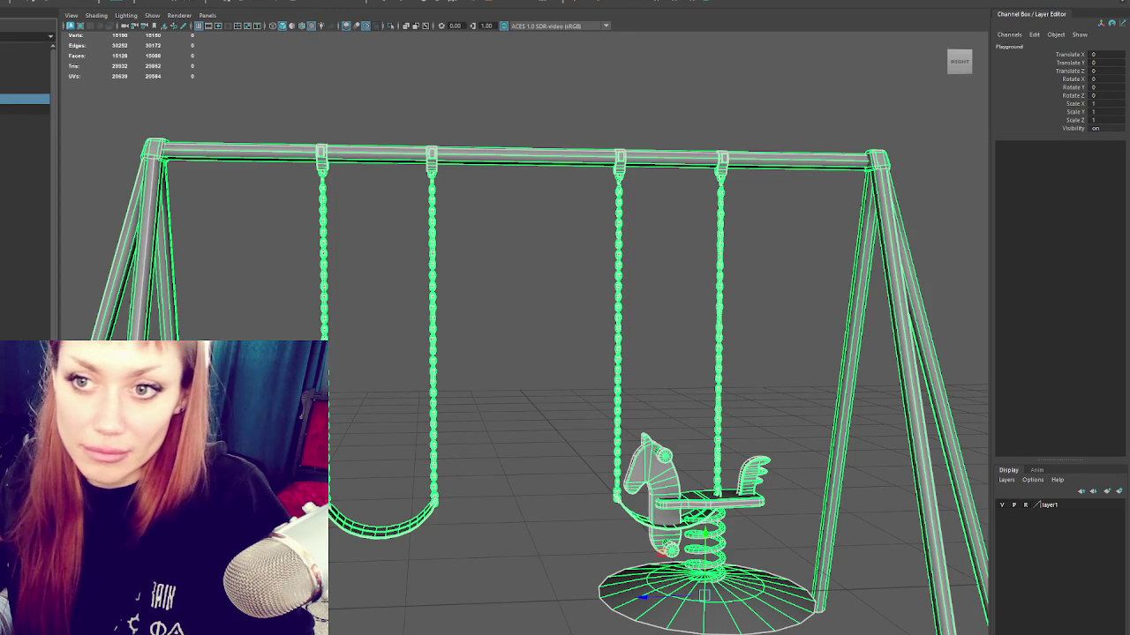
pyautogui.click(25, 140)
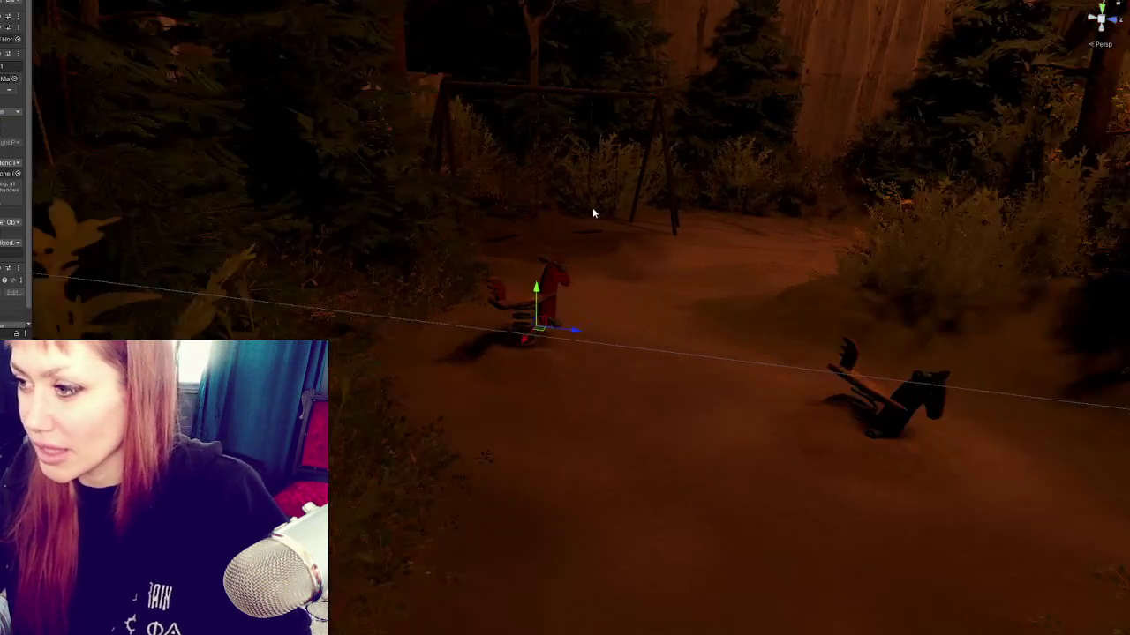
# Step: Fly the Scene view in close to the imported swing set and dismiss the save prompt
pyautogui.moveTo(593, 208); pyautogui.dragTo(603, 281, button='right')
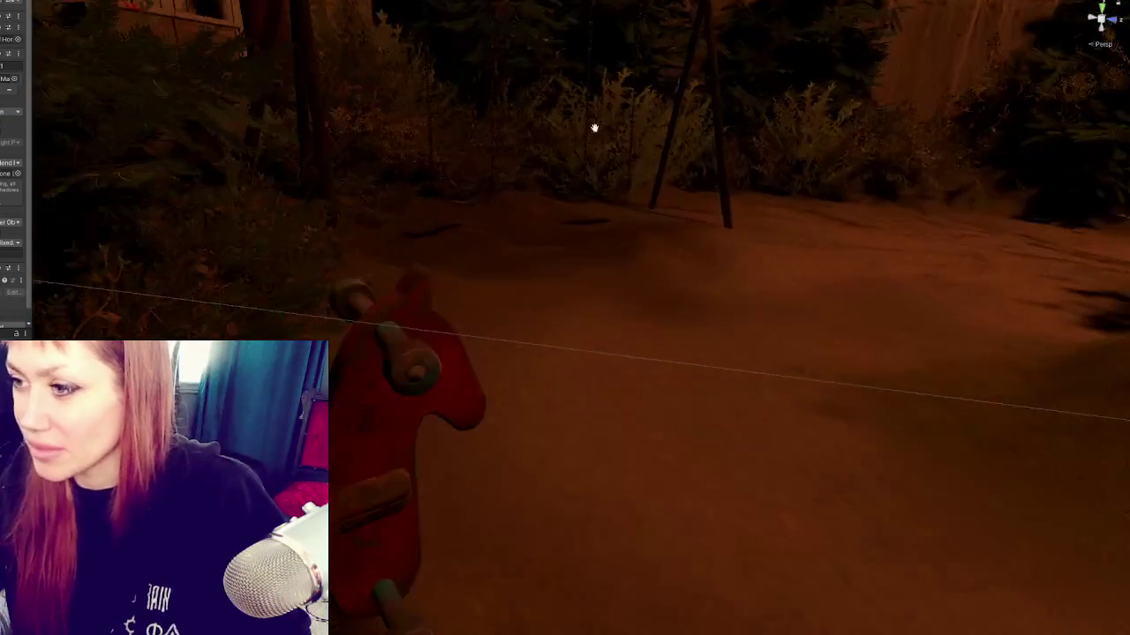
pyautogui.scroll(-3, 603, 280)
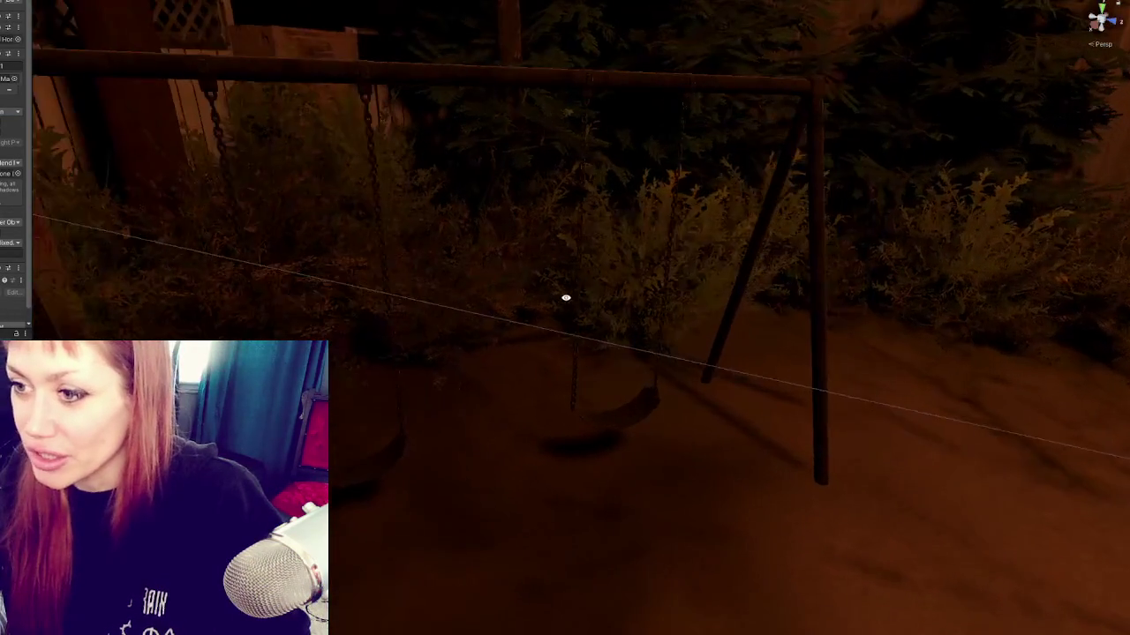
pyautogui.scroll(-5, 577, 288)
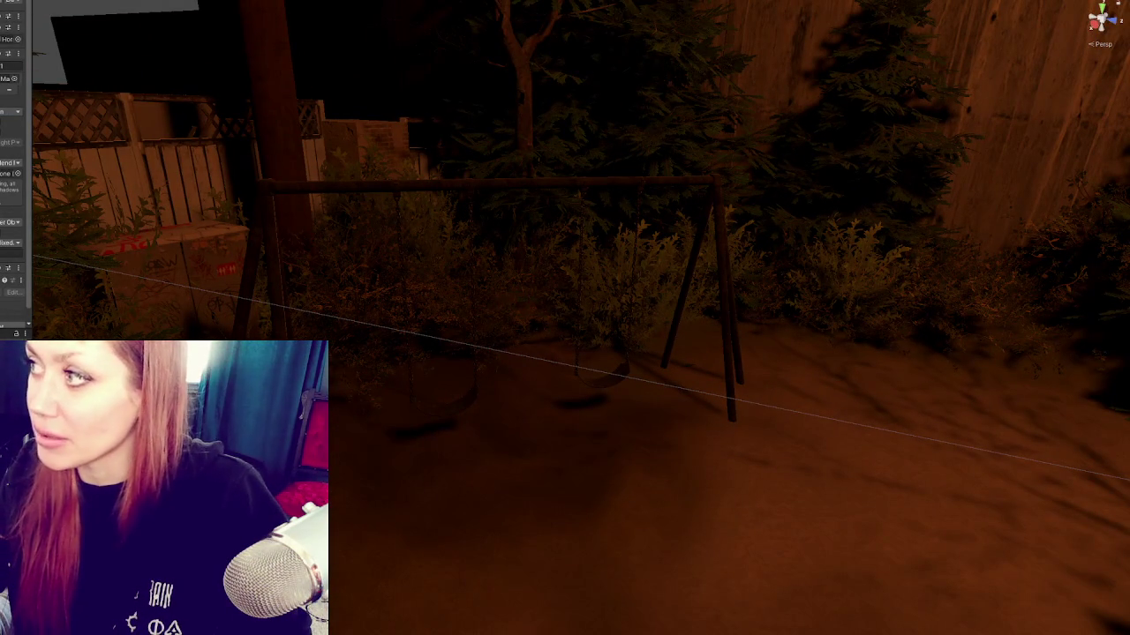
pyautogui.click(478, 316)
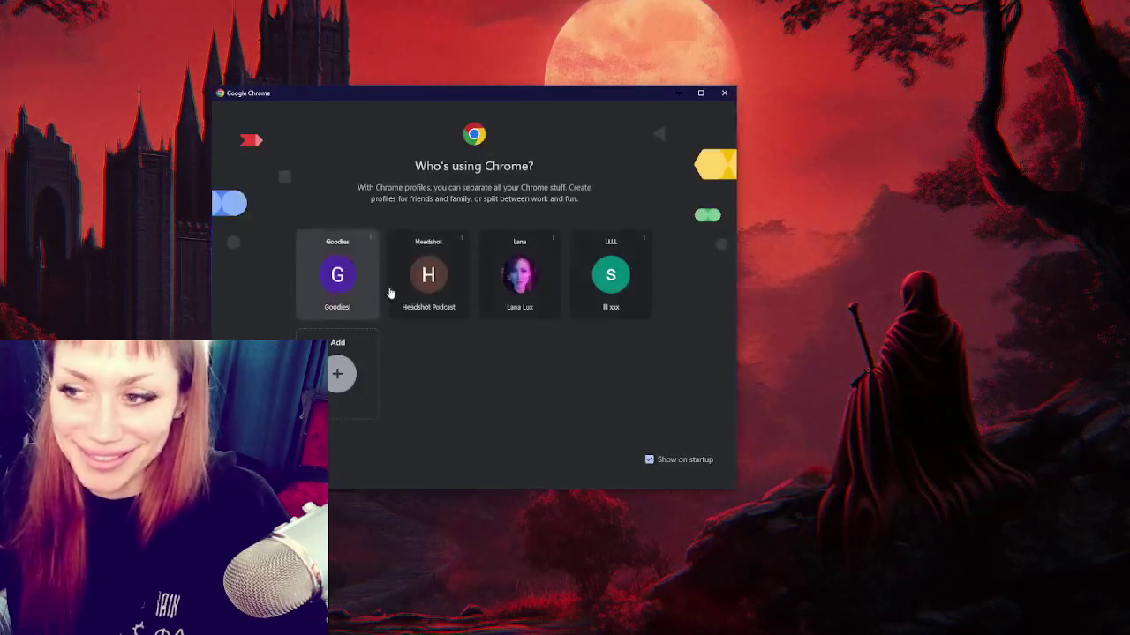
# Step: Dismiss the 'Who's using Chrome?' profile picker without choosing a profile
pyautogui.click(517, 274)
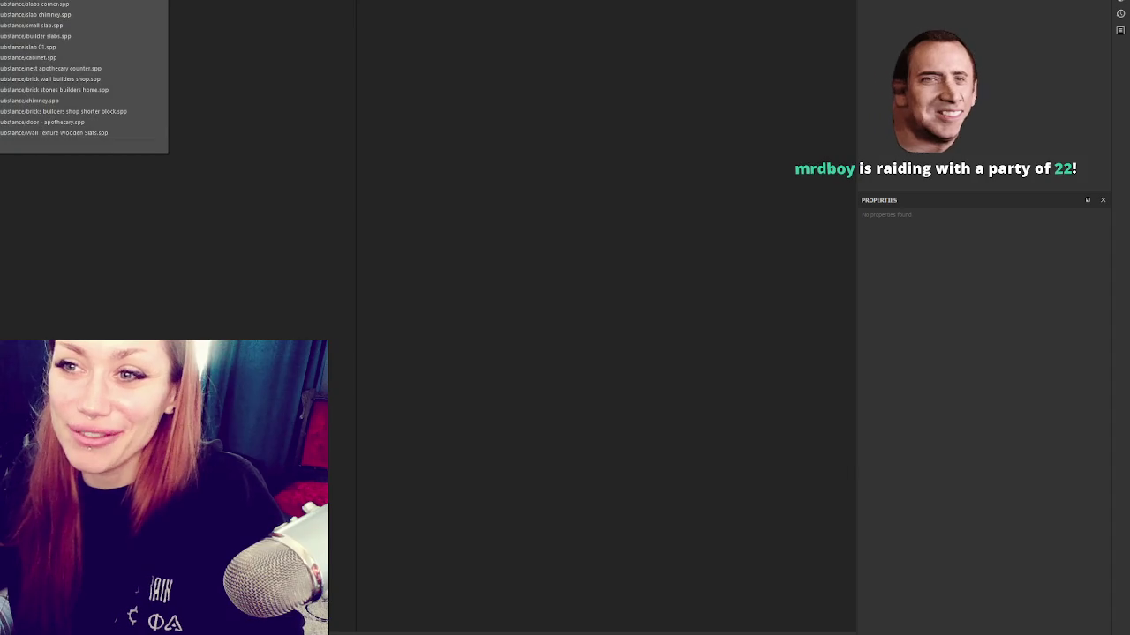
# Step: Create a new Substance Painter project using swings.fbx as the mesh
pyautogui.hotkey('ctrl', 'n')
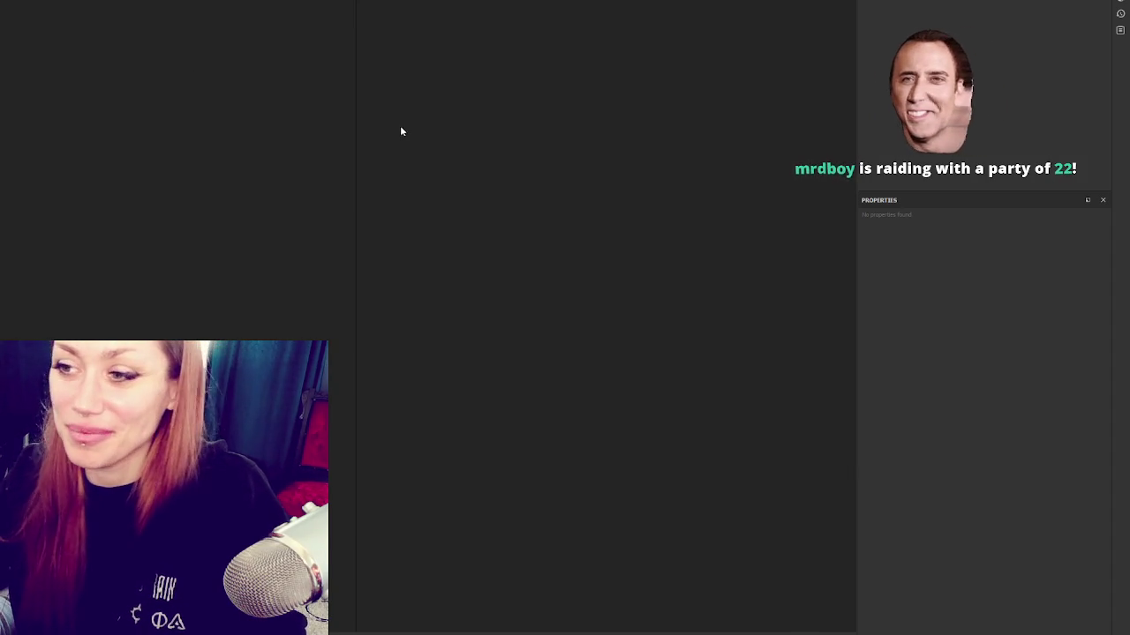
pyautogui.click(579, 181)
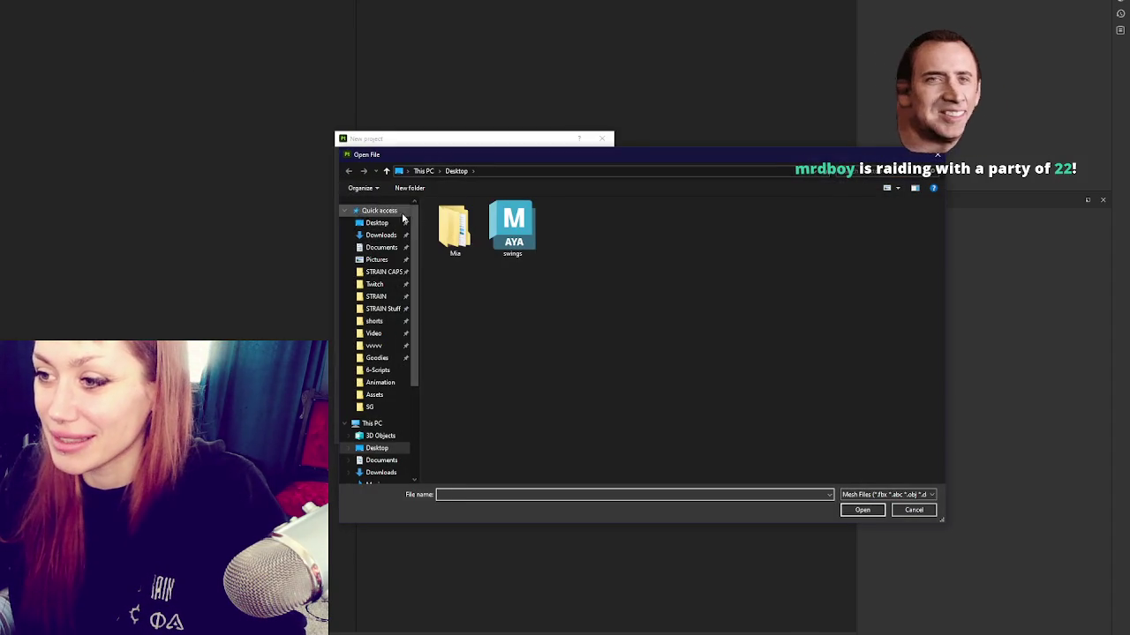
pyautogui.doubleClick(514, 228)
pyautogui.click(523, 433)
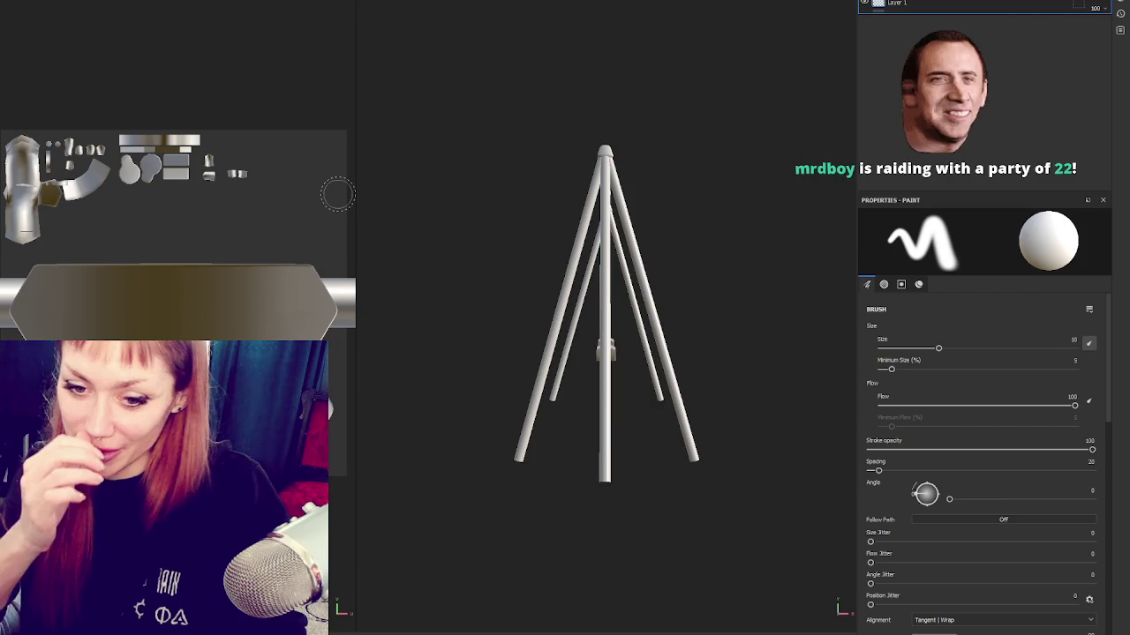
# Step: Show only the 3D view, orbit to a frontal view of both swings, and add Folder 1
pyautogui.press('F2')
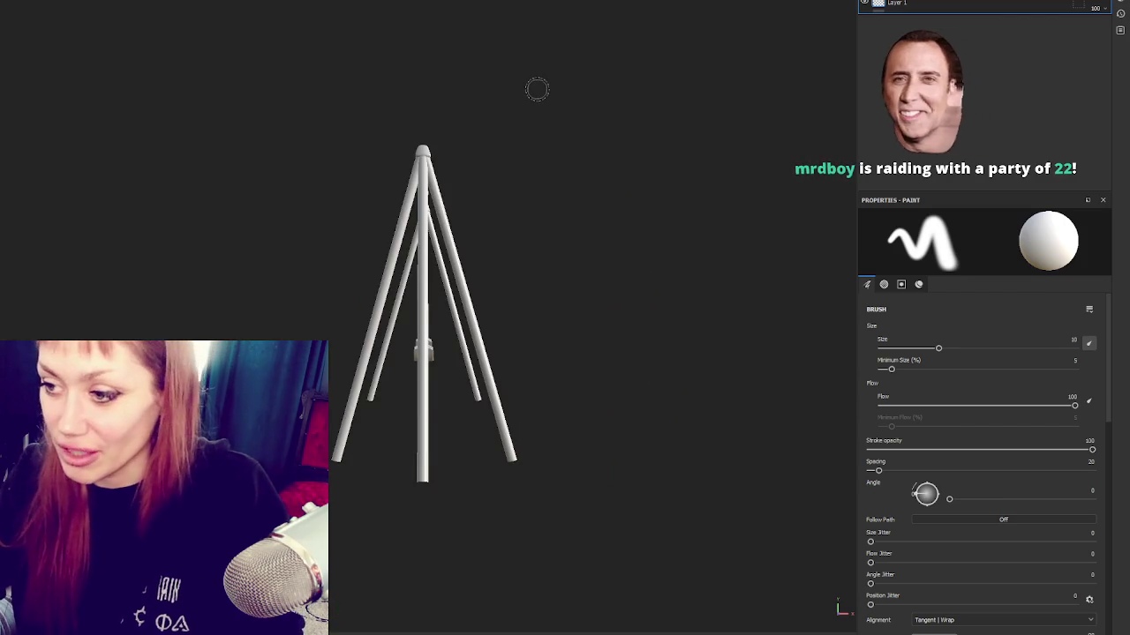
pyautogui.keyDown('alt'); pyautogui.moveTo(535, 88); pyautogui.dragTo(308, 114); pyautogui.keyUp('alt')
pyautogui.keyDown('alt'); pyautogui.moveTo(308, 114); pyautogui.dragTo(578, 146, button='right'); pyautogui.keyUp('alt')
pyautogui.keyDown('alt'); pyautogui.moveTo(578, 145); pyautogui.dragTo(336, 283); pyautogui.keyUp('alt')
pyautogui.keyDown('alt'); pyautogui.moveTo(335, 282); pyautogui.dragTo(451, 351, button='right'); pyautogui.keyUp('alt')
pyautogui.keyDown('alt'); pyautogui.moveTo(451, 351); pyautogui.dragTo(288, 273, button='middle'); pyautogui.keyUp('alt')
pyautogui.keyDown('alt'); pyautogui.moveTo(289, 274); pyautogui.dragTo(297, 263, button='right'); pyautogui.keyUp('alt')
pyautogui.moveTo(297, 262)
pyautogui.keyDown('alt'); pyautogui.mouseDown()
pyautogui.moveTo(480, 171)
pyautogui.moveTo(373, 156)
pyautogui.moveTo(415, 199)
pyautogui.moveTo(327, 169)
pyautogui.moveTo(346, 169)
pyautogui.mouseUp(); pyautogui.keyUp('alt')
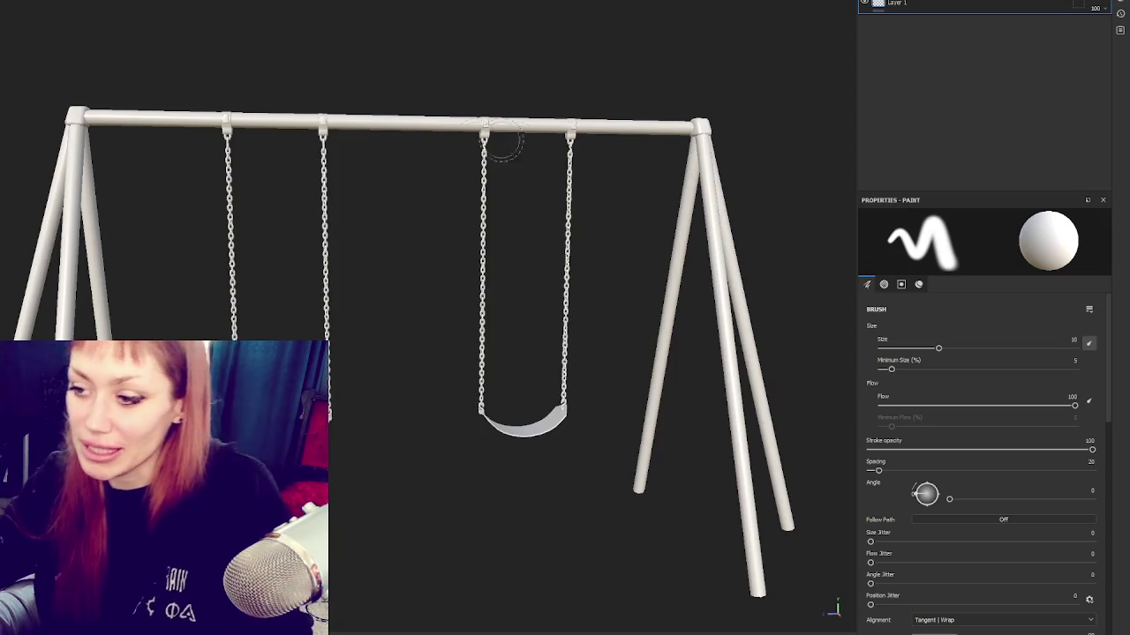
pyautogui.moveTo(502, 143)
pyautogui.keyDown('alt'); pyautogui.mouseDown()
pyautogui.moveTo(432, 147)
pyautogui.moveTo(495, 138)
pyautogui.mouseUp(); pyautogui.keyUp('alt')
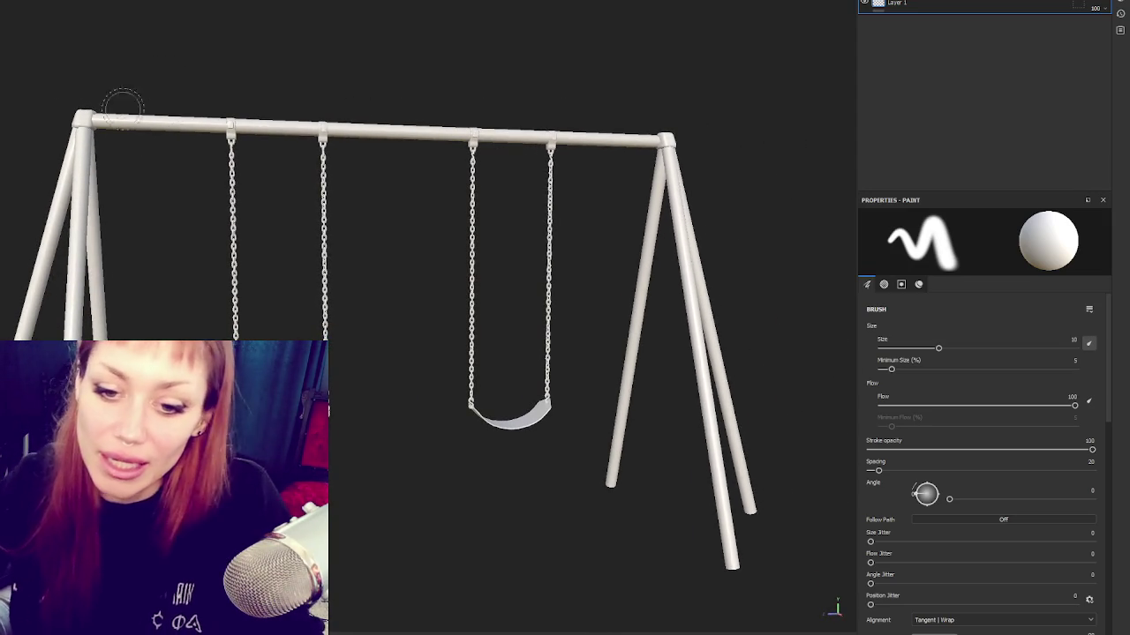
pyautogui.moveTo(250, 209)
pyautogui.keyDown('alt'); pyautogui.mouseDown()
pyautogui.moveTo(358, 250)
pyautogui.moveTo(239, 263)
pyautogui.moveTo(174, 248)
pyautogui.moveTo(255, 233)
pyautogui.moveTo(330, 239)
pyautogui.moveTo(424, 191)
pyautogui.moveTo(490, 201)
pyautogui.moveTo(481, 181)
pyautogui.moveTo(623, 167)
pyautogui.moveTo(597, 197)
pyautogui.moveTo(522, 177)
pyautogui.mouseUp(); pyautogui.keyUp('alt')
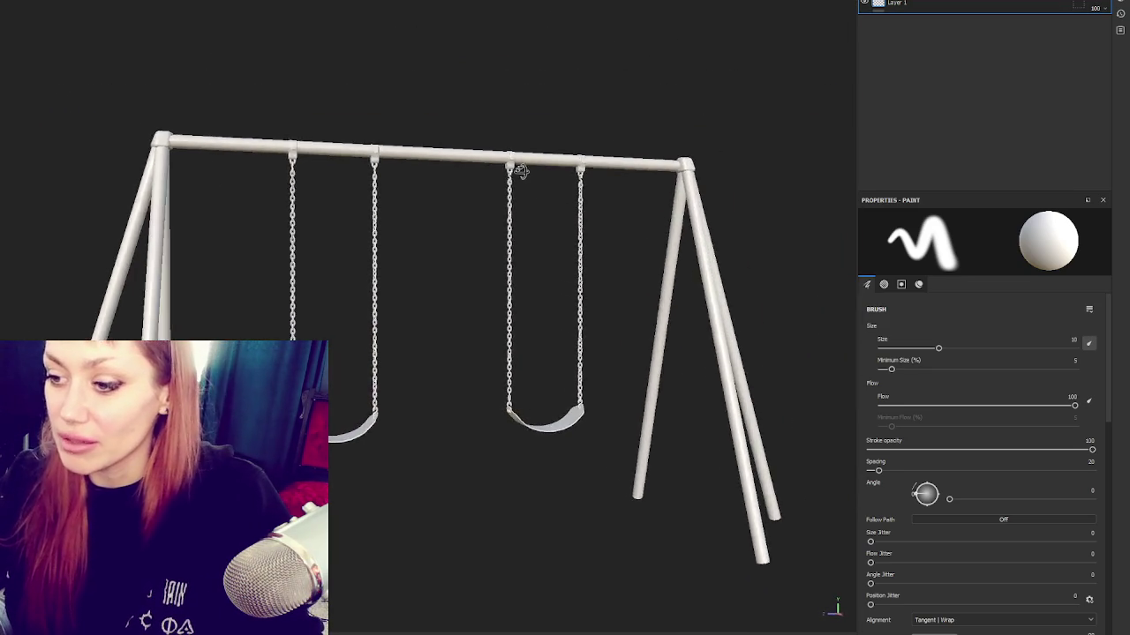
pyautogui.keyDown('alt'); pyautogui.moveTo(523, 177); pyautogui.dragTo(452, 274, button='right'); pyautogui.keyUp('alt')
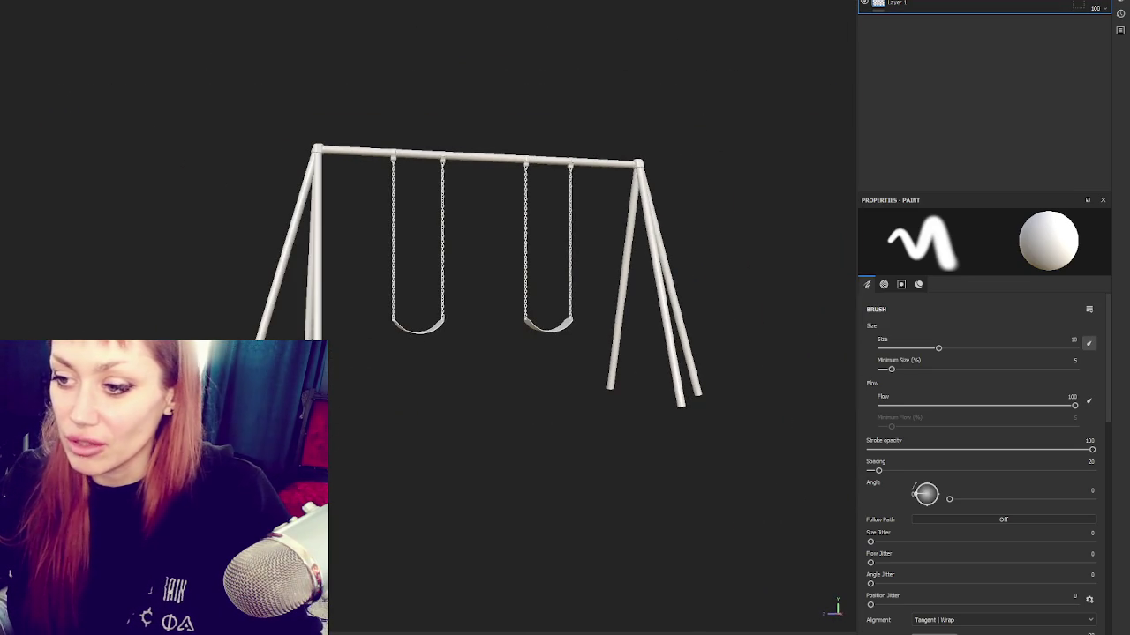
pyautogui.keyDown('alt'); pyautogui.moveTo(471, 257); pyautogui.dragTo(502, 245, button='right'); pyautogui.keyUp('alt')
pyautogui.moveTo(502, 245)
pyautogui.keyDown('alt'); pyautogui.mouseDown()
pyautogui.moveTo(665, 146)
pyautogui.moveTo(531, 159)
pyautogui.mouseUp(); pyautogui.keyUp('alt')
pyautogui.hotkey('ctrl', 'g')
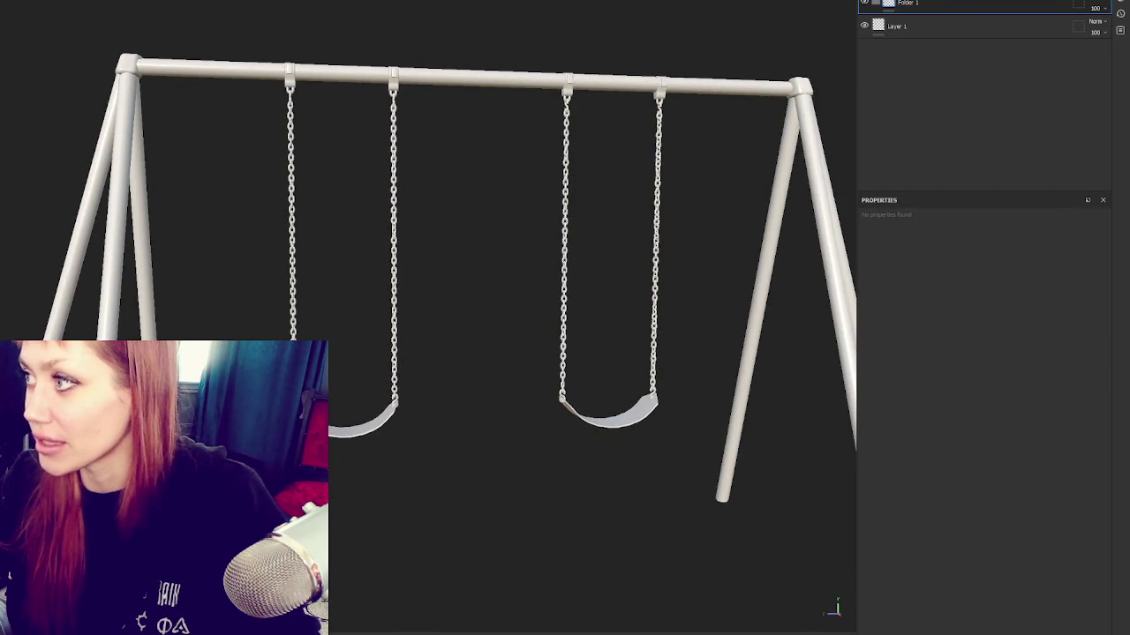
# Step: Add a second folder and fill layers, placing Fill layer 1 inside Folder 1
pyautogui.hotkey('ctrl', 'shift', 'f')
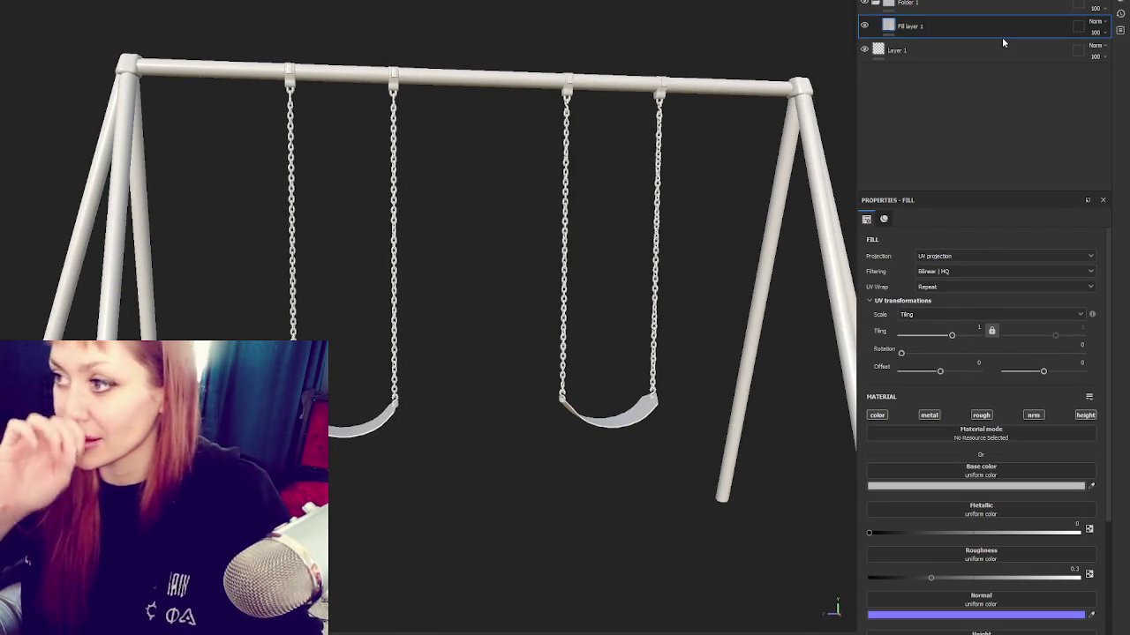
pyautogui.rightClick(984, 33)
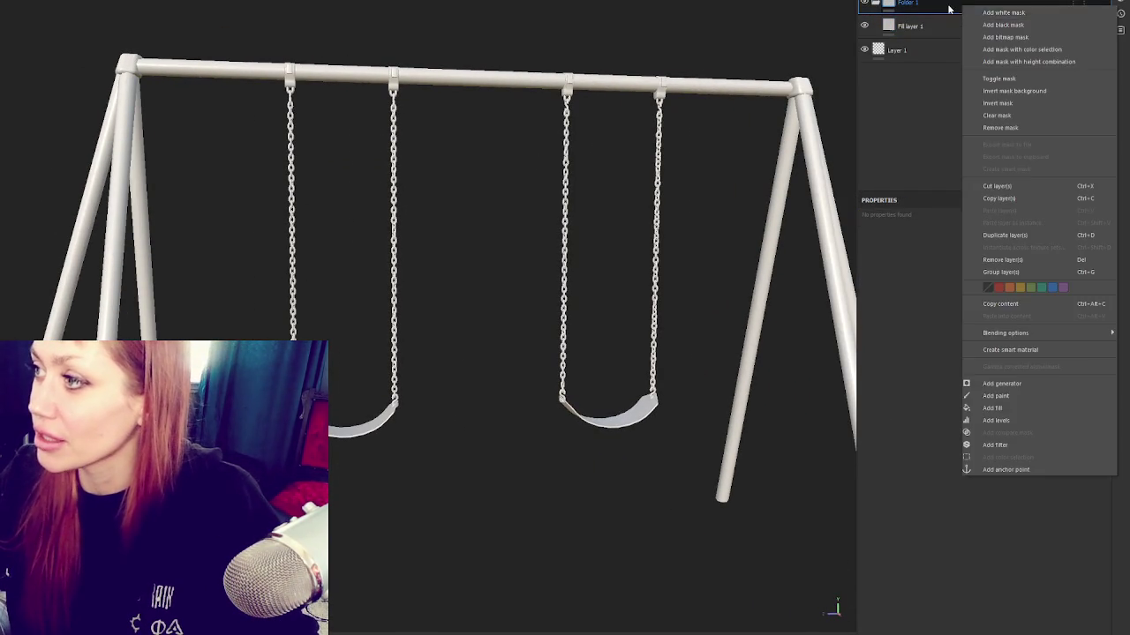
pyautogui.click(1015, 14)
pyautogui.hotkey('ctrl', 'shift', 'f')
pyautogui.moveTo(928, 48); pyautogui.dragTo(932, 68)
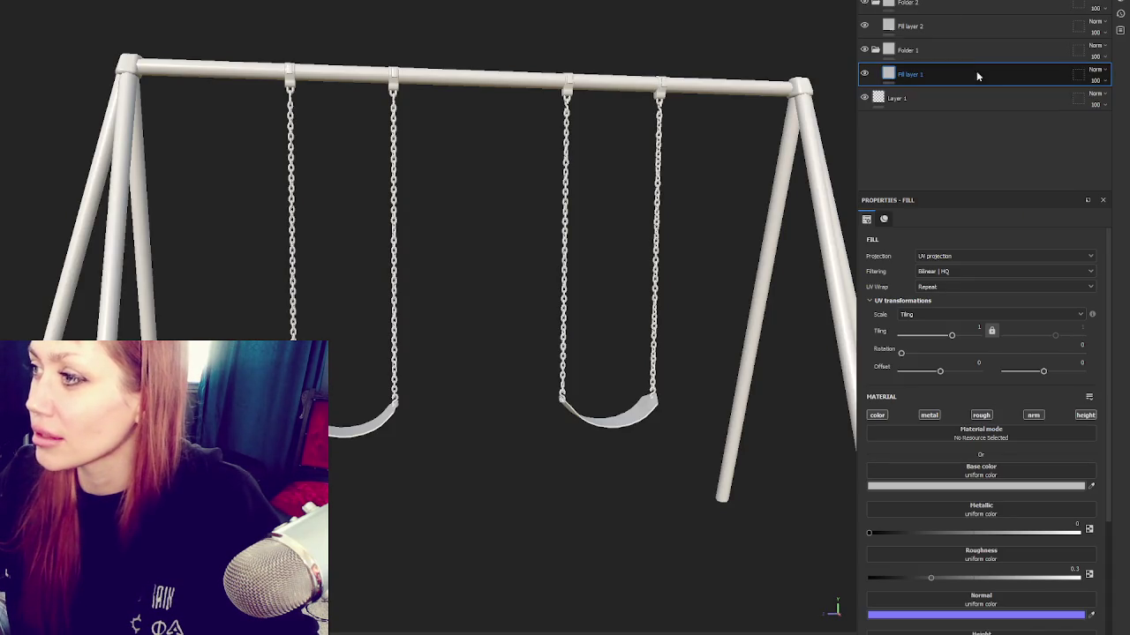
pyautogui.moveTo(987, 40); pyautogui.dragTo(971, 80)
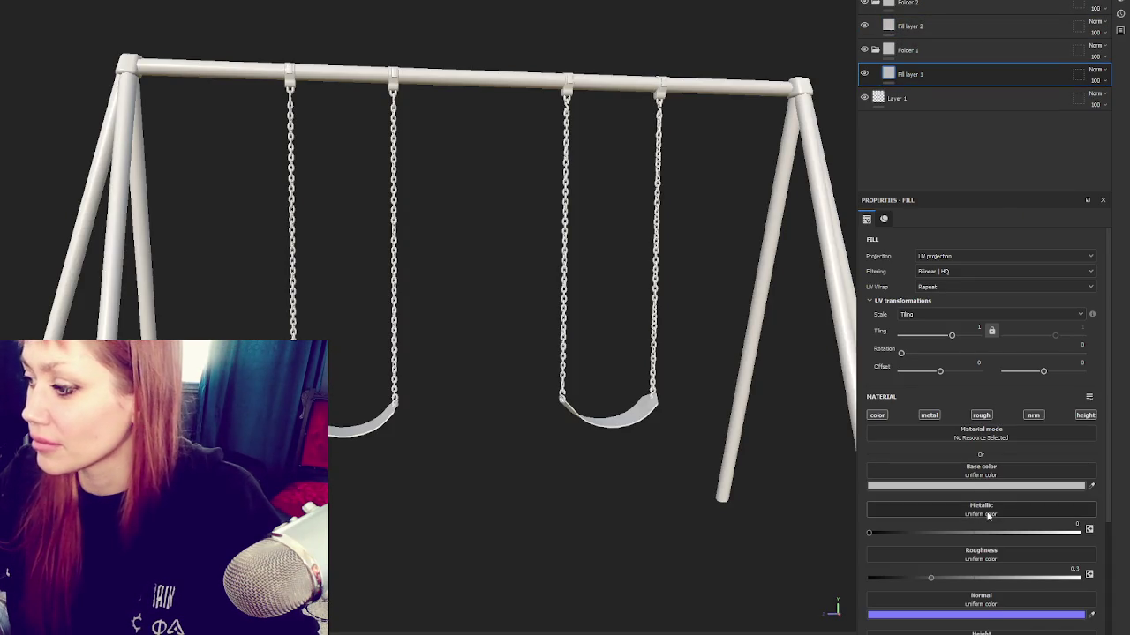
# Step: Hide Folder 2 to reveal the layers beneath and select Fill layer 1
pyautogui.click(992, 486)
pyautogui.click(918, 50)
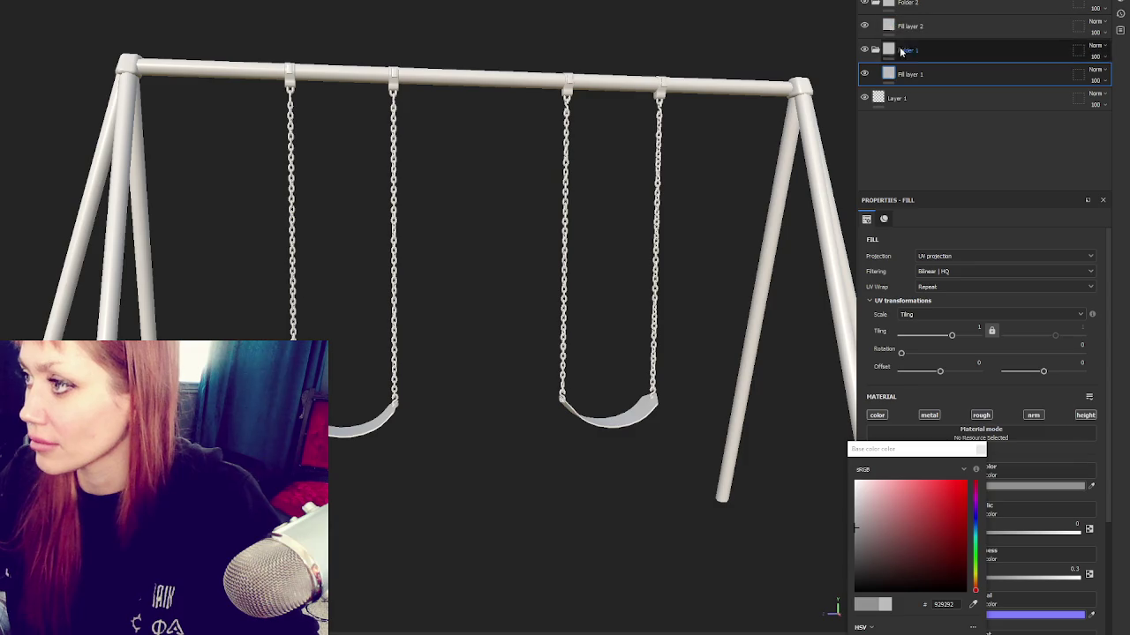
pyautogui.click(865, 4)
pyautogui.click(865, 3)
pyautogui.click(865, 4)
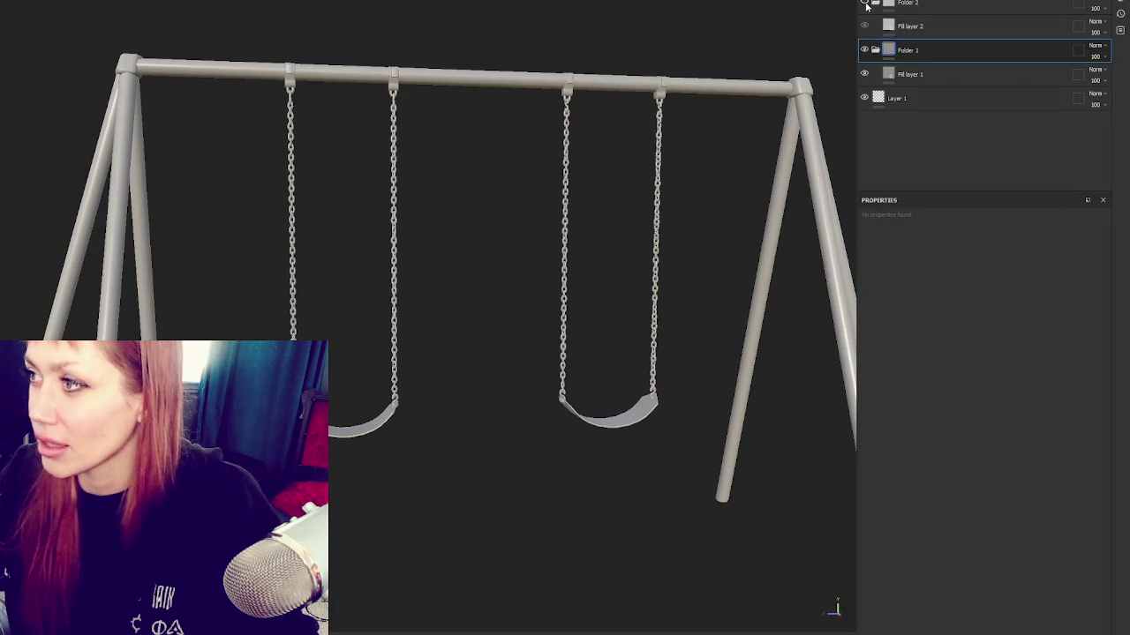
pyautogui.click(918, 75)
# Step: Set Fill layer 1 to metallic 0.9465 and roughness 0.1394, then add a white mask to Folder 1
pyautogui.moveTo(1012, 533); pyautogui.dragTo(1071, 534)
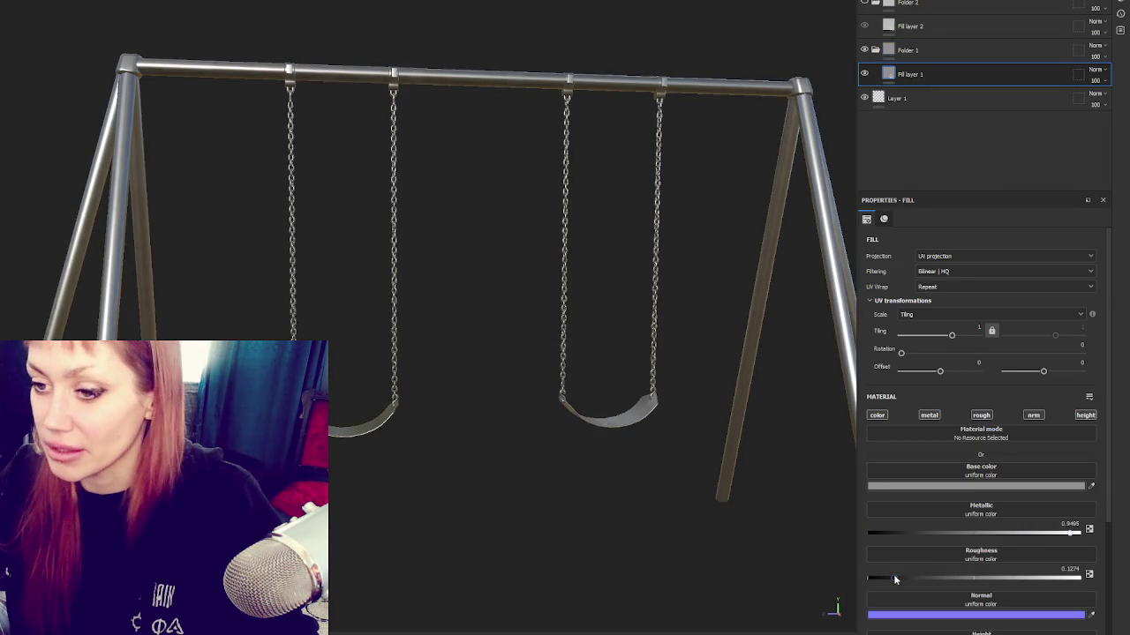
pyautogui.moveTo(919, 582); pyautogui.dragTo(897, 579)
pyautogui.moveTo(579, 328)
pyautogui.keyDown('alt'); pyautogui.mouseDown()
pyautogui.moveTo(401, 91)
pyautogui.moveTo(530, 118)
pyautogui.mouseUp(); pyautogui.keyUp('alt')
pyautogui.scroll(2, 527, 119)
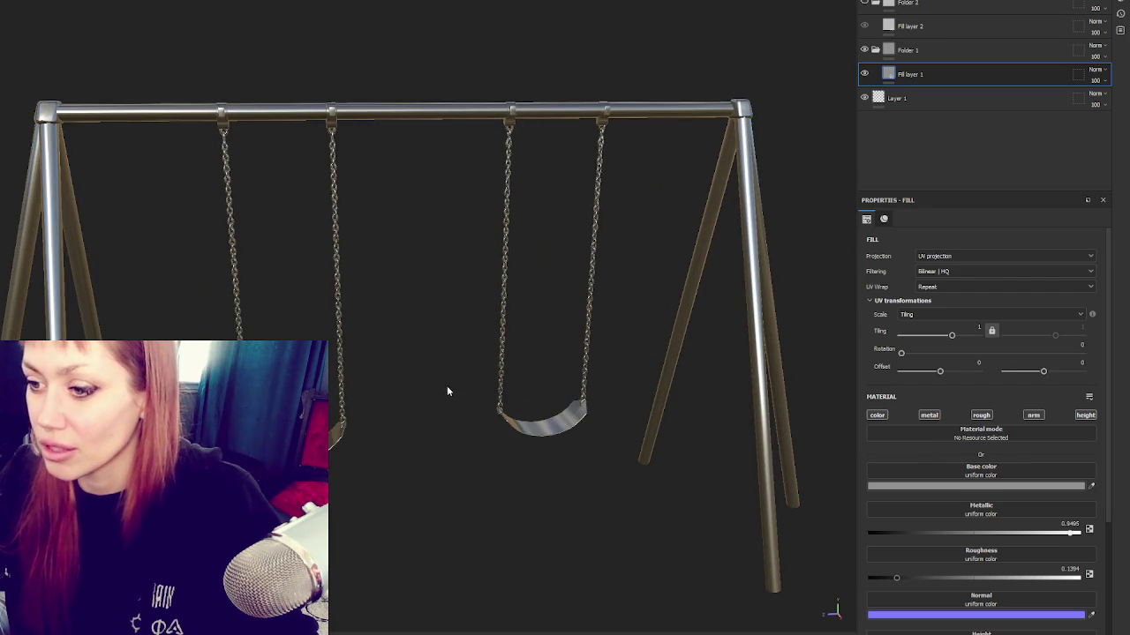
pyautogui.keyDown('alt'); pyautogui.moveTo(445, 393); pyautogui.dragTo(524, 250); pyautogui.keyUp('alt')
pyautogui.rightClick(936, 54)
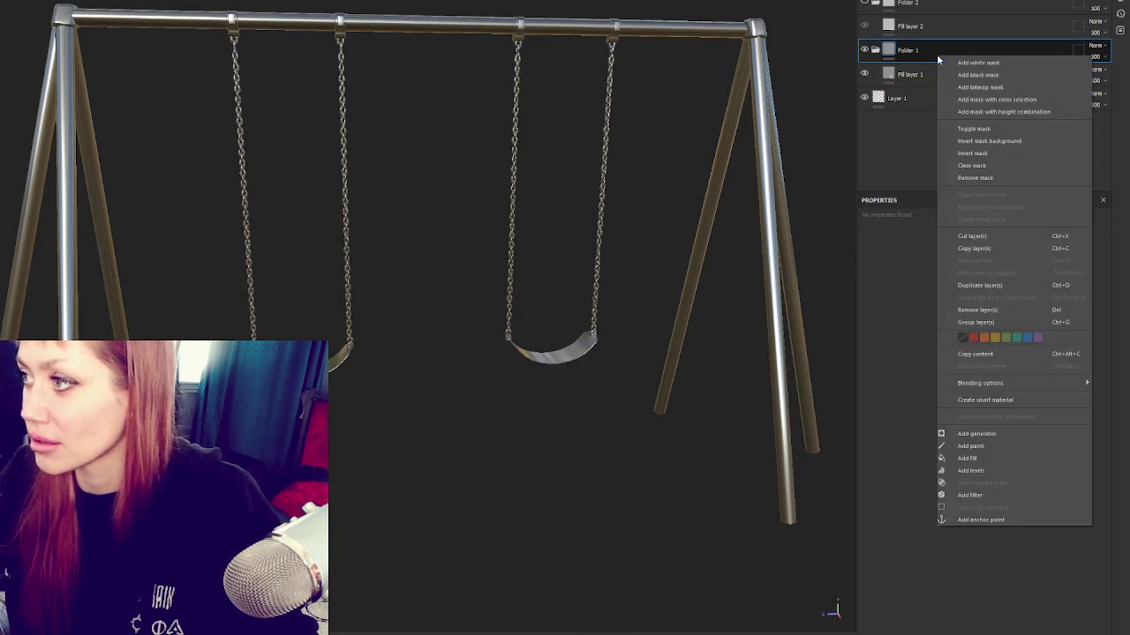
pyautogui.click(978, 62)
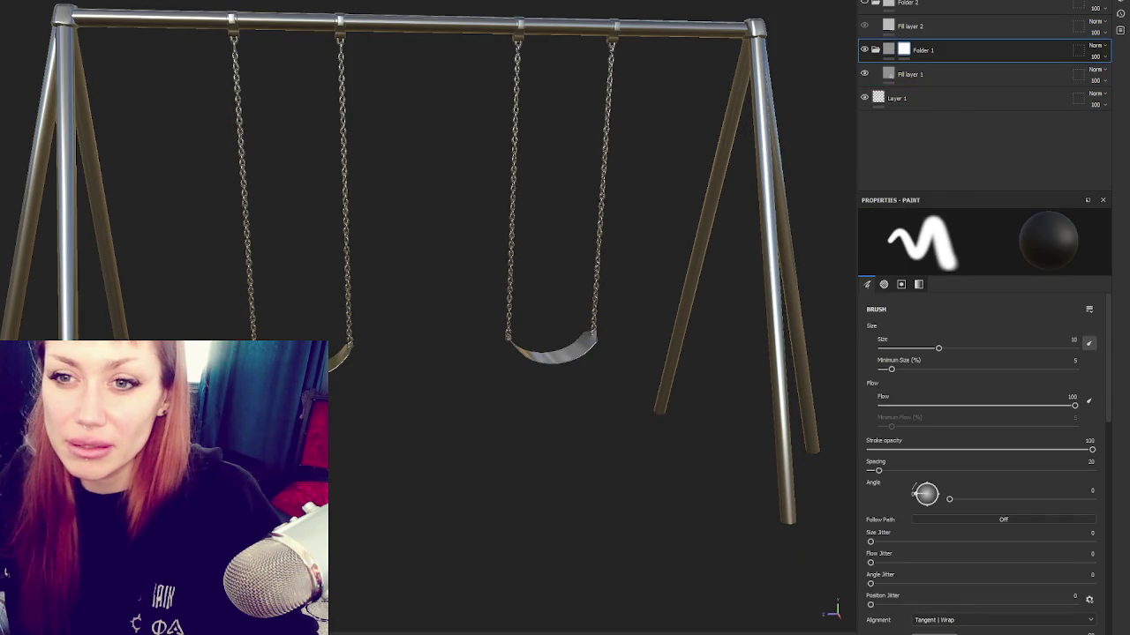
# Step: Switch to Polygon Fill in mesh fill mode to paint Folder 1's mask on the frame parts
pyautogui.press('4')
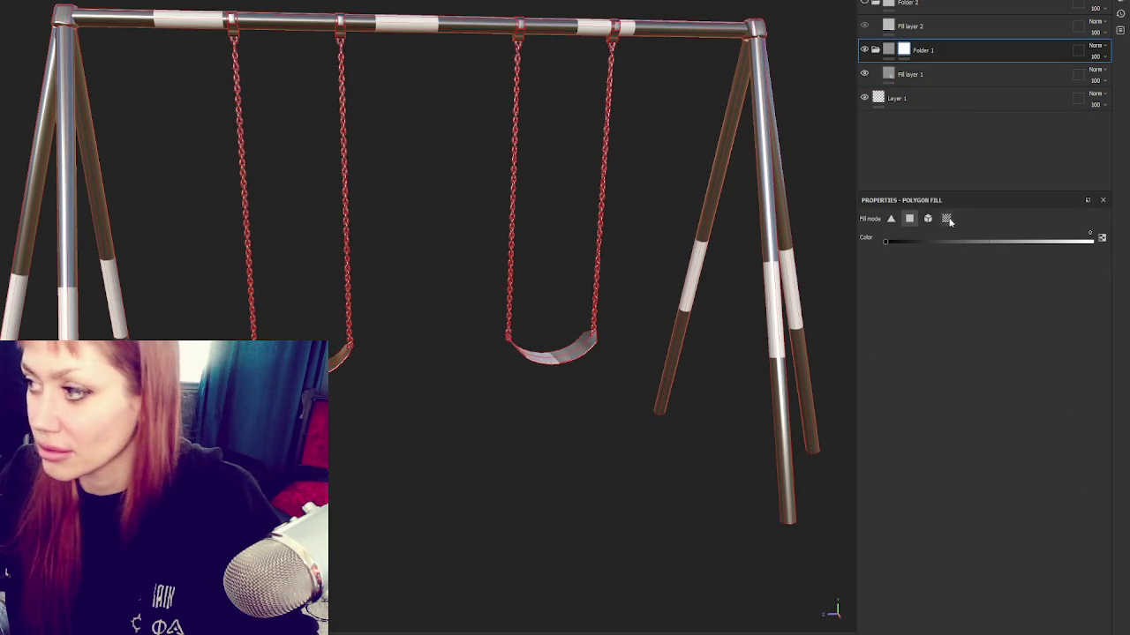
pyautogui.click(928, 219)
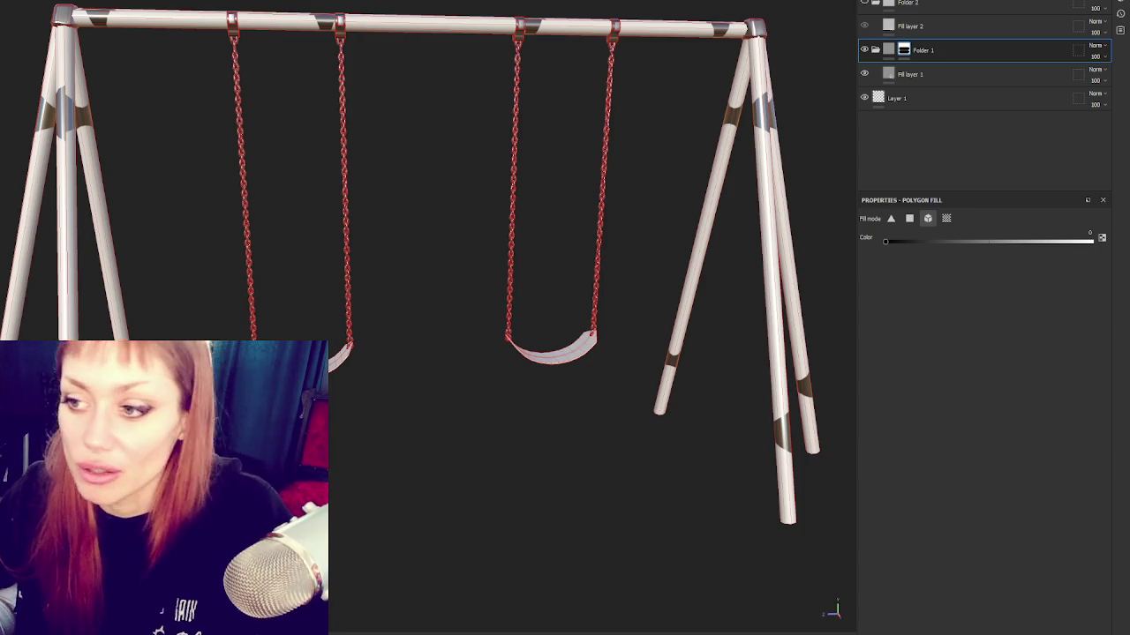
pyautogui.scroll(3, 452, 252)
pyautogui.scroll(-1, 801, 130)
pyautogui.scroll(-3, 802, 130)
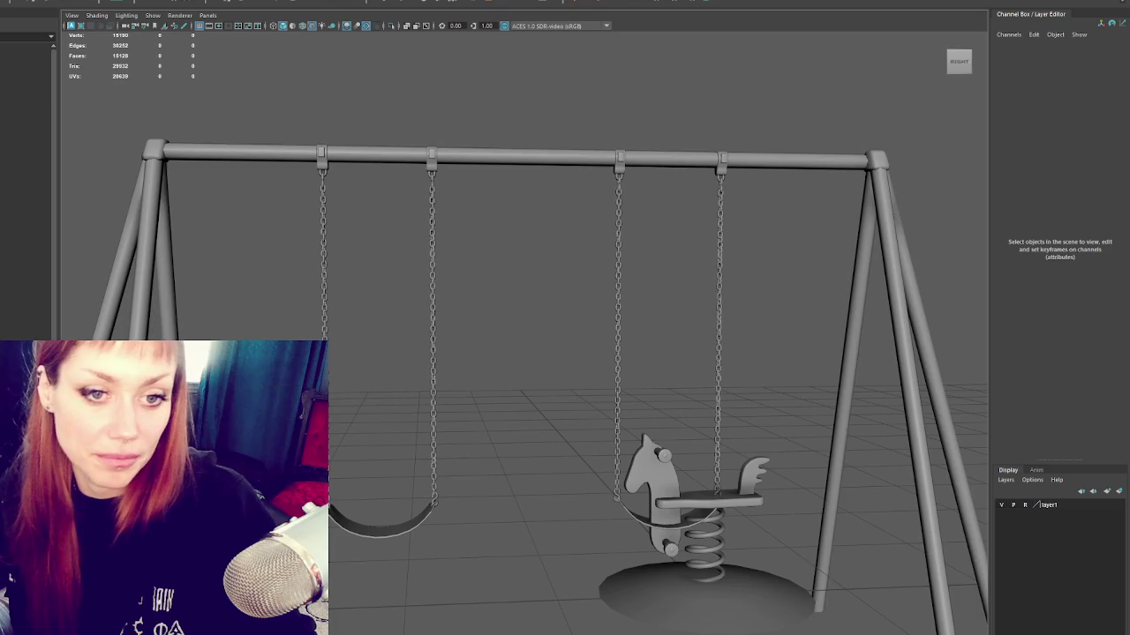
# Step: Select the swing set frame in the Maya viewport
pyautogui.click(298, 161)
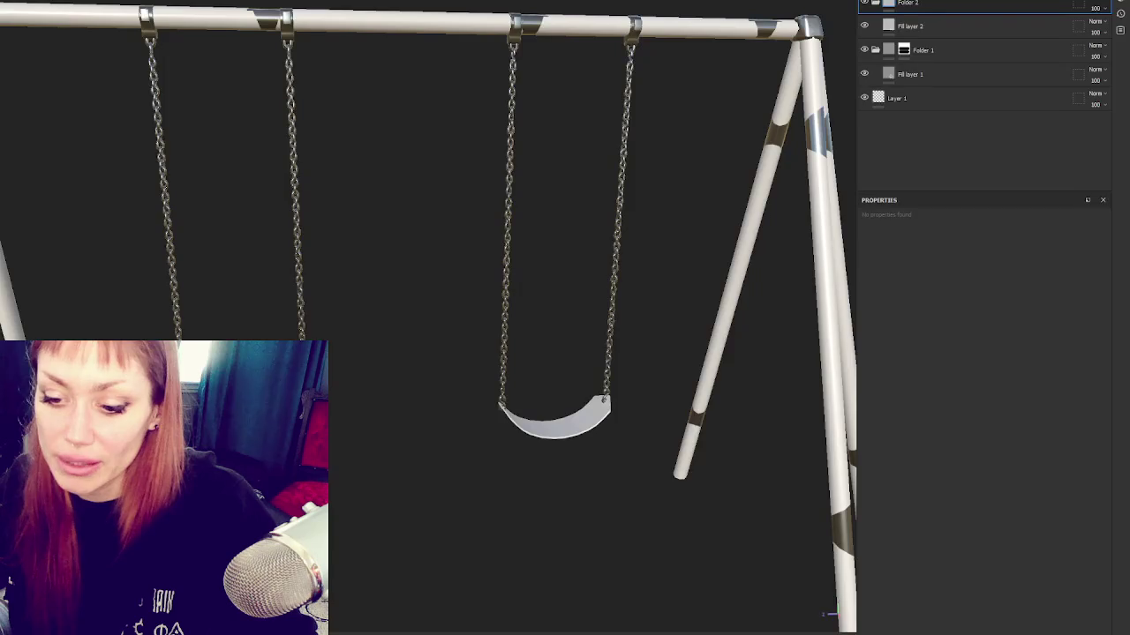
# Step: Add a black mask to Folder 2 in Substance Painter
pyautogui.click(908, 34)
pyautogui.click(938, 3)
pyautogui.rightClick(938, 2)
pyautogui.click(955, 18)
# Step: Check Fill layer 2's base colour and select Folder 2's mask, then select the swing frame in Maya
pyautogui.click(909, 26)
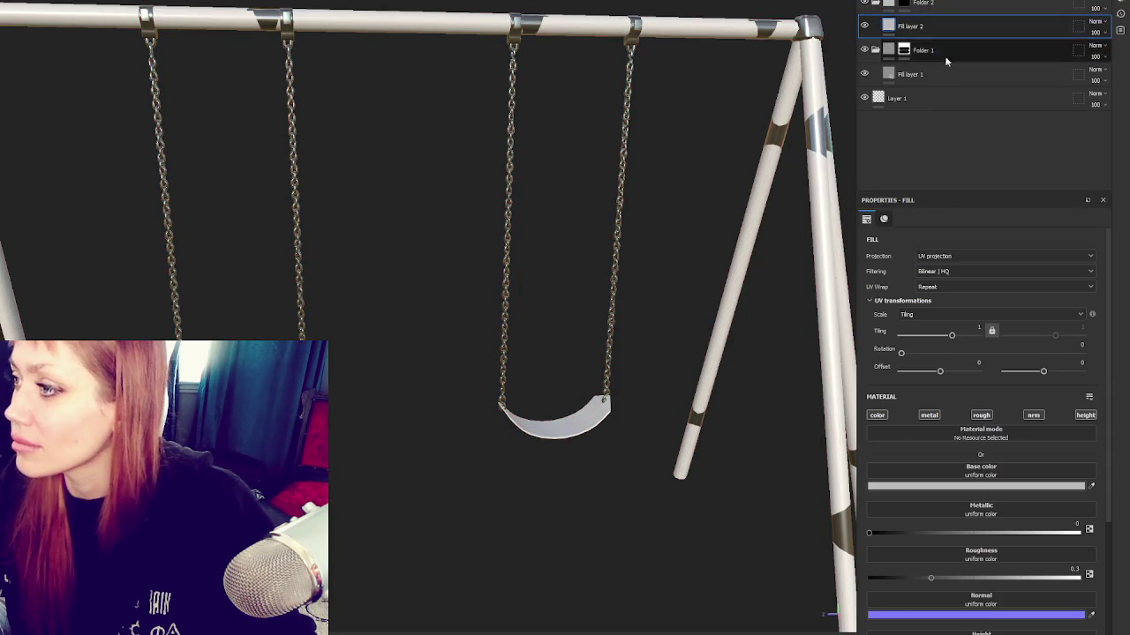
pyautogui.click(891, 481)
pyautogui.click(904, 2)
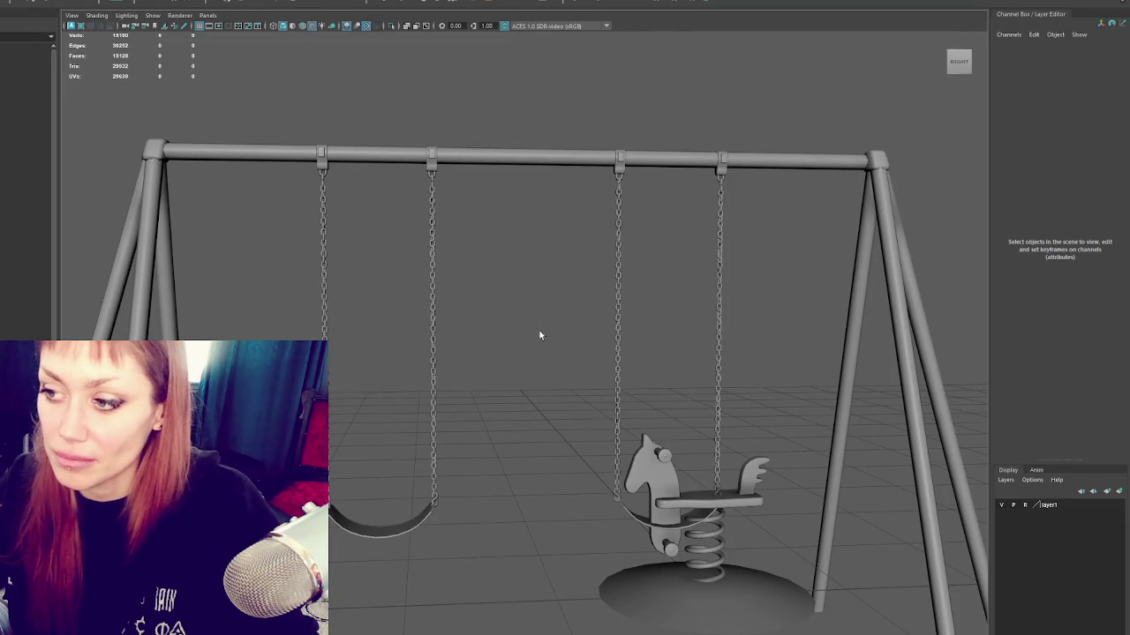
pyautogui.click(432, 169)
pyautogui.click(454, 167)
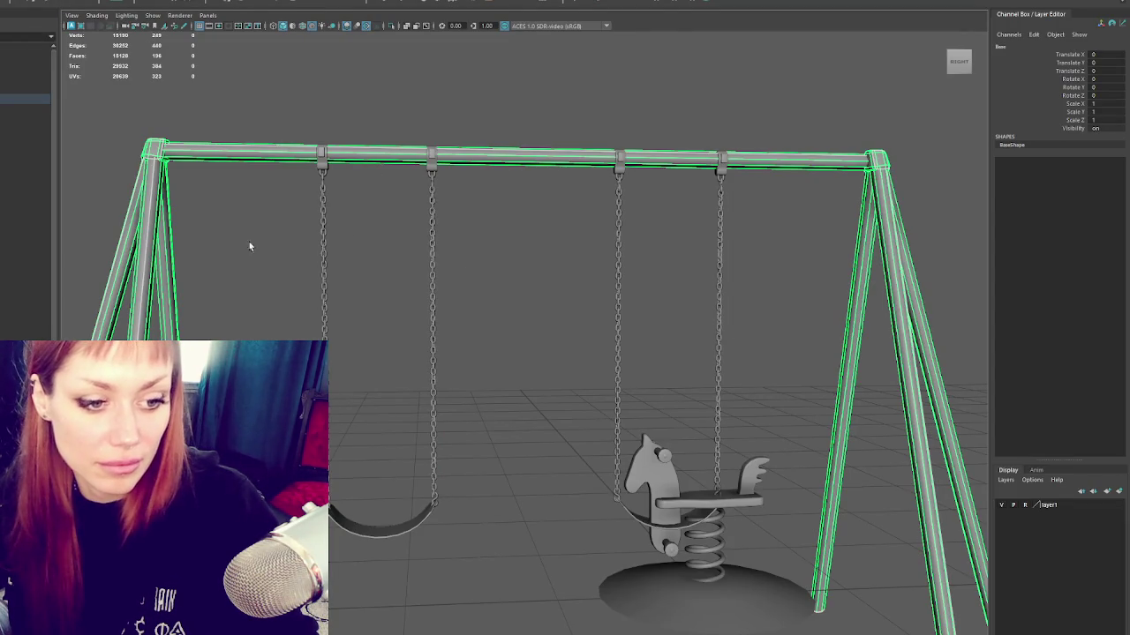
# Step: Switch the frame to face selection and inspect the leg and top crossbar faces
pyautogui.hotkey('ctrl', 'F11')
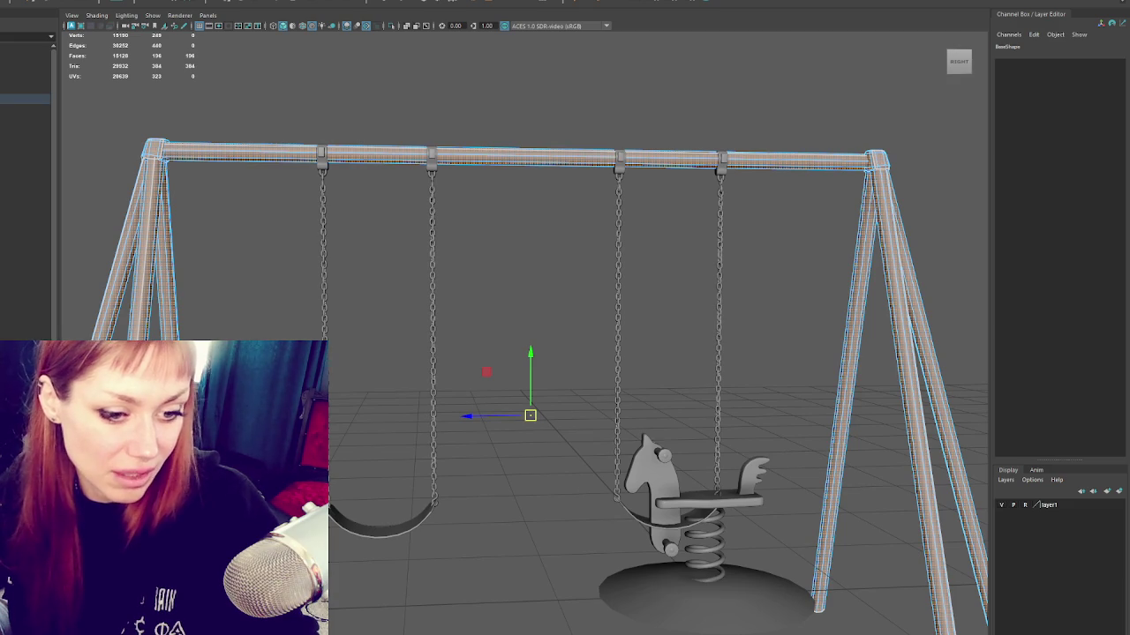
pyautogui.click(531, 415)
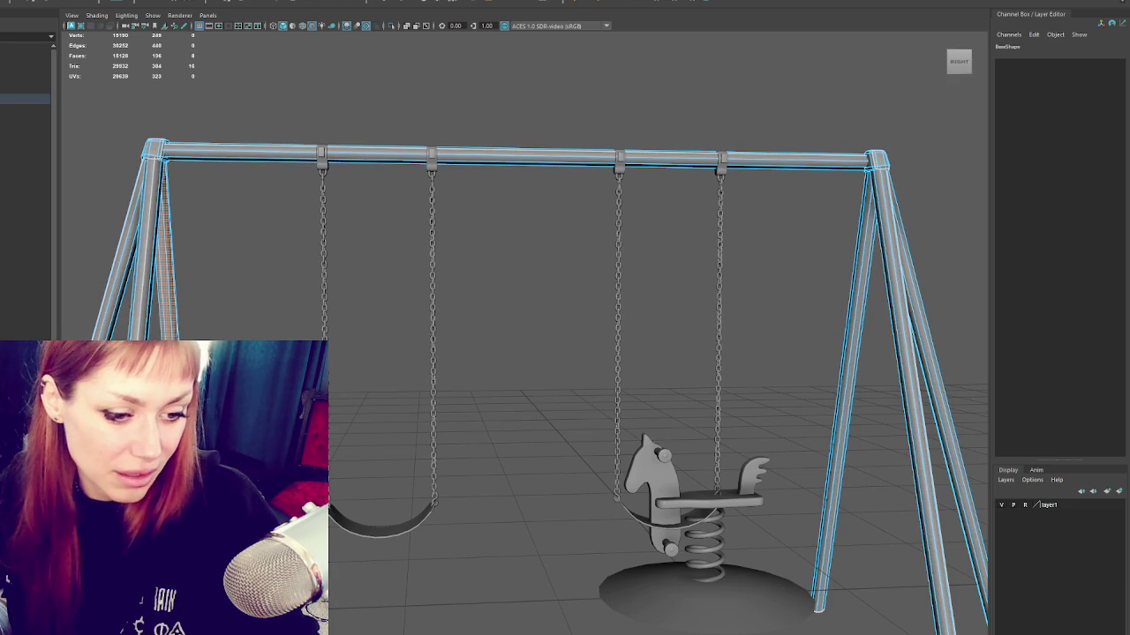
pyautogui.click(842, 379)
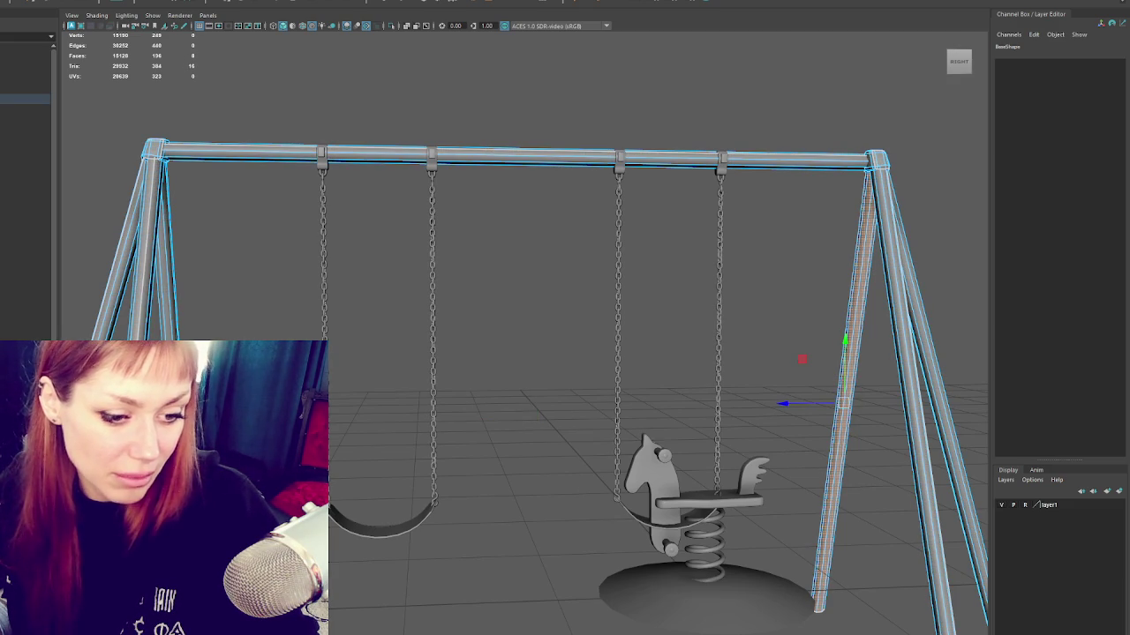
pyautogui.moveTo(843, 402); pyautogui.dragTo(915, 422)
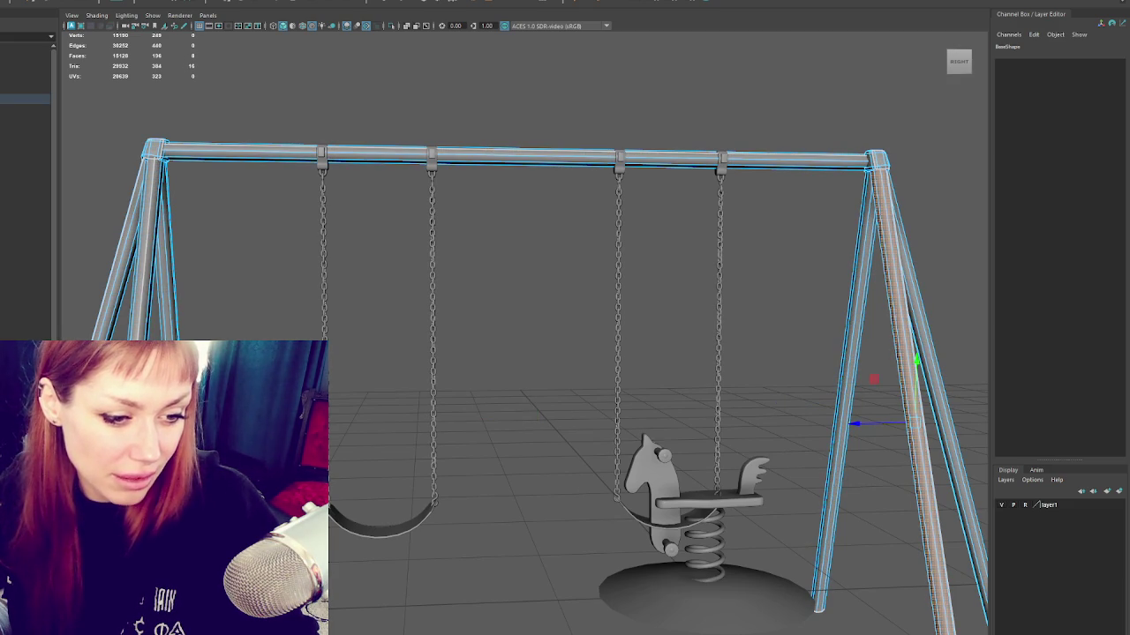
pyautogui.keyDown('shift'); pyautogui.click(539, 429); pyautogui.keyUp('shift')
pyautogui.click(524, 157)
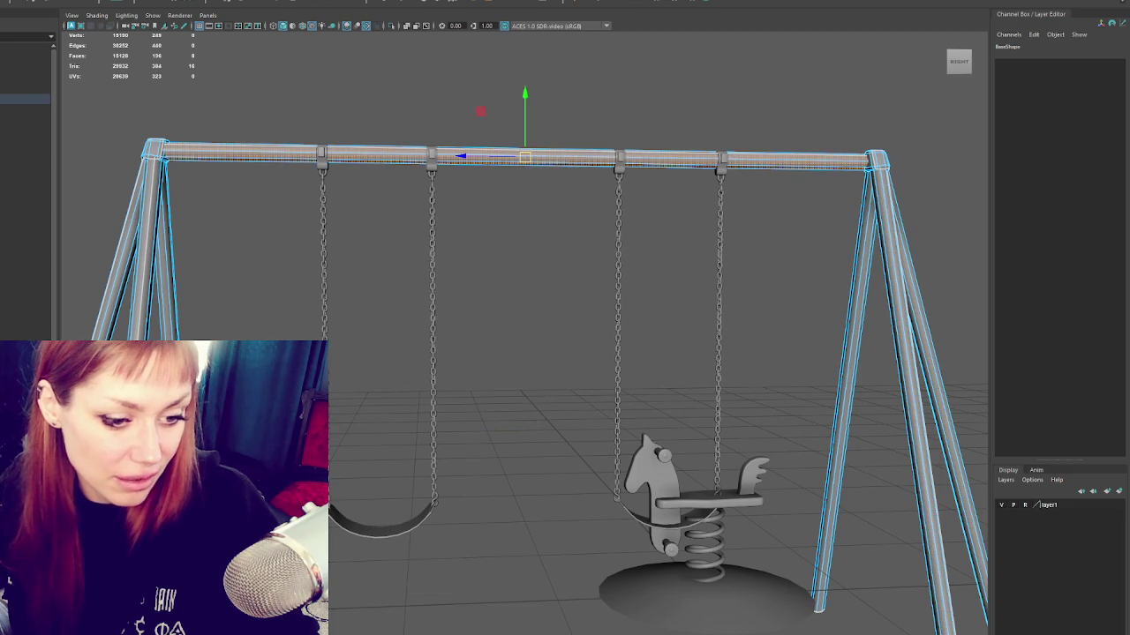
pyautogui.click(123, 265)
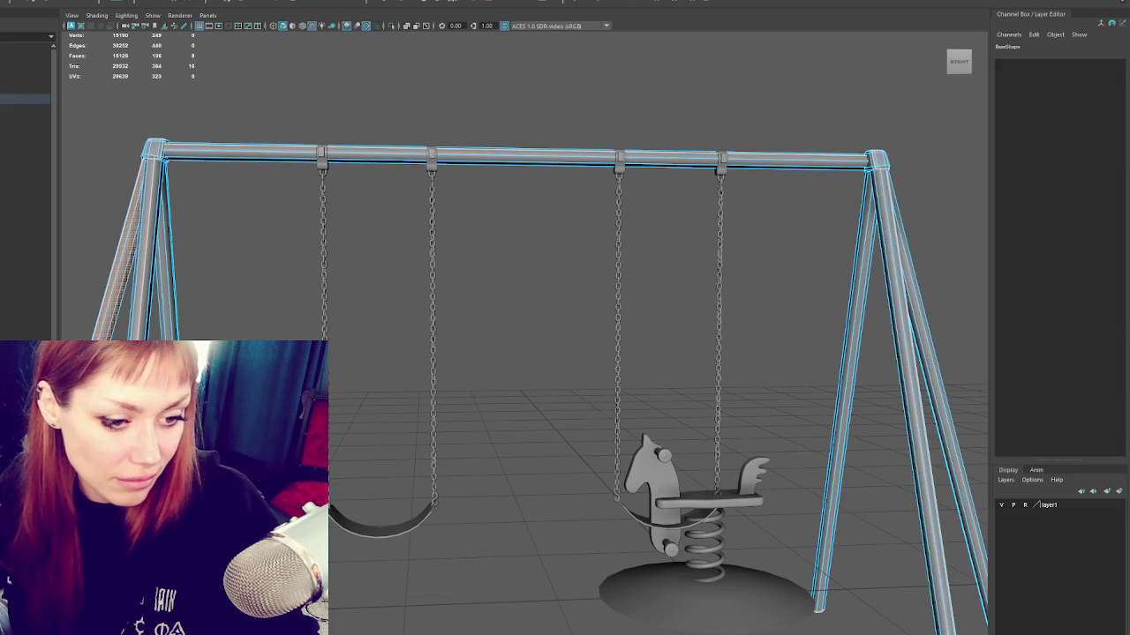
pyautogui.click(941, 411)
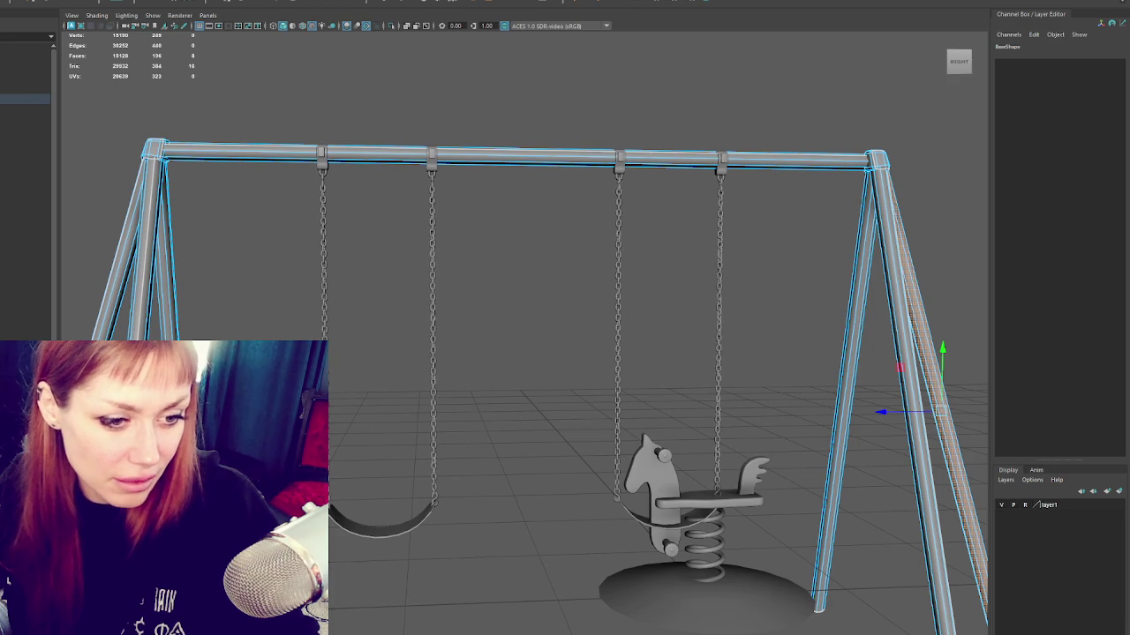
pyautogui.click(794, 221)
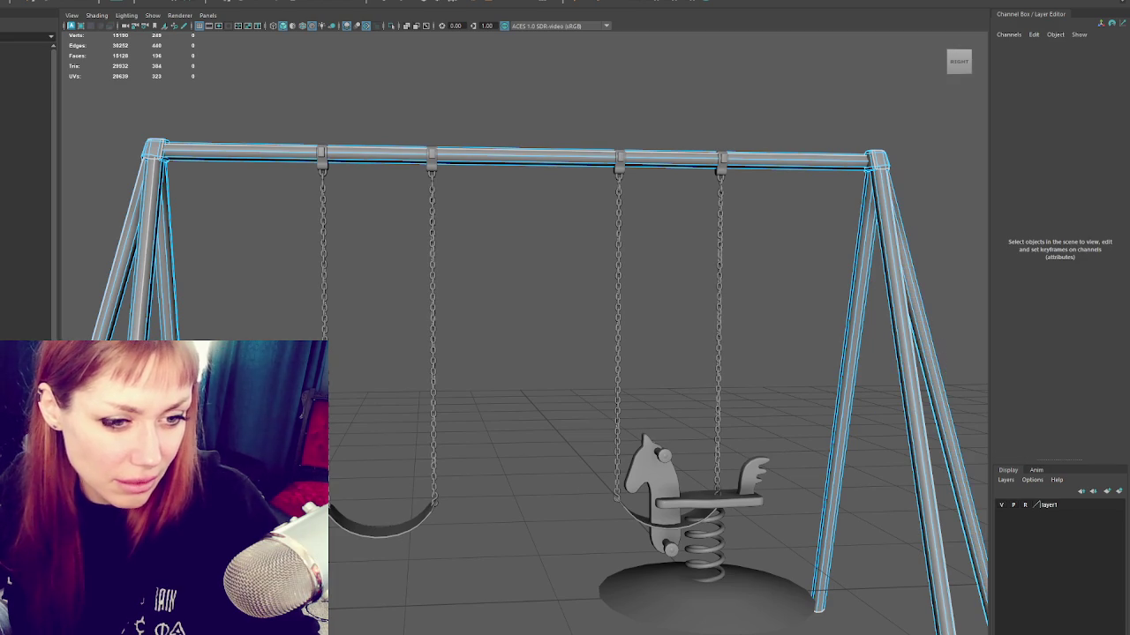
# Step: Insert an edge loop across the middle of the top bar and cut the UVs along it
pyautogui.click(633, 4)
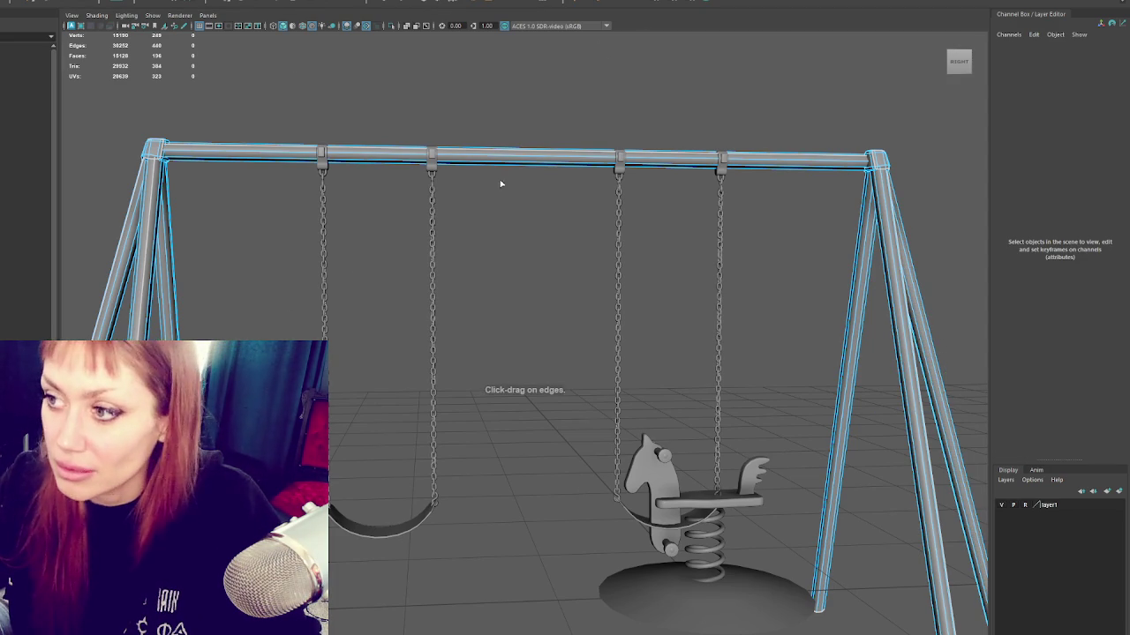
pyautogui.click(525, 158)
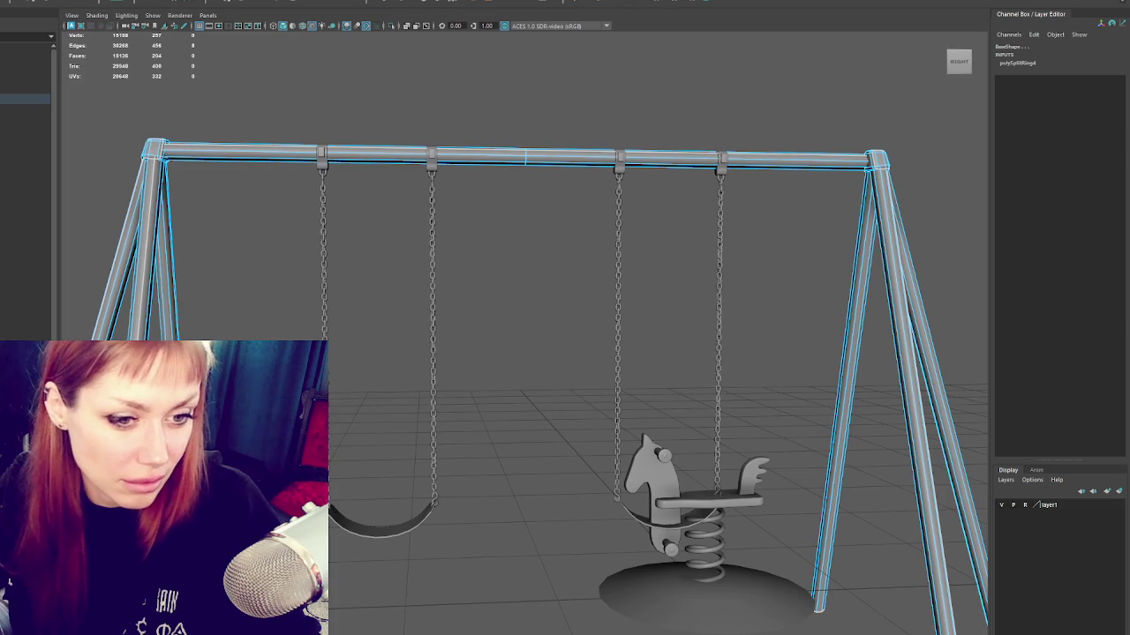
pyautogui.press('Escape')
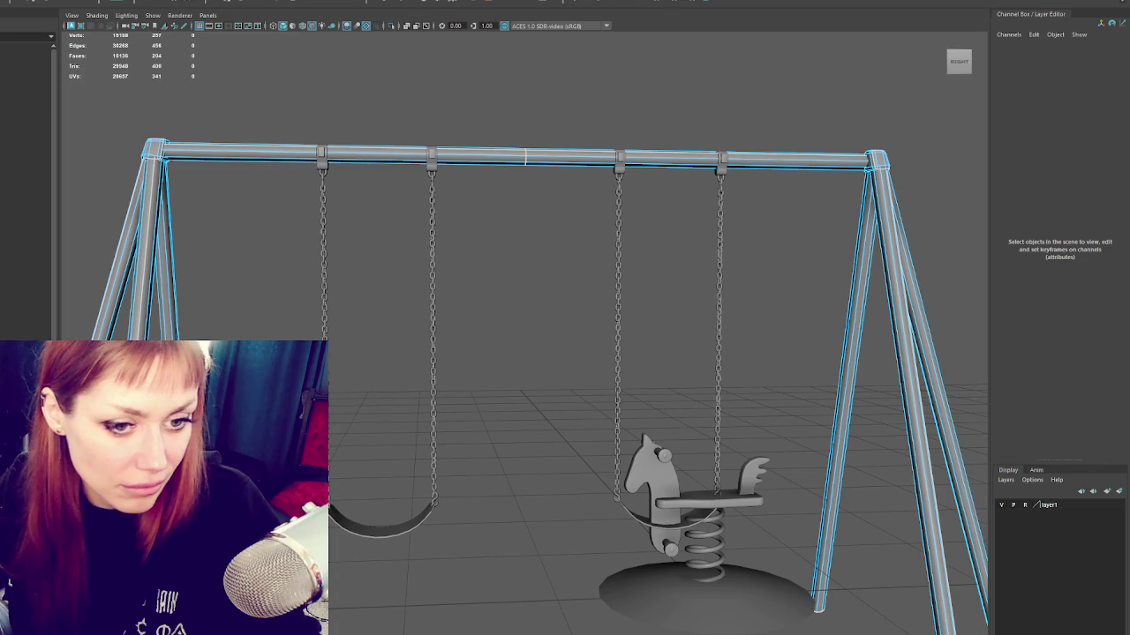
pyautogui.moveTo(366, 221); pyautogui.dragTo(378, 239, button='right')
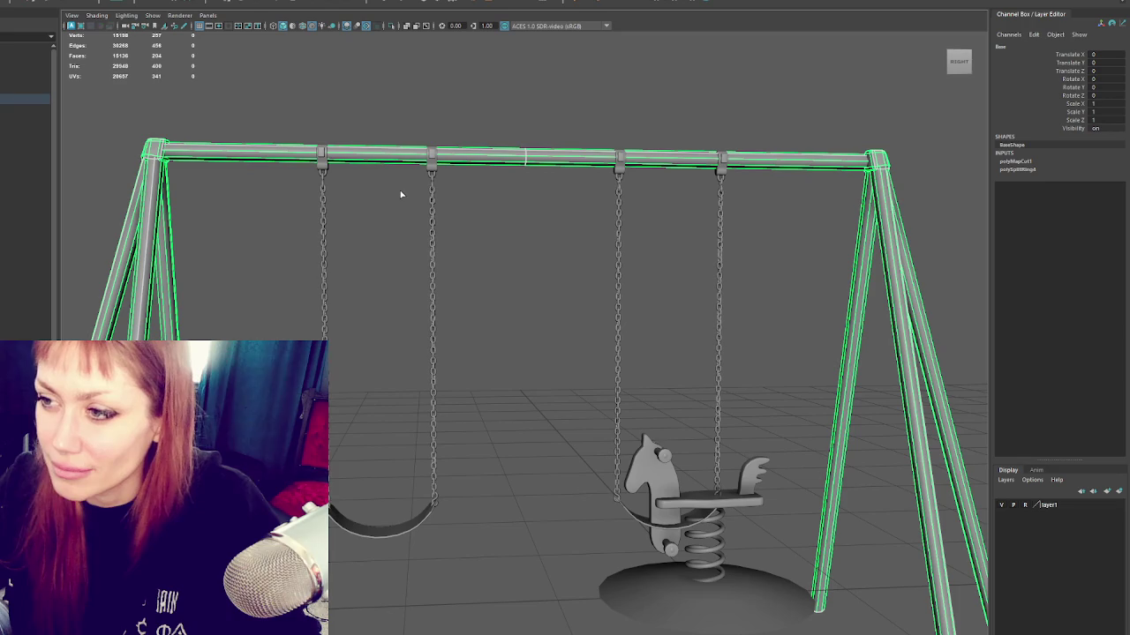
# Step: Switch the frame to component mode and select face loops along the top bar and legs
pyautogui.rightClick(515, 192)
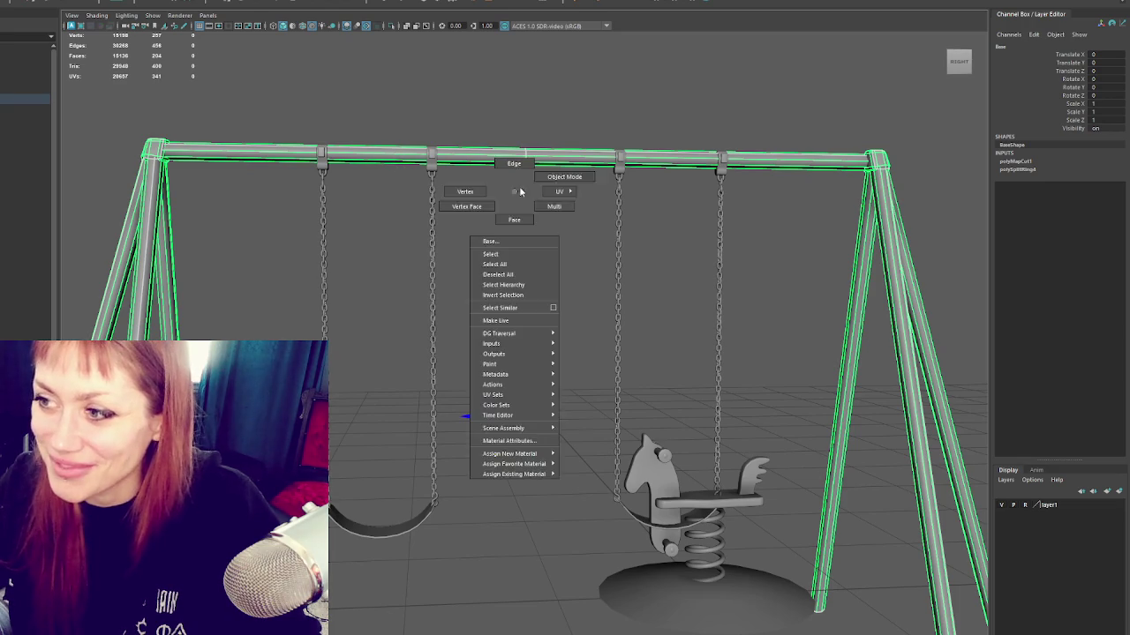
pyautogui.keyDown('alt'); pyautogui.moveTo(514, 191); pyautogui.dragTo(376, 211, button='right'); pyautogui.keyUp('alt')
pyautogui.moveTo(497, 220); pyautogui.dragTo(499, 212, button='right')
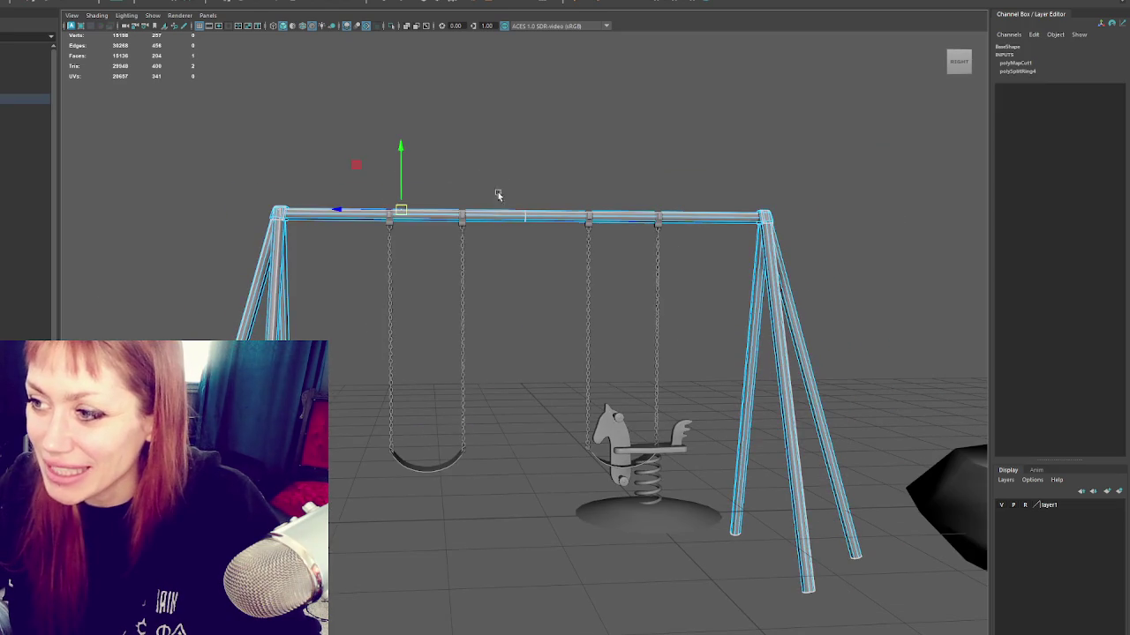
pyautogui.click(504, 242)
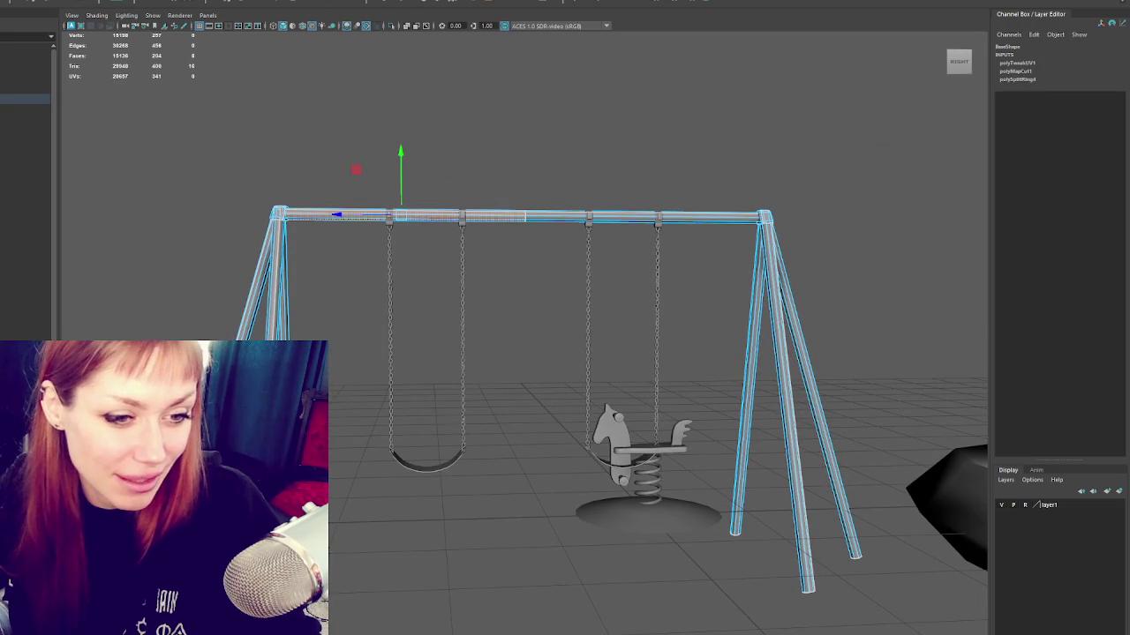
pyautogui.hotkey('shift', '.')
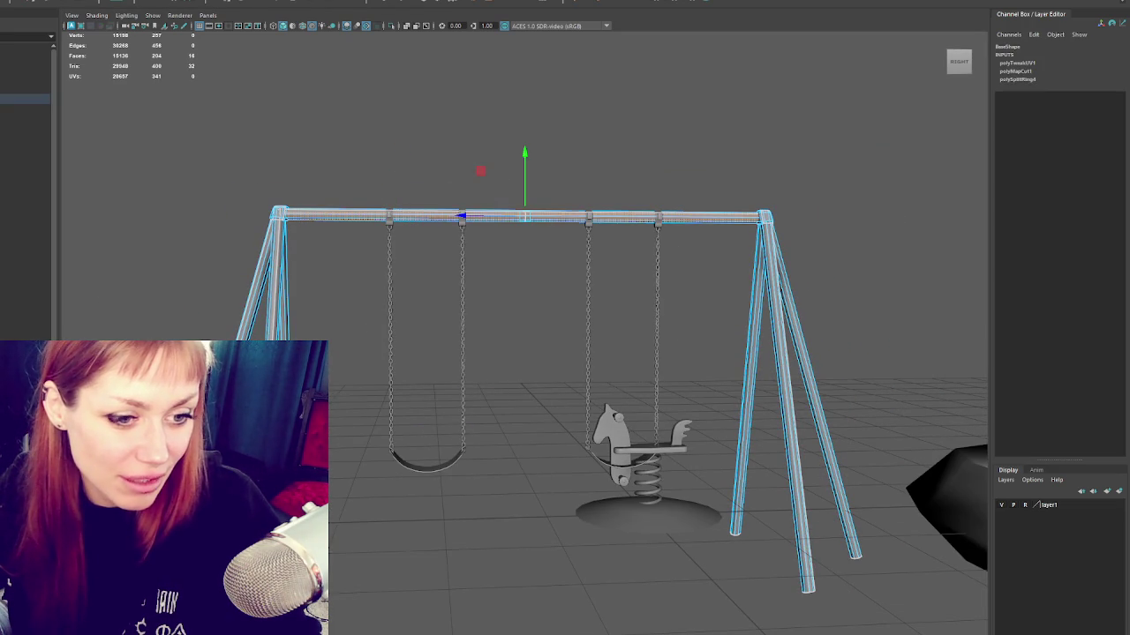
pyautogui.click(786, 388)
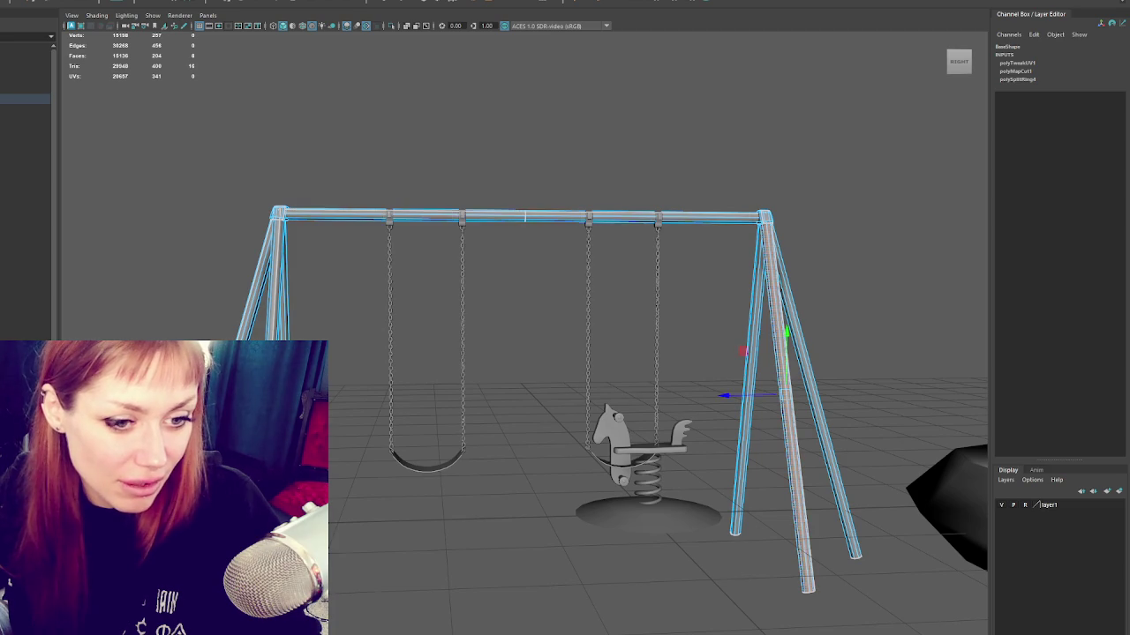
pyautogui.click(261, 282)
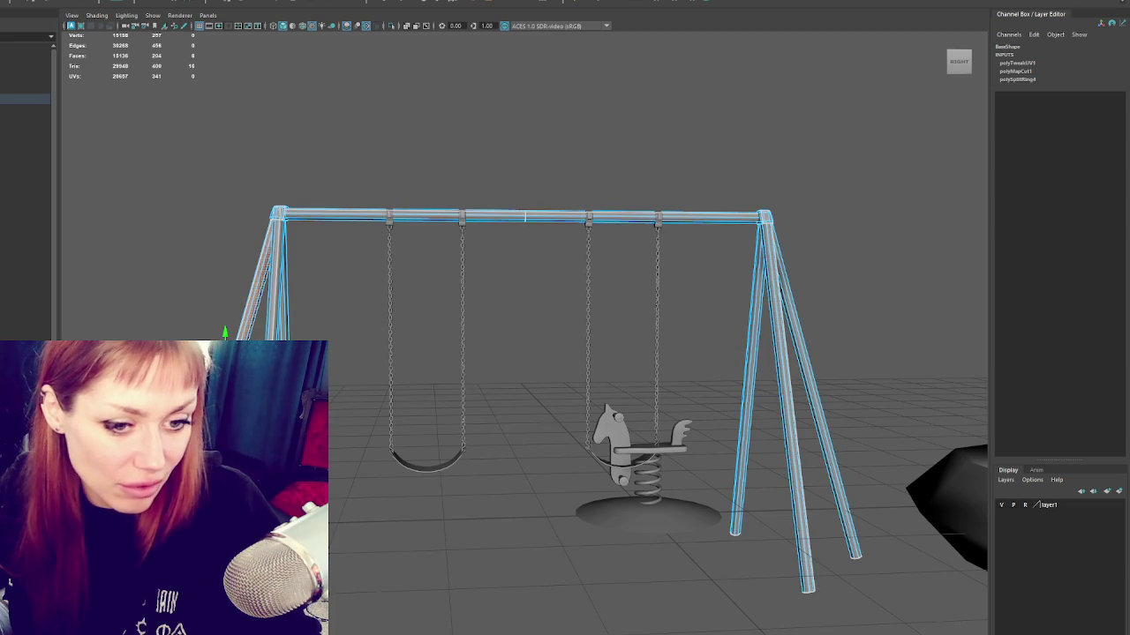
pyautogui.doubleClick(525, 216)
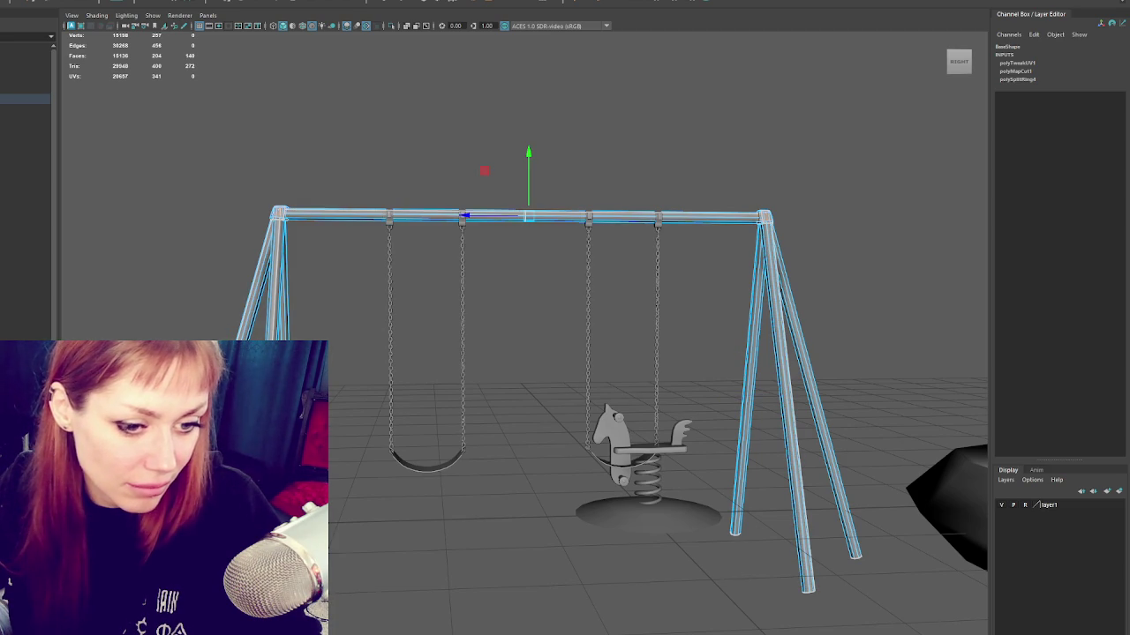
pyautogui.doubleClick(525, 217)
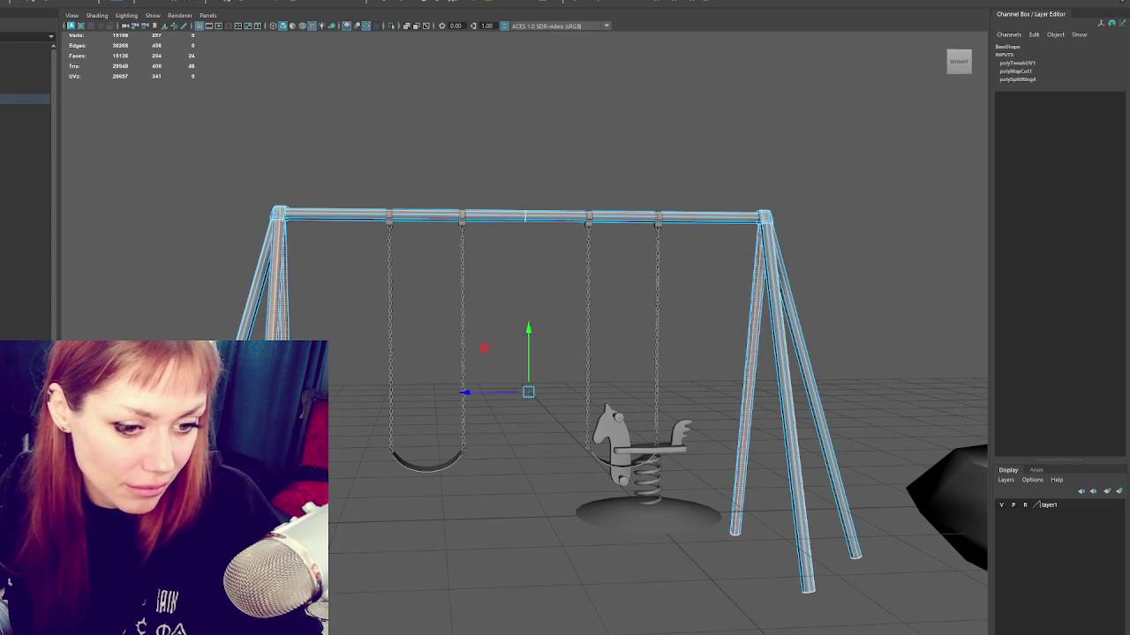
pyautogui.doubleClick(525, 216)
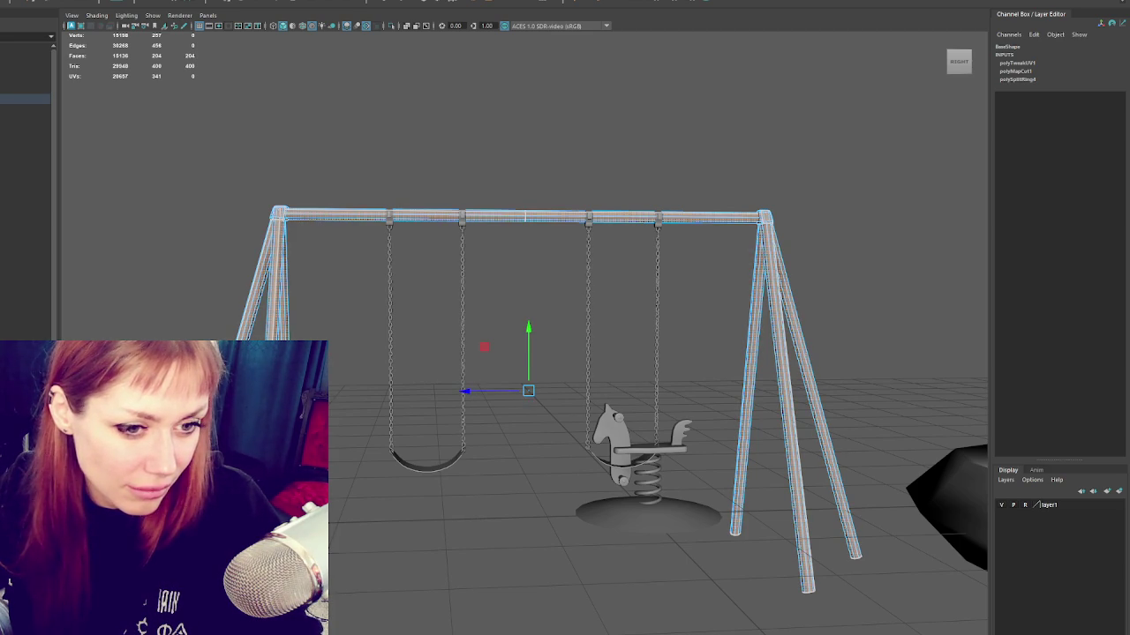
# Step: Refine the face selection on the left leg, top bar and both top corner joints
pyautogui.press('r')
pyautogui.press('w')
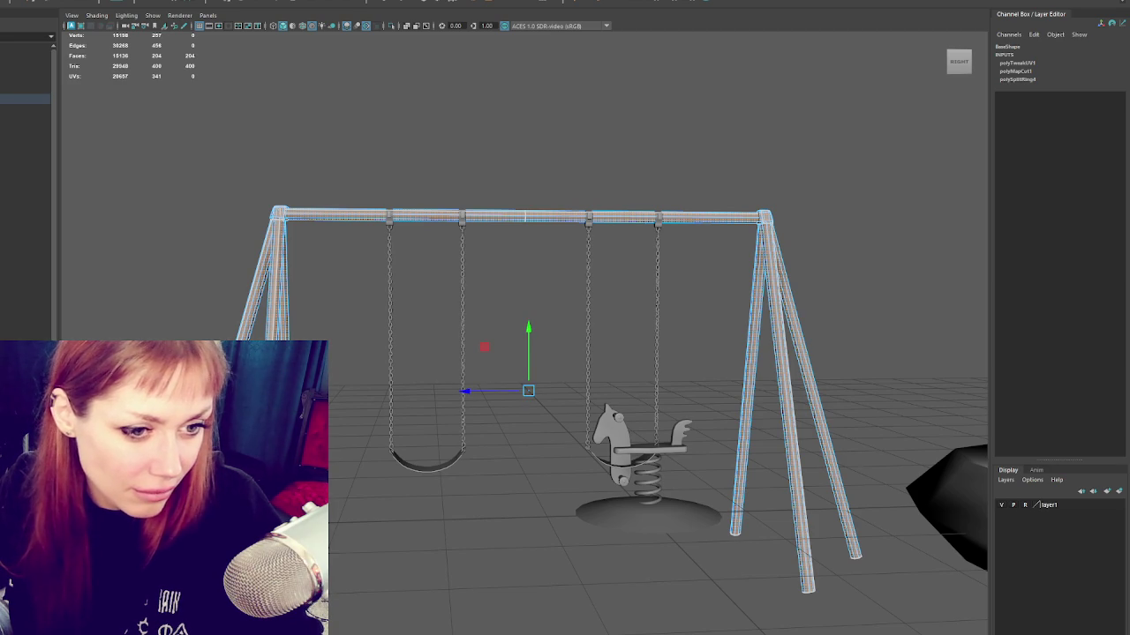
pyautogui.doubleClick(282, 335)
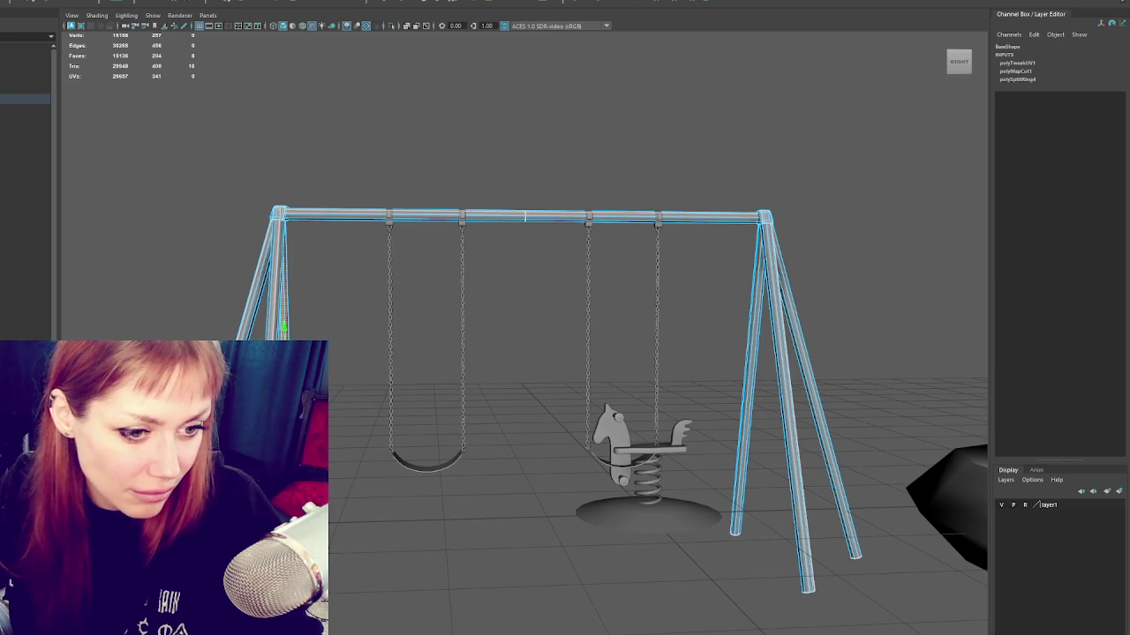
pyautogui.doubleClick(525, 217)
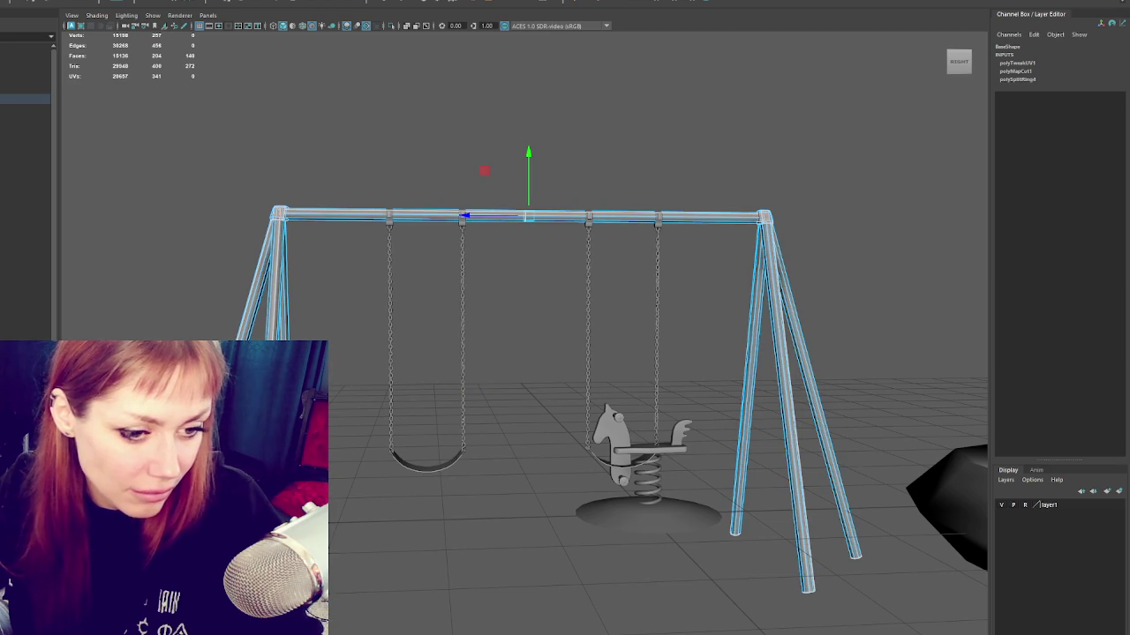
pyautogui.doubleClick(279, 215)
pyautogui.keyDown('shift'); pyautogui.click(279, 215); pyautogui.keyUp('shift')
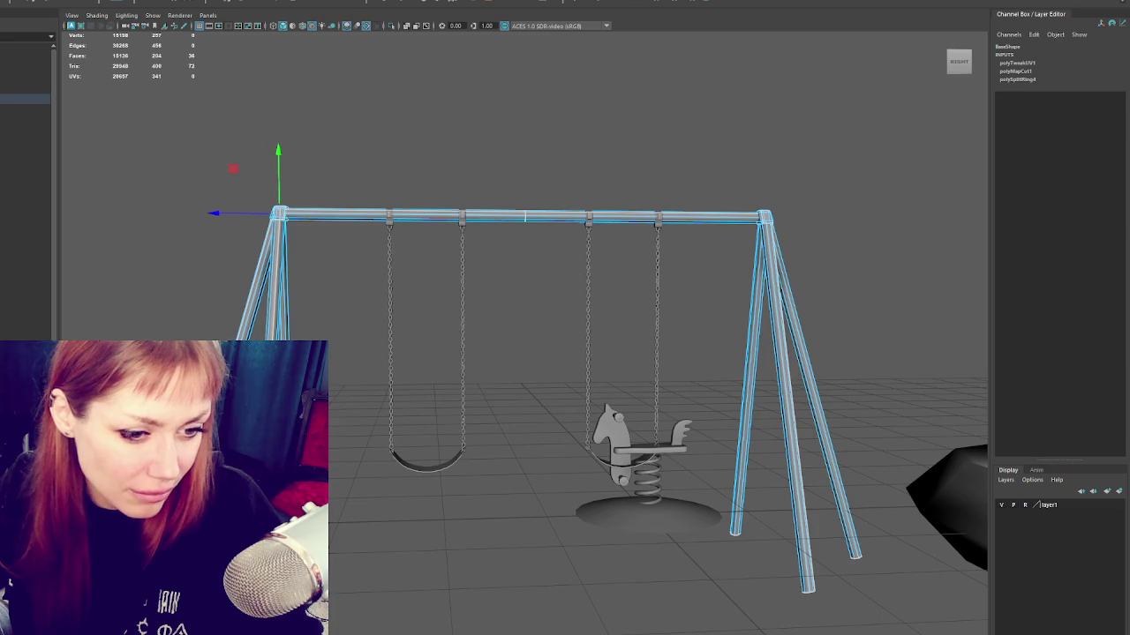
pyautogui.doubleClick(765, 216)
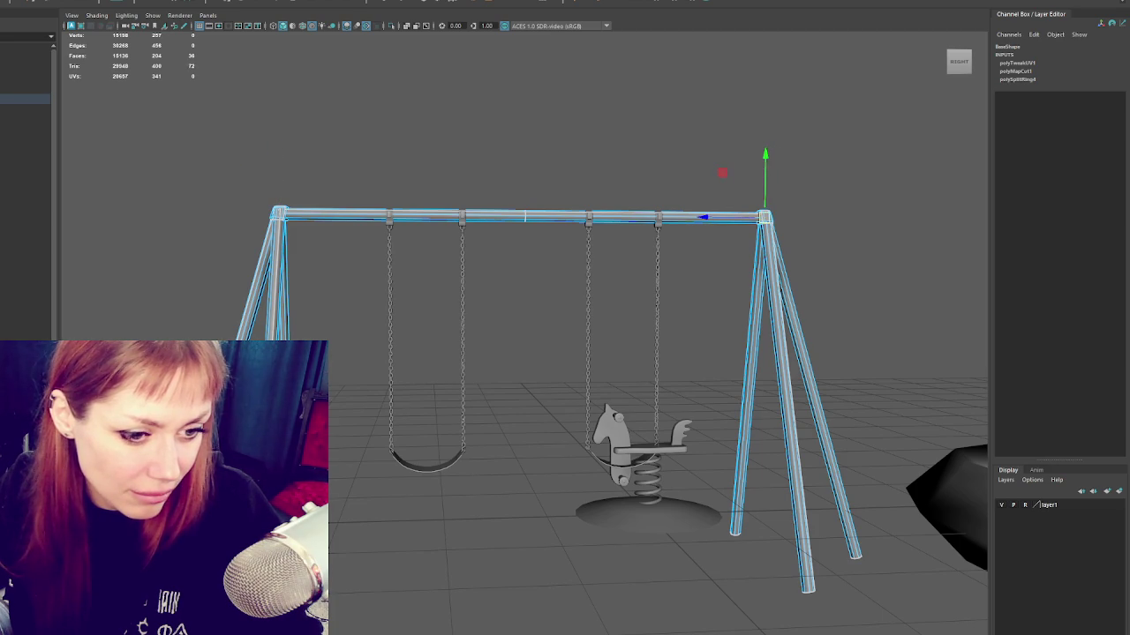
pyautogui.keyDown('shift'); pyautogui.click(765, 216); pyautogui.keyUp('shift')
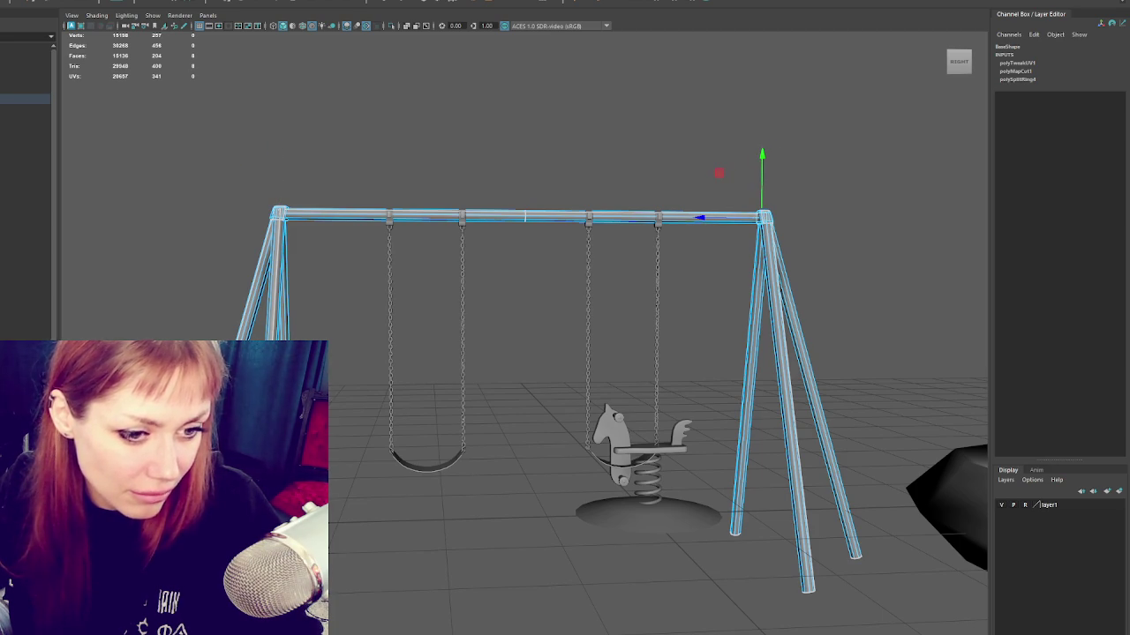
# Step: In object mode, assign an existing lighter material to the frame and show its shape attributes
pyautogui.click(356, 134)
pyautogui.press('F8')
pyautogui.rightClick(396, 94)
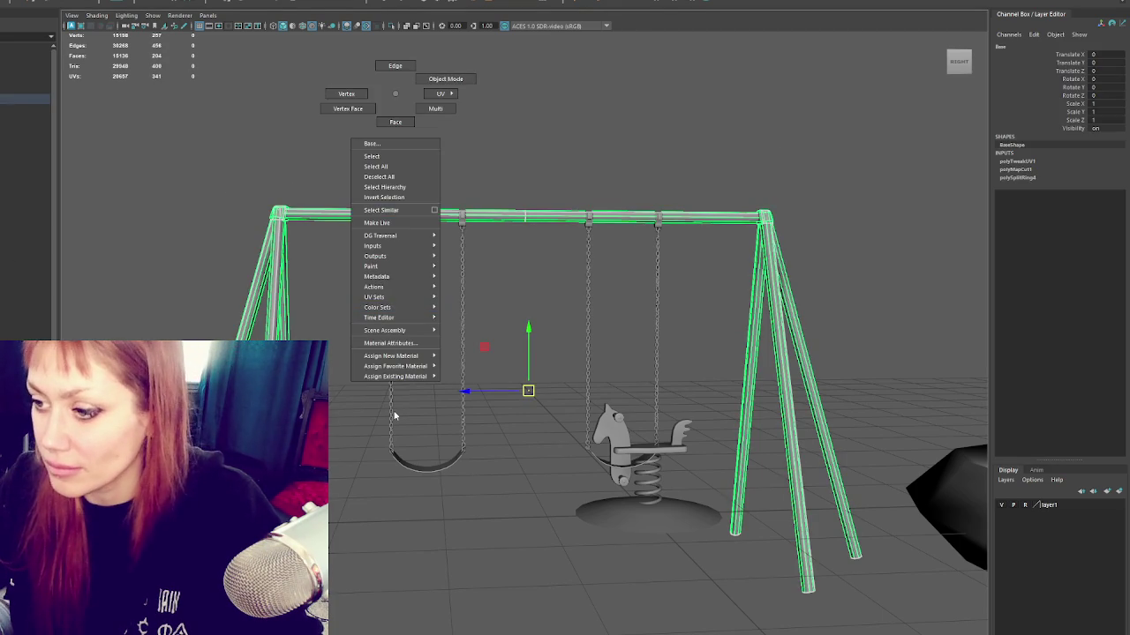
pyautogui.click(466, 392)
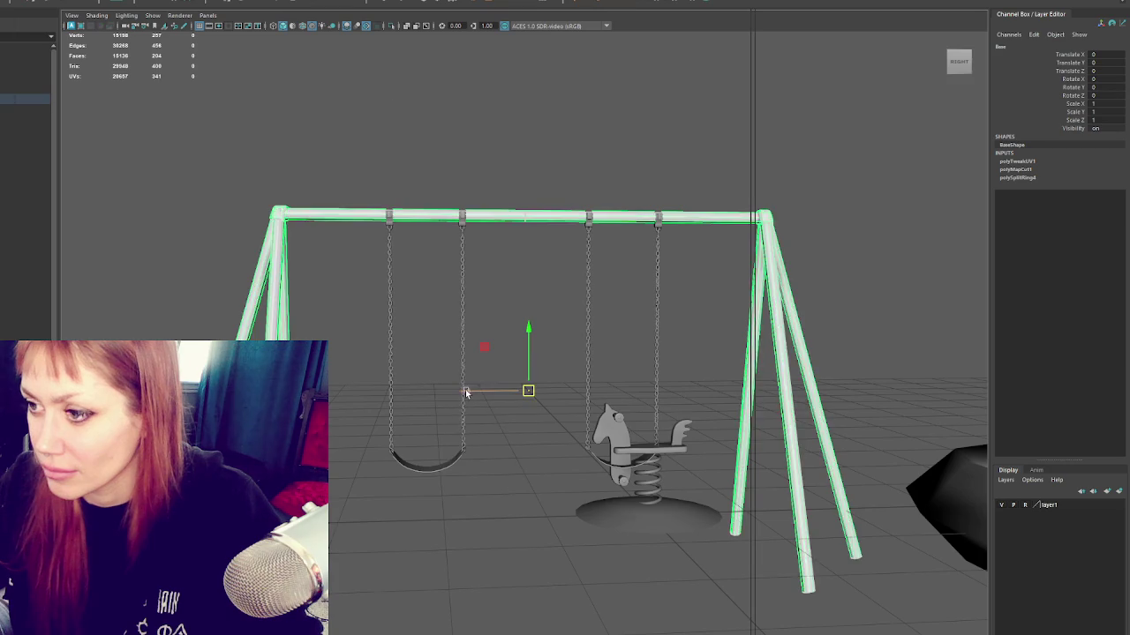
pyautogui.hotkey('ctrl', 'a')
pyautogui.click(230, 187)
pyautogui.moveTo(560, 308); pyautogui.dragTo(237, 142)
pyautogui.click(167, 151)
pyautogui.hotkey('ctrl', 'z')
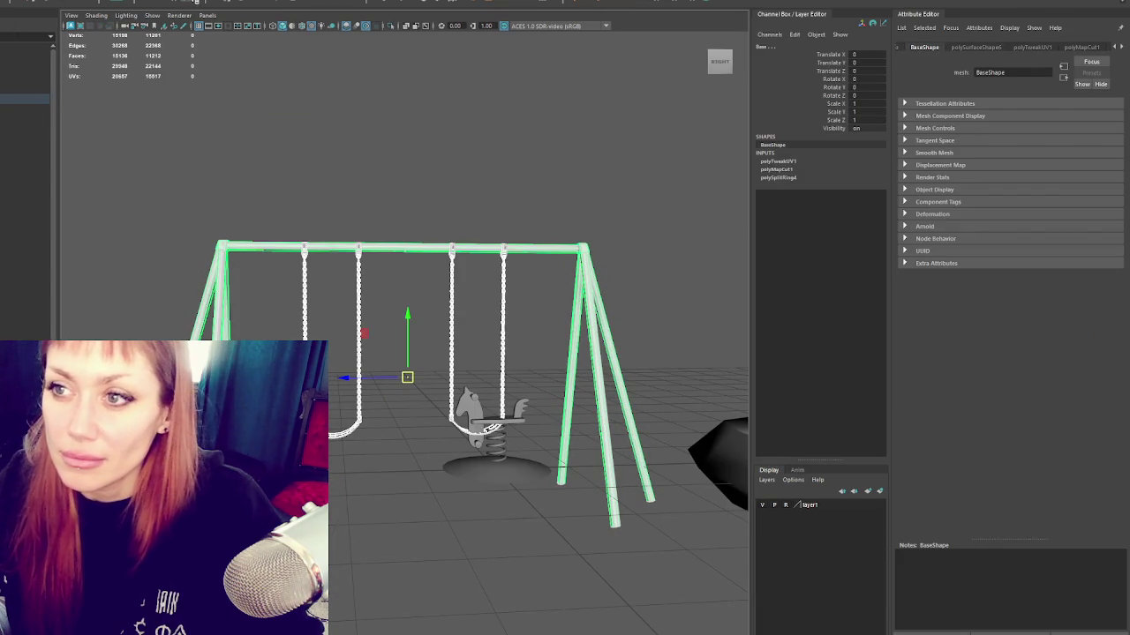
# Step: Delete the frame mesh's construction history, then select its SwingSet and Playground parent groups
pyautogui.click(161, 3)
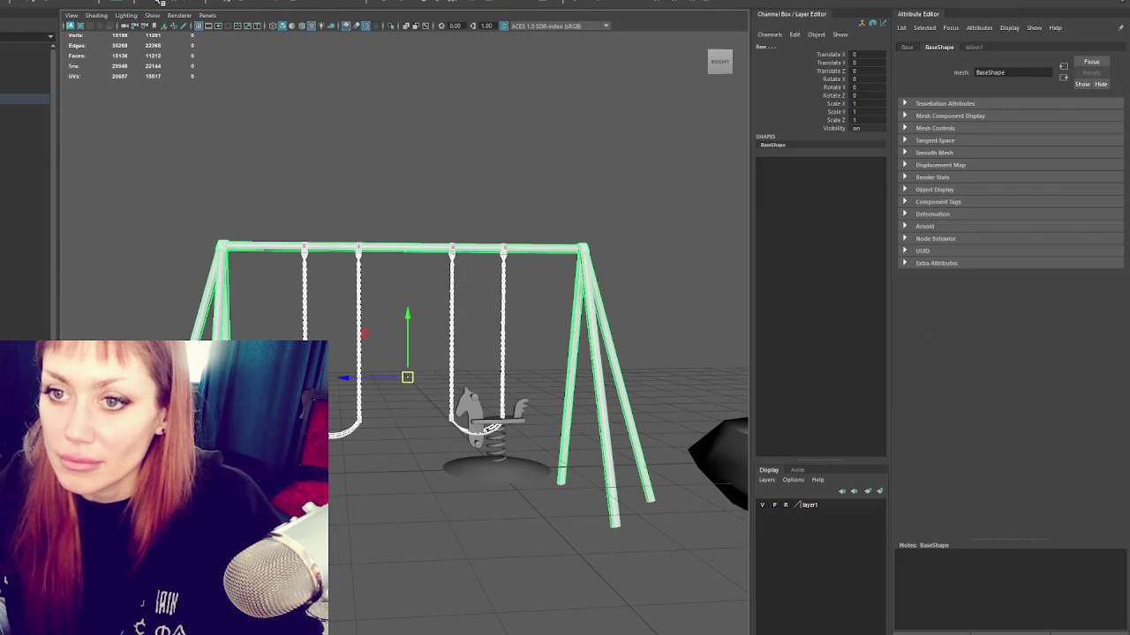
pyautogui.press('Up')
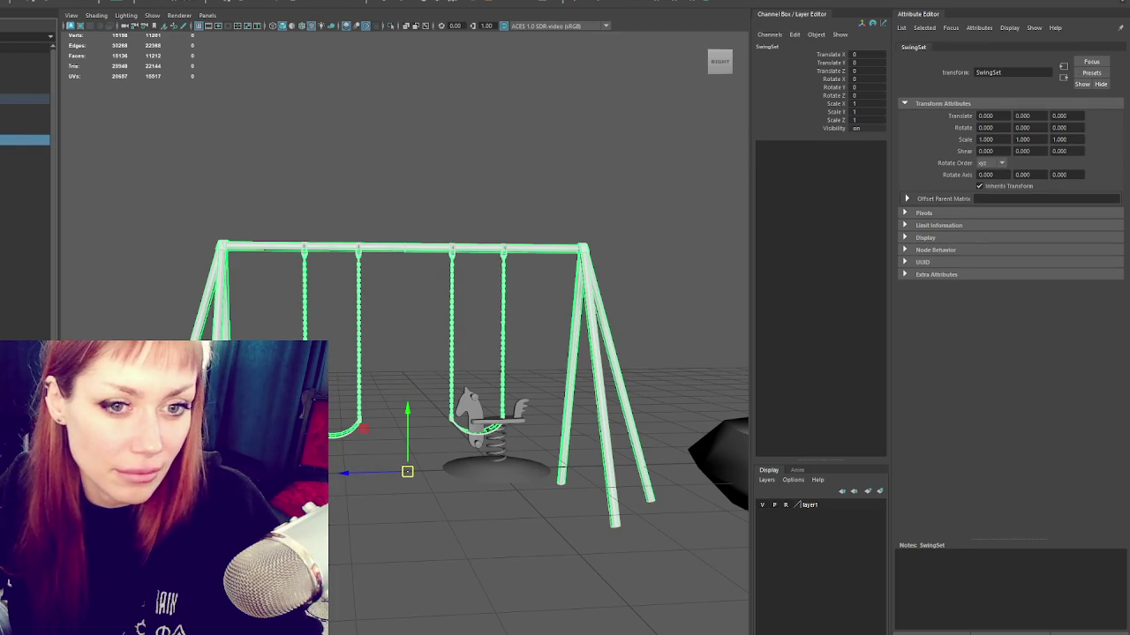
pyautogui.click(25, 99)
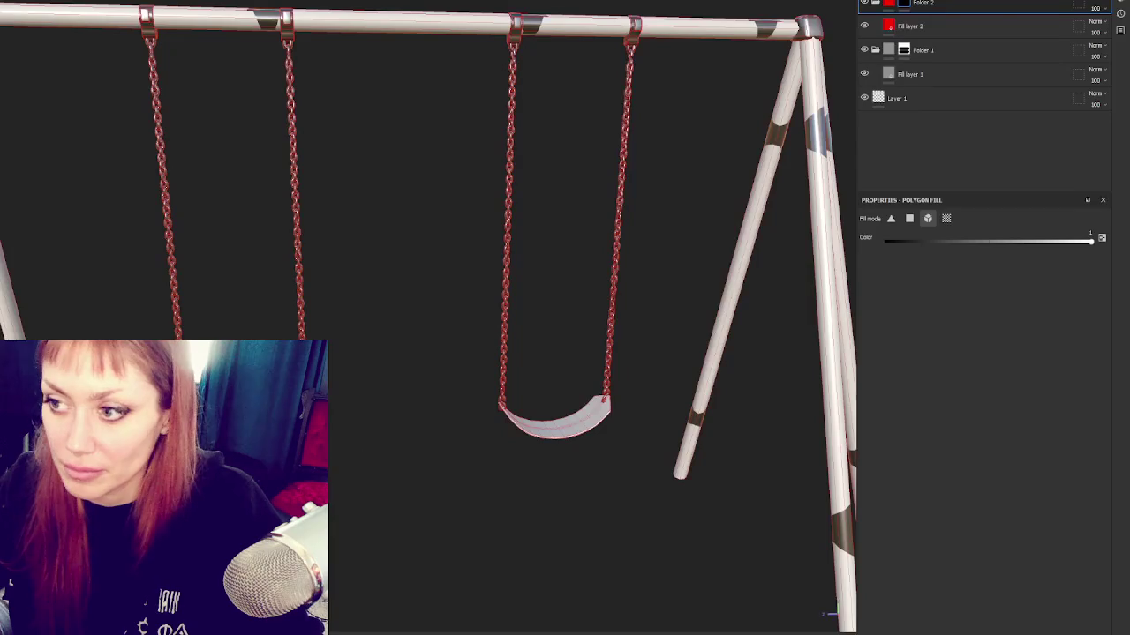
# Step: Swap the project mesh for the re-exported FBX in Project configuration and confirm the reload
pyautogui.click(563, 213)
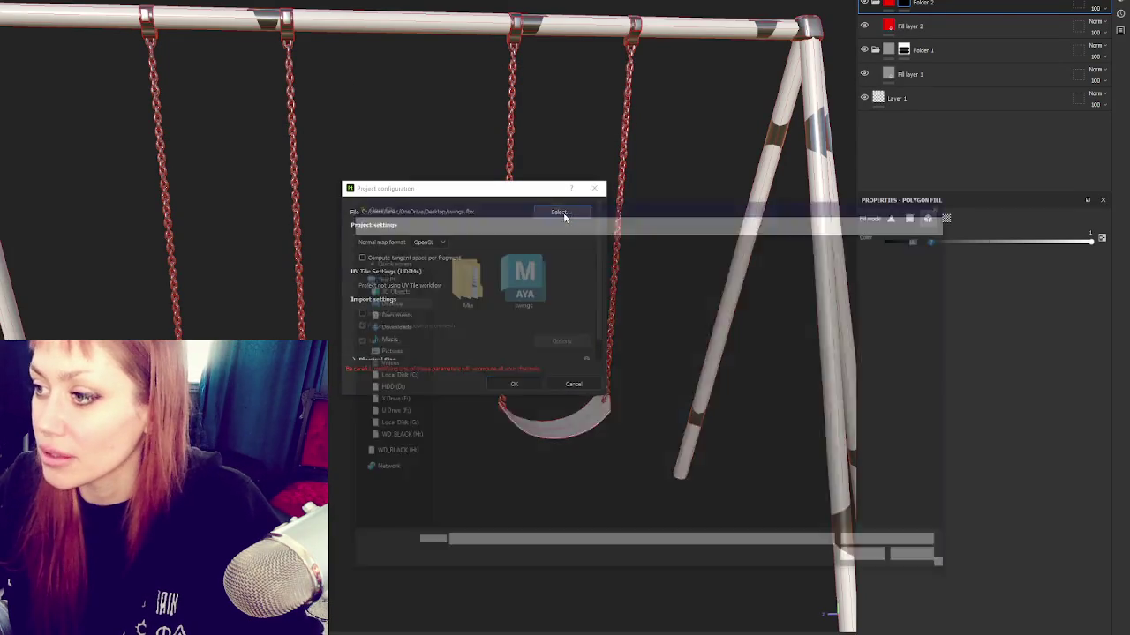
pyautogui.doubleClick(520, 276)
pyautogui.click(514, 383)
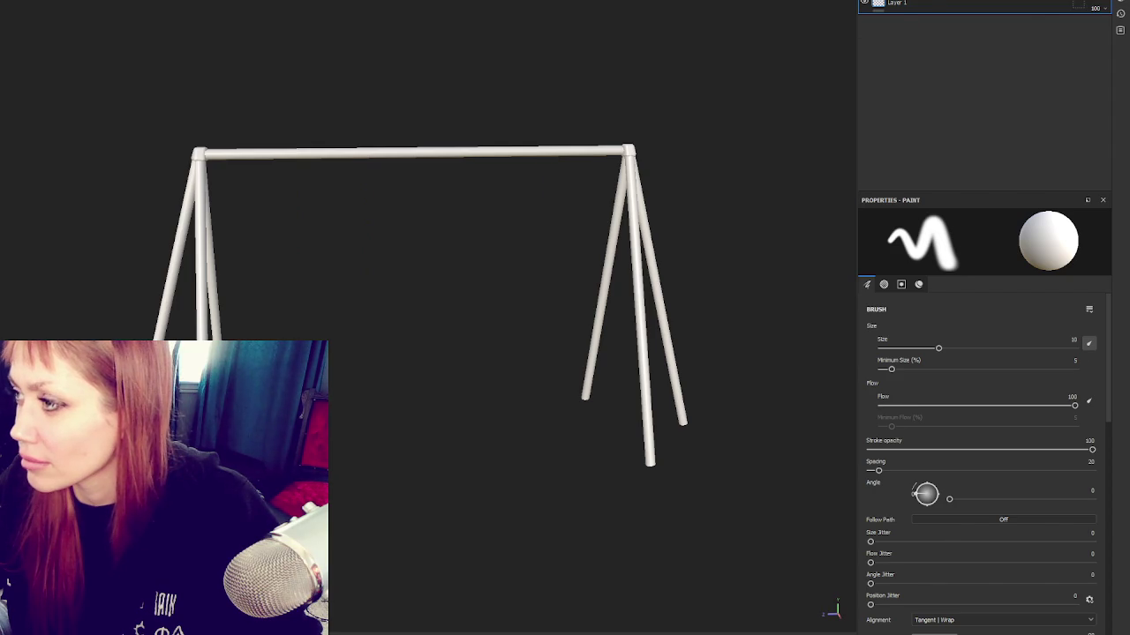
# Step: Add a fill layer with base colour 868686 and metallic about 0.98
pyautogui.click(992, 491)
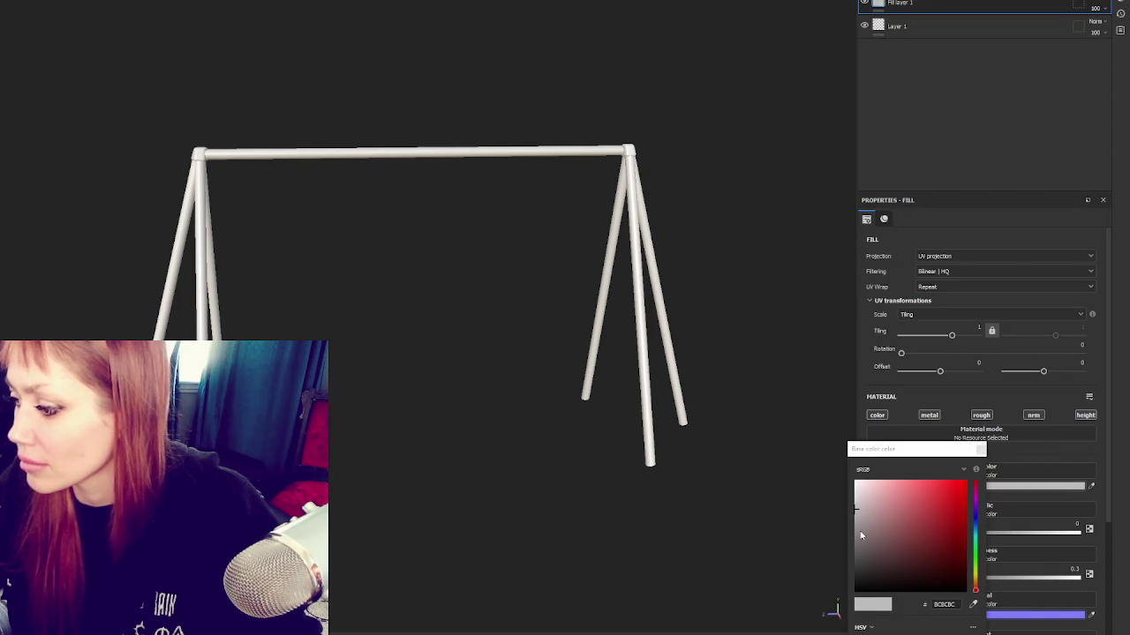
pyautogui.moveTo(863, 536); pyautogui.dragTo(856, 533)
pyautogui.moveTo(1042, 535); pyautogui.dragTo(1077, 532)
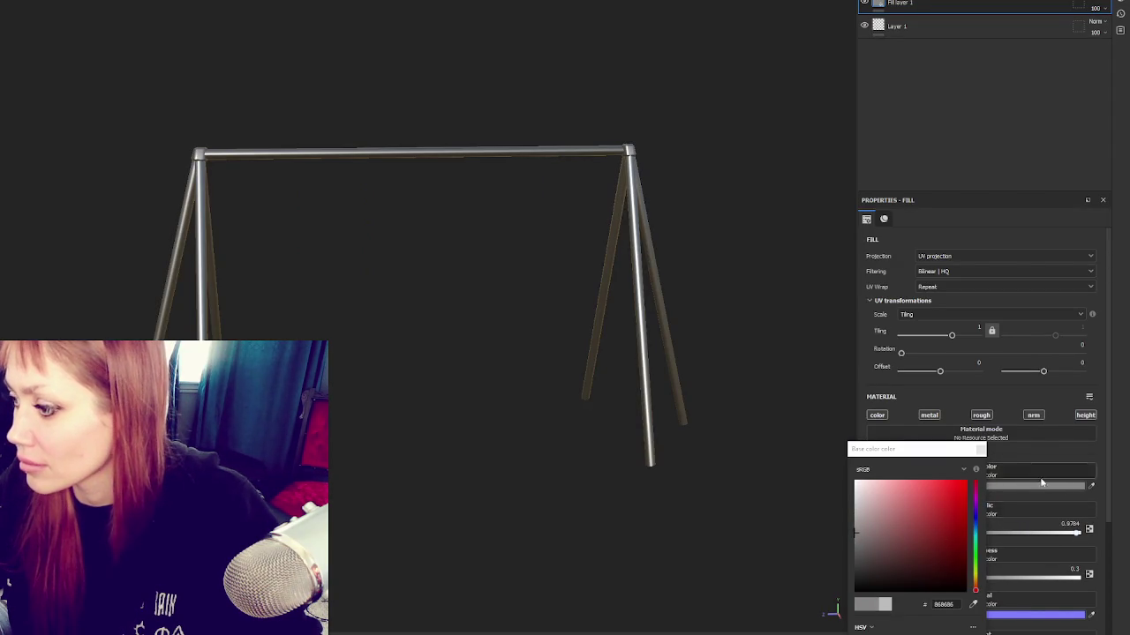
pyautogui.keyDown('alt'); pyautogui.moveTo(429, 252); pyautogui.dragTo(459, 232, button='right'); pyautogui.keyUp('alt')
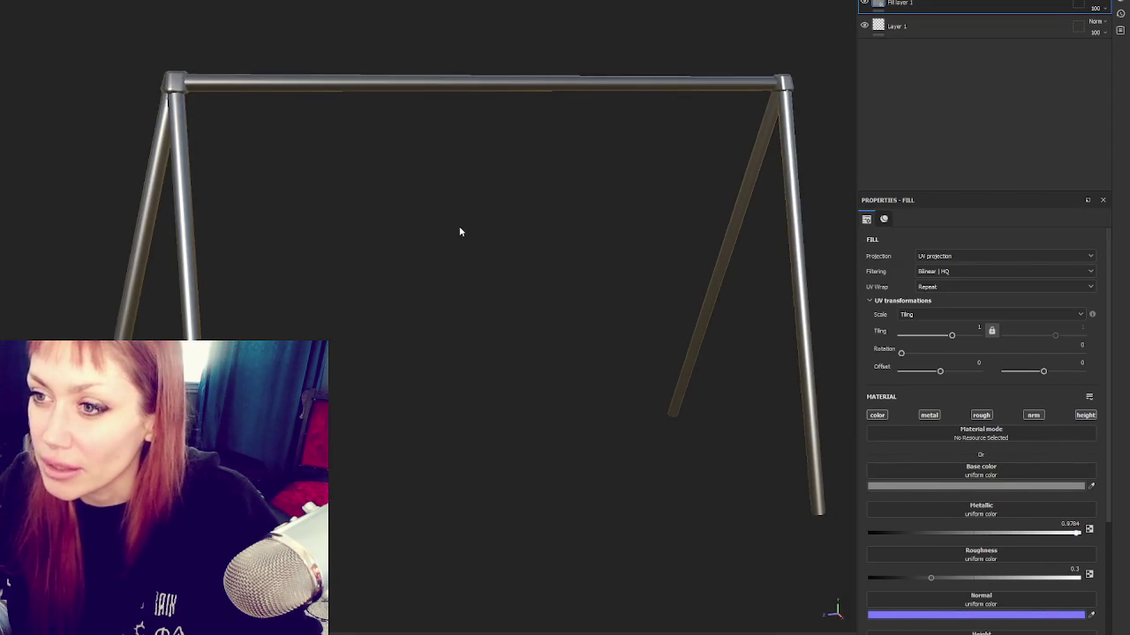
pyautogui.moveTo(459, 231)
pyautogui.keyDown('alt'); pyautogui.mouseDown()
pyautogui.moveTo(479, 214)
pyautogui.moveTo(524, 226)
pyautogui.moveTo(494, 199)
pyautogui.mouseUp(); pyautogui.keyUp('alt')
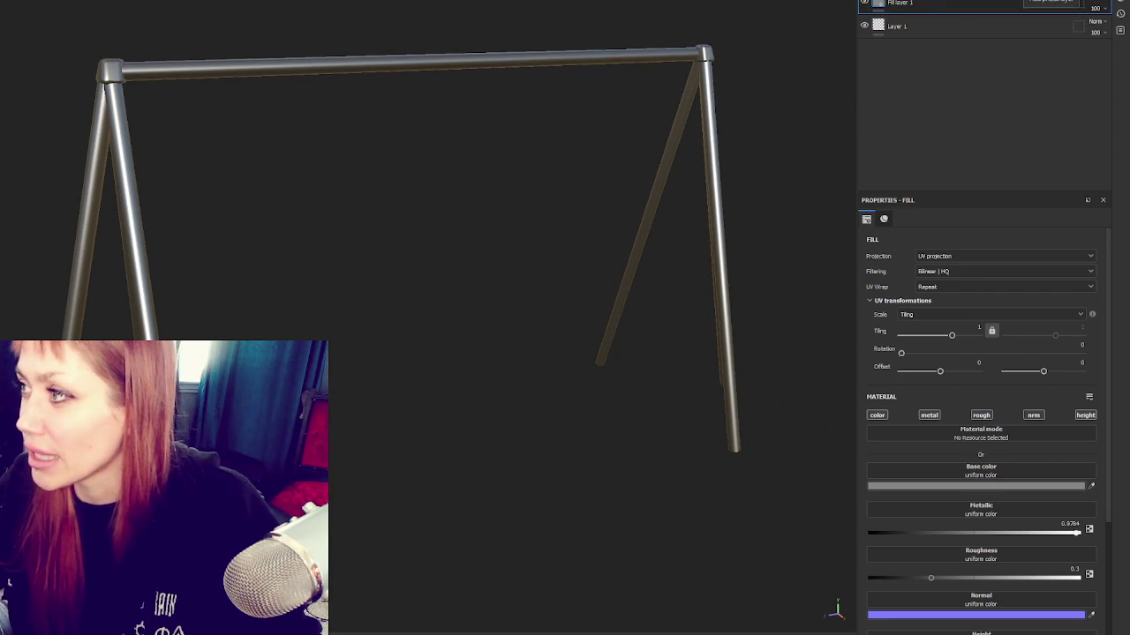
# Step: Create Folder 1 holding a fill layer with colour, normal and height off and roughness 0.59
pyautogui.hotkey('ctrl', 'g')
pyautogui.click(941, 3)
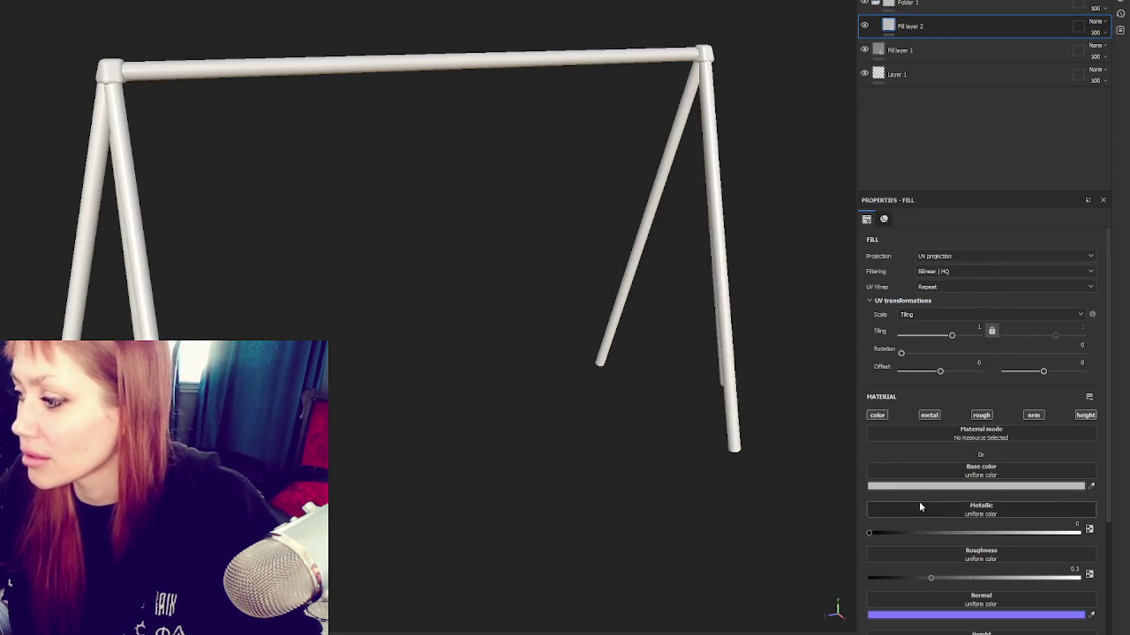
pyautogui.click(876, 415)
pyautogui.click(929, 415)
pyautogui.click(928, 414)
pyautogui.click(1033, 415)
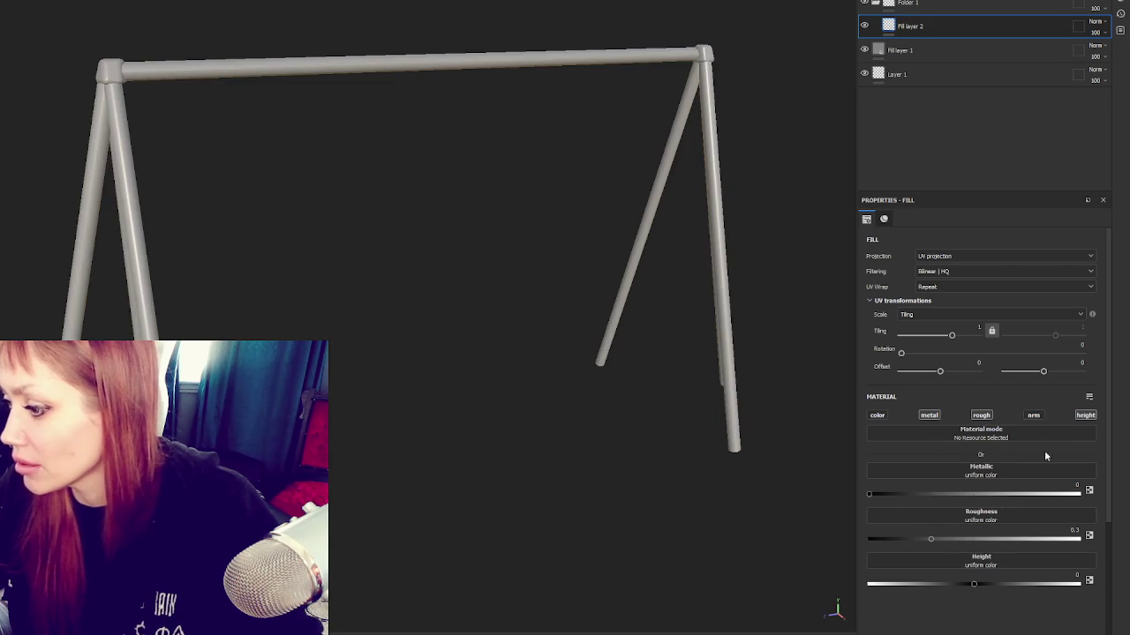
pyautogui.click(1086, 416)
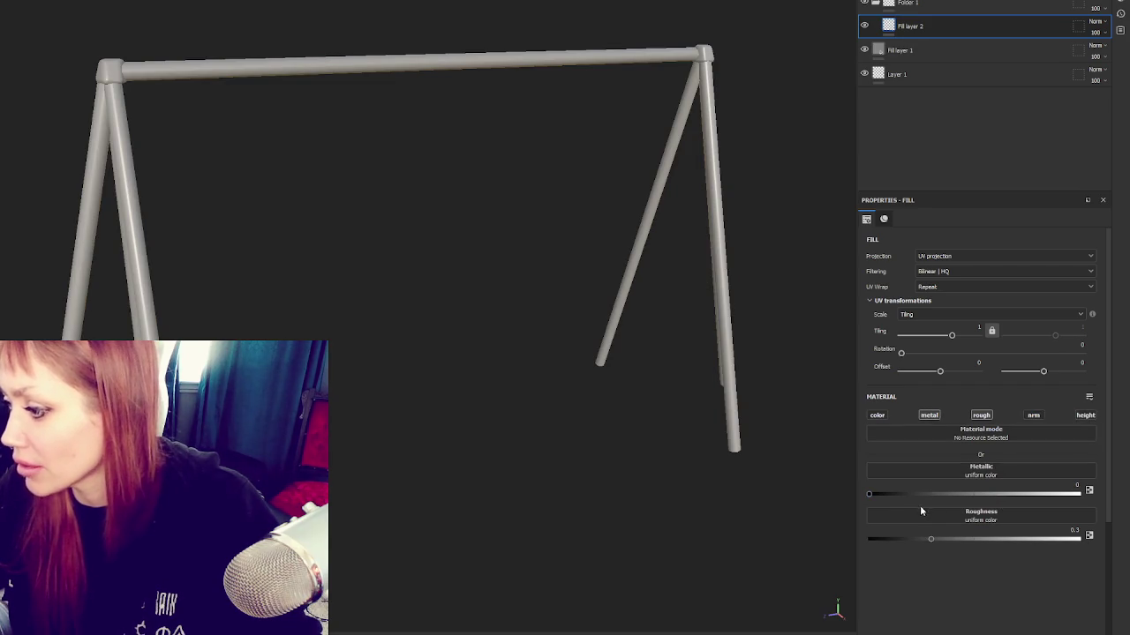
pyautogui.click(994, 539)
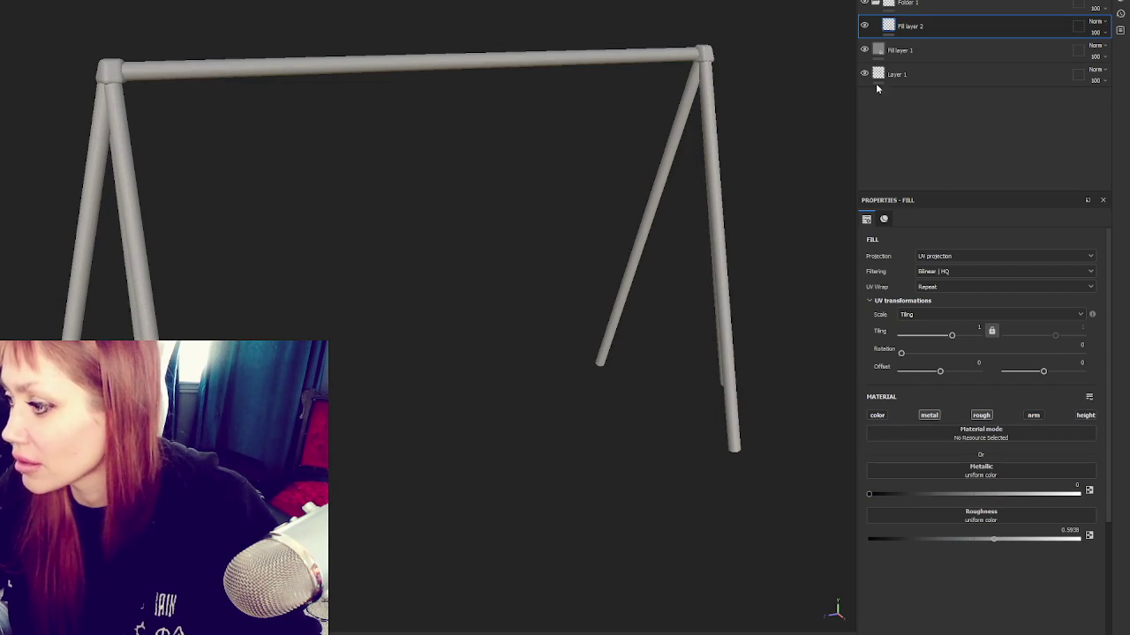
# Step: Give Folder 1 a black mask with a Dirt generator and lower its Dirt Contrast
pyautogui.rightClick(937, 7)
pyautogui.click(958, 20)
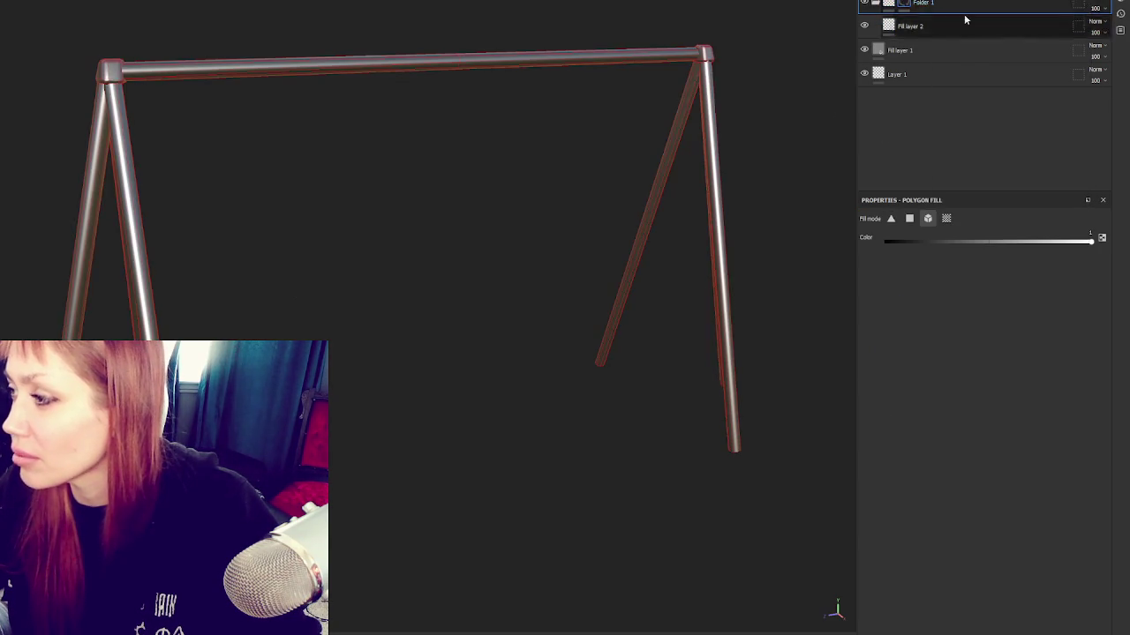
pyautogui.click(984, 247)
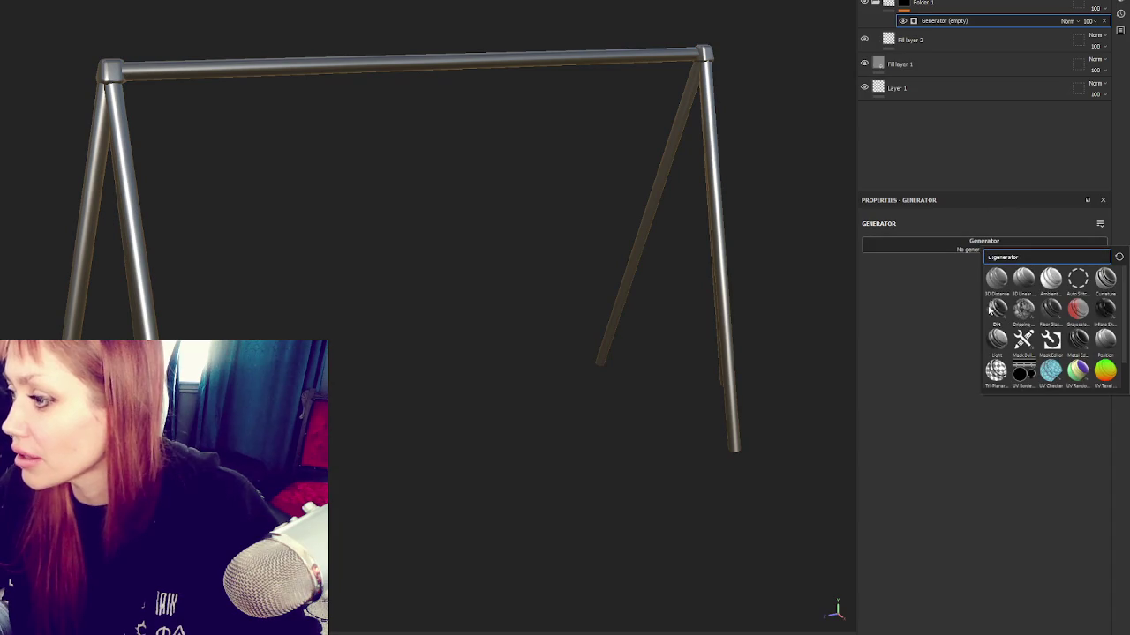
pyautogui.press('Return')
pyautogui.keyDown('alt'); pyautogui.moveTo(676, 202); pyautogui.dragTo(891, 298); pyautogui.keyUp('alt')
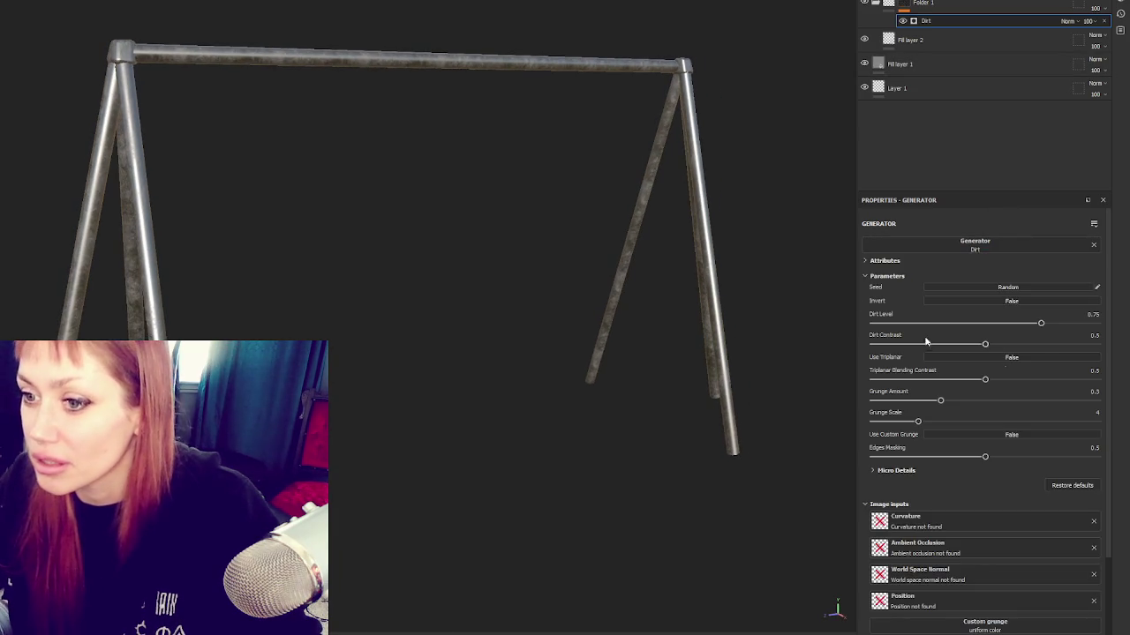
pyautogui.moveTo(1041, 323)
pyautogui.mouseDown()
pyautogui.moveTo(951, 346)
pyautogui.moveTo(967, 346)
pyautogui.mouseUp()
pyautogui.moveTo(967, 346); pyautogui.dragTo(973, 345)
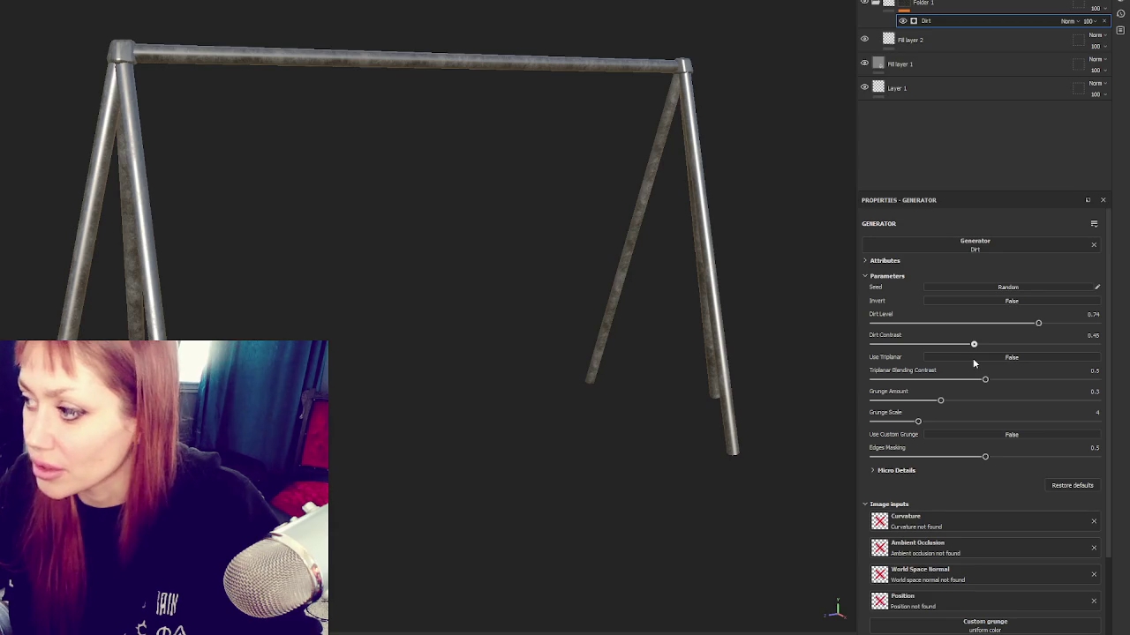
# Step: Raise the Dirt Contrast and Grunge Amount, then duplicate Folder 1
pyautogui.click(960, 46)
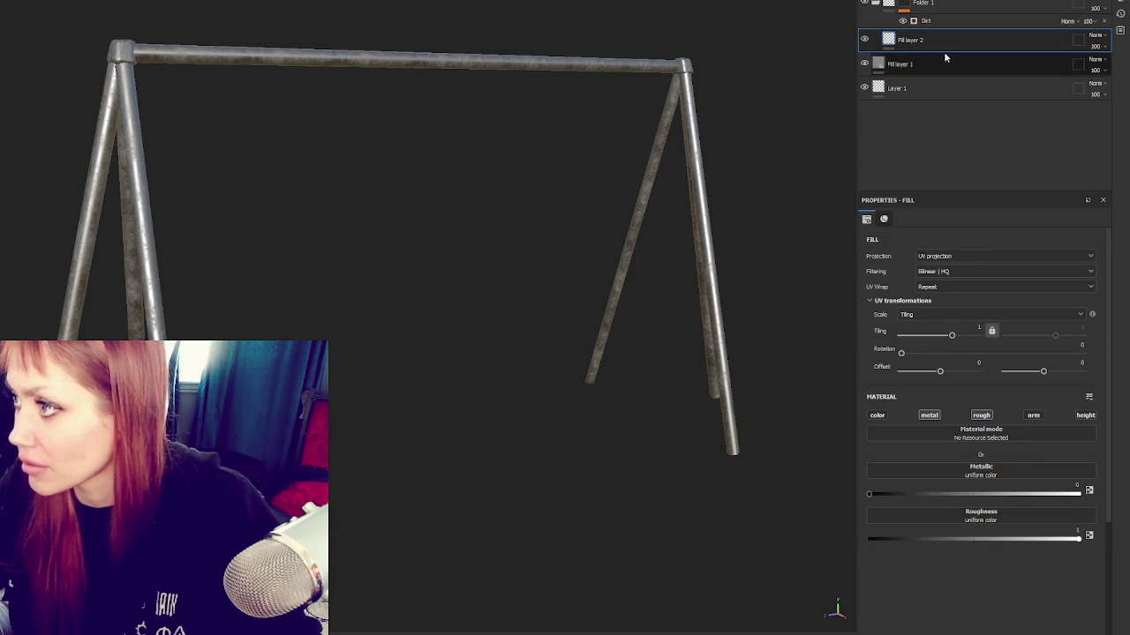
pyautogui.click(978, 20)
pyautogui.moveTo(976, 345)
pyautogui.mouseDown()
pyautogui.moveTo(998, 344)
pyautogui.moveTo(976, 358)
pyautogui.mouseUp()
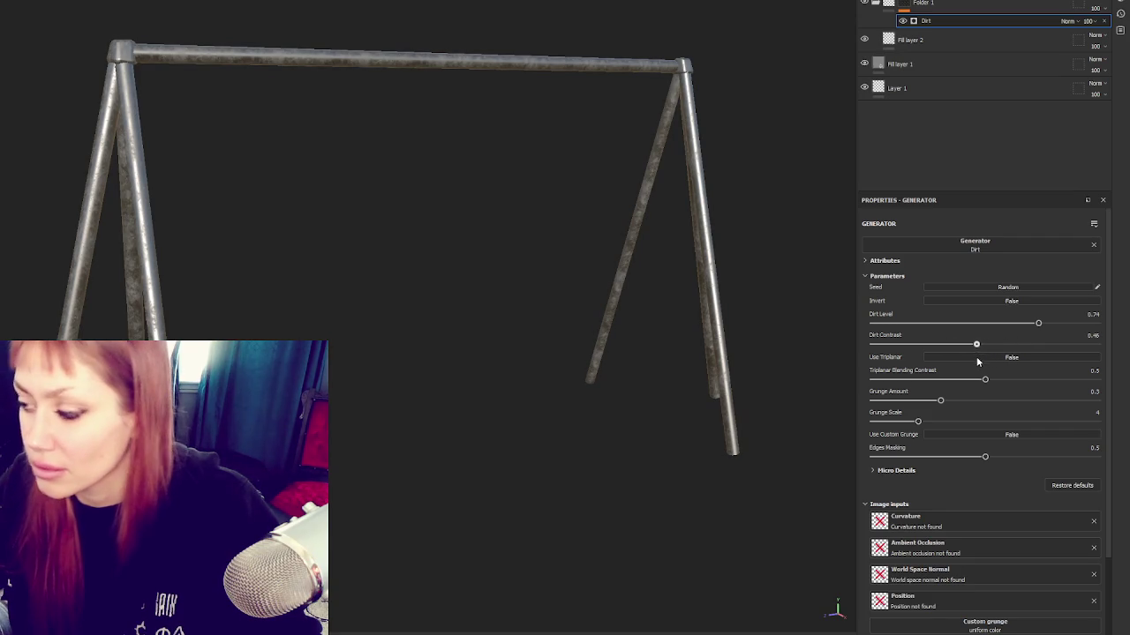
pyautogui.moveTo(940, 401); pyautogui.dragTo(953, 401)
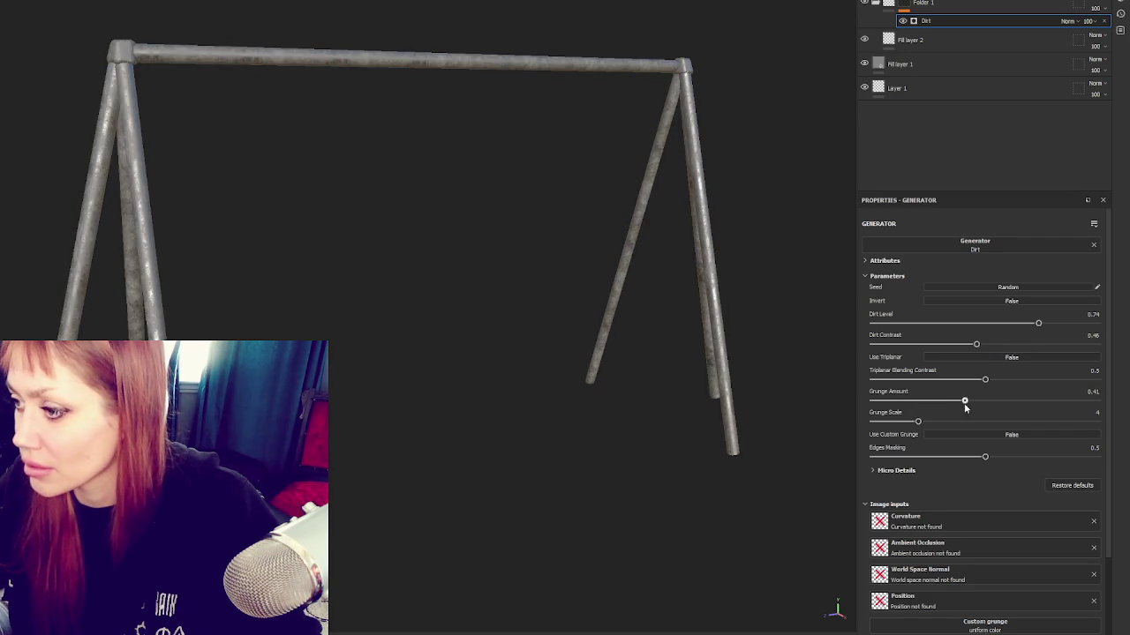
pyautogui.hotkey('ctrl', 'd')
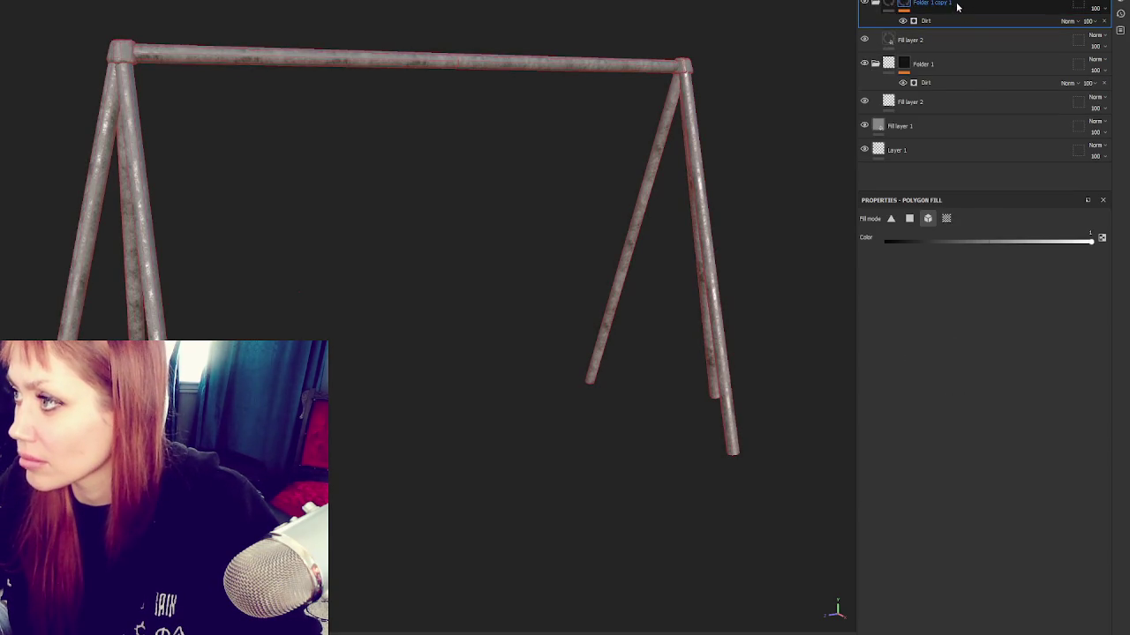
# Step: Set the Folder 1 mask fill value to 0.2861 and delete an accidentally pasted fill layer
pyautogui.click(921, 39)
pyautogui.click(965, 63)
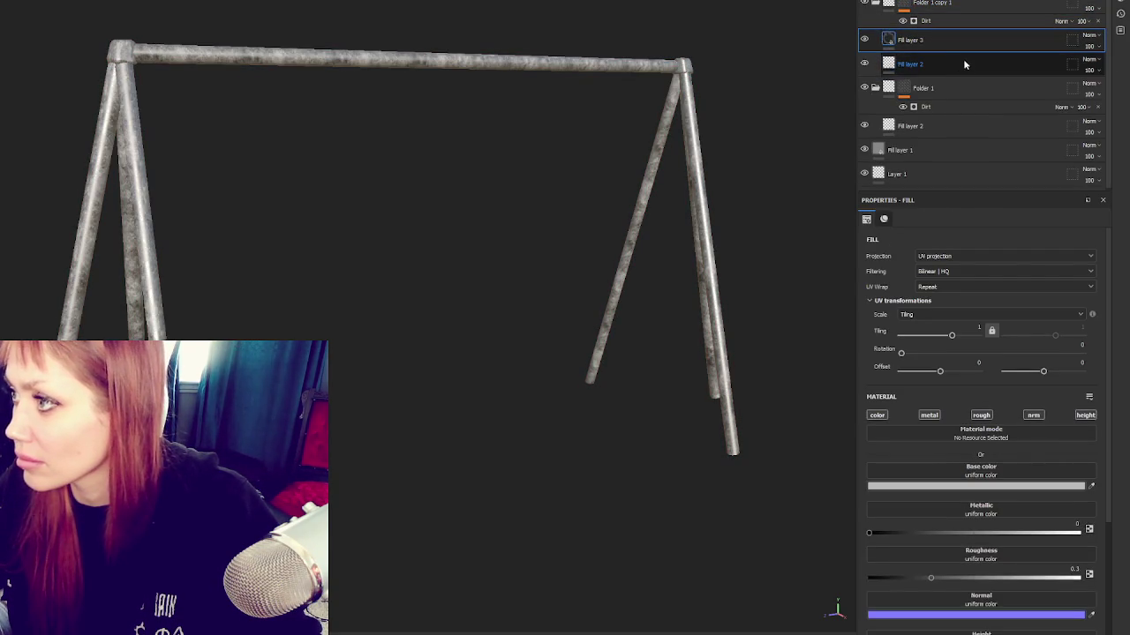
pyautogui.click(943, 243)
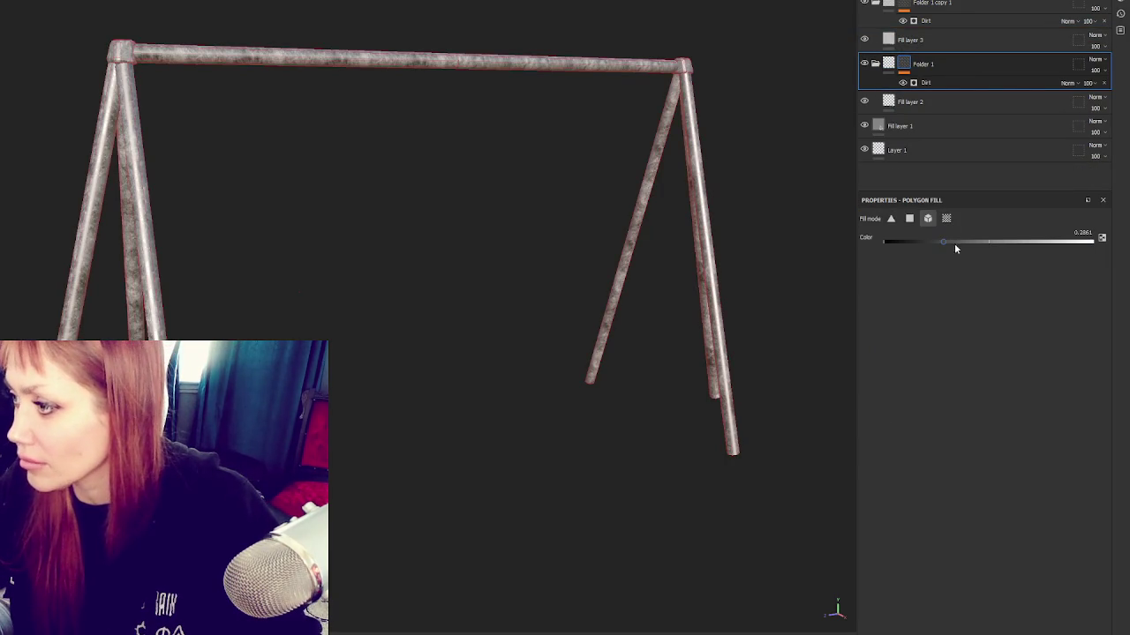
pyautogui.hotkey('ctrl', 'v')
pyautogui.click(935, 58)
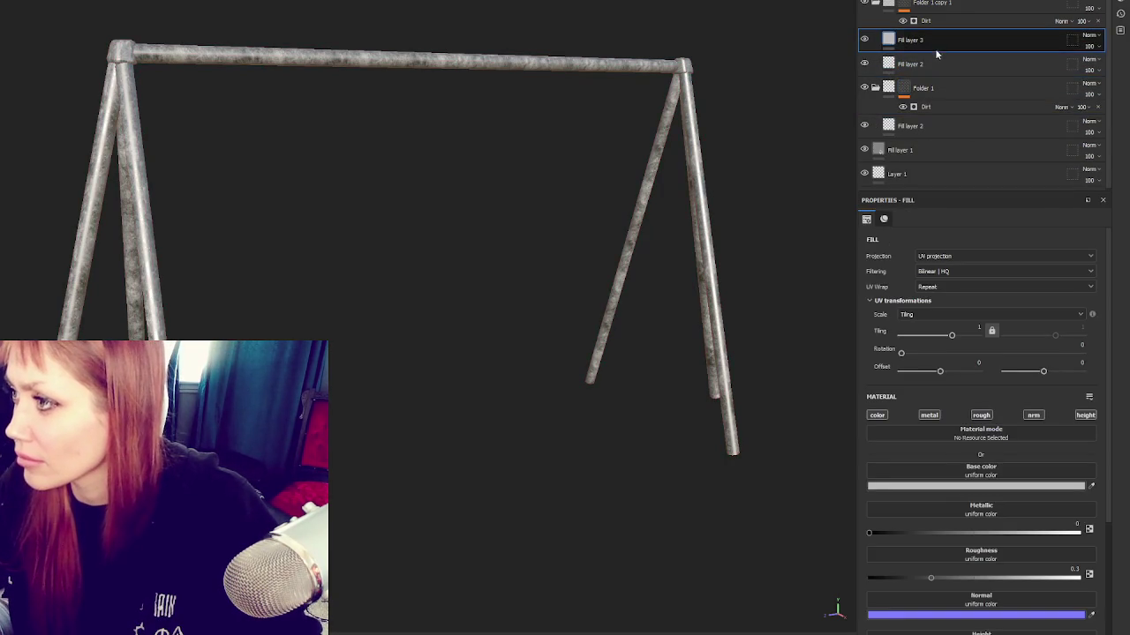
pyautogui.press('Delete')
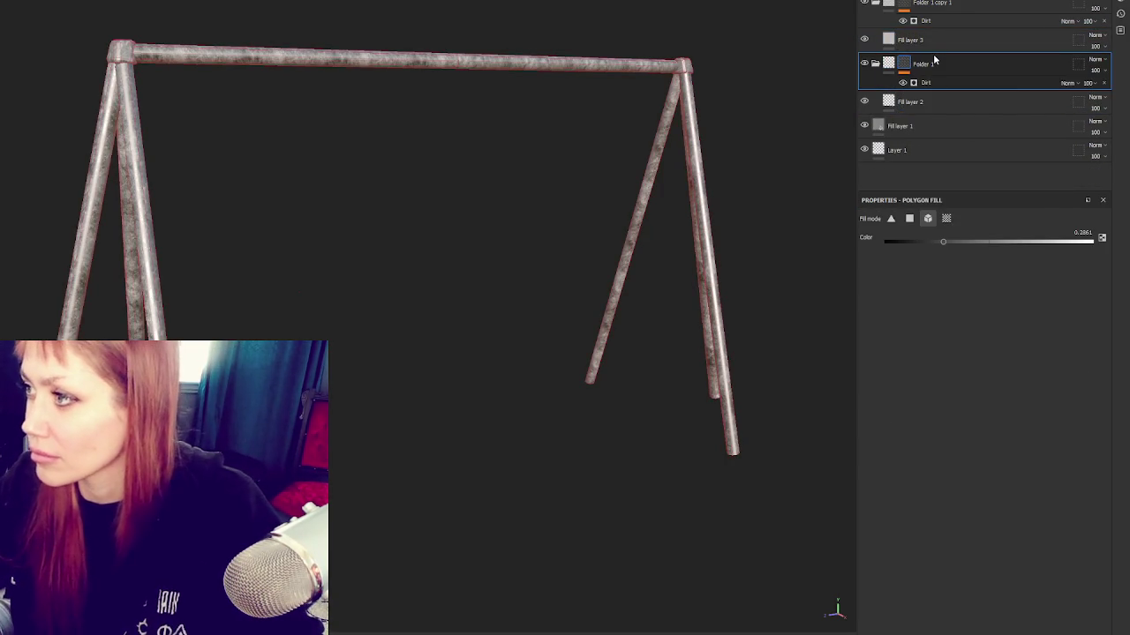
# Step: Set Fill layer 3's base colour to pure red, FF0000
pyautogui.click(922, 39)
pyautogui.click(921, 486)
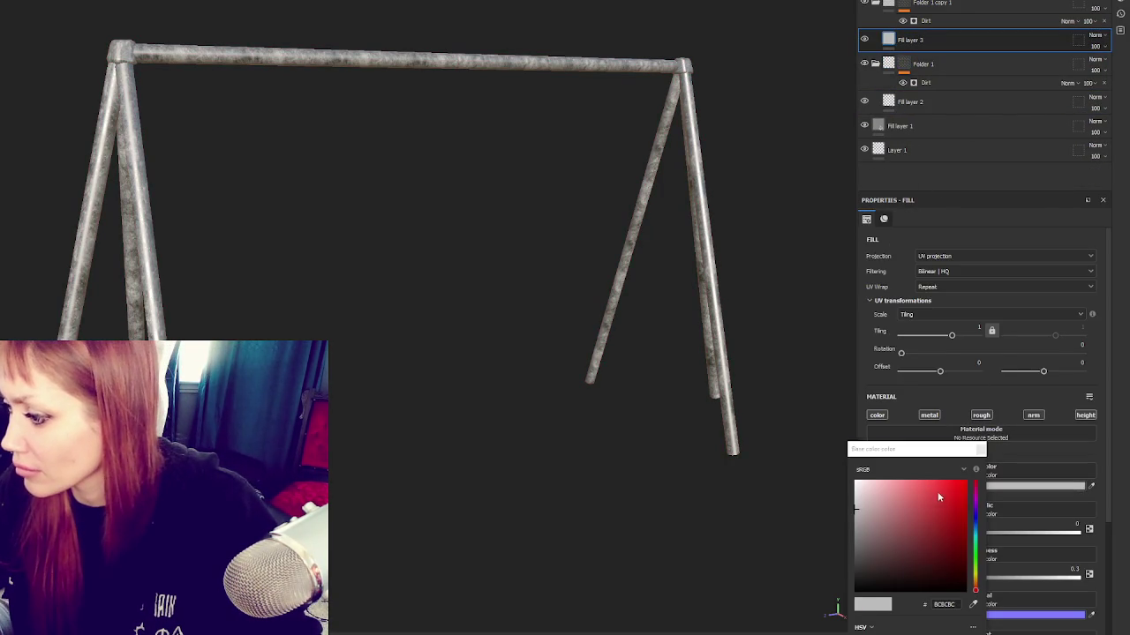
pyautogui.moveTo(936, 490); pyautogui.dragTo(966, 481)
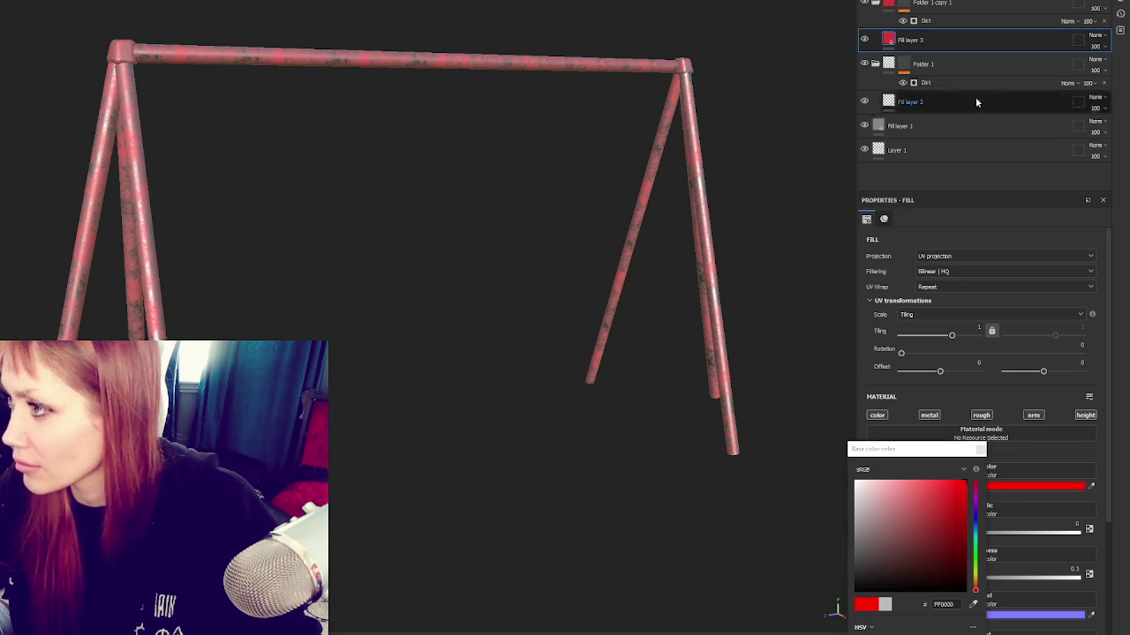
# Step: Raise the Dirt Level in Folder 1 copy 1's mask to 0.84 so red covers the poles
pyautogui.click(959, 21)
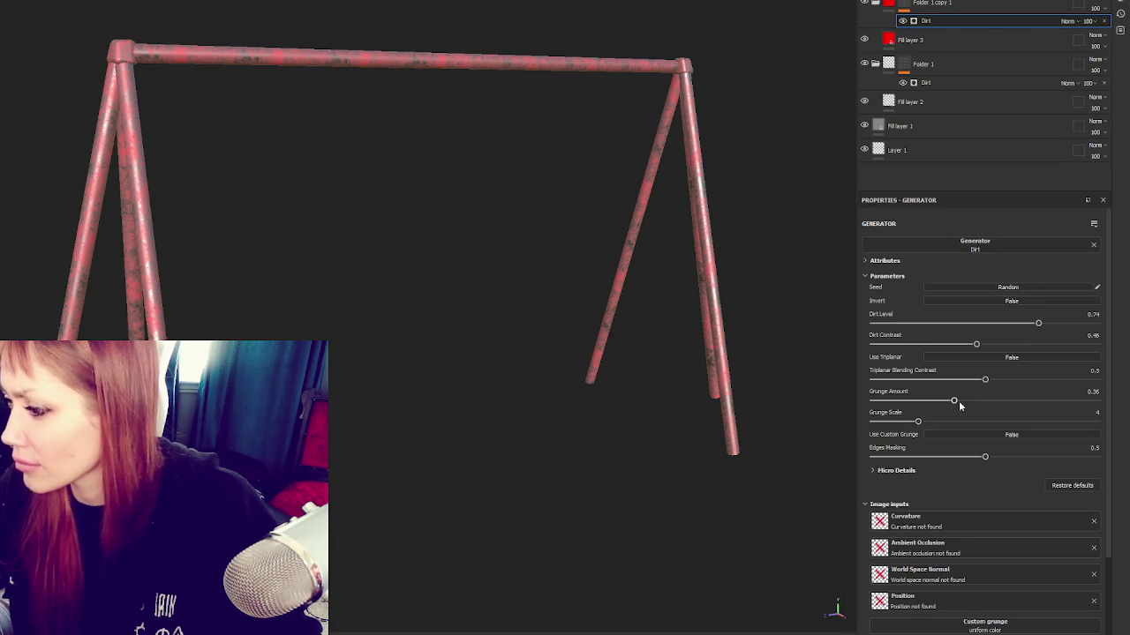
pyautogui.moveTo(1038, 323); pyautogui.dragTo(1054, 323)
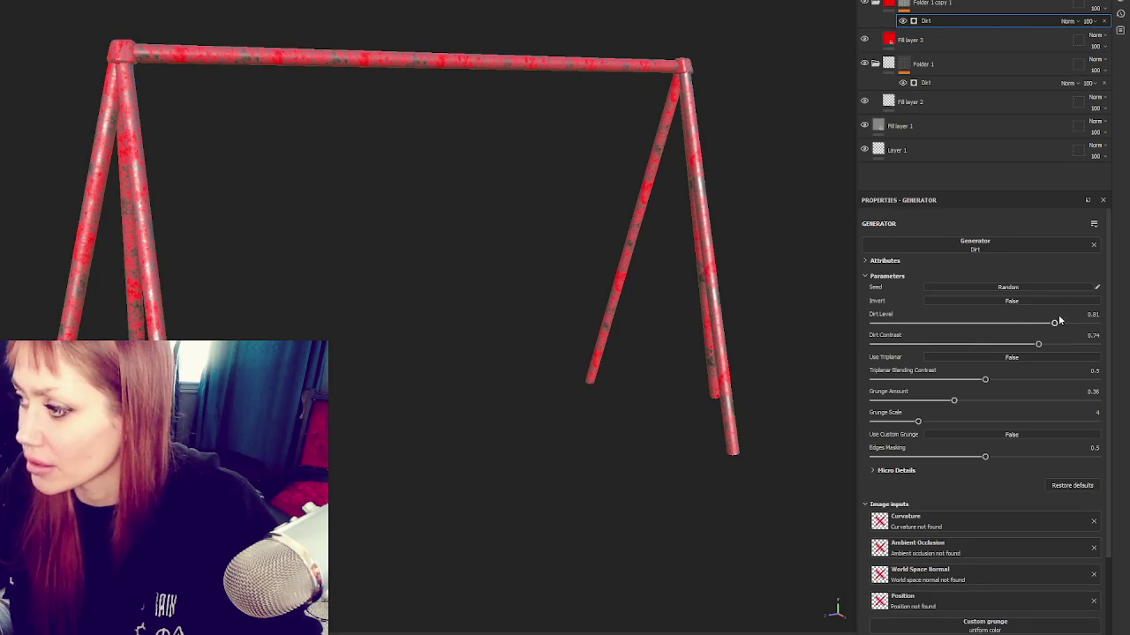
pyautogui.moveTo(1059, 316); pyautogui.dragTo(1061, 324)
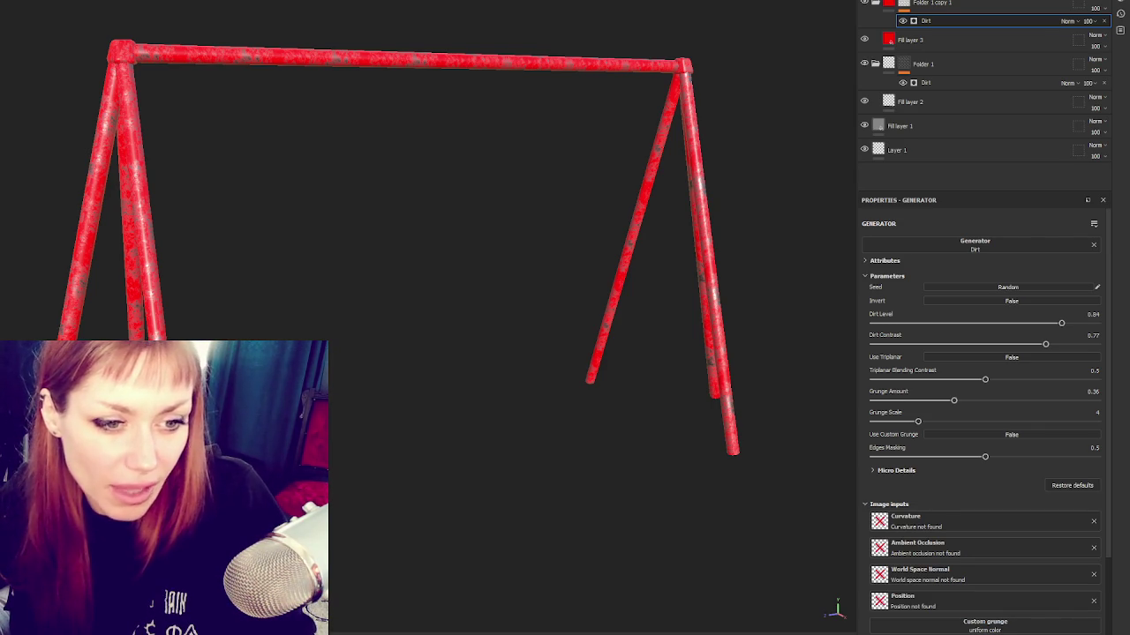
pyautogui.keyDown('alt'); pyautogui.moveTo(409, 94); pyautogui.dragTo(472, 197); pyautogui.keyUp('alt')
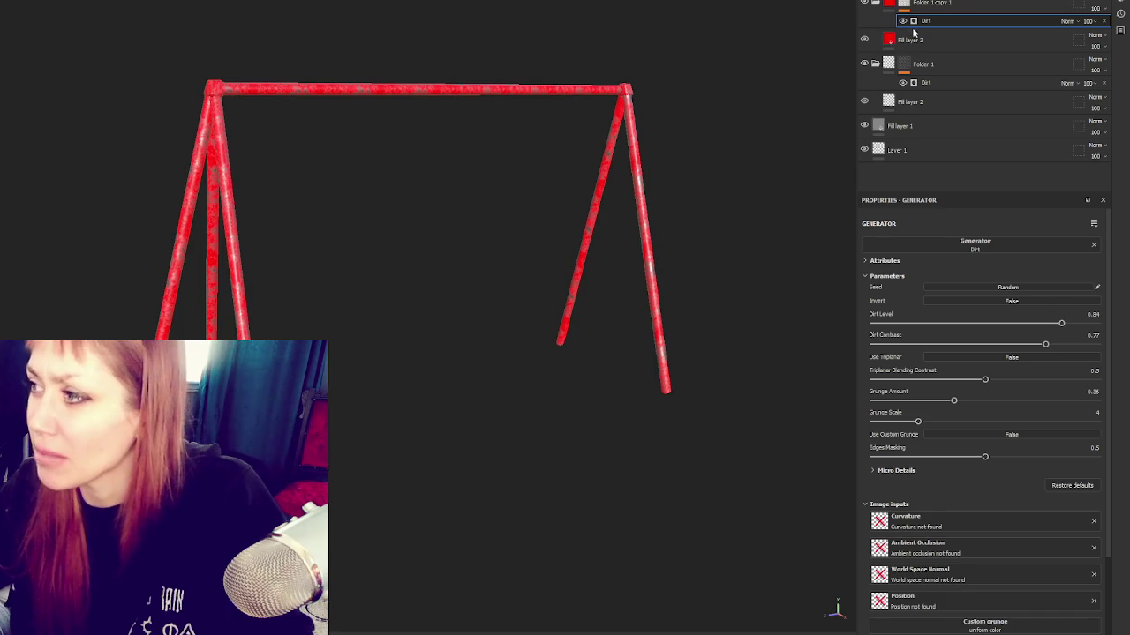
# Step: Recolour Fill layer 3's base colour from red to a mustard yellow
pyautogui.click(914, 37)
pyautogui.click(986, 485)
pyautogui.click(947, 492)
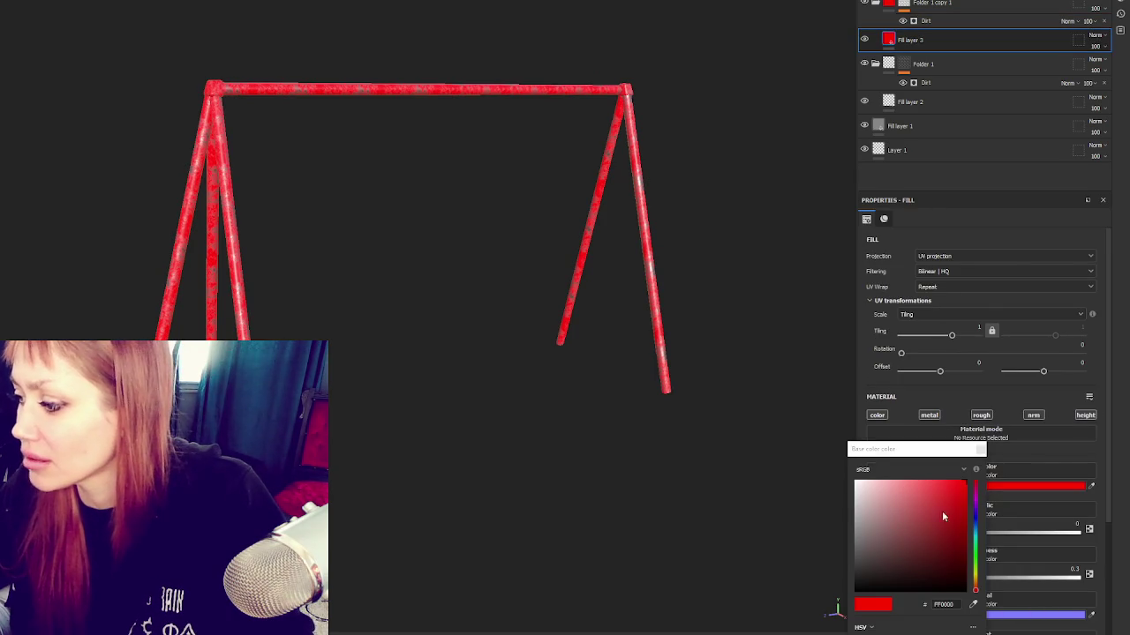
pyautogui.click(905, 510)
pyautogui.moveTo(976, 581); pyautogui.dragTo(975, 577)
pyautogui.moveTo(909, 511)
pyautogui.mouseDown()
pyautogui.moveTo(940, 497)
pyautogui.moveTo(939, 517)
pyautogui.mouseUp()
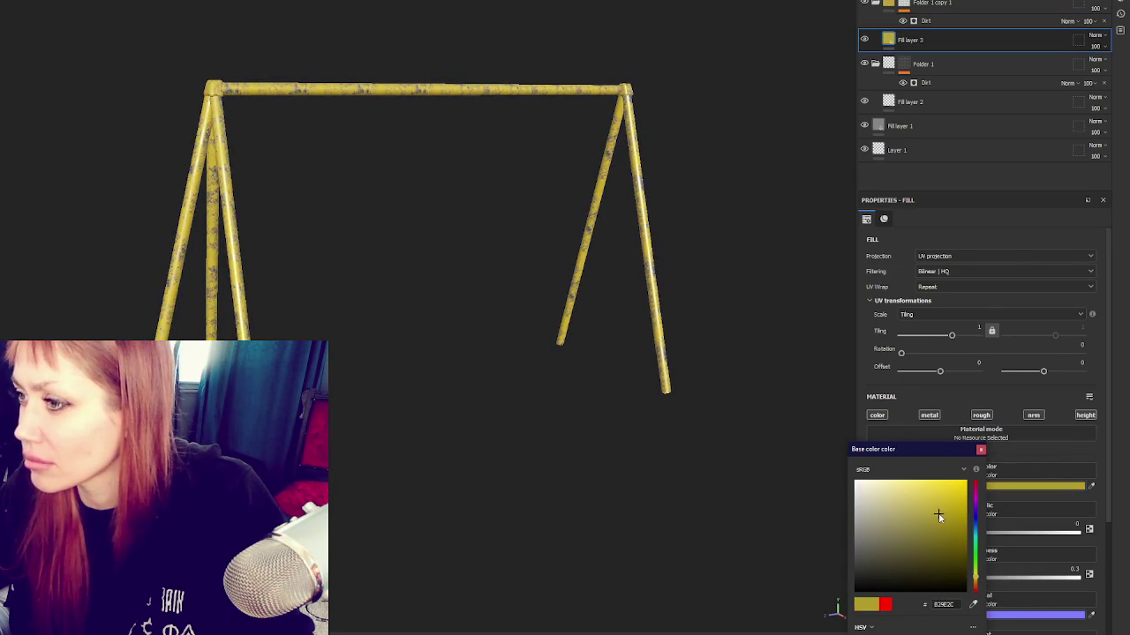
pyautogui.moveTo(937, 521)
pyautogui.mouseDown()
pyautogui.moveTo(932, 537)
pyautogui.moveTo(939, 521)
pyautogui.mouseUp()
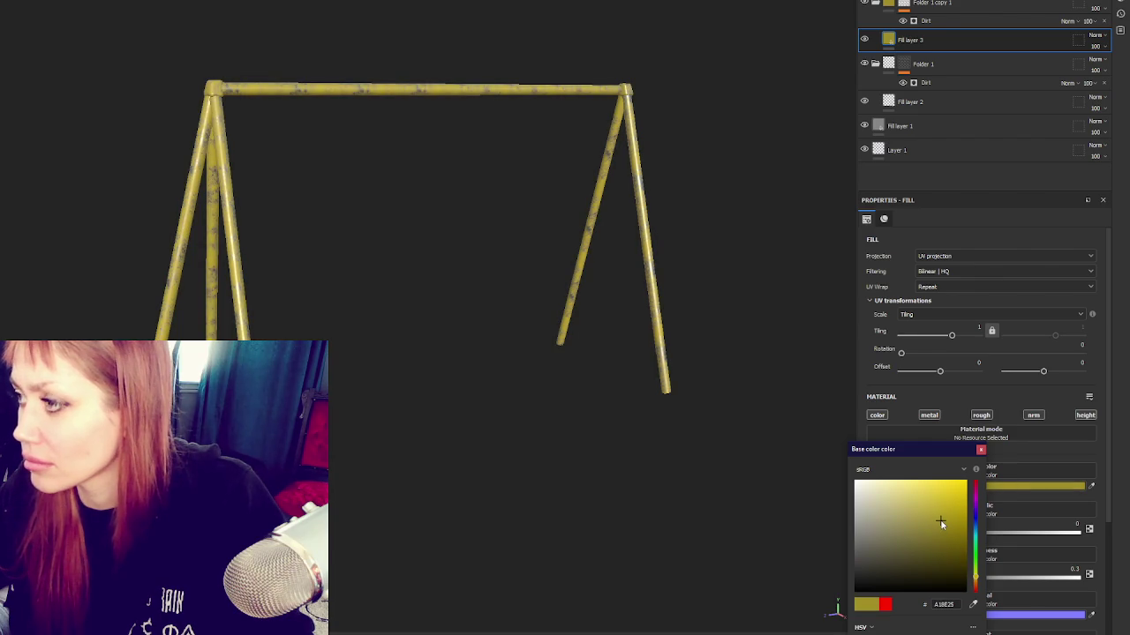
pyautogui.click(948, 512)
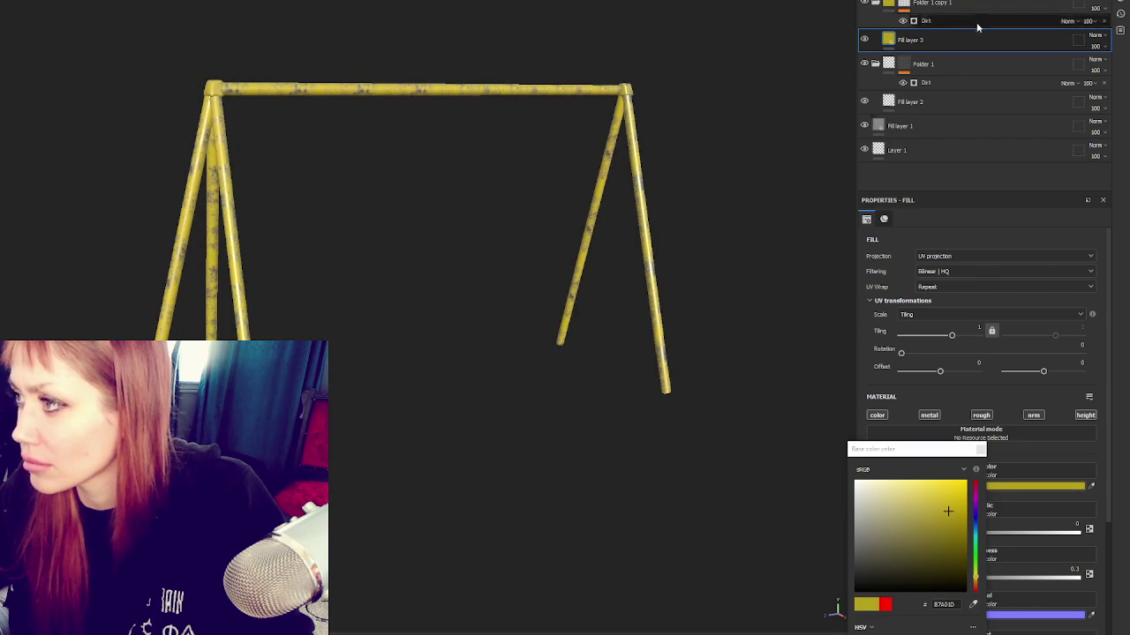
pyautogui.click(977, 582)
pyautogui.moveTo(977, 583); pyautogui.dragTo(976, 578)
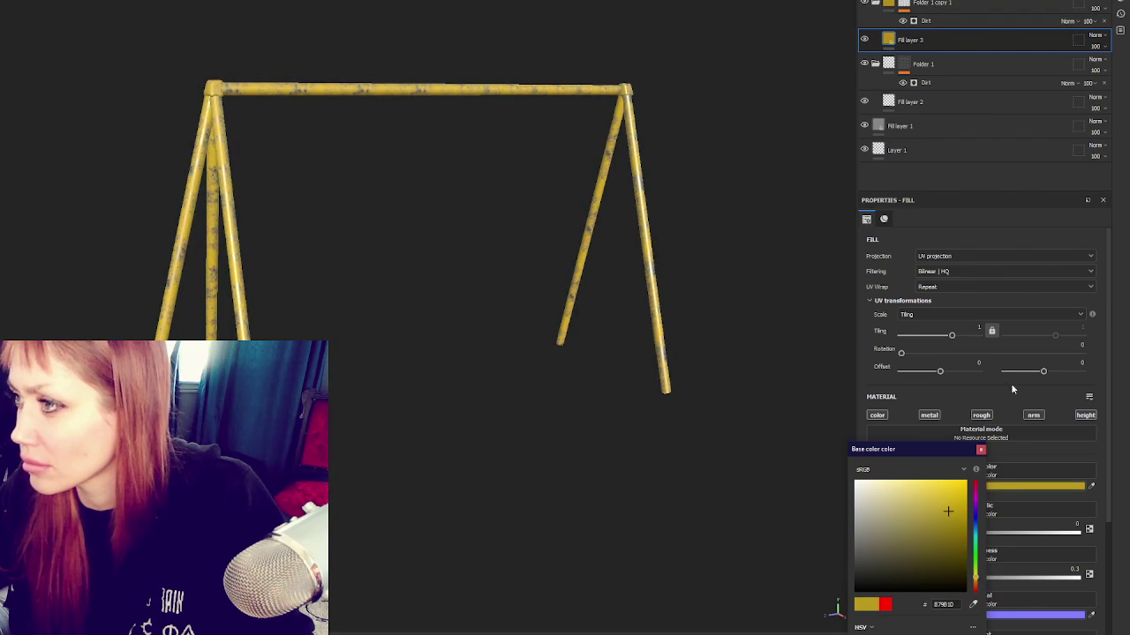
pyautogui.click(971, 35)
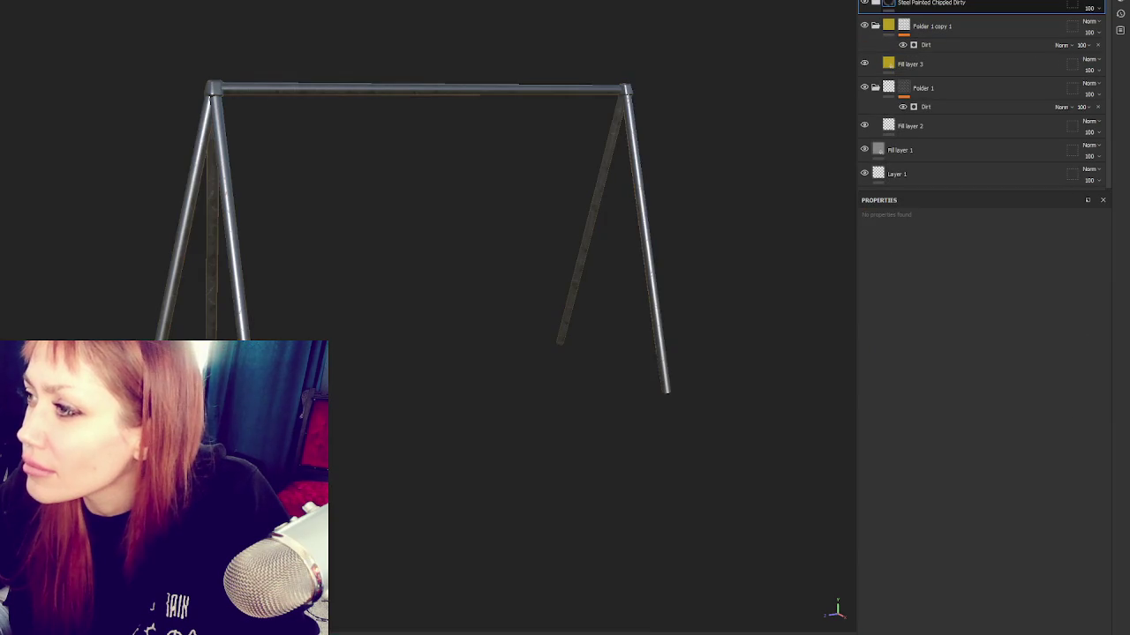
# Step: Expand the Steel Painted Chipped Dirty folder and inspect Folder 1 copy 1 up close
pyautogui.click(875, 4)
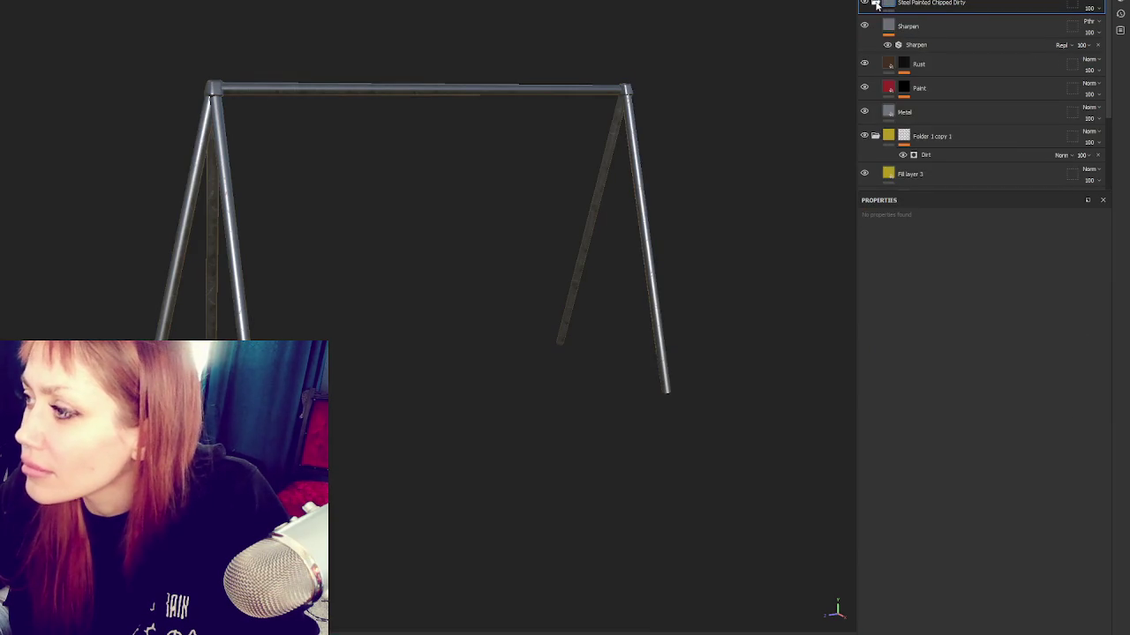
pyautogui.scroll(-3, 922, 89)
pyautogui.click(923, 7)
pyautogui.scroll(3, 290, 141)
pyautogui.scroll(3, 336, 159)
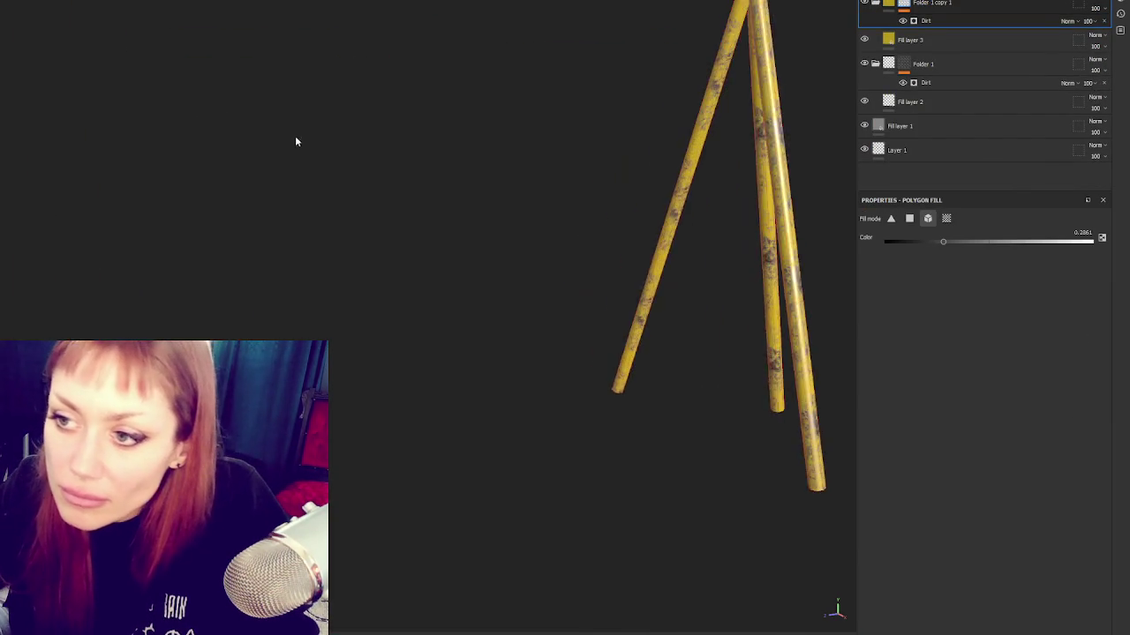
pyautogui.scroll(-3, 336, 159)
pyautogui.scroll(3, 509, 265)
pyautogui.keyDown('alt'); pyautogui.moveTo(480, 211); pyautogui.dragTo(414, 194); pyautogui.keyUp('alt')
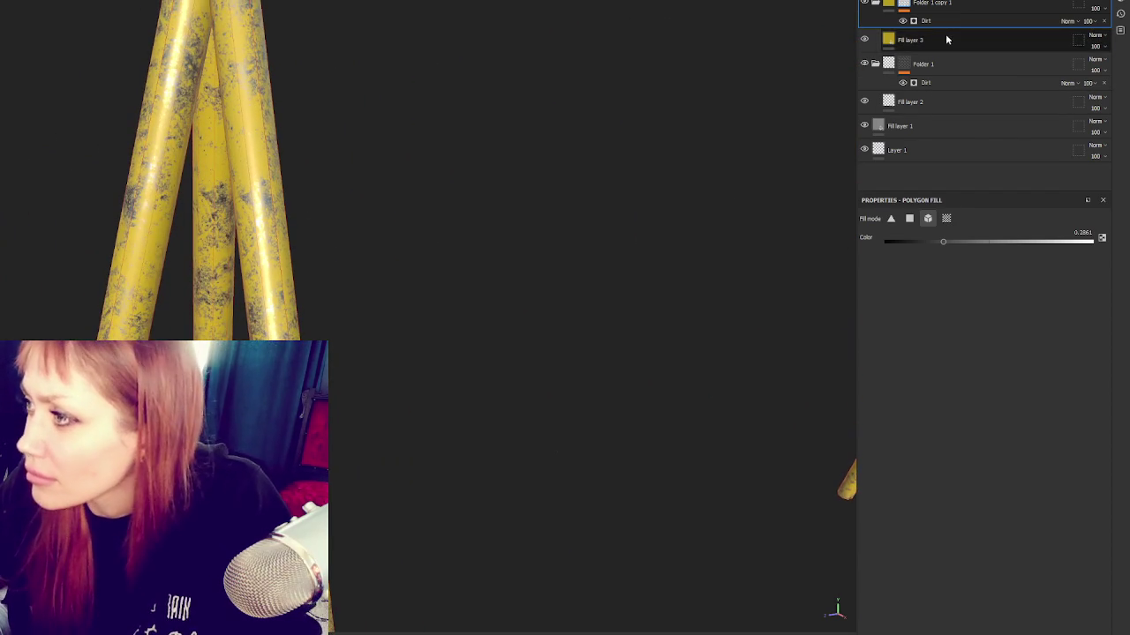
# Step: Set Fill layer 3 to roughness 1 and height 0.0337, then duplicate the top paint folder
pyautogui.click(947, 39)
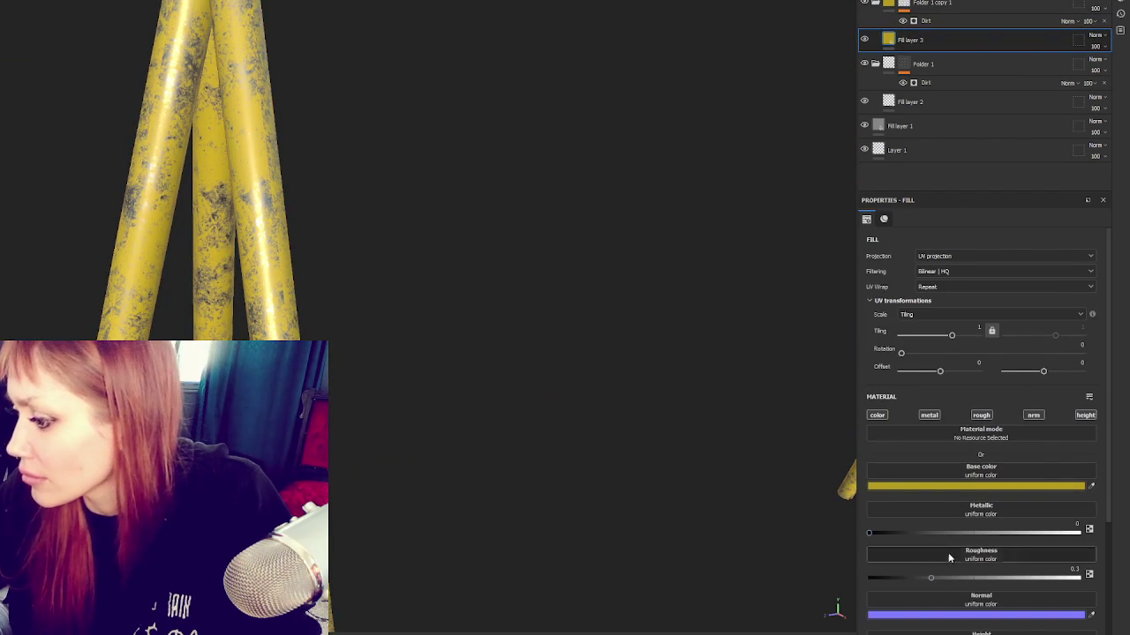
pyautogui.moveTo(992, 578); pyautogui.dragTo(1079, 578)
pyautogui.scroll(-1, 992, 548)
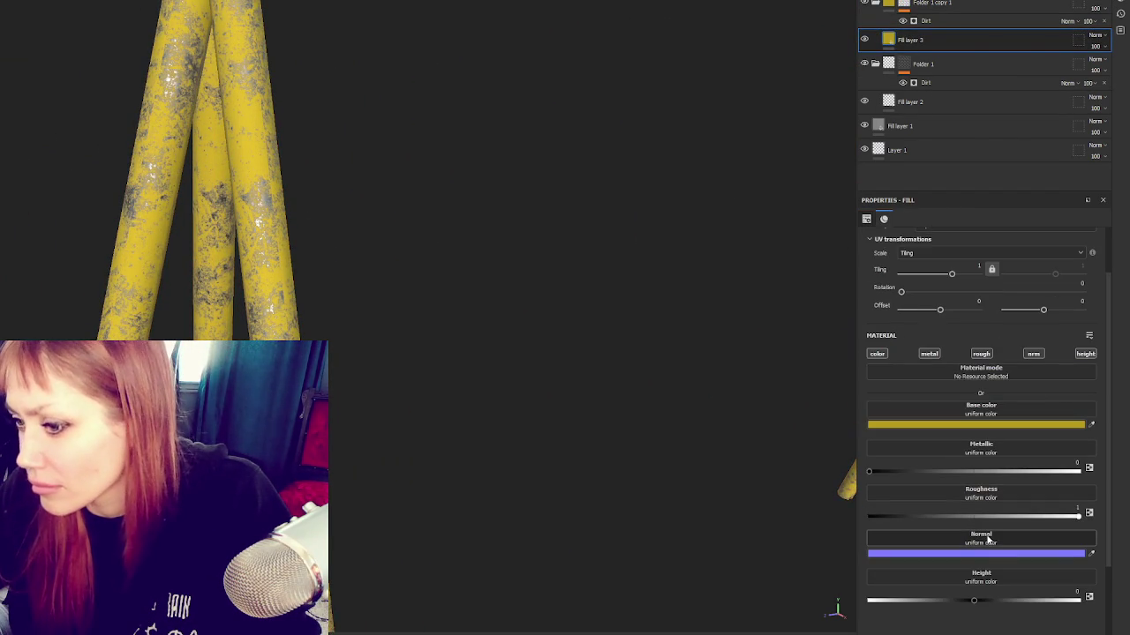
pyautogui.moveTo(974, 600)
pyautogui.mouseDown()
pyautogui.moveTo(1001, 603)
pyautogui.moveTo(972, 608)
pyautogui.moveTo(980, 605)
pyautogui.mouseUp()
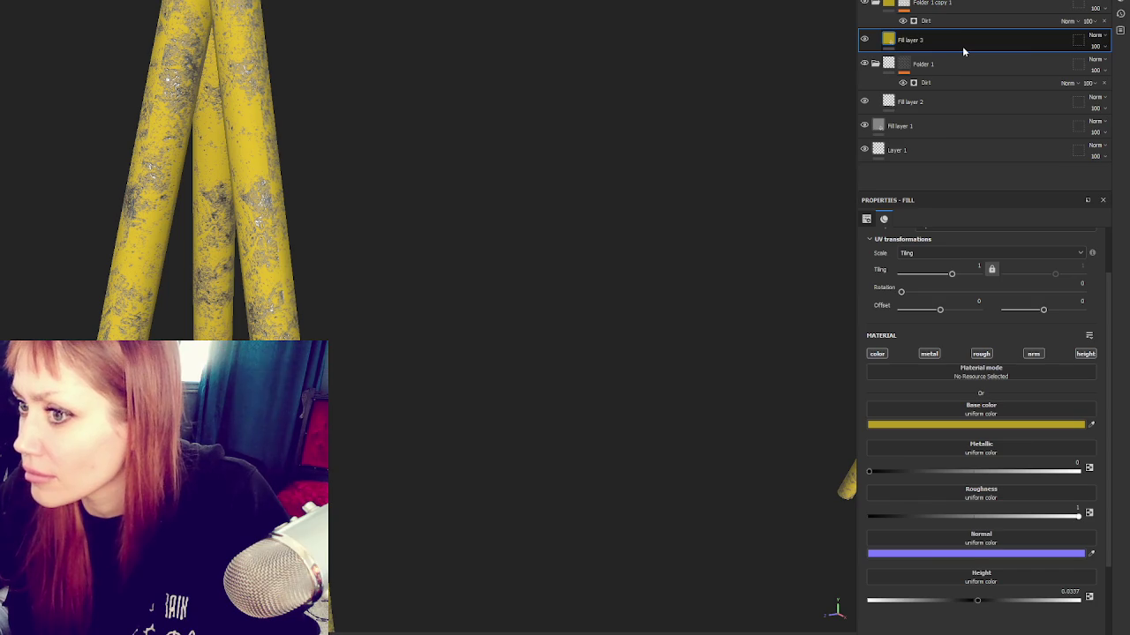
pyautogui.click(964, 4)
pyautogui.hotkey('ctrl', 'd')
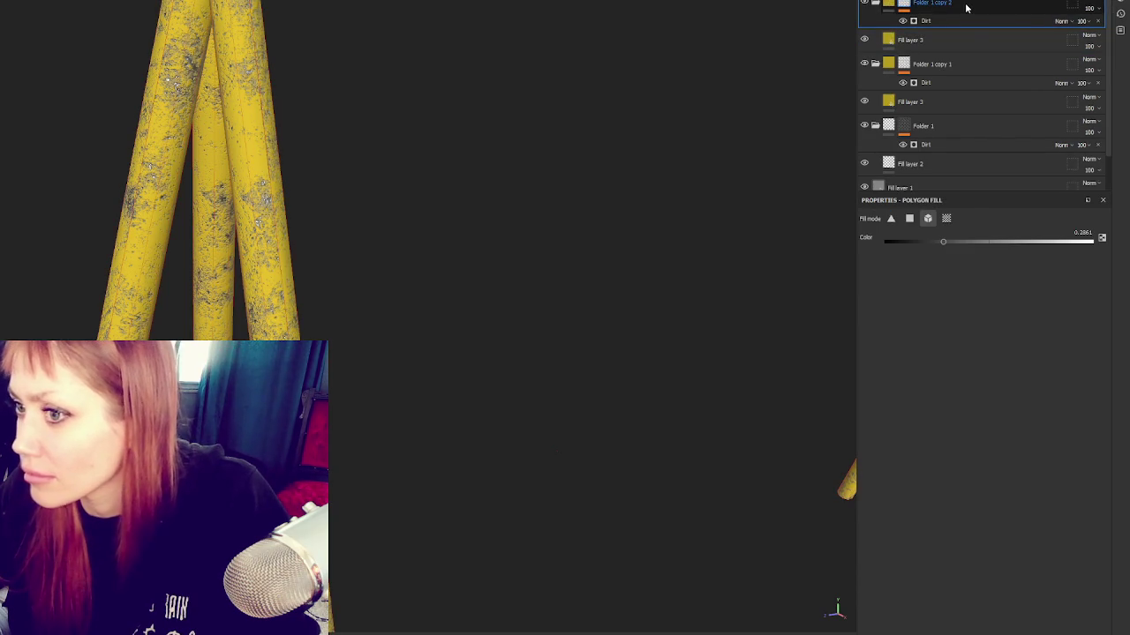
# Step: Give the duplicated fill layer a dark rusty-red base colour
pyautogui.moveTo(966, 7); pyautogui.dragTo(960, 90)
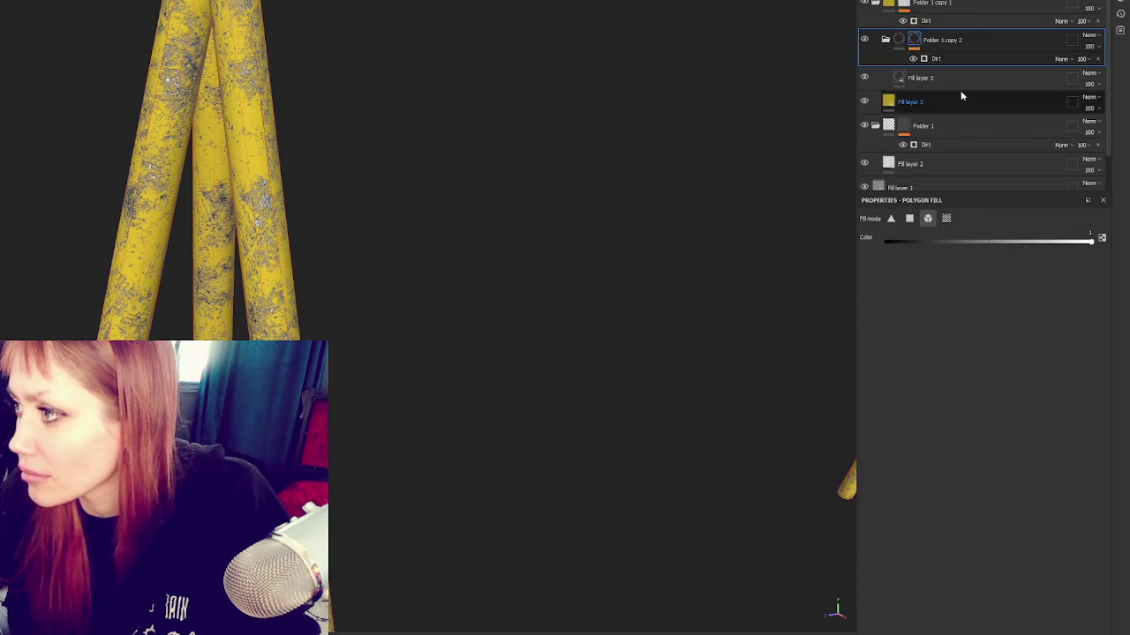
pyautogui.click(936, 99)
pyautogui.click(933, 425)
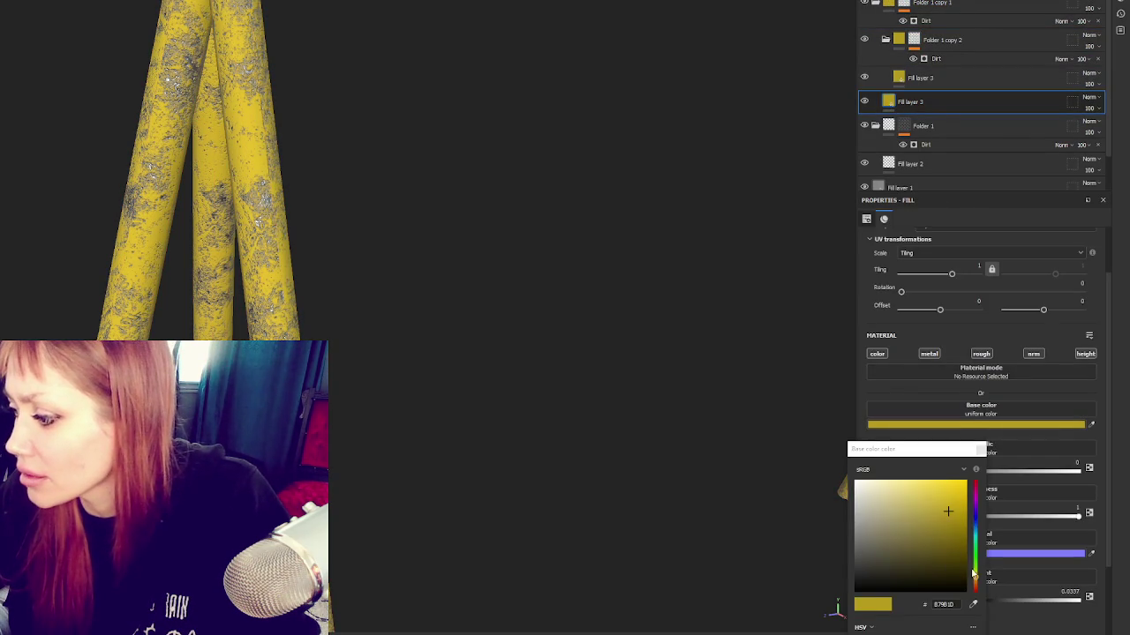
pyautogui.moveTo(974, 572); pyautogui.dragTo(975, 588)
pyautogui.click(911, 558)
# Step: Set Folder 1 copy 1's Dirt mask to level 0.88 and contrast 0.66
pyautogui.moveTo(951, 73)
pyautogui.mouseDown()
pyautogui.moveTo(954, 86)
pyautogui.moveTo(941, 42)
pyautogui.mouseUp()
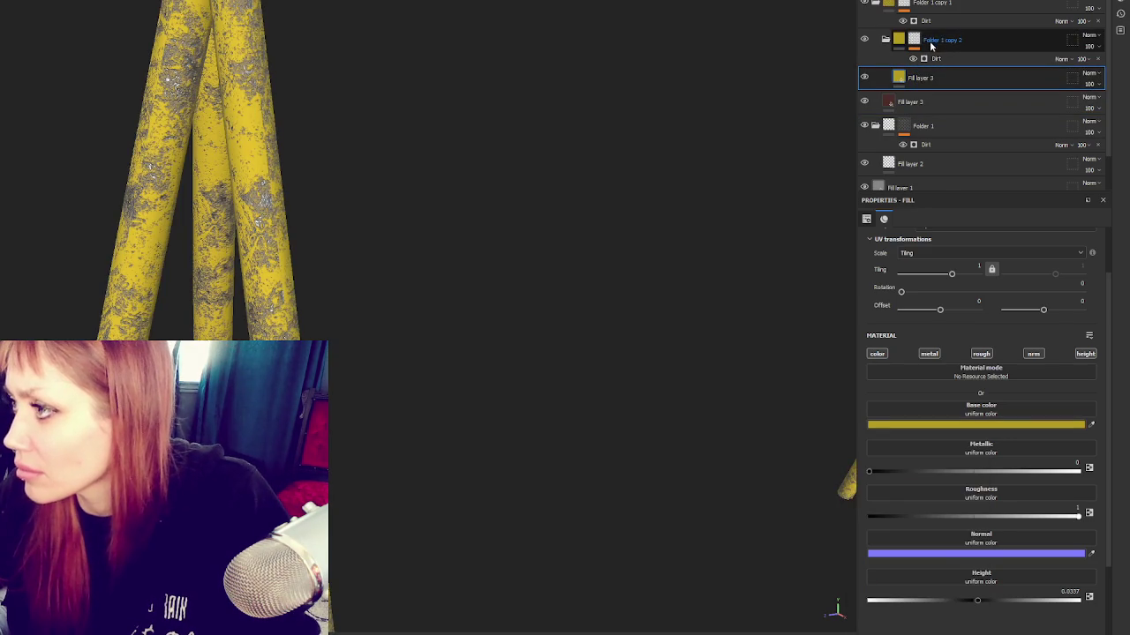
pyautogui.moveTo(931, 46)
pyautogui.mouseDown()
pyautogui.moveTo(947, 4)
pyautogui.moveTo(942, 89)
pyautogui.mouseUp()
pyautogui.click(942, 103)
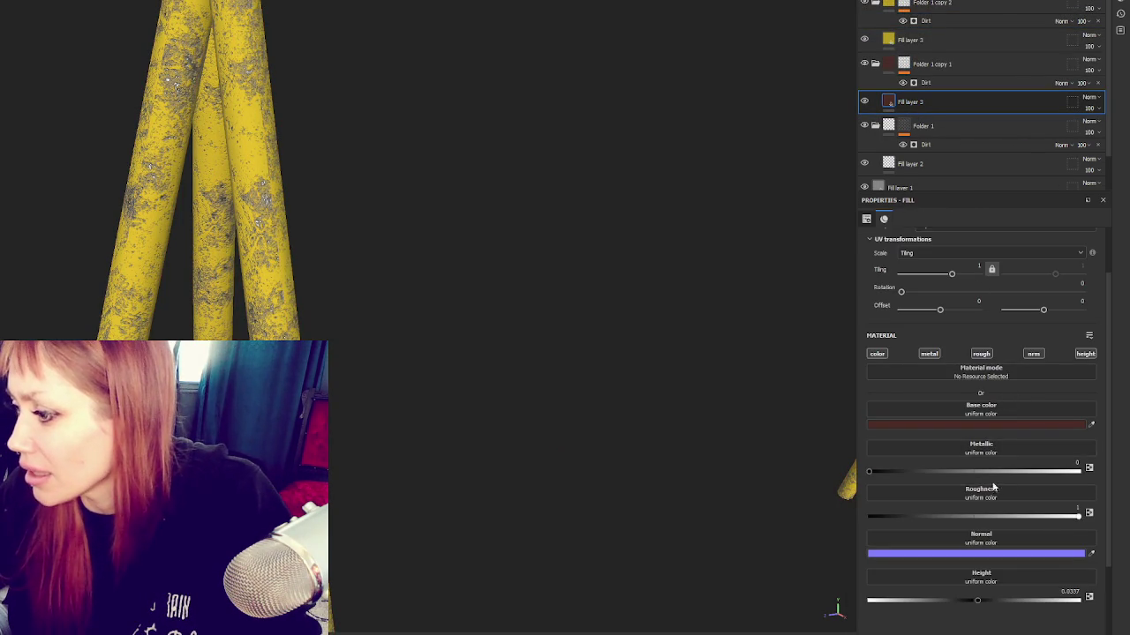
pyautogui.click(936, 82)
pyautogui.moveTo(1025, 345); pyautogui.dragTo(1071, 325)
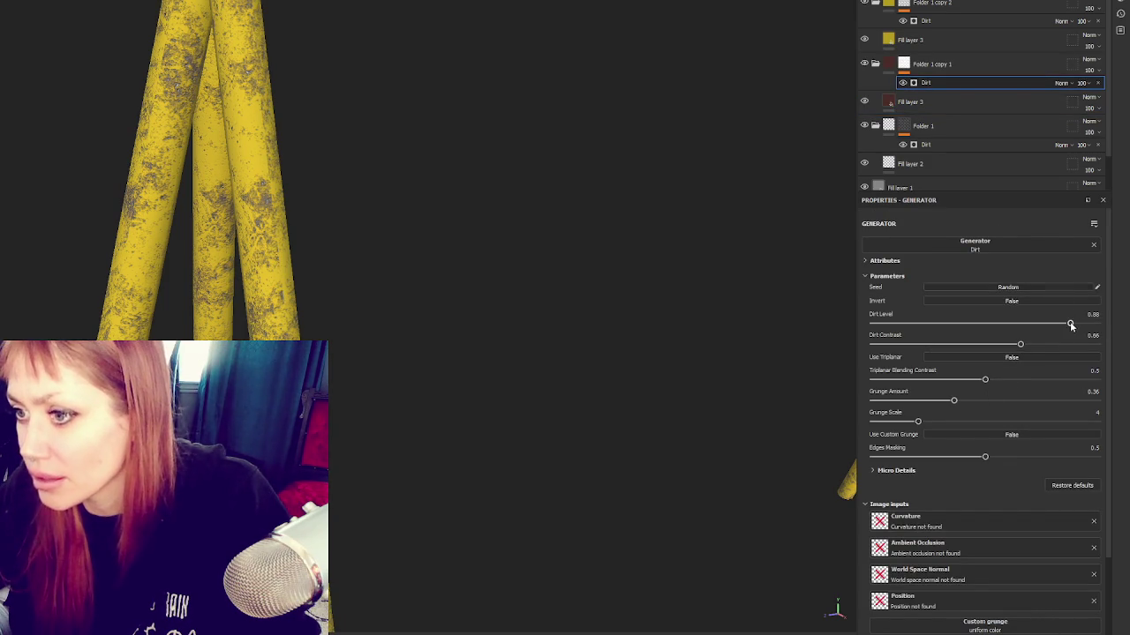
# Step: Reorder the layer stack so the yellow Fill layer 3 sits above the rust folder
pyautogui.moveTo(927, 64); pyautogui.dragTo(938, 5)
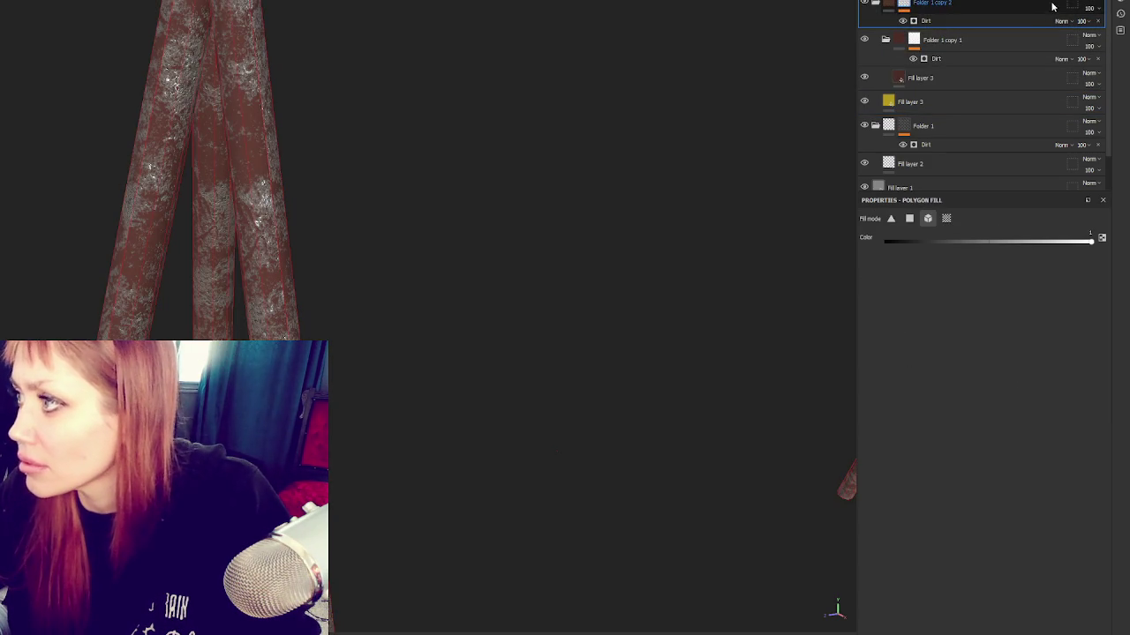
pyautogui.moveTo(926, 7); pyautogui.dragTo(918, 111)
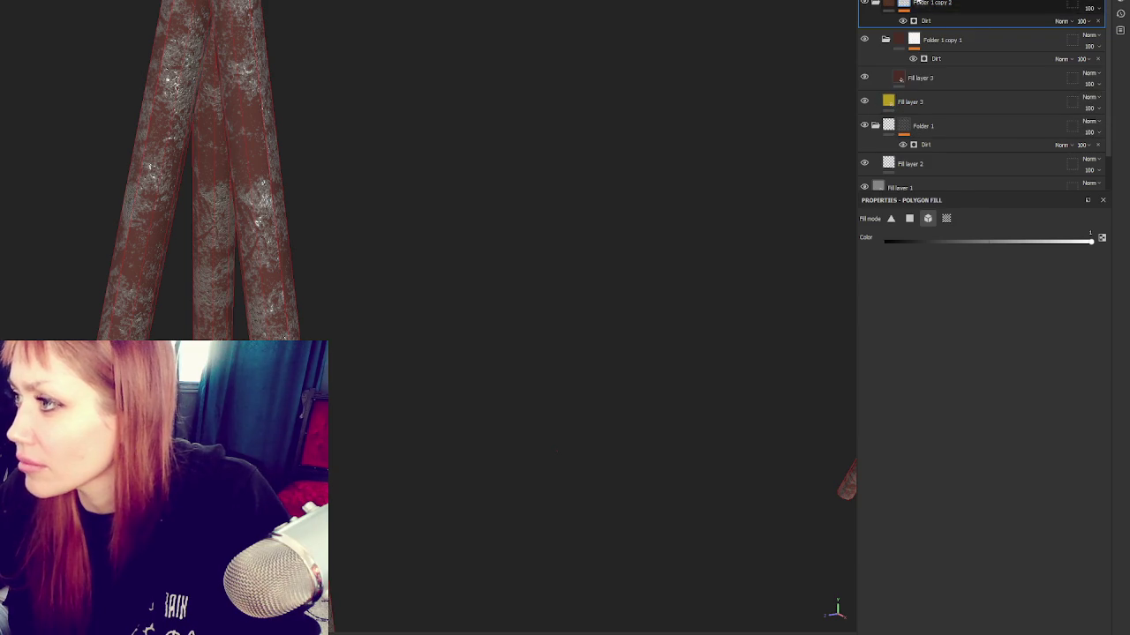
pyautogui.click(918, 99)
pyautogui.moveTo(942, 4); pyautogui.dragTo(957, 27)
pyautogui.click(961, 23)
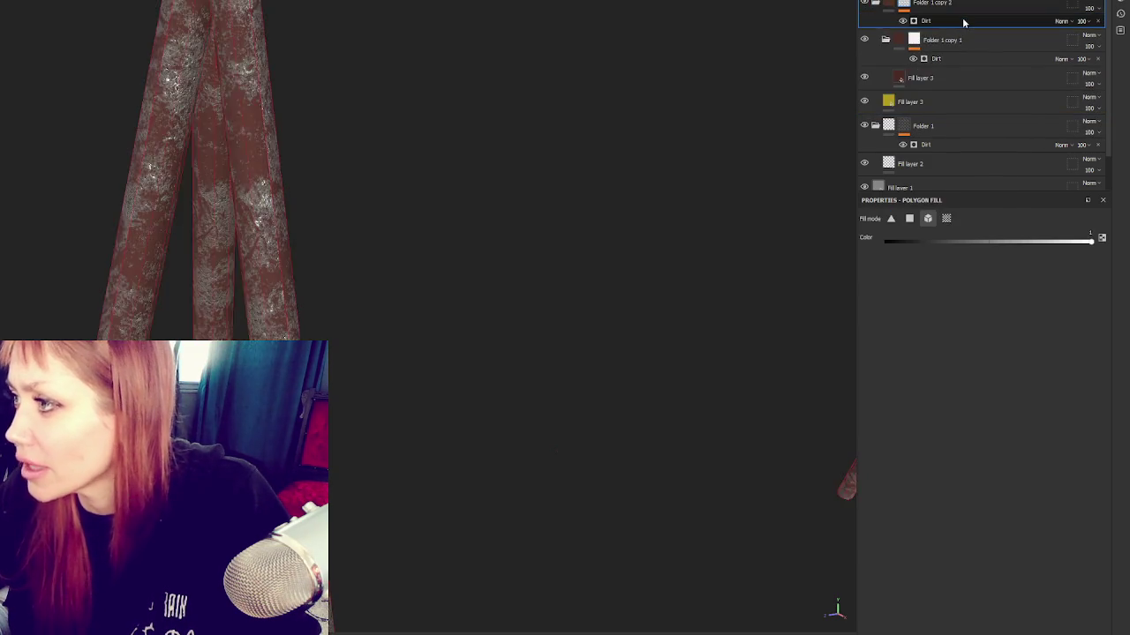
pyautogui.click(937, 62)
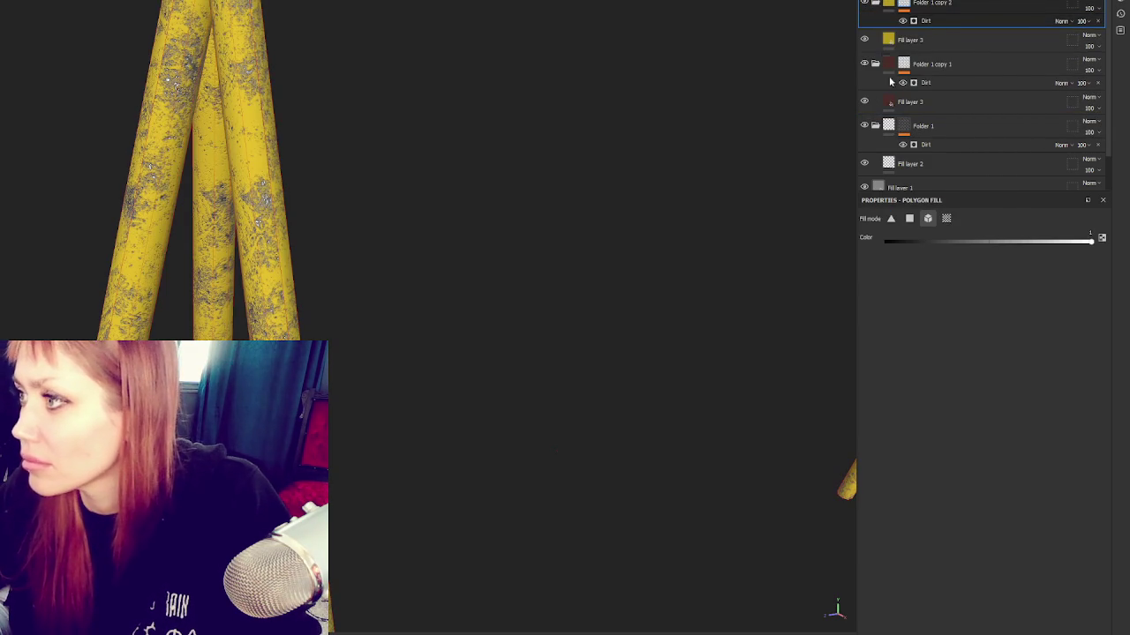
# Step: Raise the rust mask's grunge scale to 4, then adjust the upper Dirt generator's level and contrast
pyautogui.click(936, 82)
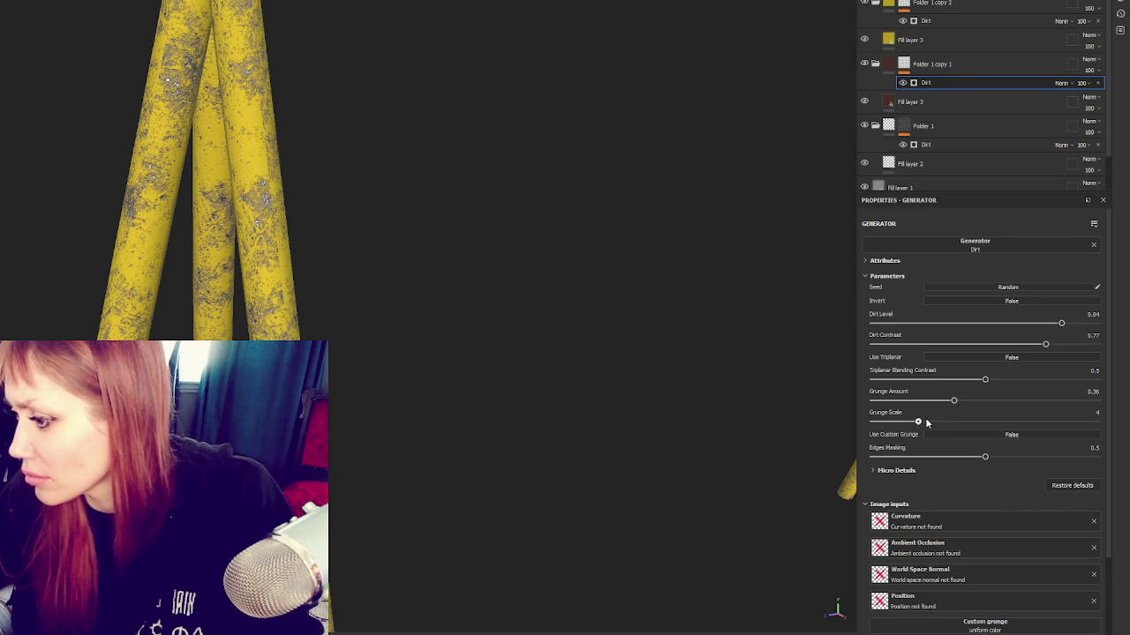
pyautogui.moveTo(900, 425); pyautogui.dragTo(916, 423)
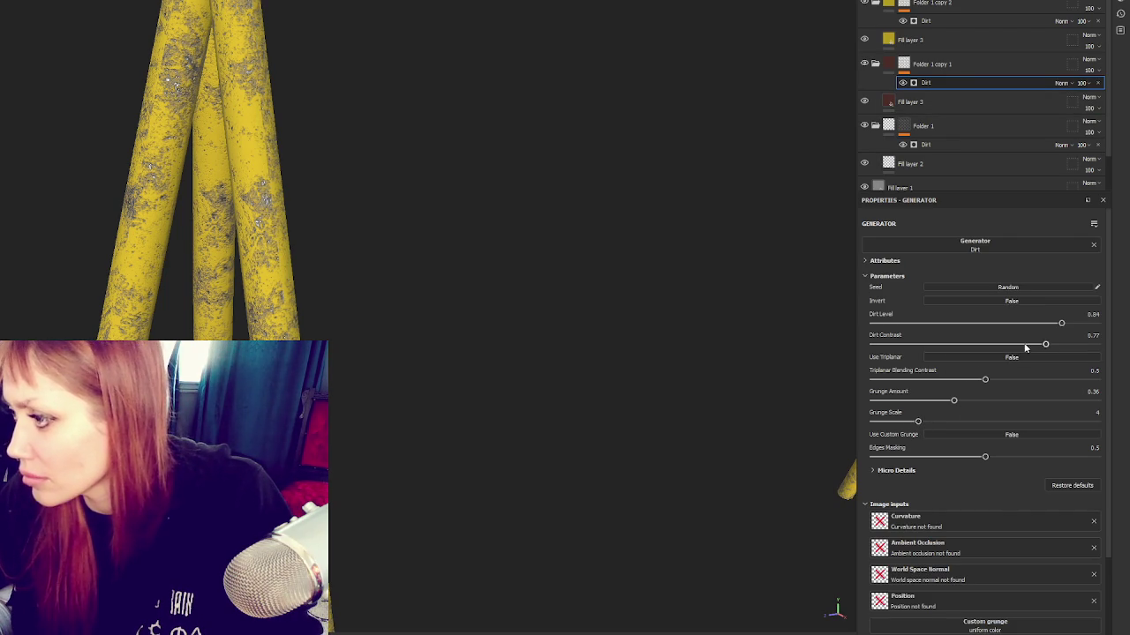
pyautogui.click(910, 40)
pyautogui.click(925, 21)
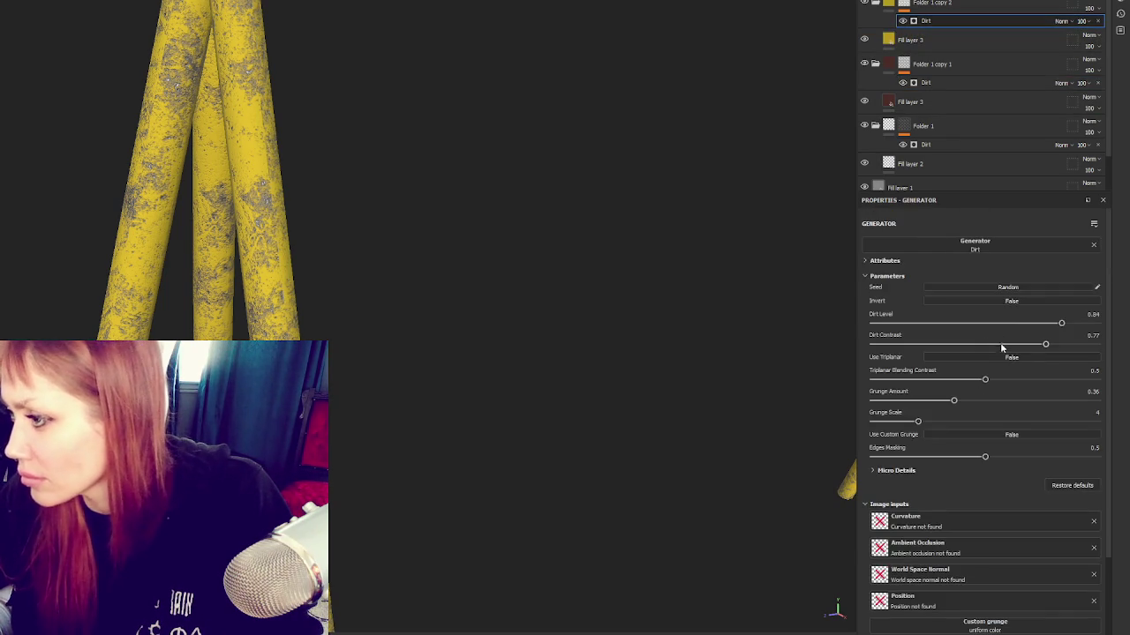
pyautogui.moveTo(1012, 323); pyautogui.dragTo(1037, 325)
pyautogui.click(1028, 348)
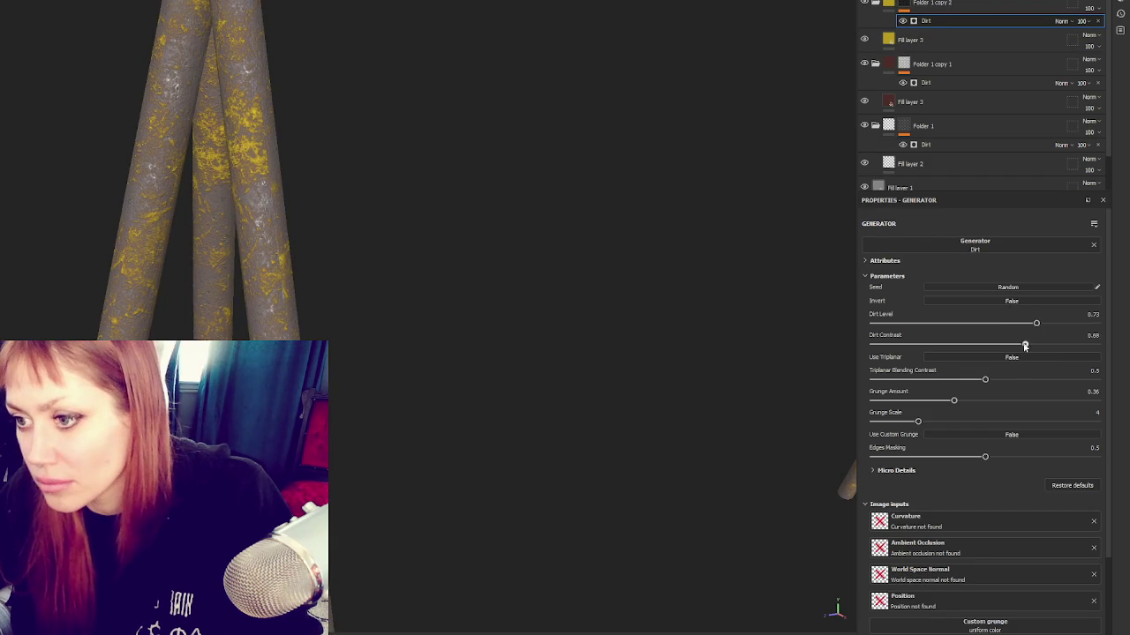
pyautogui.moveTo(1037, 324); pyautogui.dragTo(1044, 324)
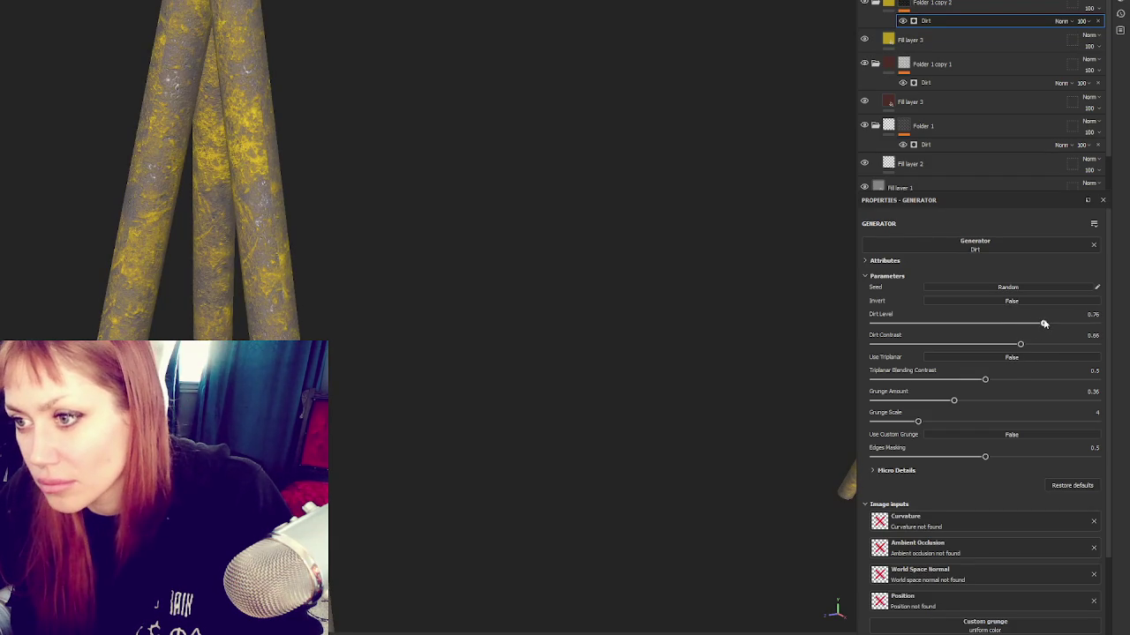
# Step: Disable the height channel on Fill layer 3
pyautogui.click(980, 106)
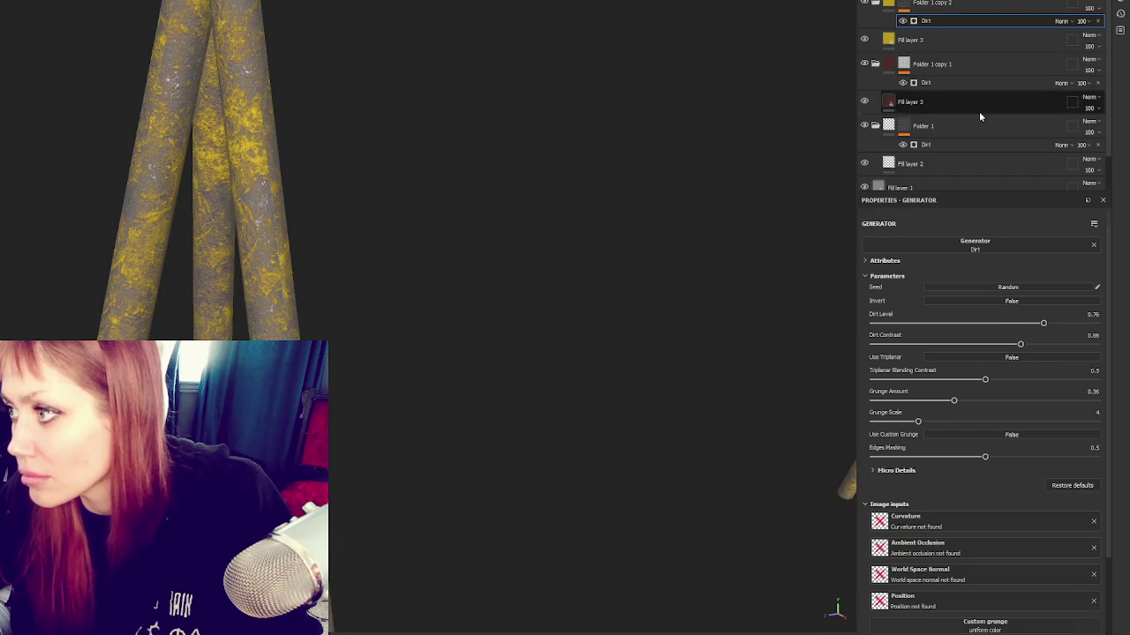
pyautogui.click(1086, 354)
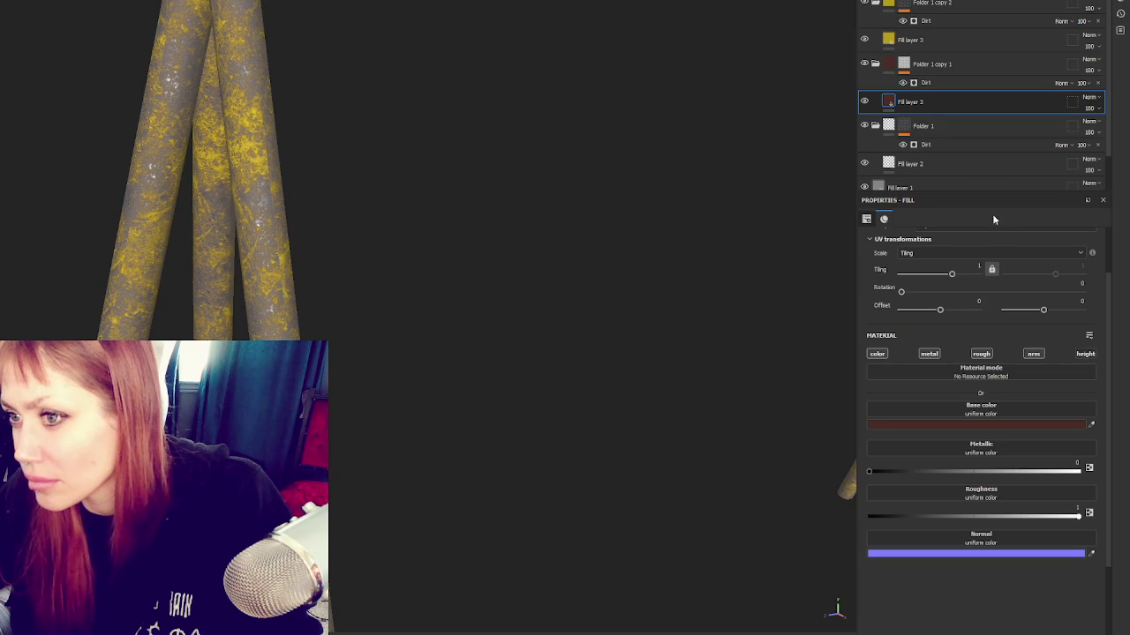
pyautogui.scroll(-3, 577, 291)
pyautogui.scroll(-2, 653, 257)
pyautogui.scroll(-3, 377, 192)
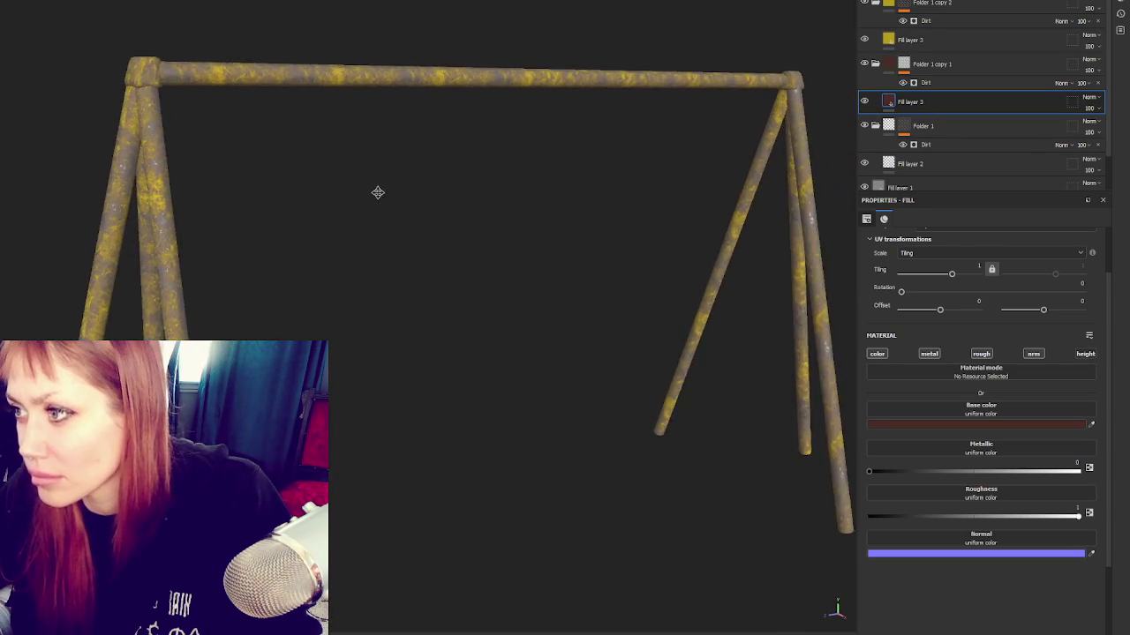
pyautogui.scroll(2, 527, 204)
pyautogui.scroll(2, 527, 204)
# Step: Reduce the upper Dirt generator's grunge scale from 3 to 2
pyautogui.click(940, 21)
pyautogui.click(948, 82)
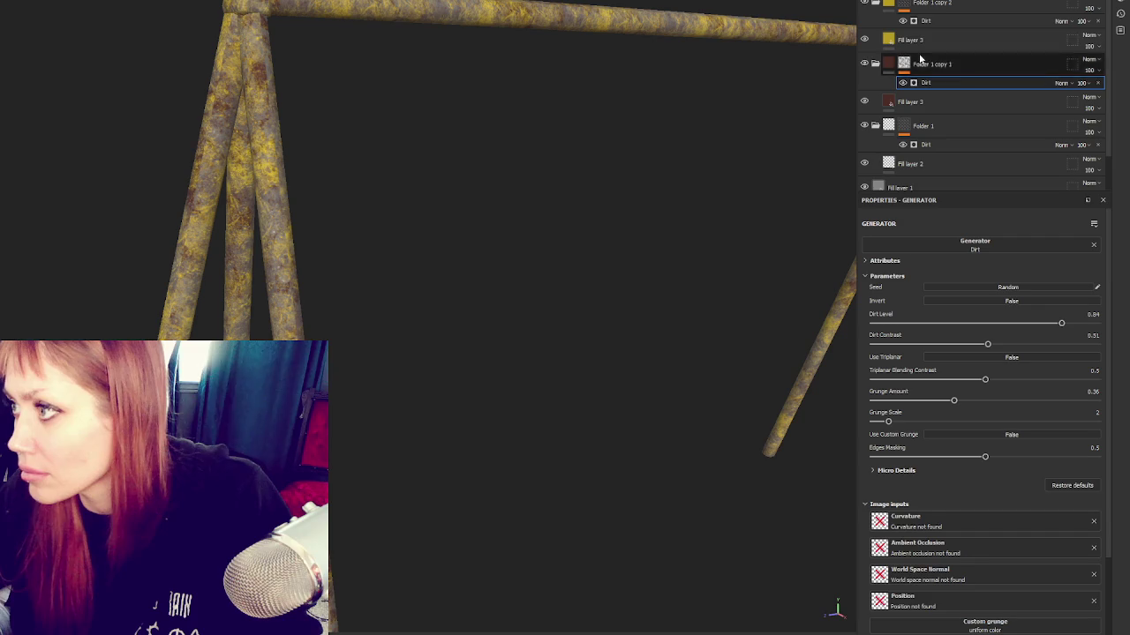
pyautogui.click(940, 20)
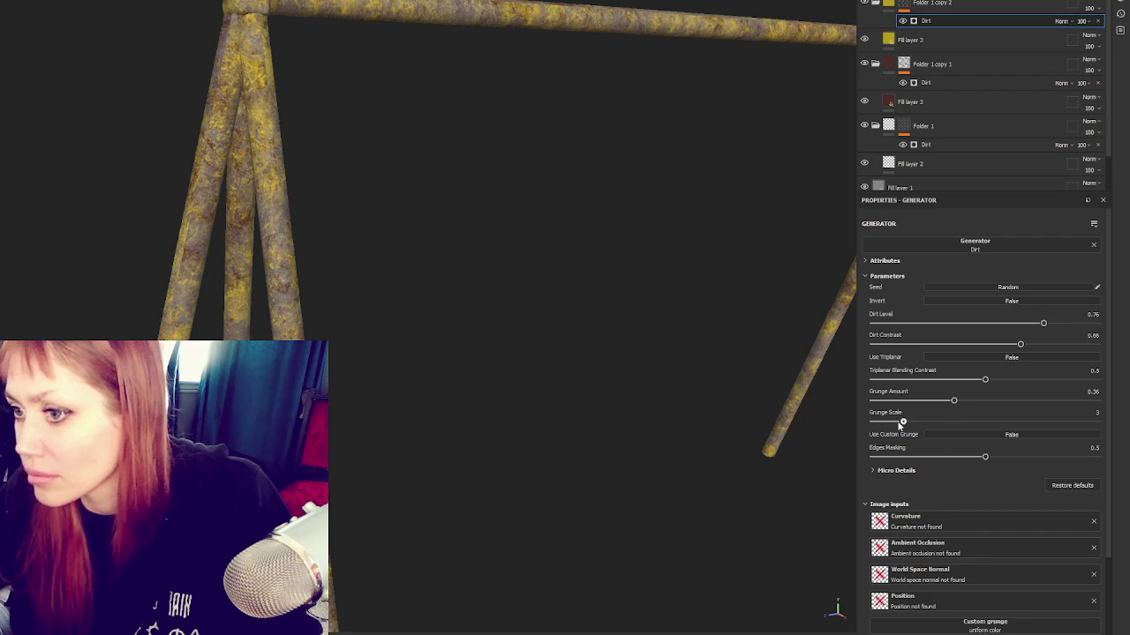
pyautogui.moveTo(903, 421); pyautogui.dragTo(888, 422)
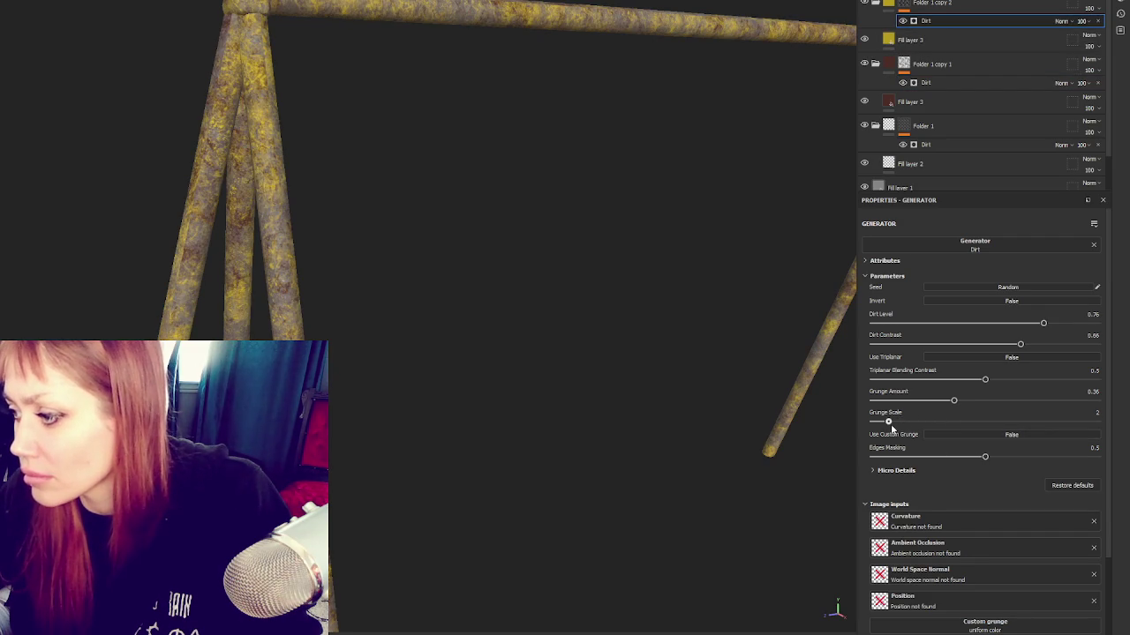
pyautogui.keyDown('alt'); pyautogui.moveTo(623, 365); pyautogui.dragTo(592, 395); pyautogui.keyUp('alt')
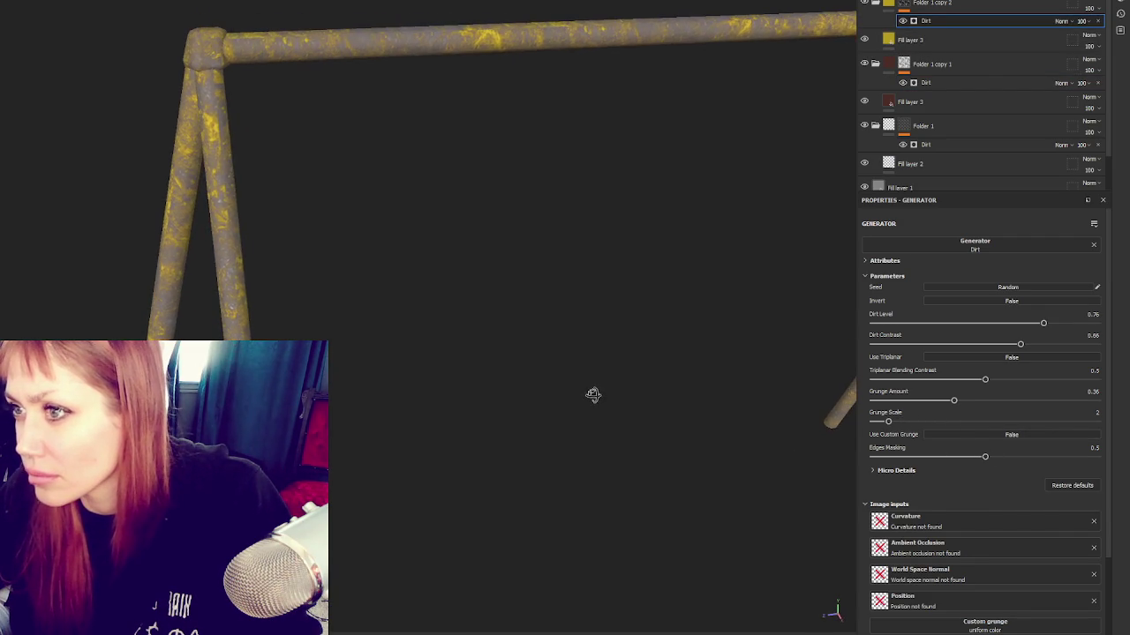
pyautogui.keyDown('alt'); pyautogui.moveTo(608, 282); pyautogui.dragTo(472, 259); pyautogui.keyUp('alt')
pyautogui.keyDown('alt'); pyautogui.moveTo(529, 221); pyautogui.dragTo(582, 131); pyautogui.keyUp('alt')
pyautogui.scroll(3, 579, 131)
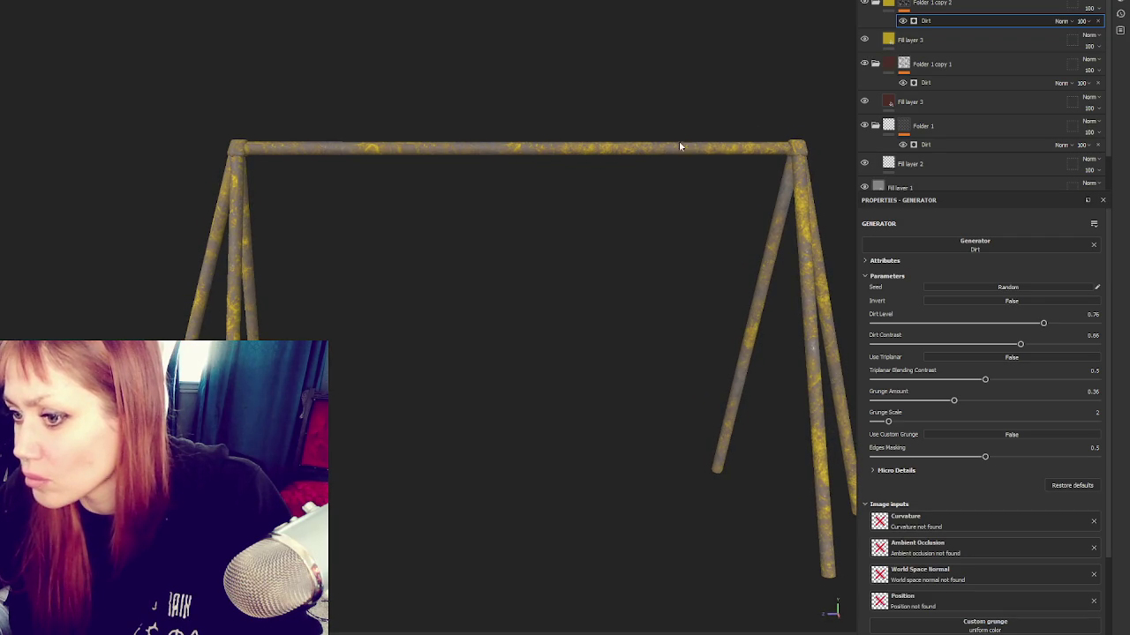
# Step: Retune the dirt levels: Folder 1 copy 1 to about 0.9, the upper generator to about 0.79
pyautogui.click(988, 4)
pyautogui.click(968, 20)
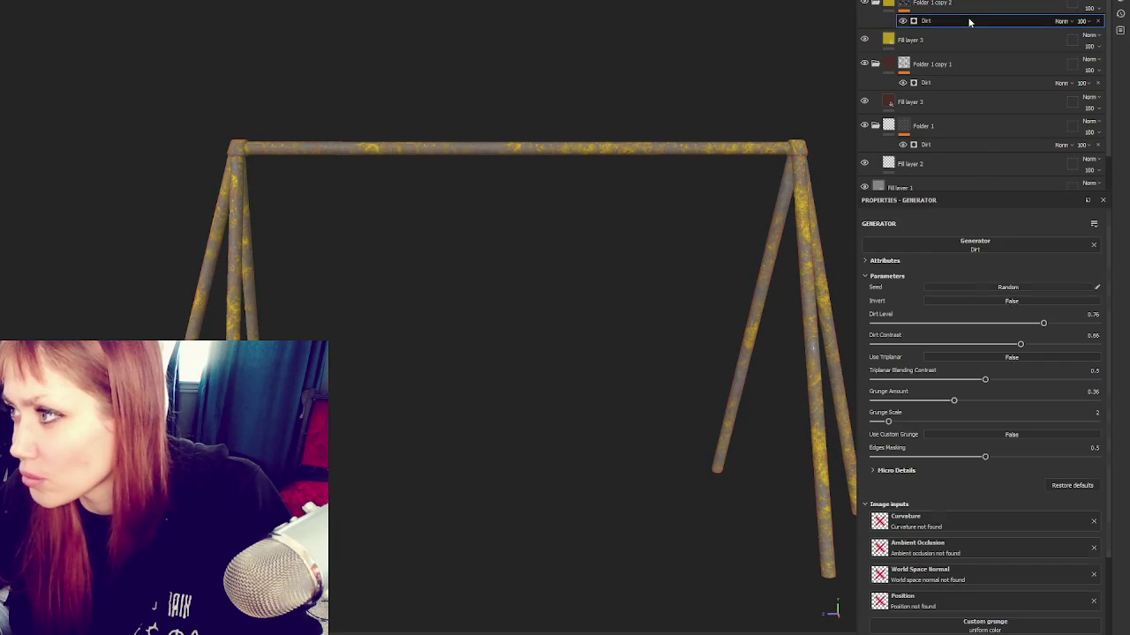
pyautogui.moveTo(1034, 325); pyautogui.dragTo(1054, 325)
pyautogui.click(974, 70)
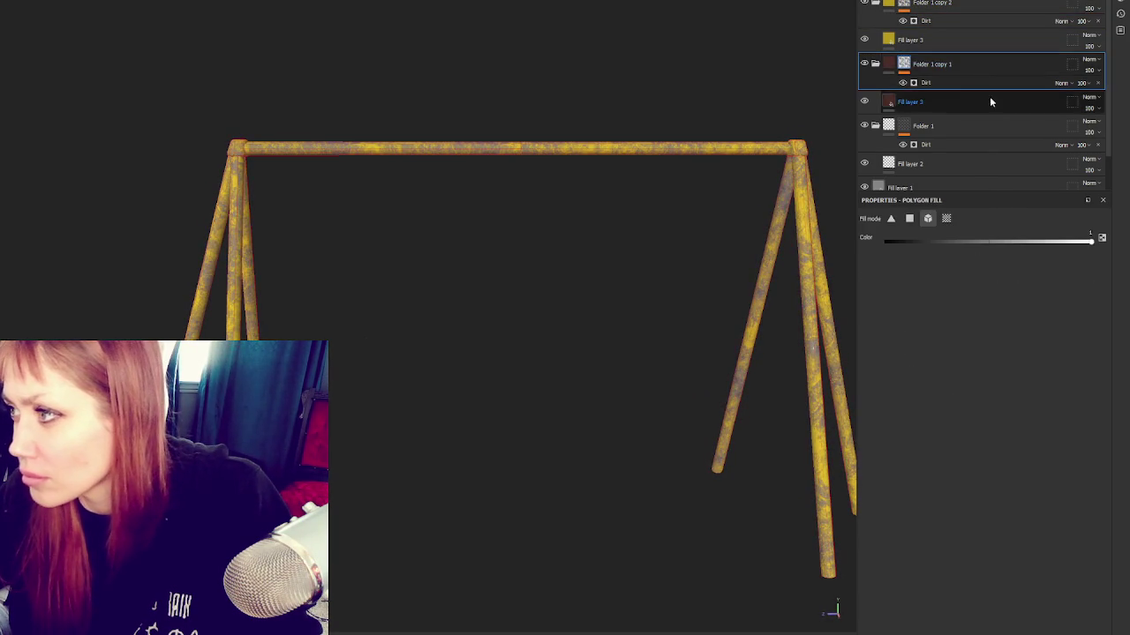
pyautogui.click(989, 82)
pyautogui.moveTo(1077, 324); pyautogui.dragTo(1093, 324)
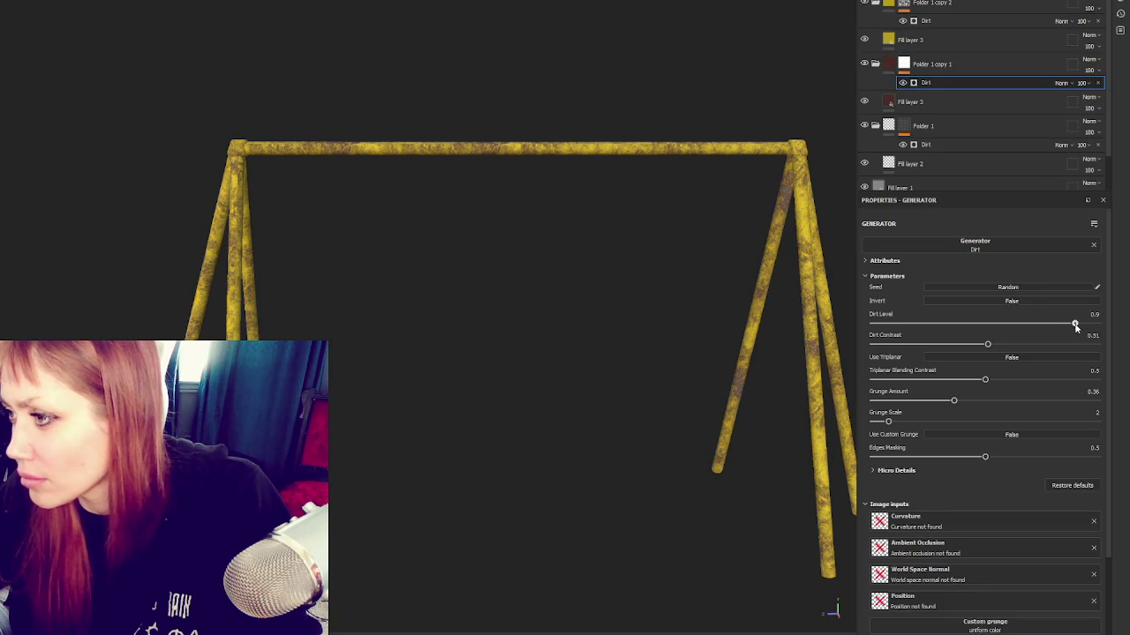
pyautogui.scroll(-2, 668, 286)
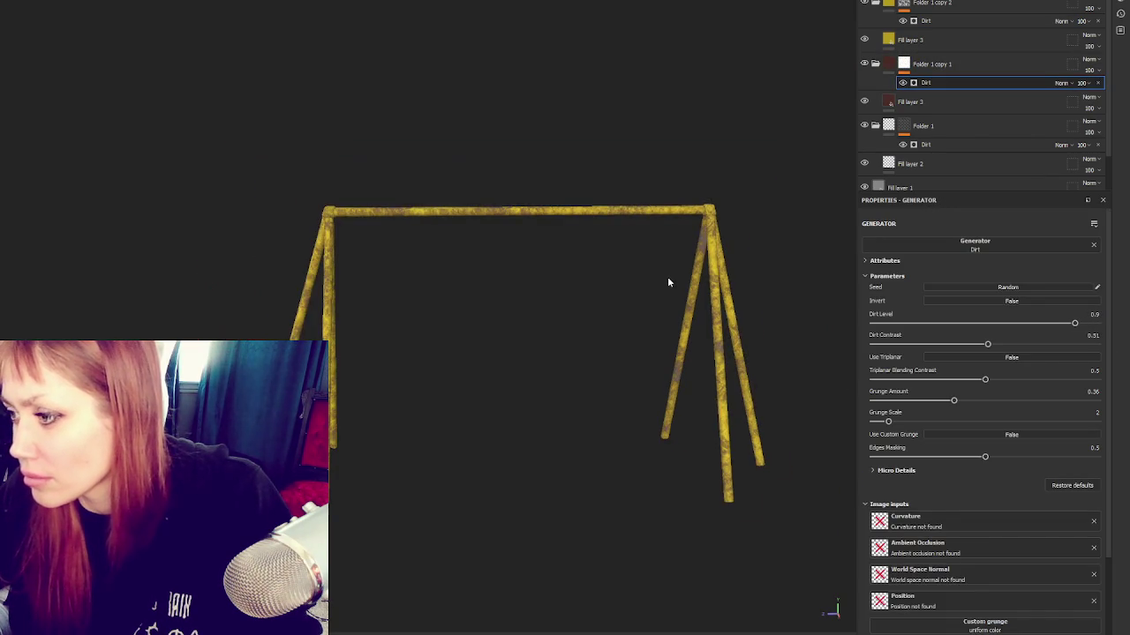
pyautogui.click(976, 20)
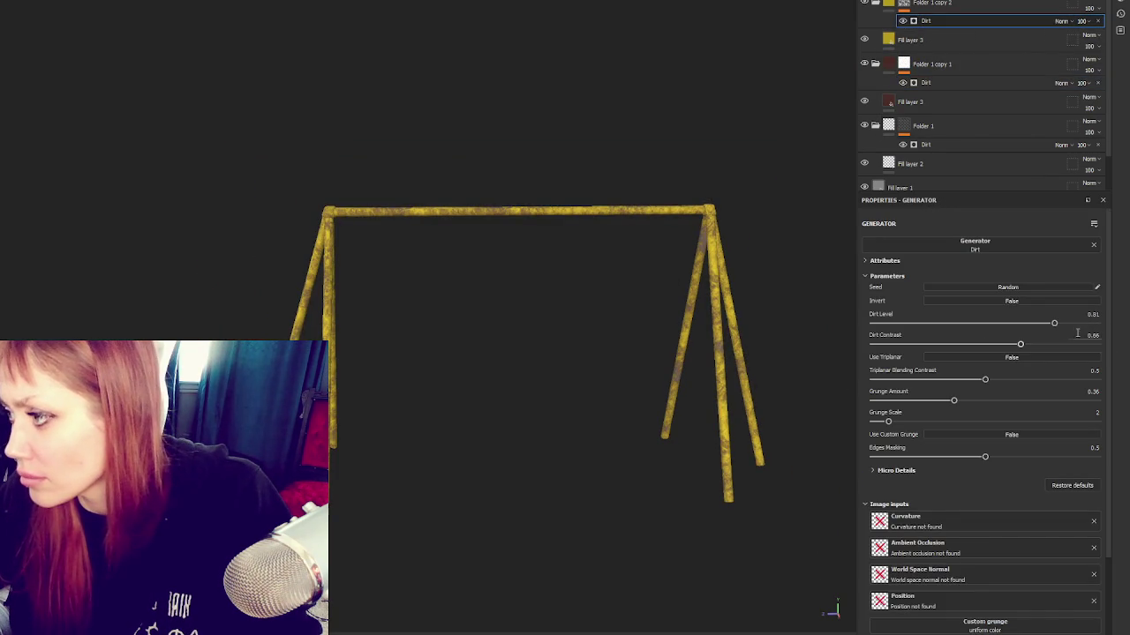
pyautogui.moveTo(1052, 326); pyautogui.dragTo(1047, 325)
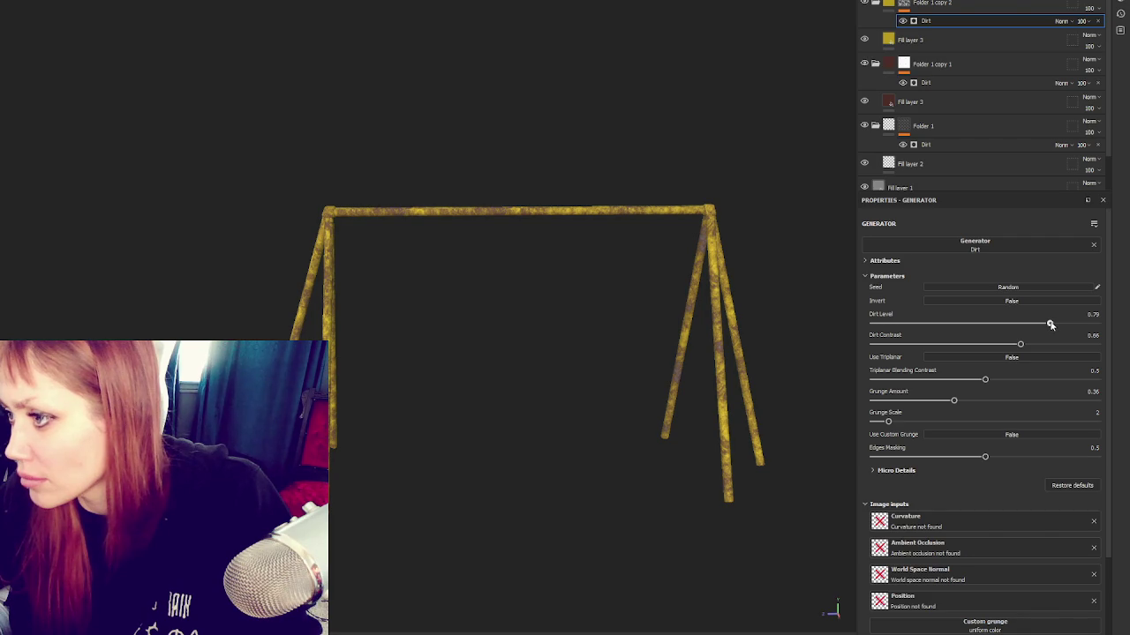
pyautogui.click(971, 39)
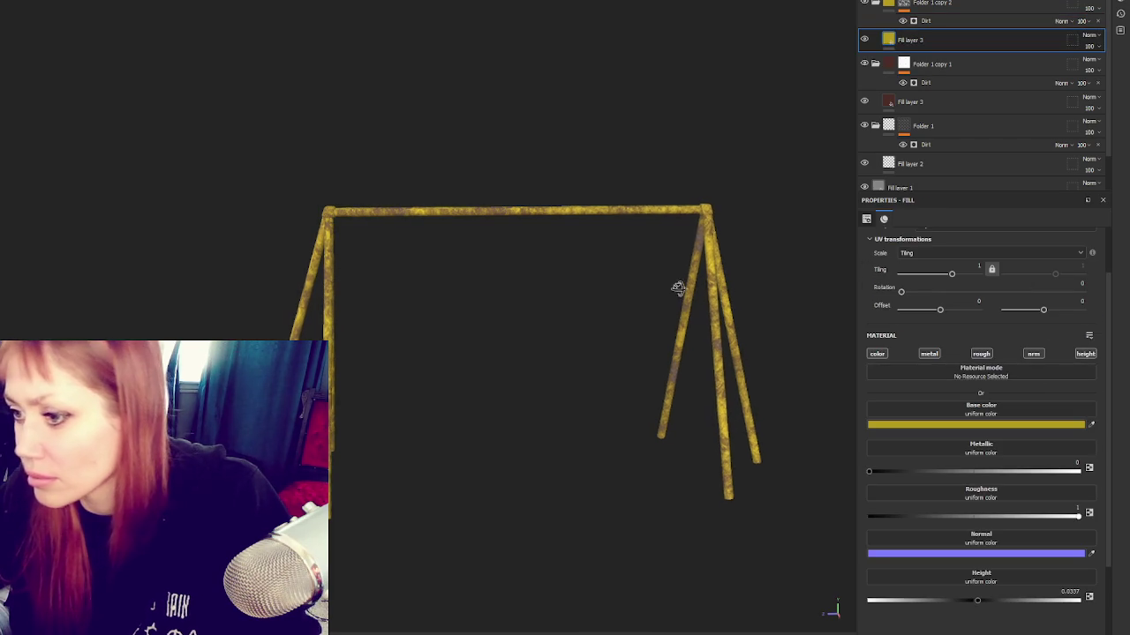
pyautogui.click(872, 4)
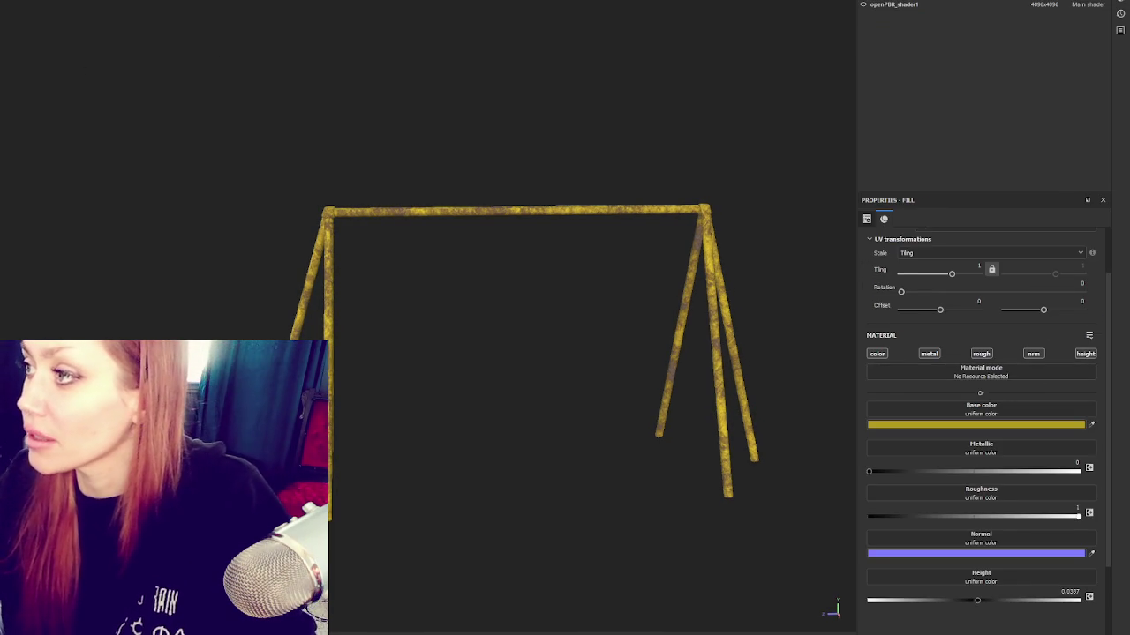
# Step: Switch to the openPBR_shader1 texture set and reset the chain Folder 1's mask to white
pyautogui.click(885, 5)
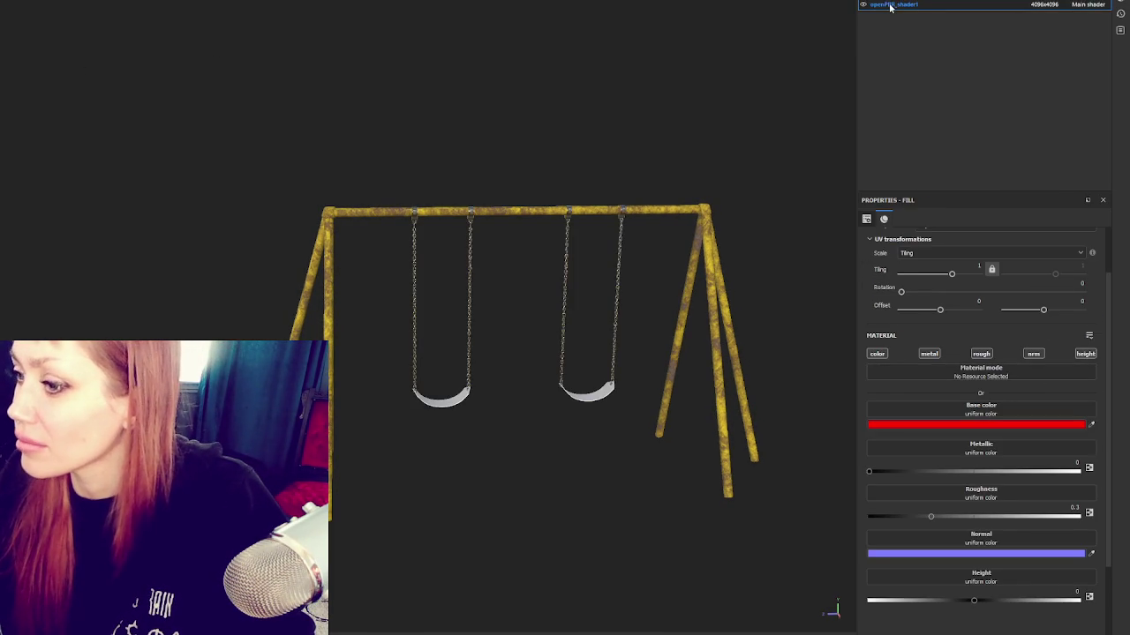
pyautogui.scroll(1, 609, 166)
pyautogui.scroll(1, 618, 165)
pyautogui.scroll(2, 628, 163)
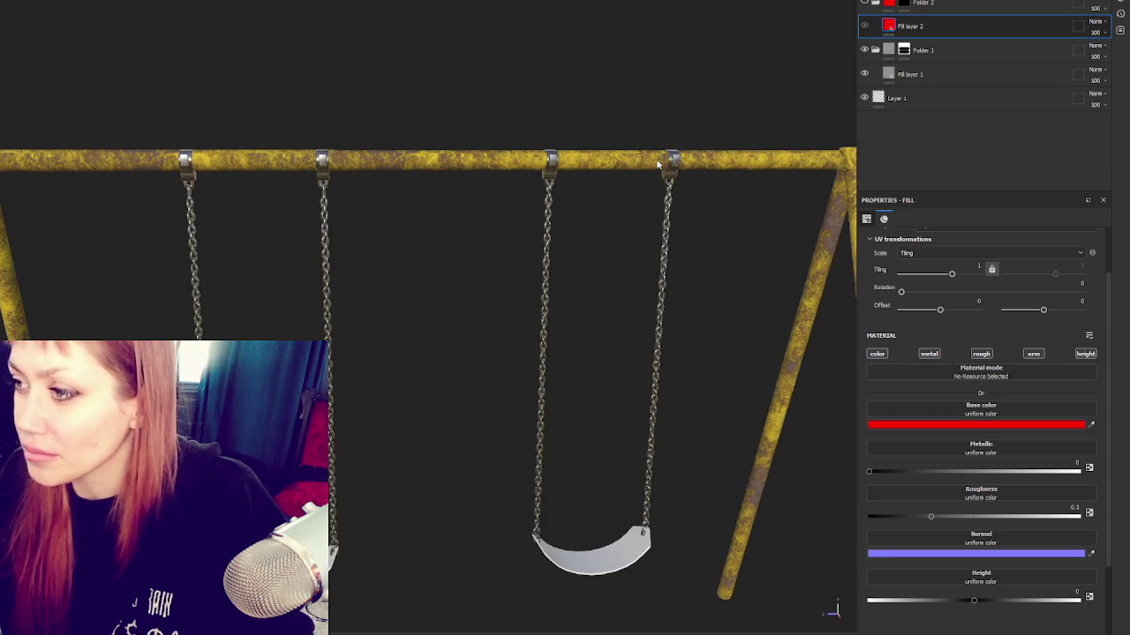
pyautogui.click(924, 53)
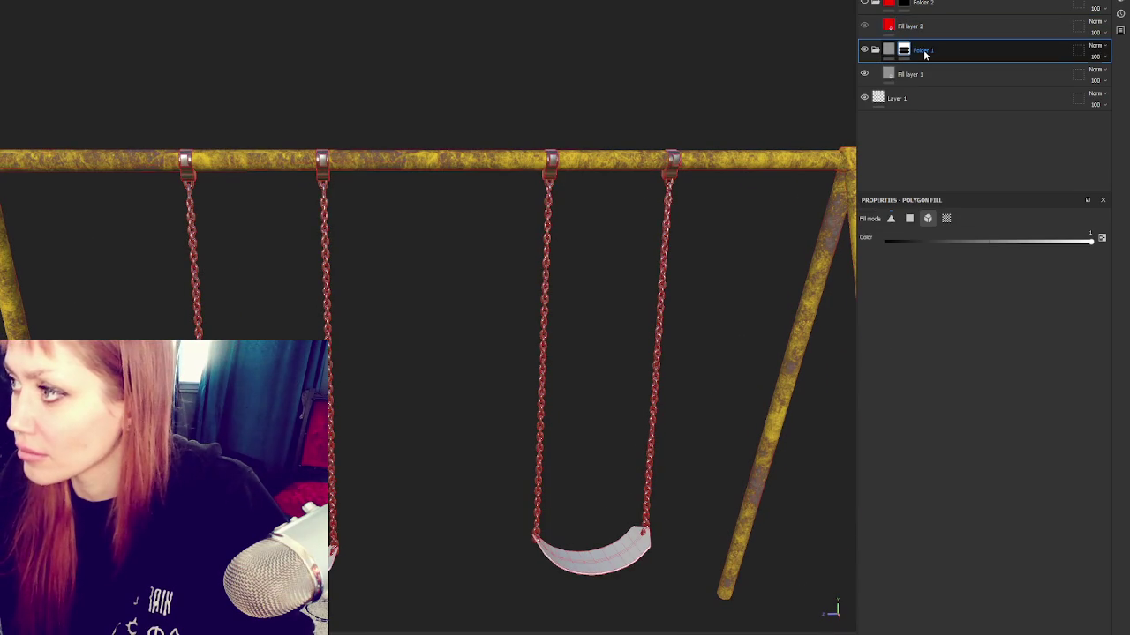
pyautogui.rightClick(968, 55)
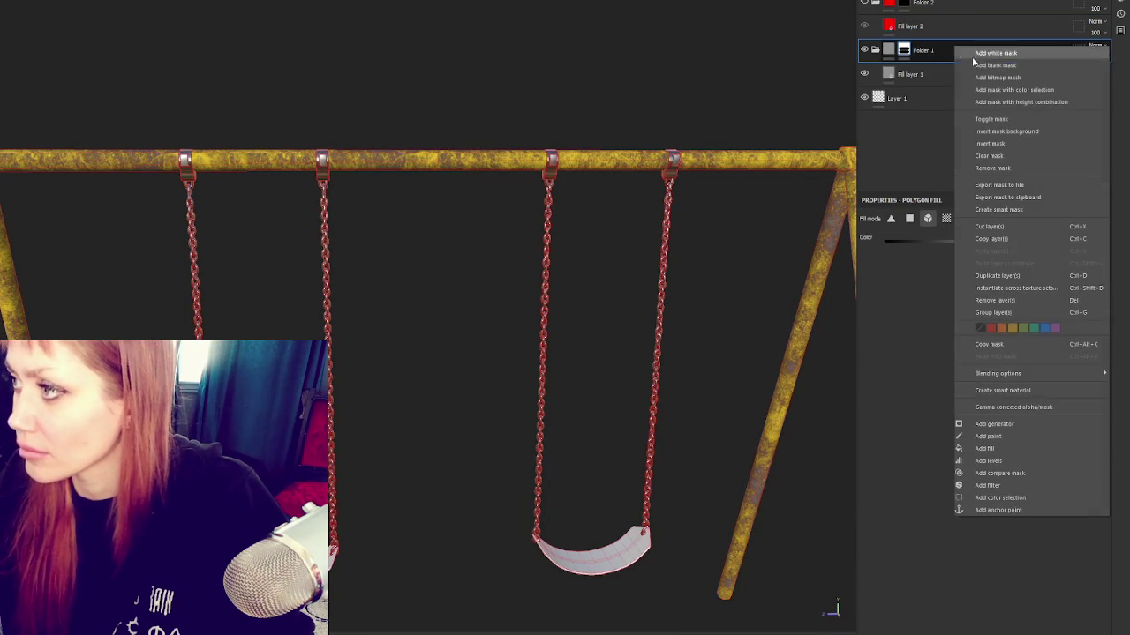
pyautogui.click(975, 54)
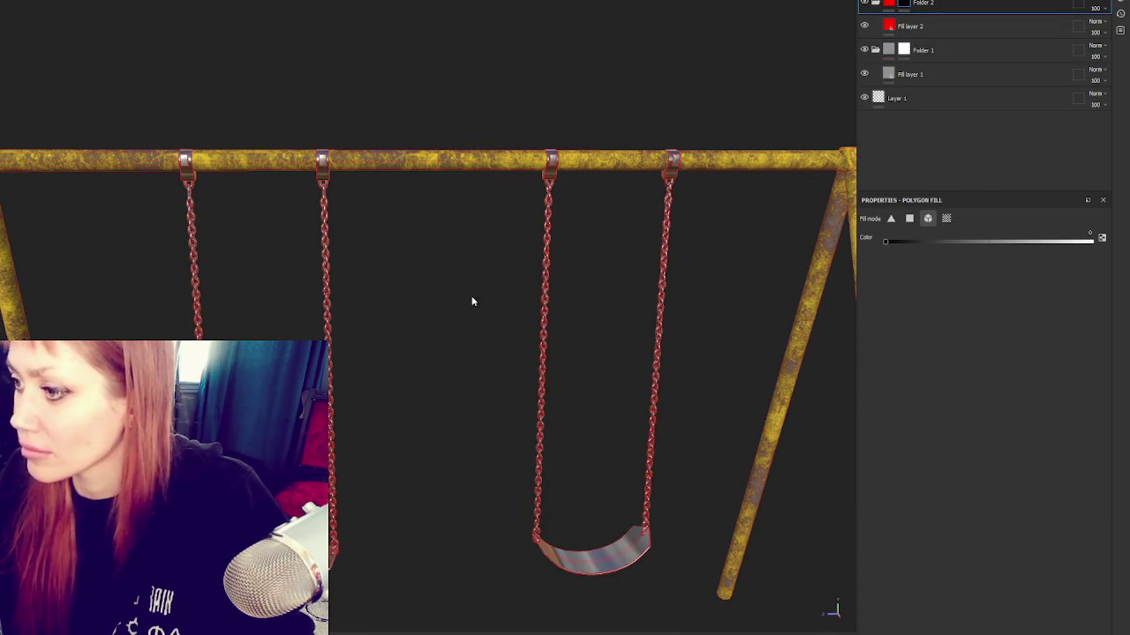
# Step: Polygon-fill the swing seat solid red
pyautogui.press('1')
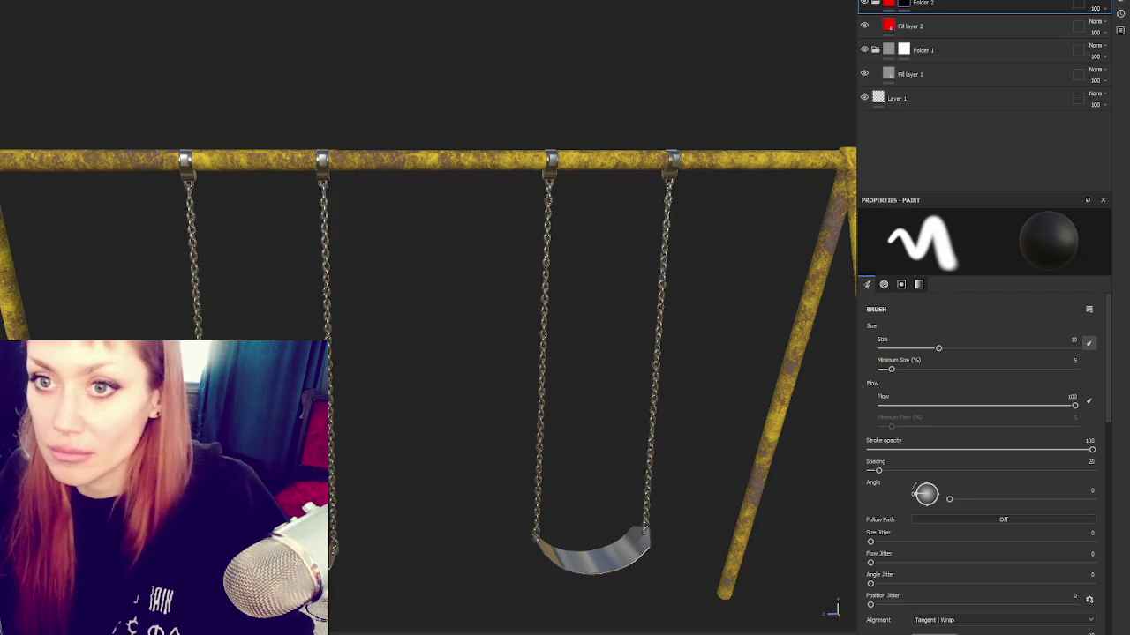
pyautogui.press('4')
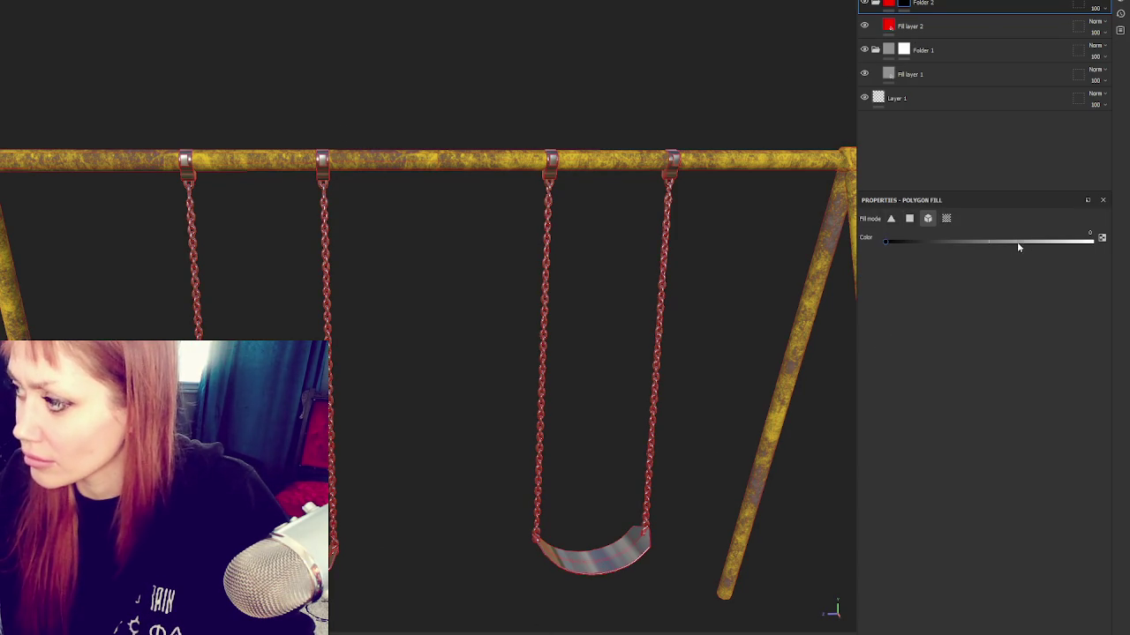
pyautogui.click(592, 558)
pyautogui.moveTo(560, 295); pyautogui.dragTo(643, 252, button='middle')
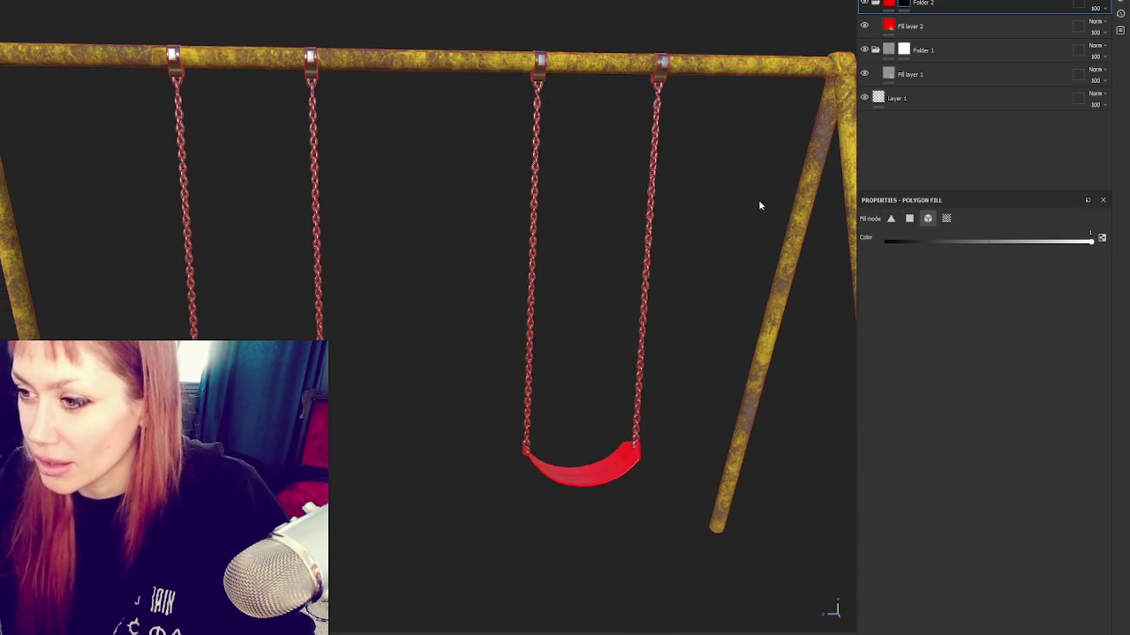
# Step: Hide the red seat fill and group Folder 1 and Fill layer 1 with Ctrl+G
pyautogui.click(917, 49)
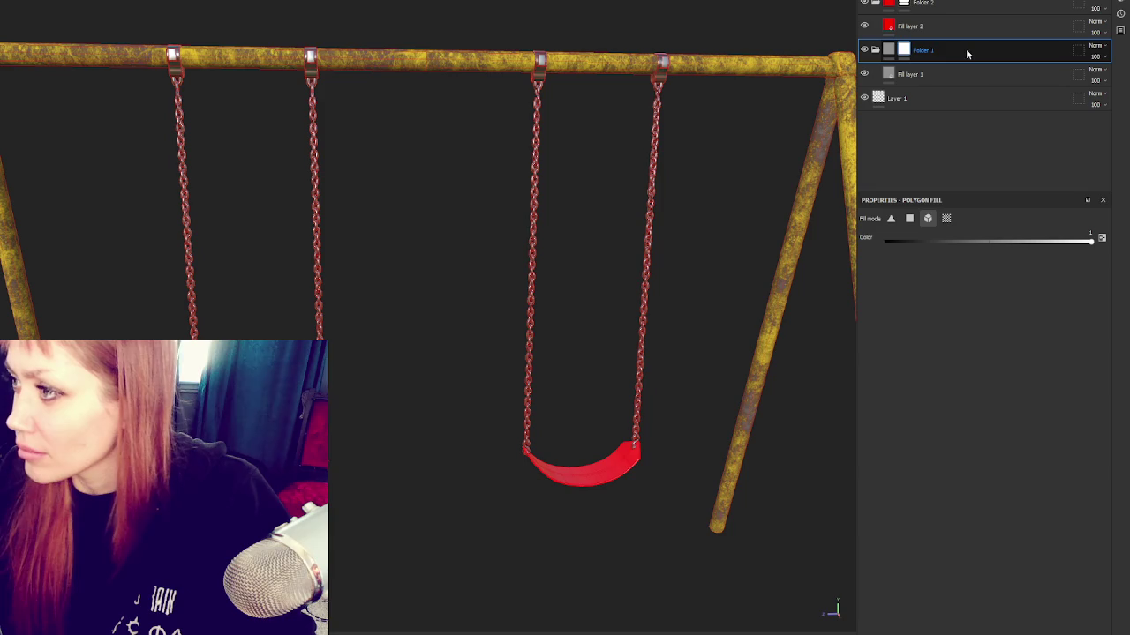
pyautogui.click(903, 50)
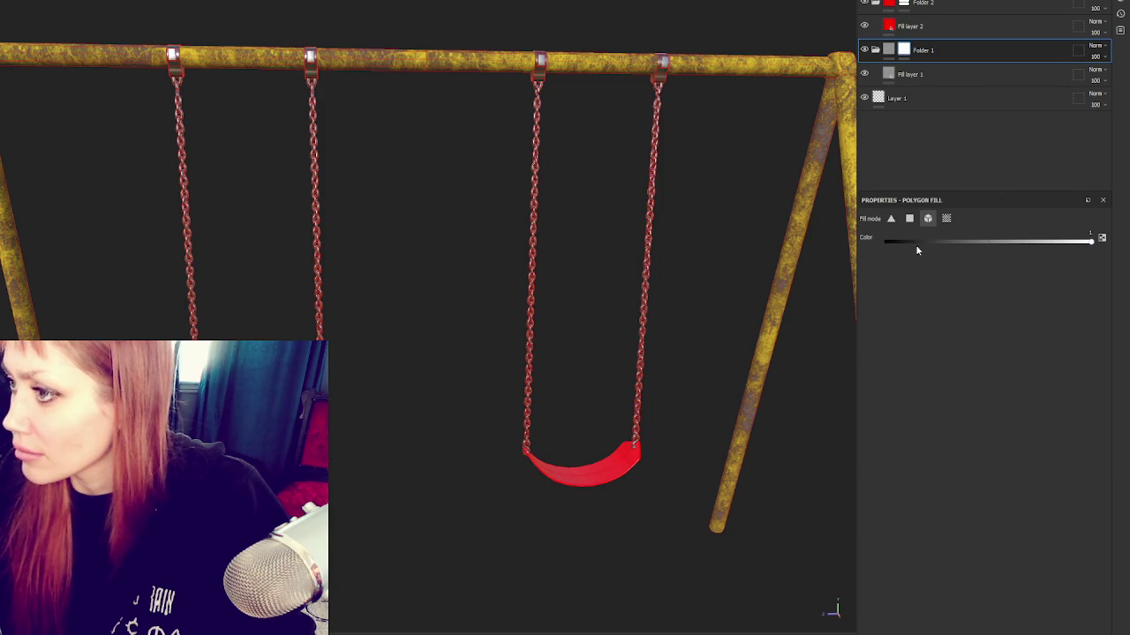
pyautogui.click(864, 26)
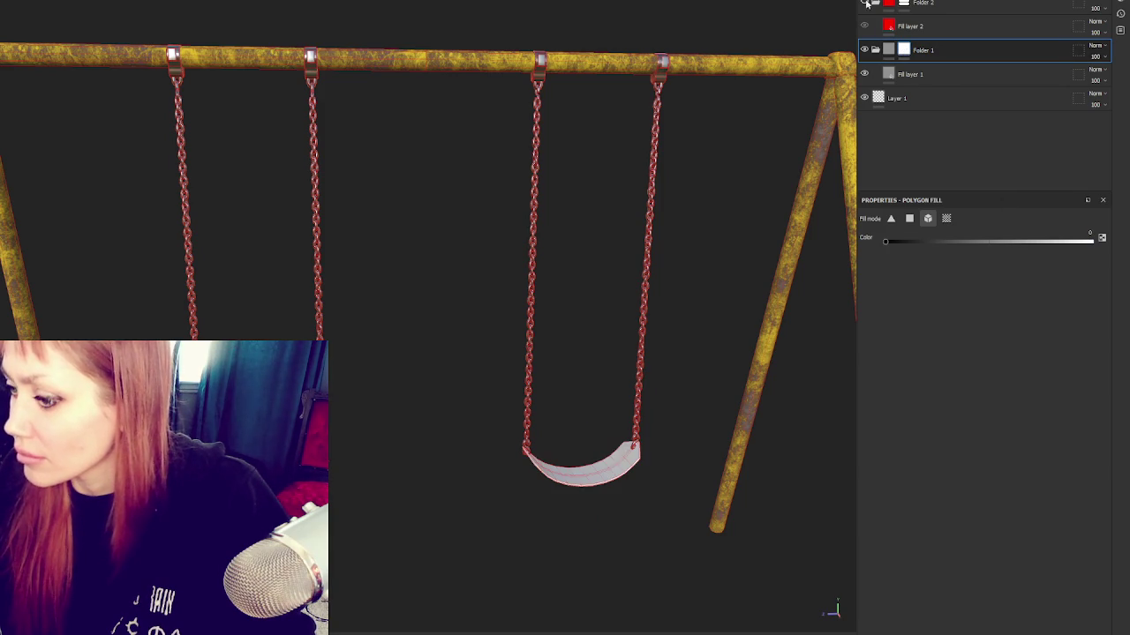
pyautogui.click(904, 50)
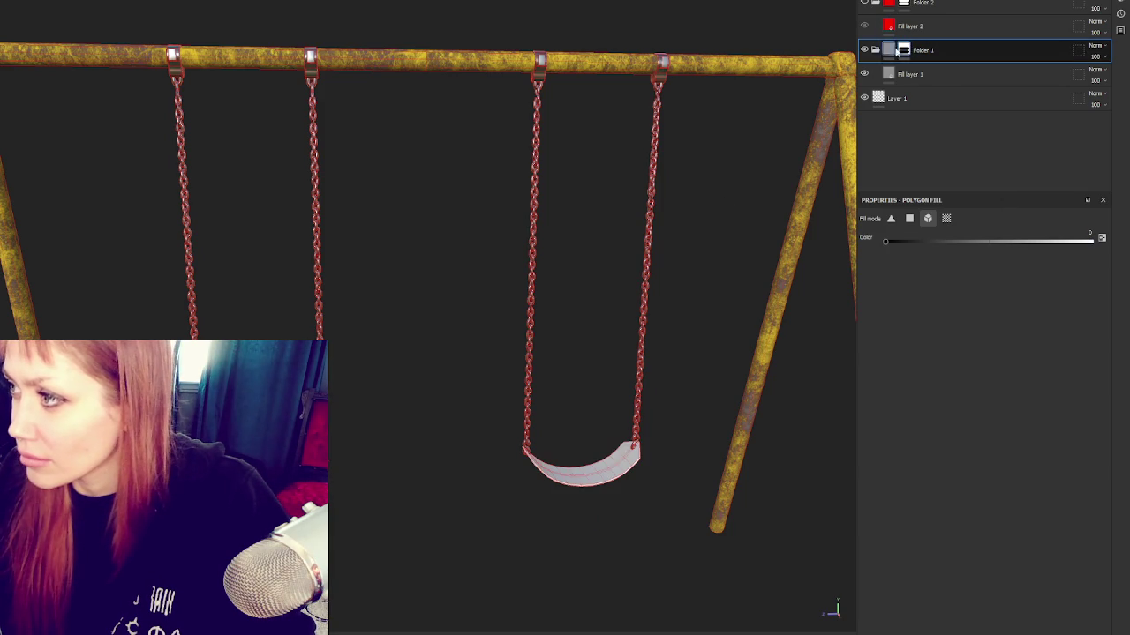
pyautogui.hotkey('ctrl', 'g')
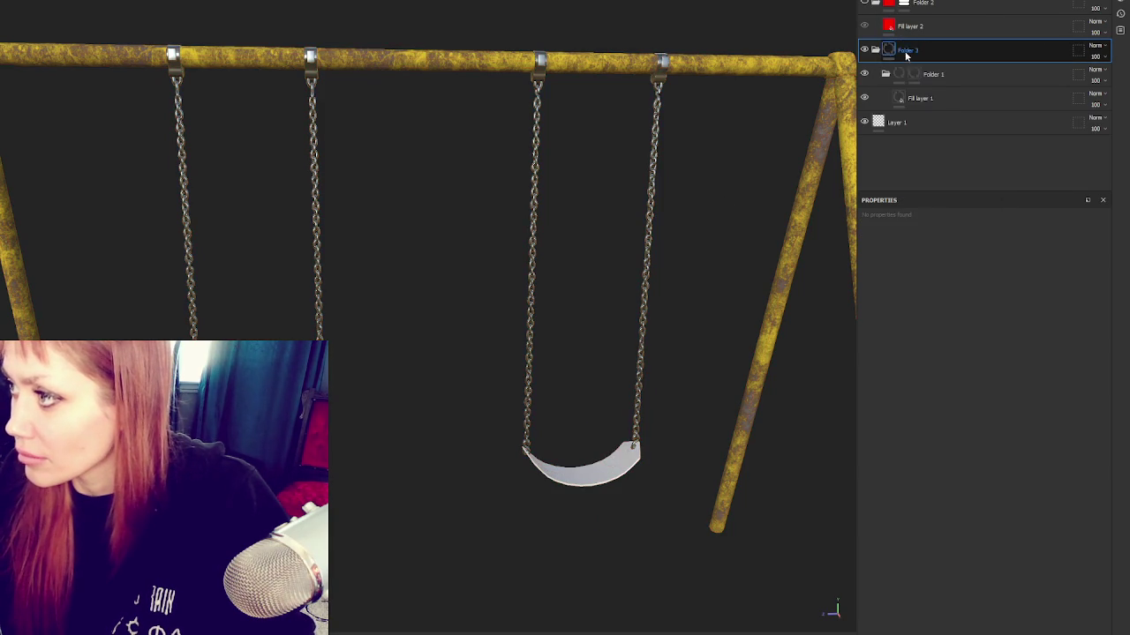
# Step: Give the new folder a generator mask, rename it Folder 3, and nest it inside Folder 1
pyautogui.rightClick(909, 54)
pyautogui.click(935, 159)
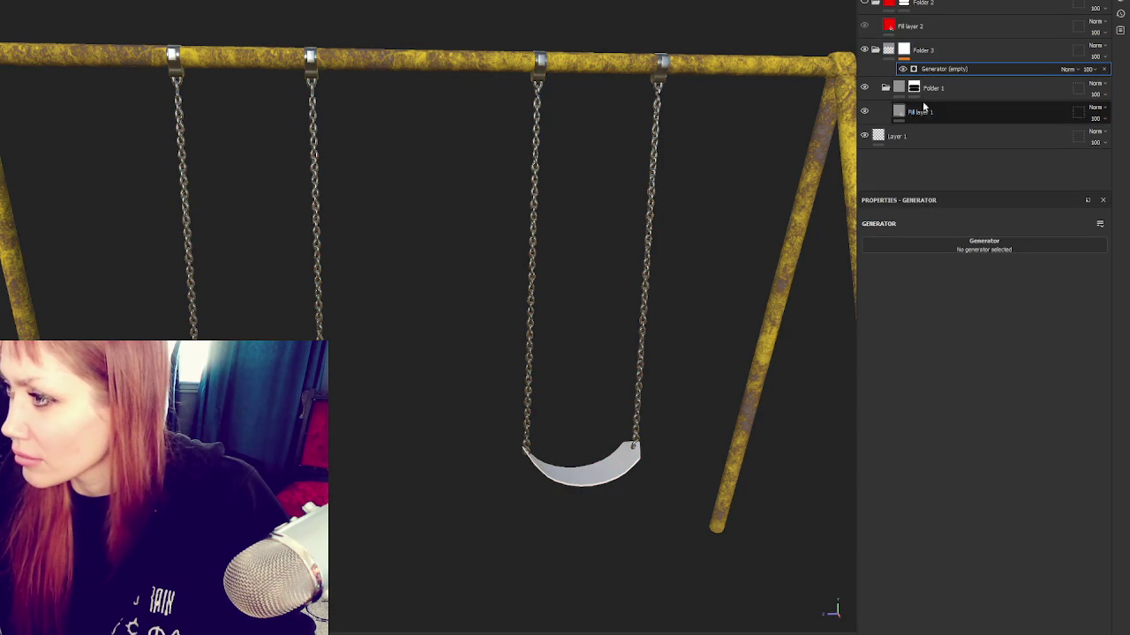
pyautogui.click(950, 106)
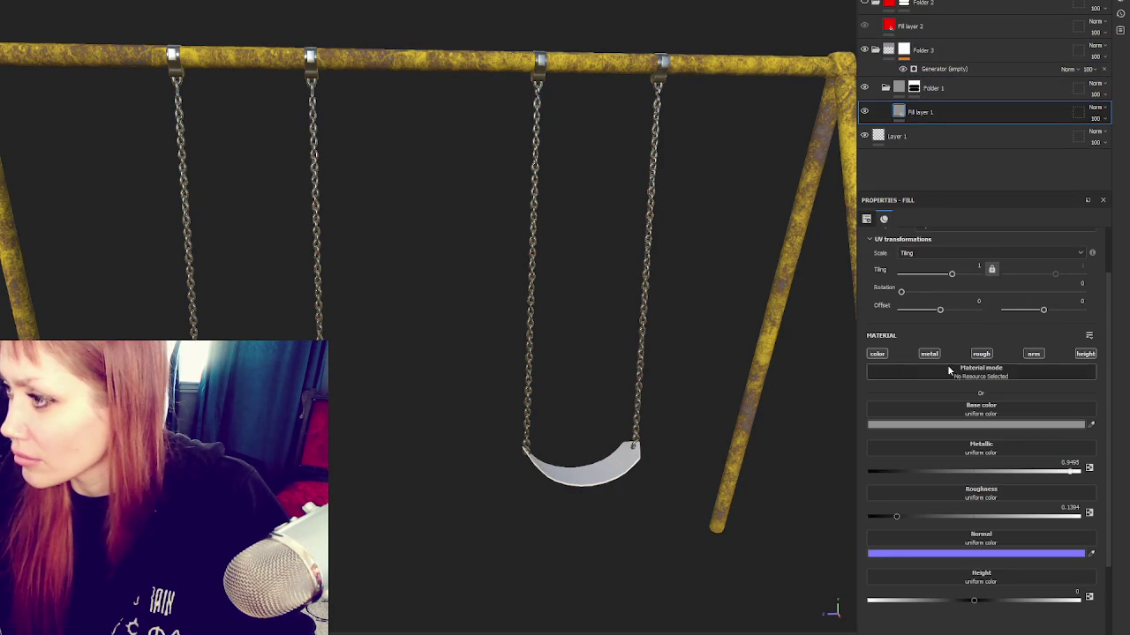
pyautogui.click(929, 89)
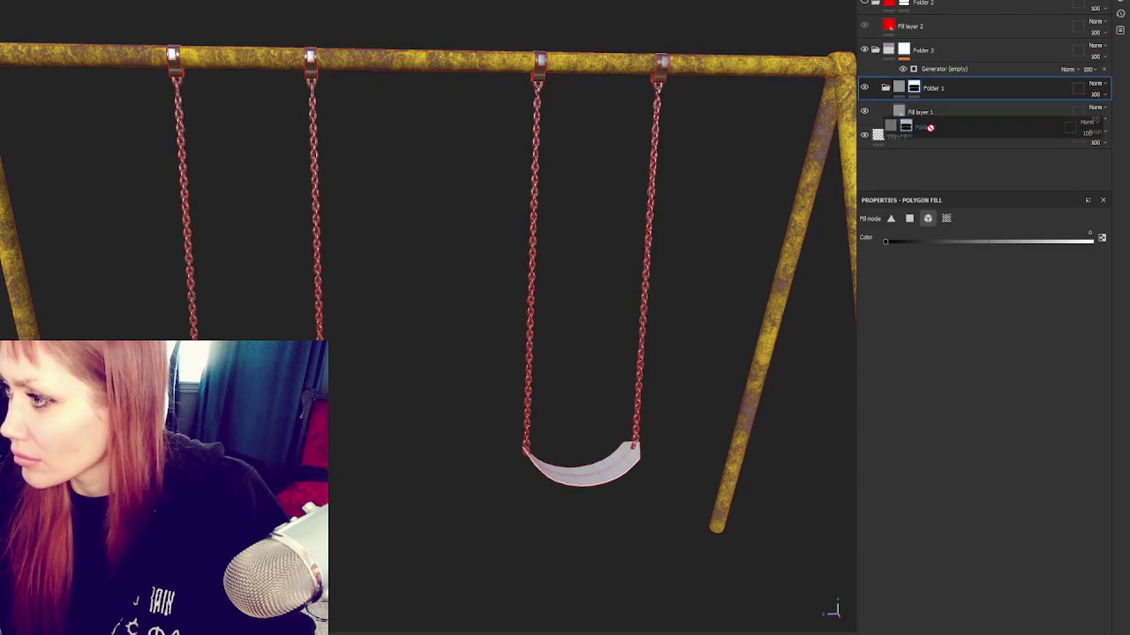
pyautogui.press('Return')
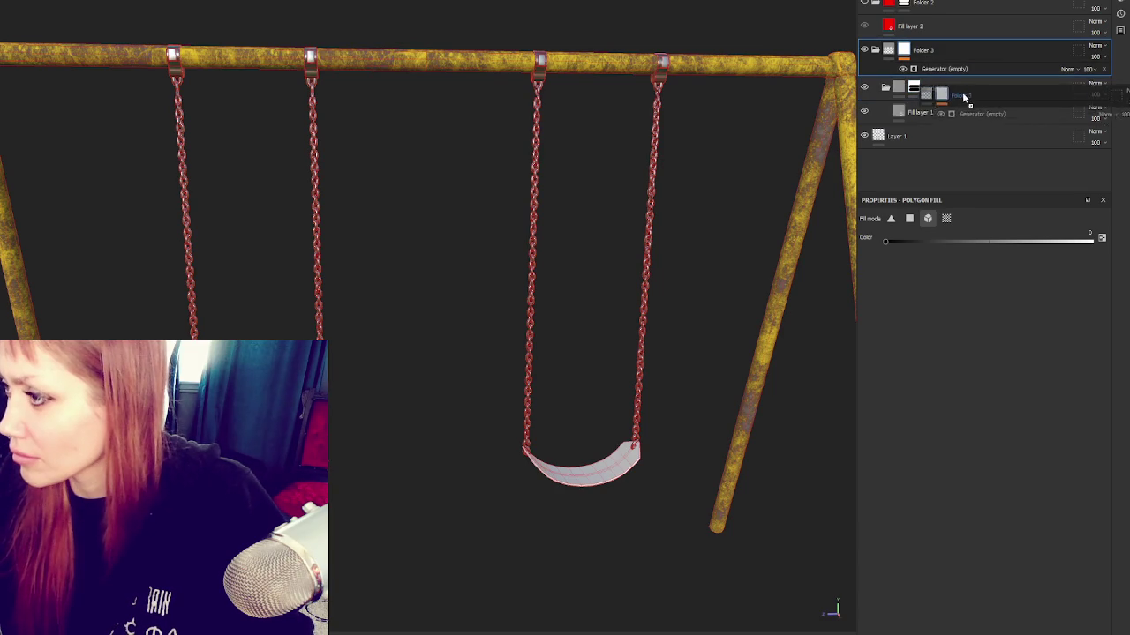
pyautogui.moveTo(933, 91)
pyautogui.mouseDown()
pyautogui.moveTo(926, 150)
pyautogui.moveTo(928, 94)
pyautogui.mouseUp()
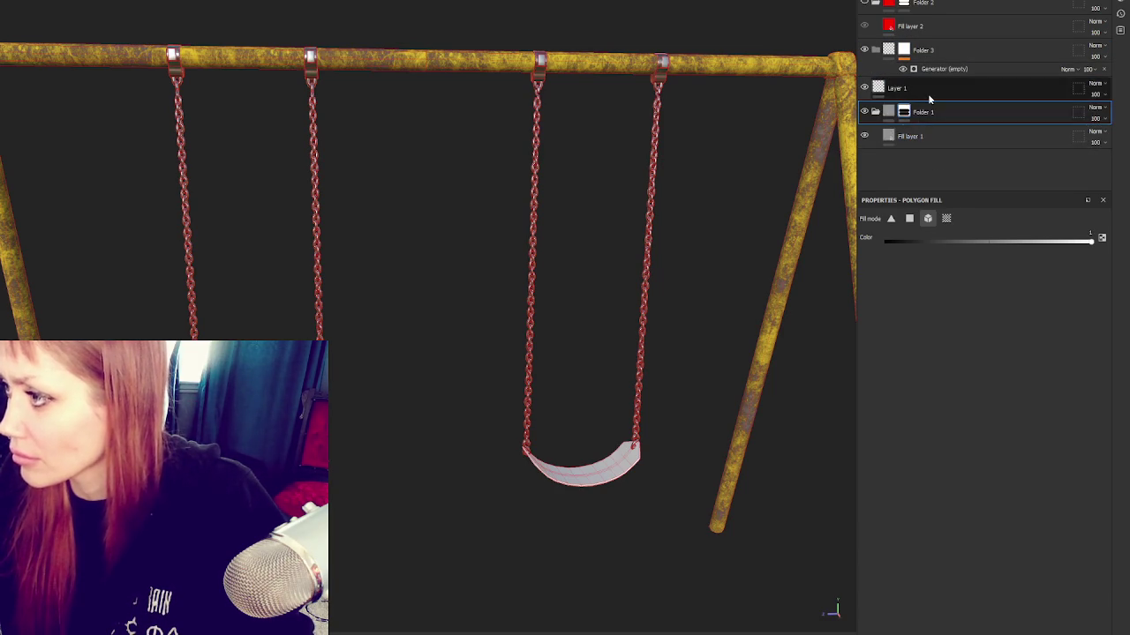
pyautogui.click(928, 93)
pyautogui.click(955, 90)
pyautogui.moveTo(950, 54); pyautogui.dragTo(962, 97)
# Step: Add a fill layer in Folder 3 and mask it with a Dirt generator at level about 0.83
pyautogui.click(1016, 2)
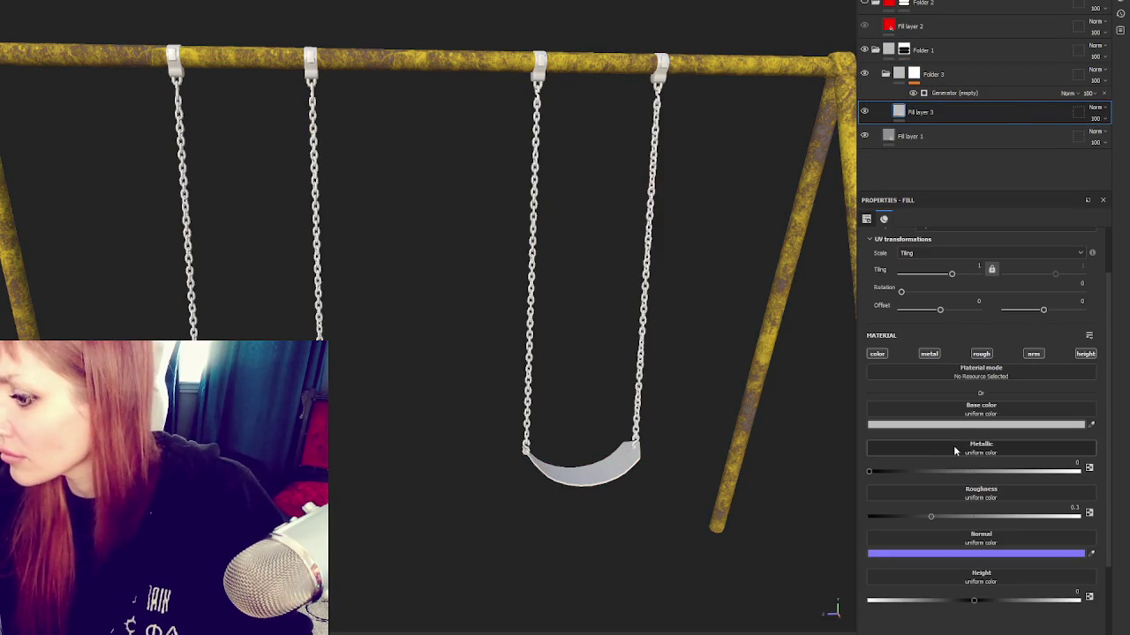
pyautogui.click(951, 134)
pyautogui.click(944, 108)
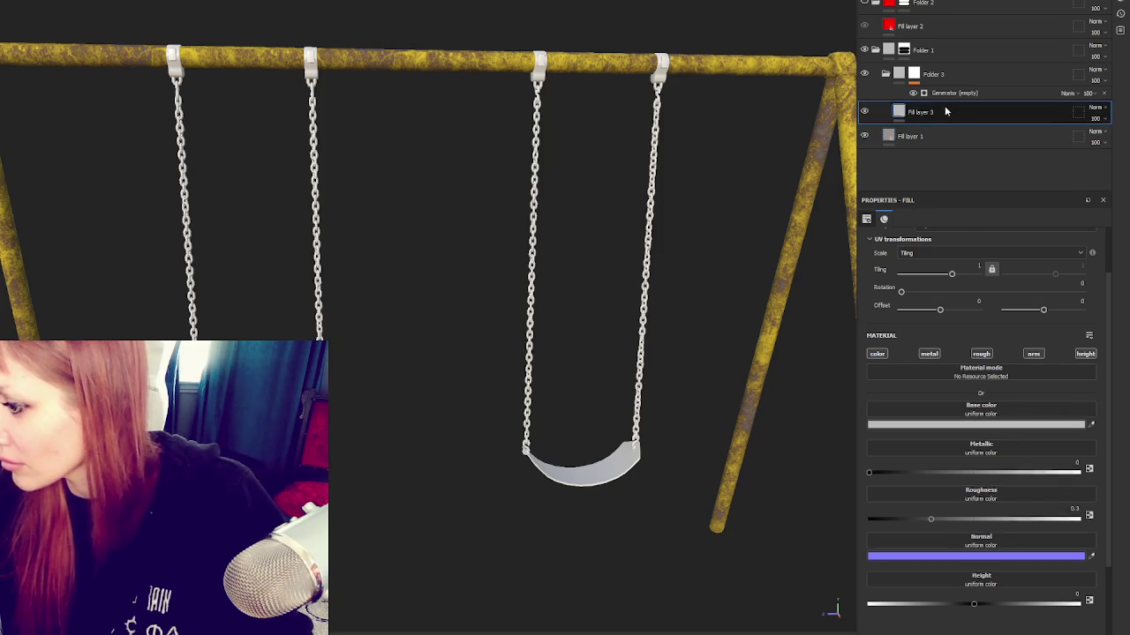
pyautogui.click(957, 93)
pyautogui.click(1003, 250)
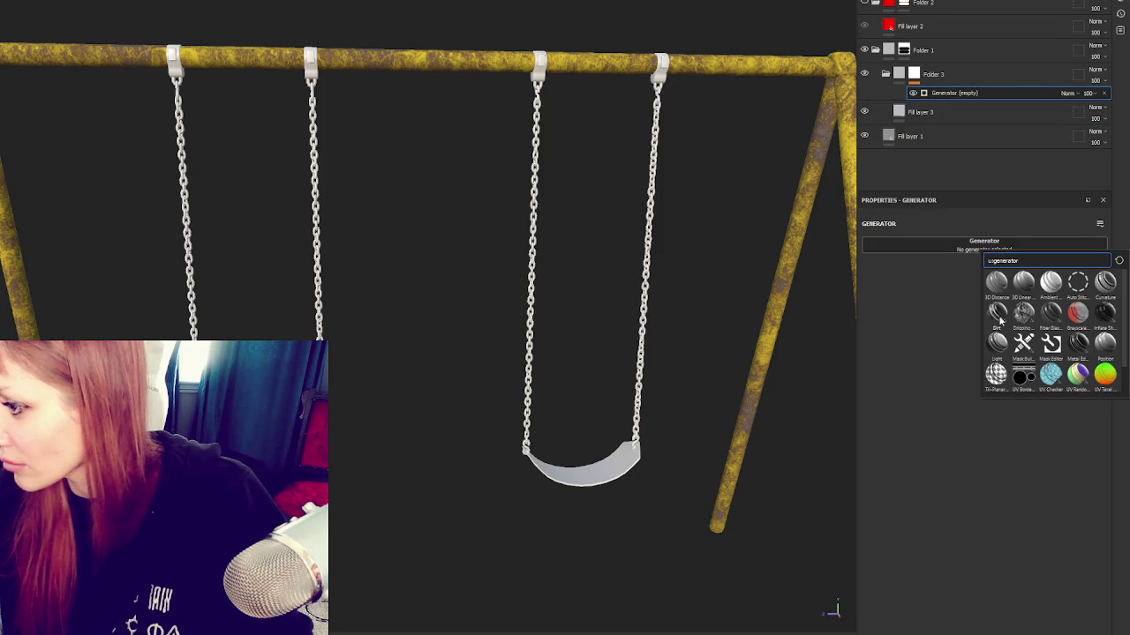
pyautogui.click(997, 311)
pyautogui.scroll(2, 612, 386)
pyautogui.scroll(5, 618, 380)
pyautogui.scroll(3, 663, 370)
pyautogui.scroll(3, 671, 371)
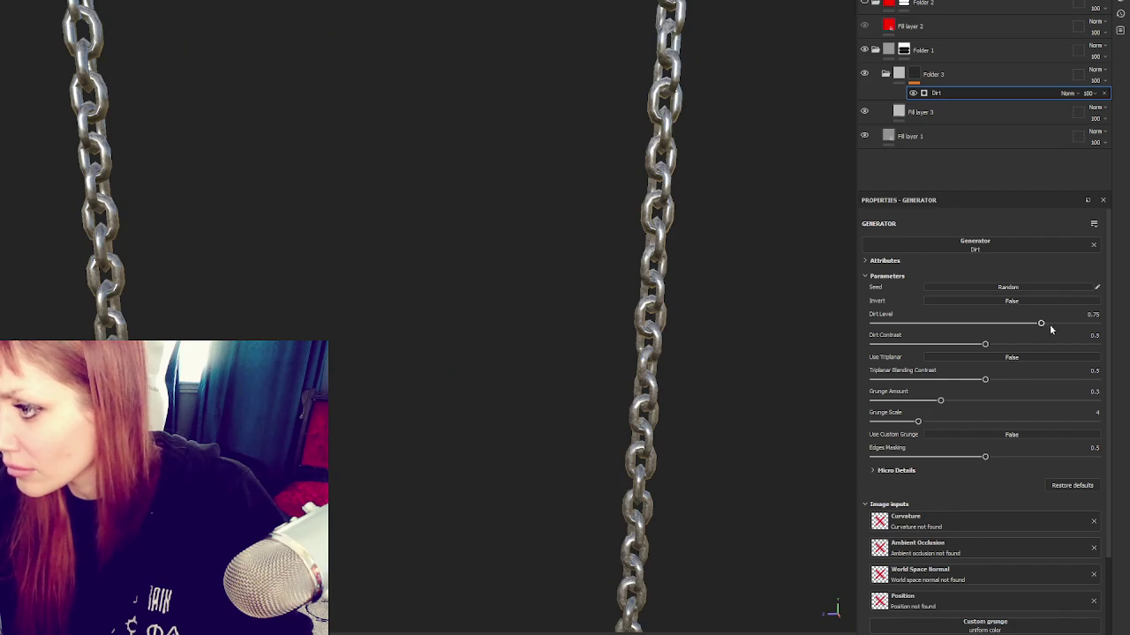
pyautogui.moveTo(1042, 324); pyautogui.dragTo(1060, 327)
# Step: Set the chain fill's base colour to near-black 141414 and the Dirt Level to 0.84
pyautogui.click(983, 112)
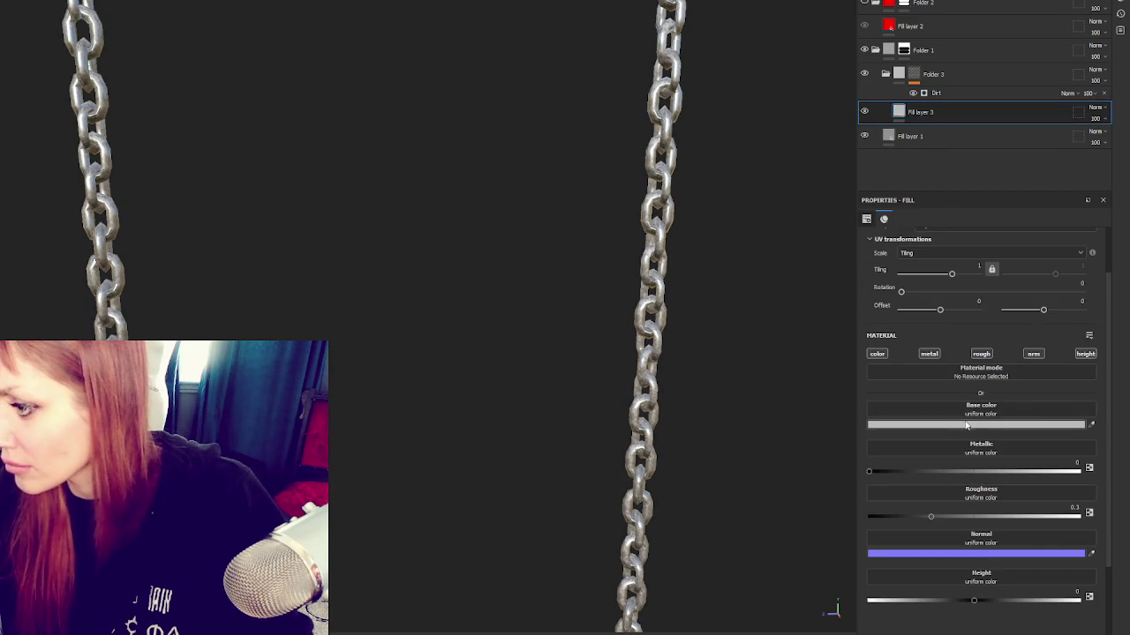
pyautogui.click(971, 424)
pyautogui.moveTo(888, 541); pyautogui.dragTo(824, 585)
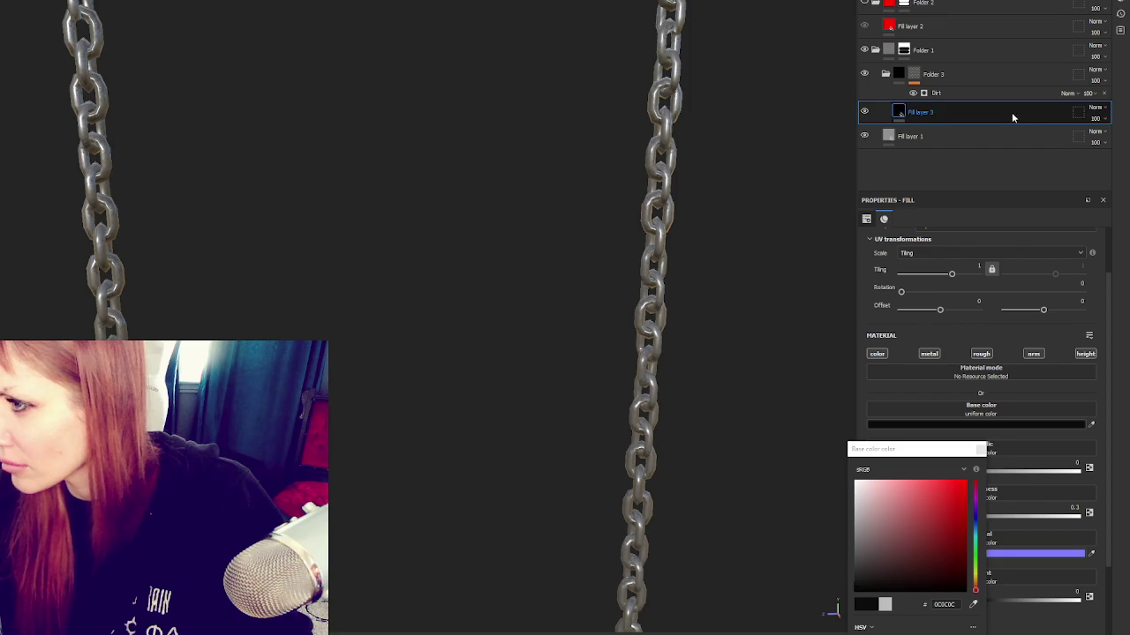
pyautogui.click(1043, 70)
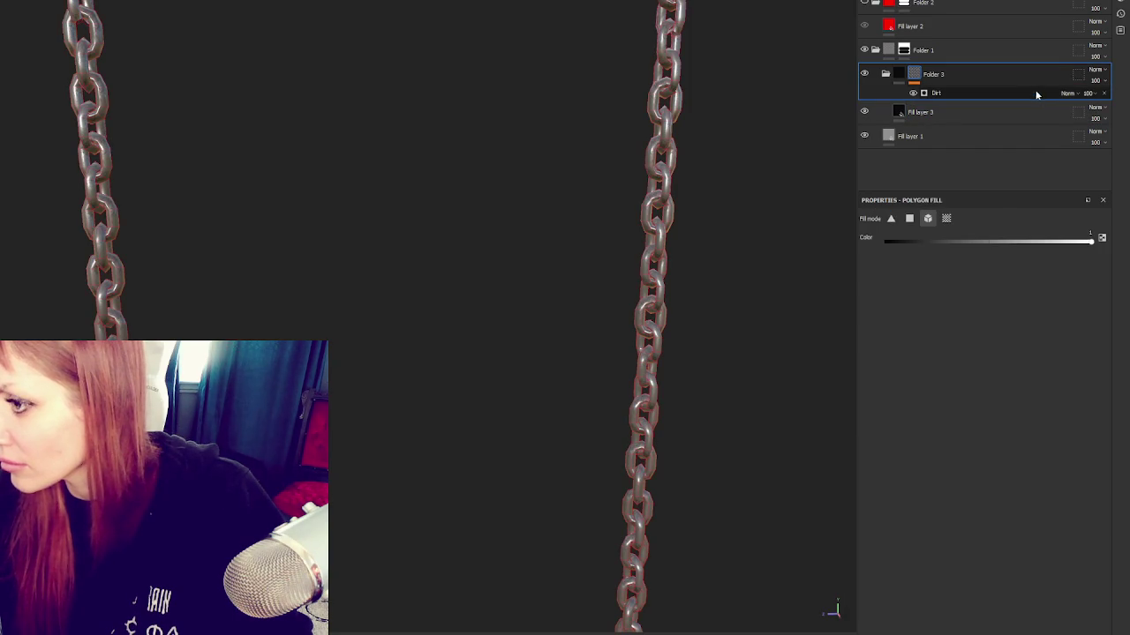
pyautogui.click(1007, 110)
pyautogui.click(1006, 92)
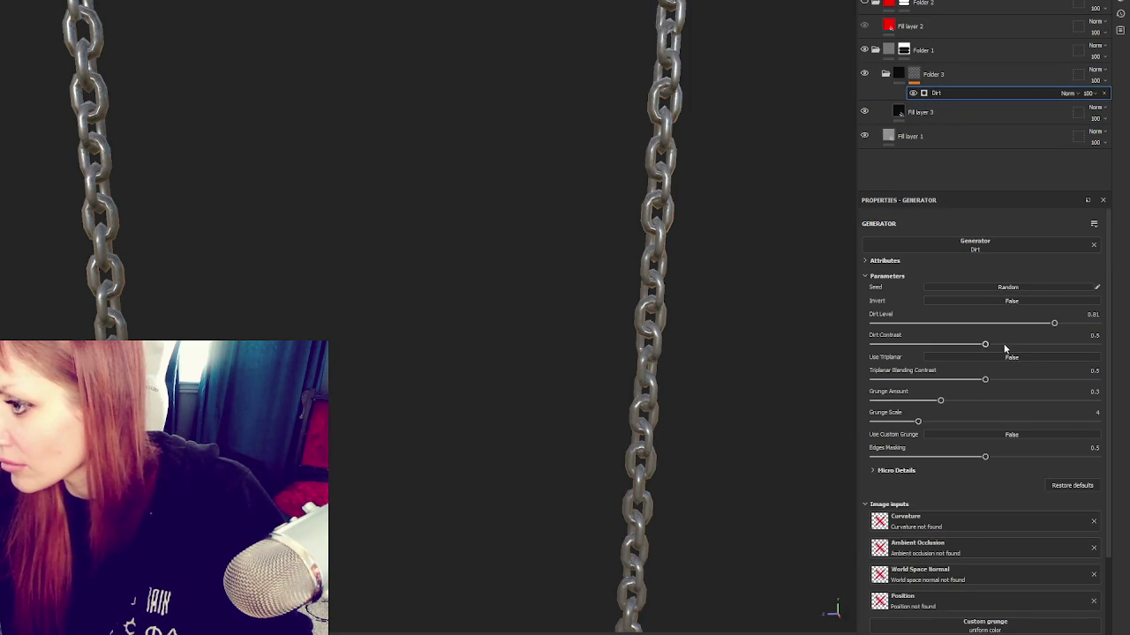
pyautogui.click(1063, 324)
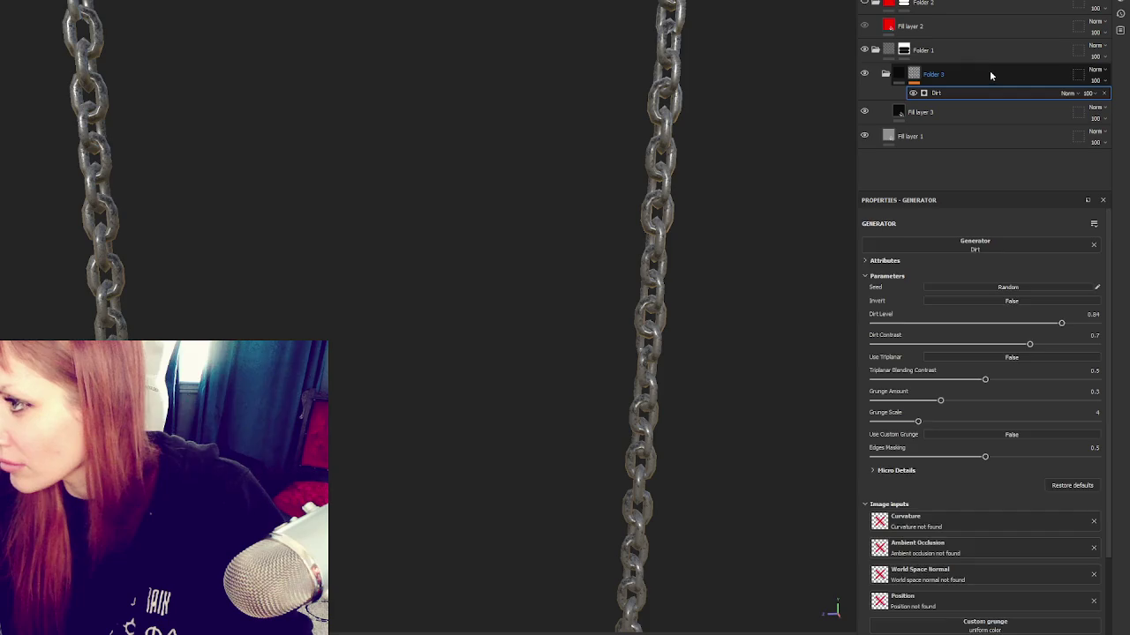
# Step: Duplicate Folder 3 as Folder 3 copy 1 with Ctrl+D
pyautogui.click(990, 74)
pyautogui.hotkey('ctrl', 'd')
pyautogui.click(943, 93)
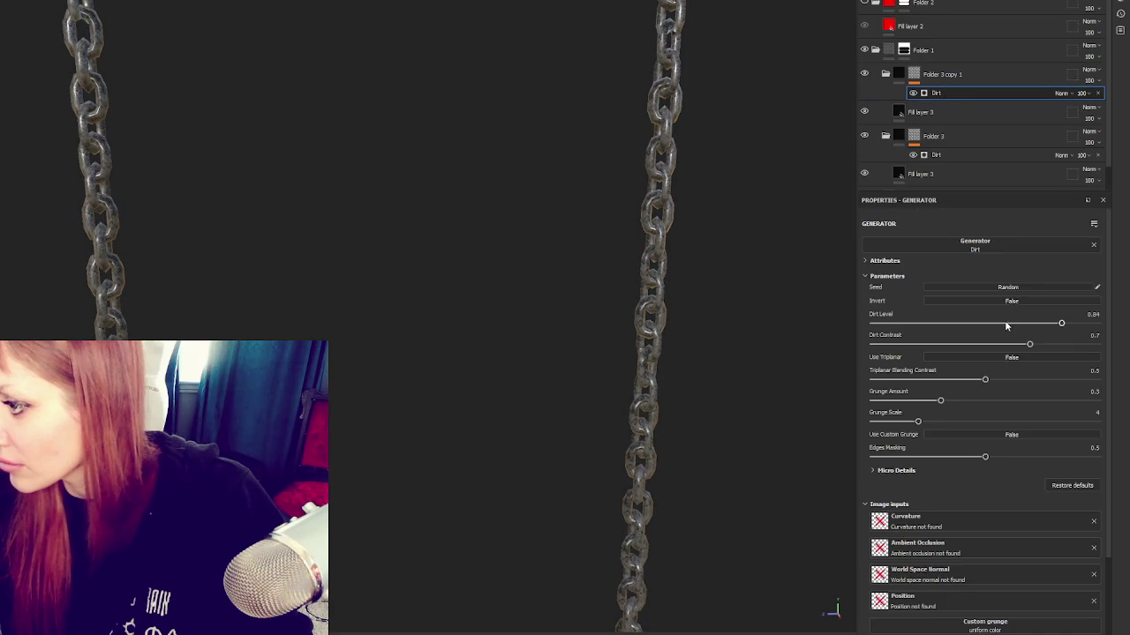
# Step: Make the copied fill dark red and raise its Dirt Level to 0.77
pyautogui.click(967, 112)
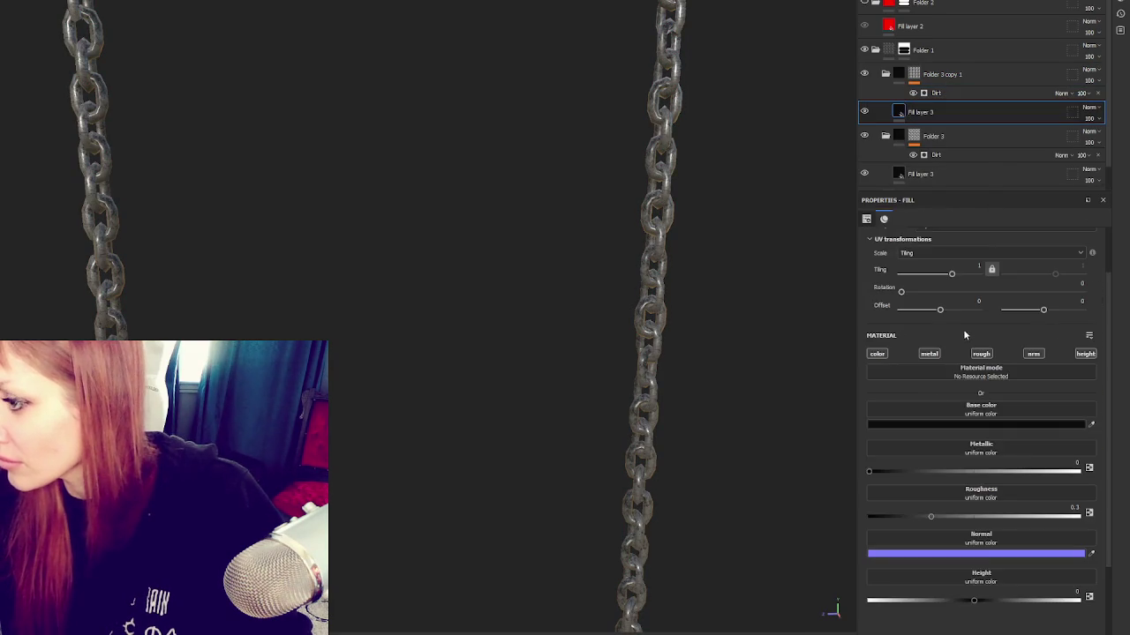
pyautogui.click(974, 424)
pyautogui.moveTo(923, 560); pyautogui.dragTo(924, 569)
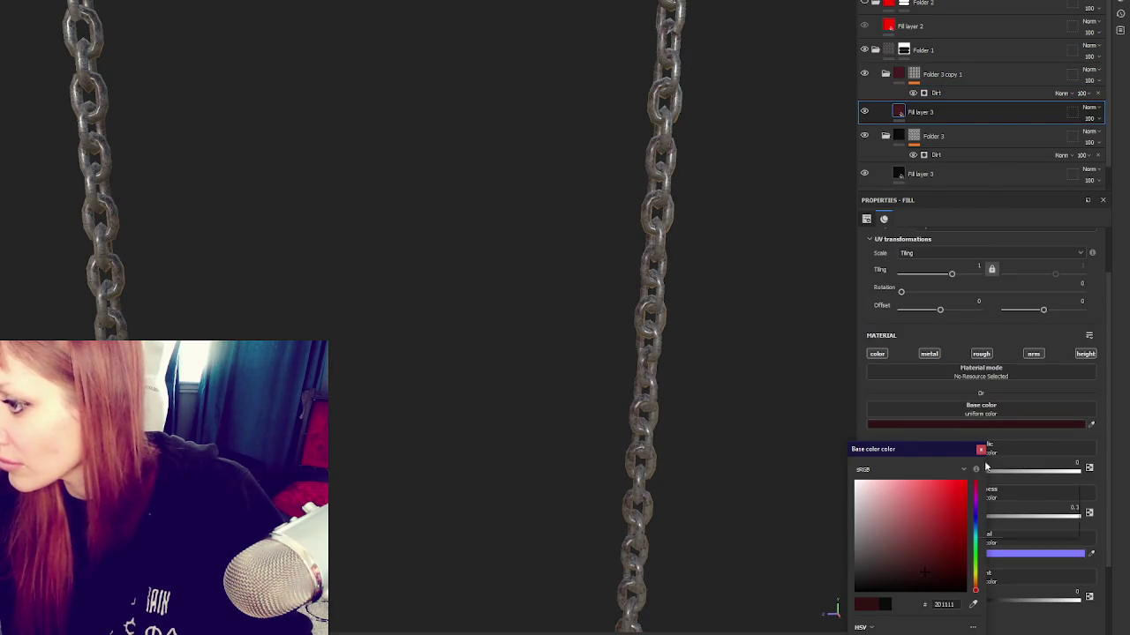
pyautogui.click(980, 450)
pyautogui.click(962, 80)
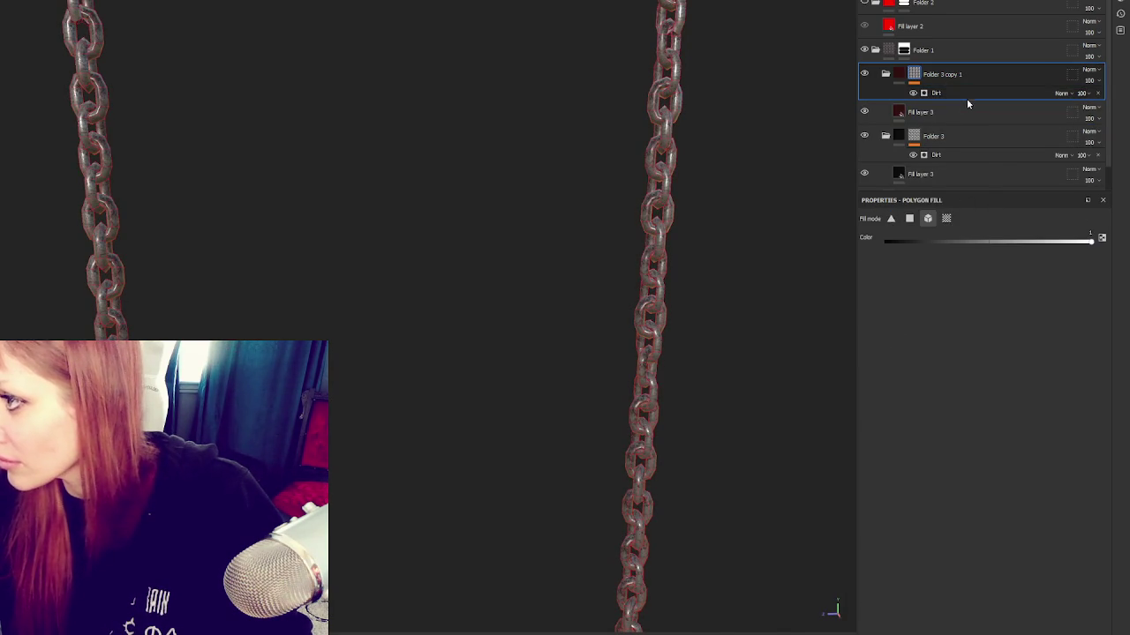
pyautogui.click(971, 93)
pyautogui.moveTo(1006, 325); pyautogui.dragTo(1045, 324)
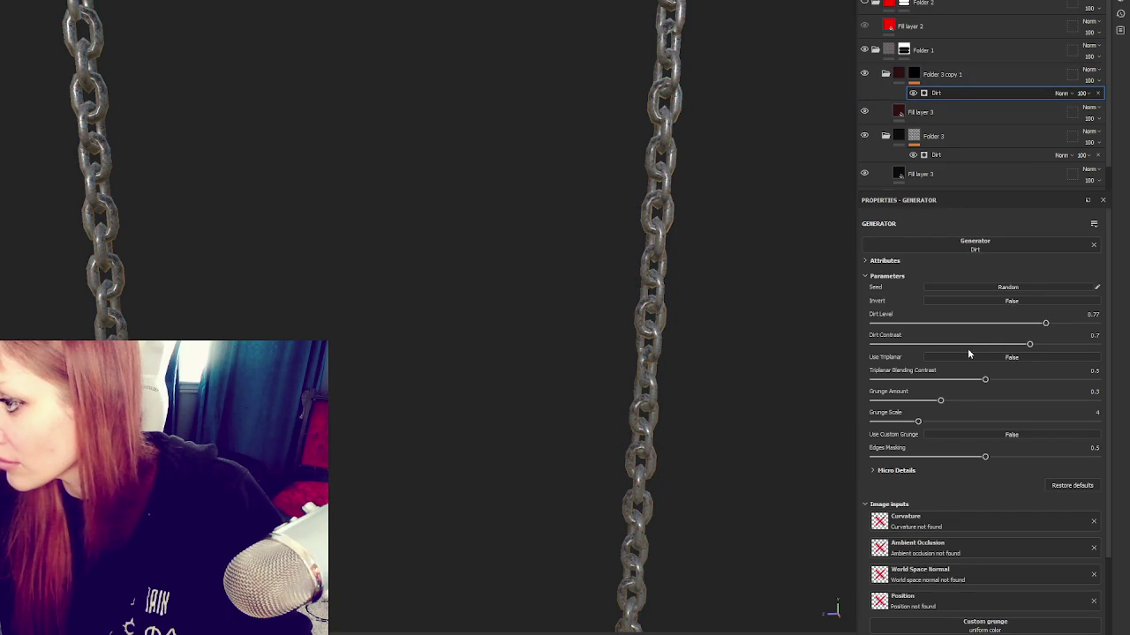
# Step: Shift the copied fill toward rusty orange-brown and increase its dirt coverage on the chains
pyautogui.click(976, 111)
pyautogui.click(1015, 425)
pyautogui.moveTo(977, 589); pyautogui.dragTo(976, 585)
pyautogui.moveTo(944, 546); pyautogui.dragTo(940, 561)
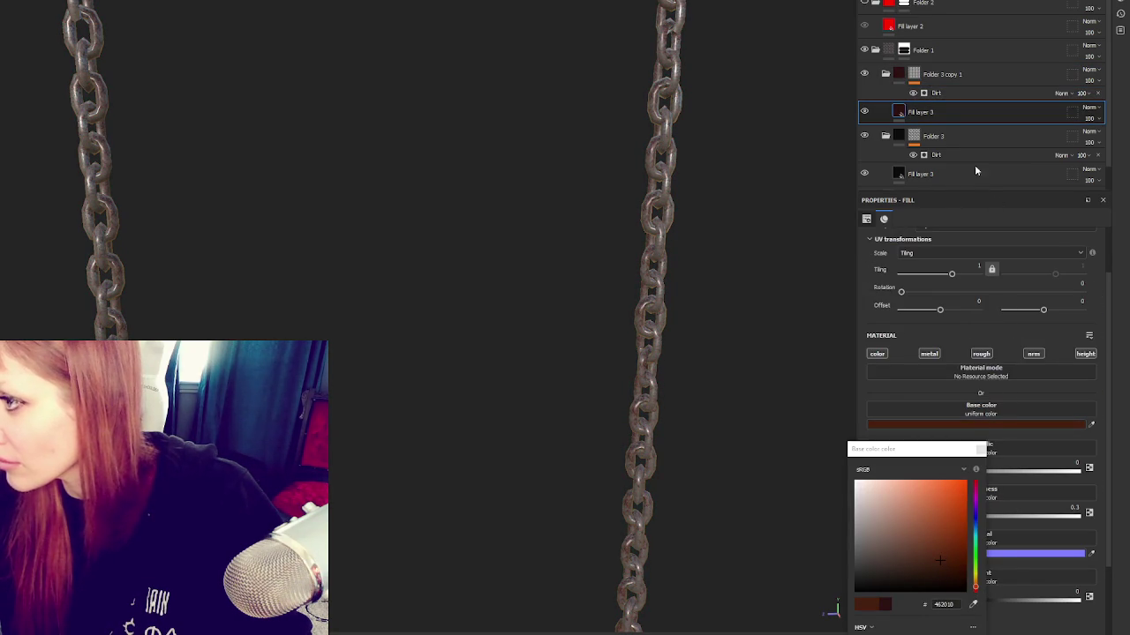
pyautogui.click(980, 93)
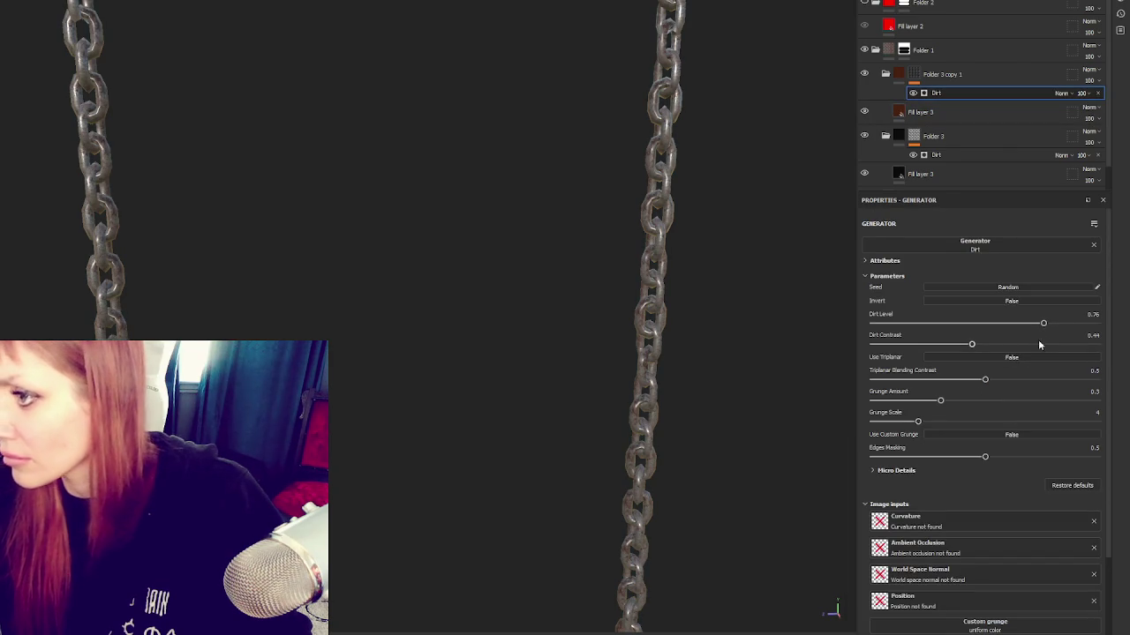
pyautogui.moveTo(1042, 325); pyautogui.dragTo(1061, 323)
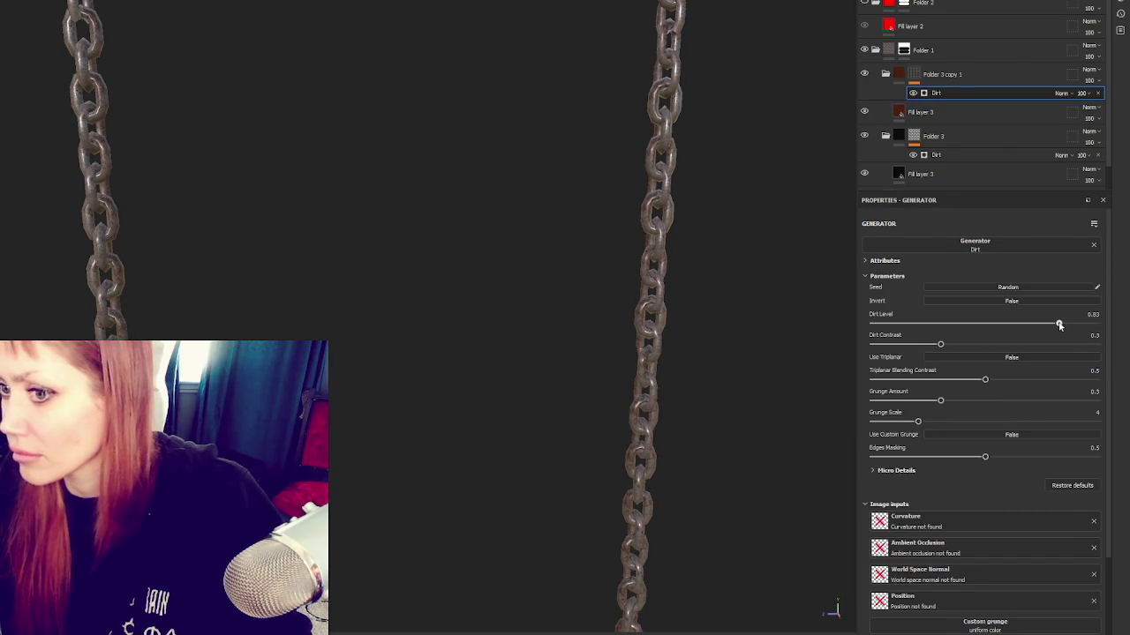
# Step: Raise the dark base chain fill's roughness to about 0.84
pyautogui.click(962, 113)
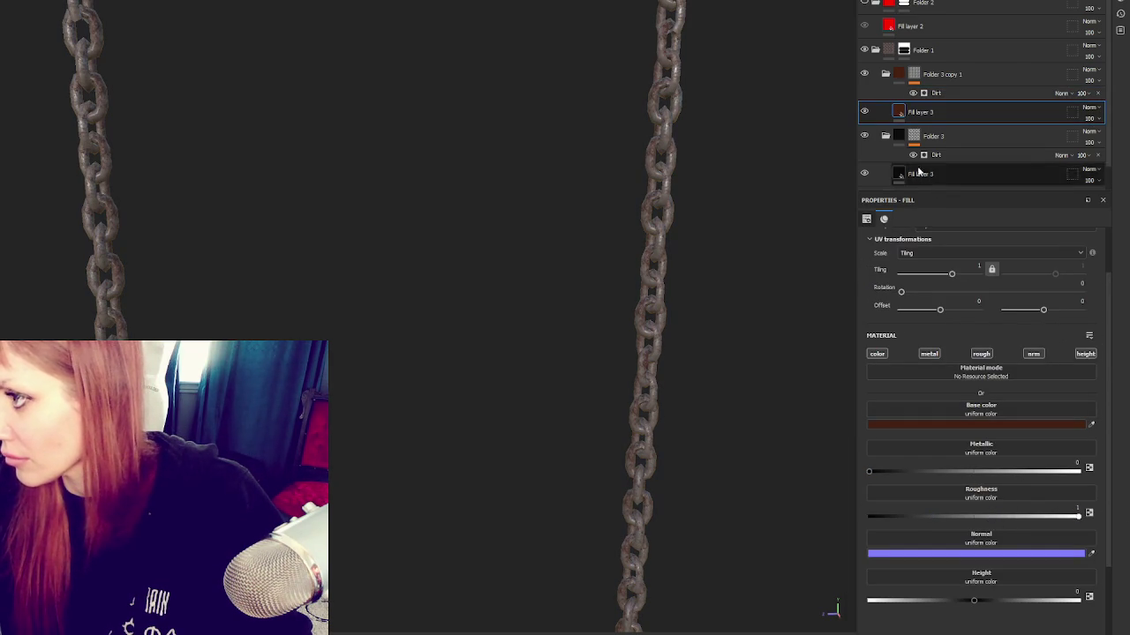
pyautogui.click(960, 174)
pyautogui.moveTo(1032, 513); pyautogui.dragTo(1047, 516)
pyautogui.scroll(-5, 618, 318)
pyautogui.moveTo(625, 338); pyautogui.dragTo(613, 230, button='middle')
pyautogui.click(875, 50)
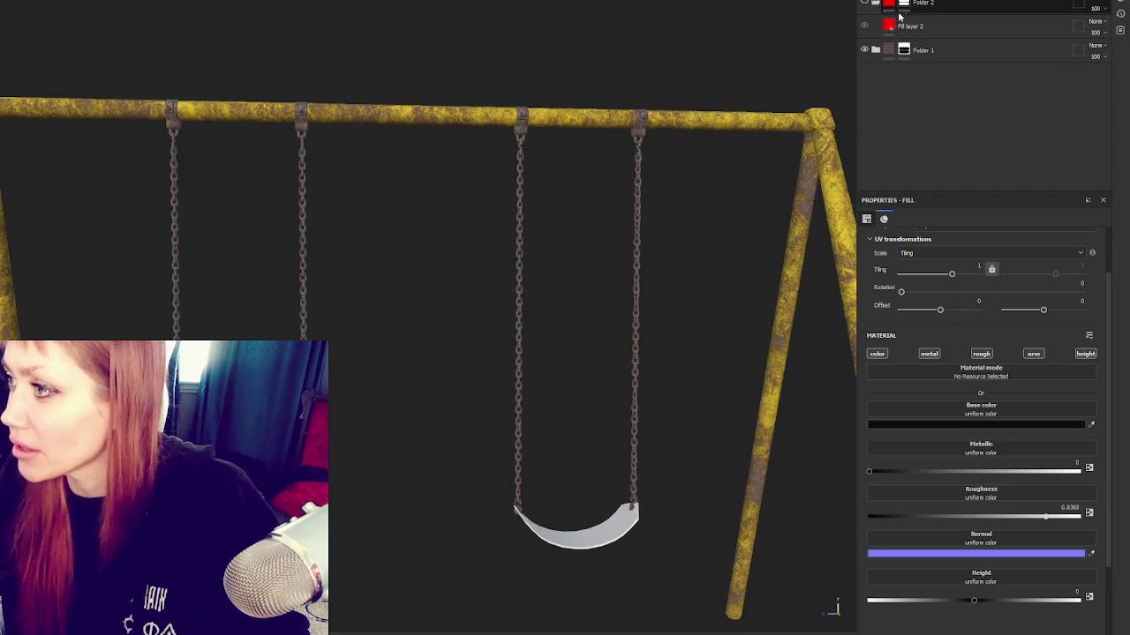
pyautogui.click(891, 26)
pyautogui.scroll(2, 562, 432)
pyautogui.moveTo(563, 432); pyautogui.dragTo(767, 125, button='middle')
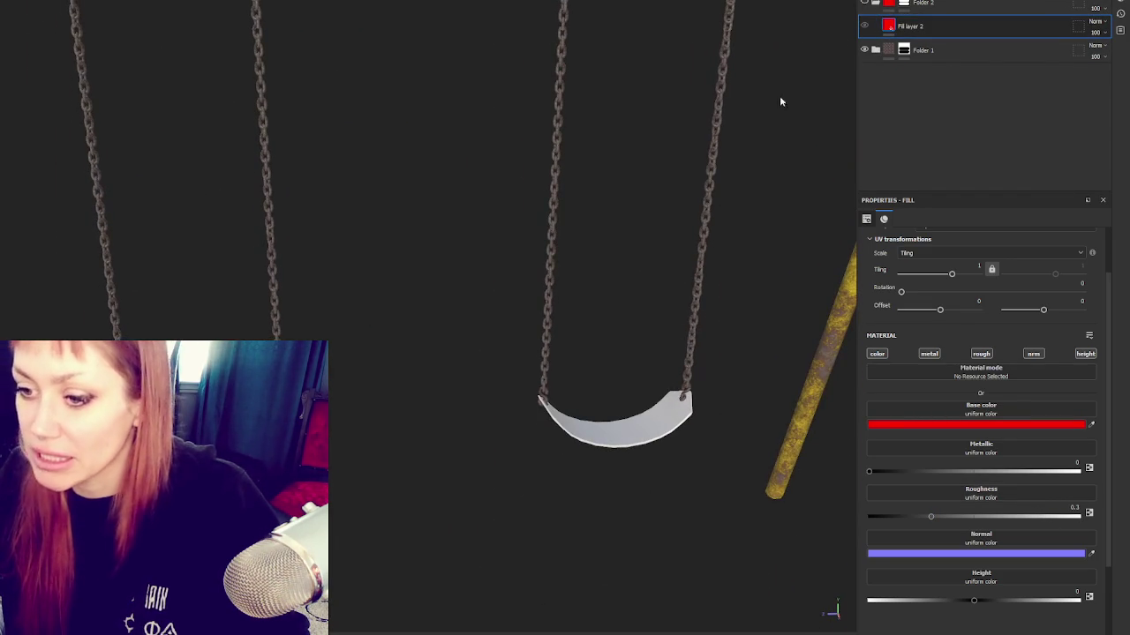
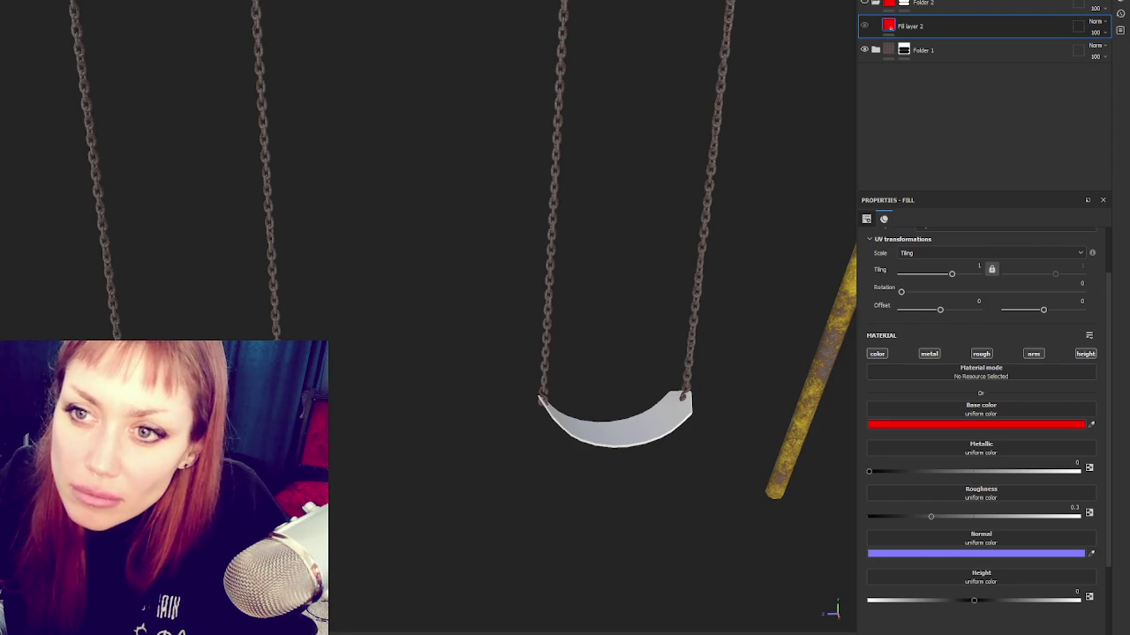
# Step: Apply the Leather Grain material to the seats and hide Fill layer 2
pyautogui.moveTo(945, 35); pyautogui.dragTo(948, 19)
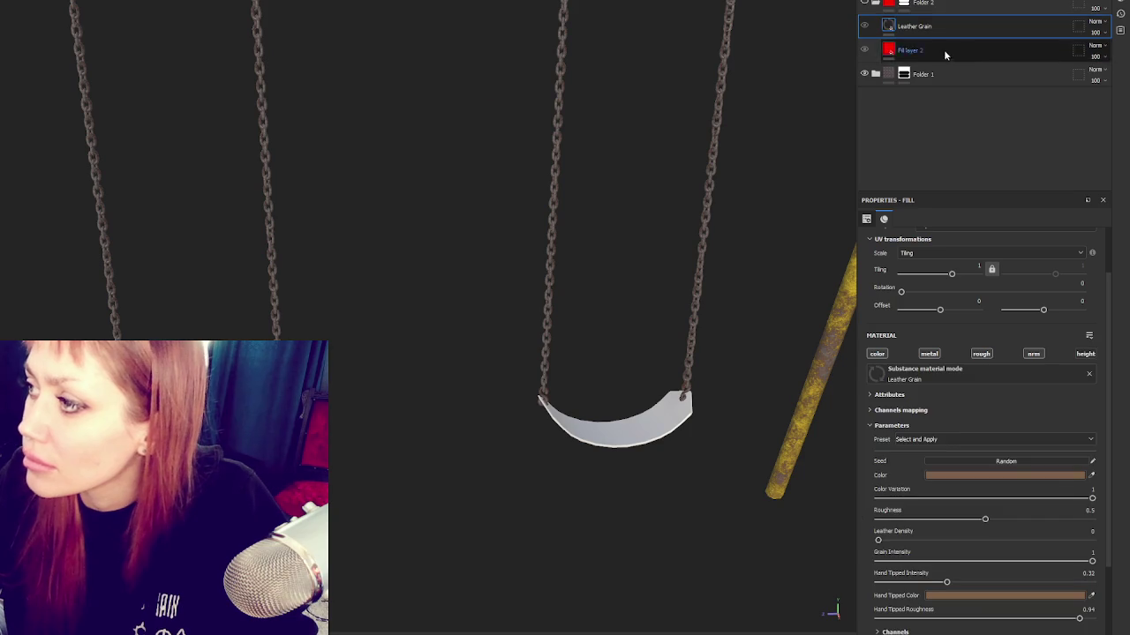
pyautogui.click(865, 50)
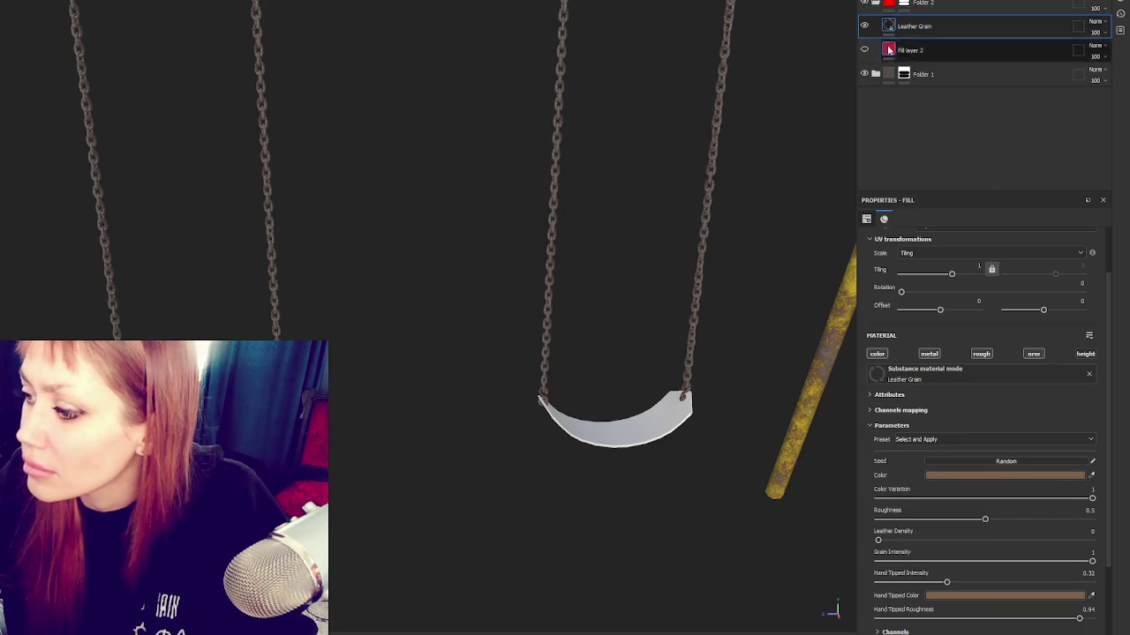
pyautogui.scroll(-5, 544, 221)
pyautogui.scroll(6, 555, 225)
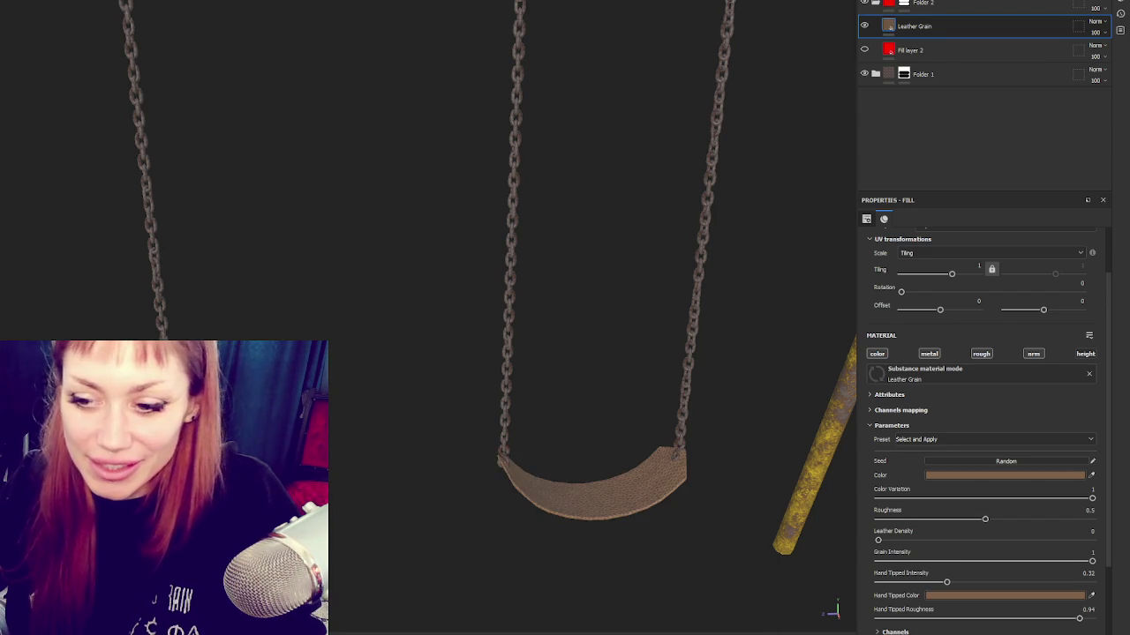
pyautogui.keyDown('alt'); pyautogui.moveTo(430, 281); pyautogui.dragTo(548, 439, button='middle'); pyautogui.keyUp('alt')
pyautogui.keyDown('alt'); pyautogui.moveTo(547, 440); pyautogui.dragTo(514, 368); pyautogui.keyUp('alt')
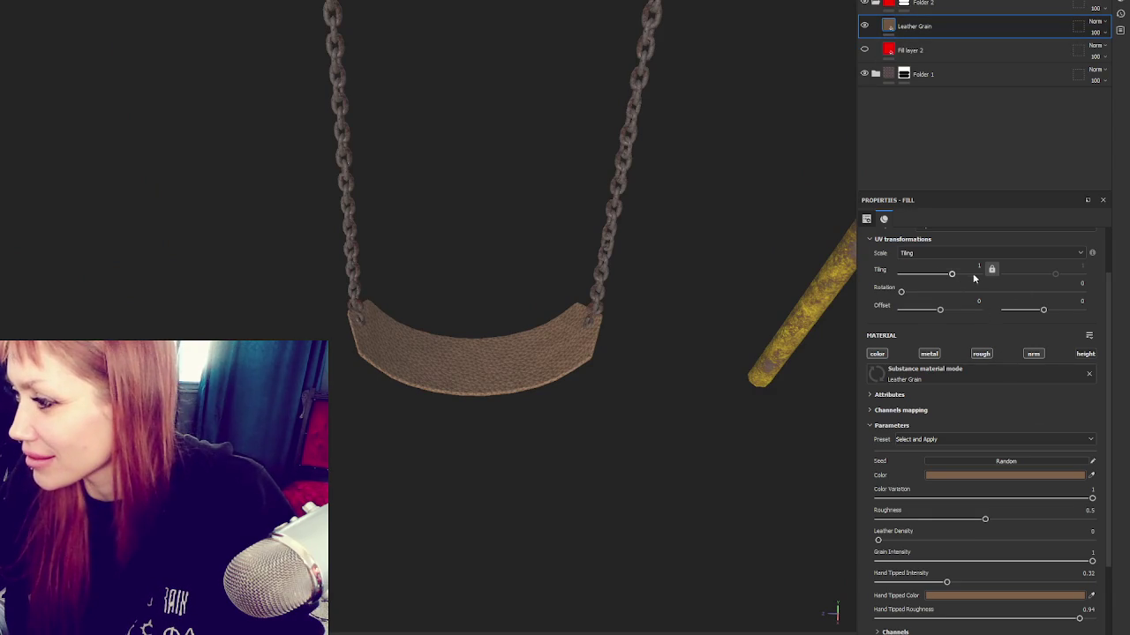
pyautogui.press('Tab')
pyautogui.scroll(-3, 976, 269)
pyautogui.press('Tab')
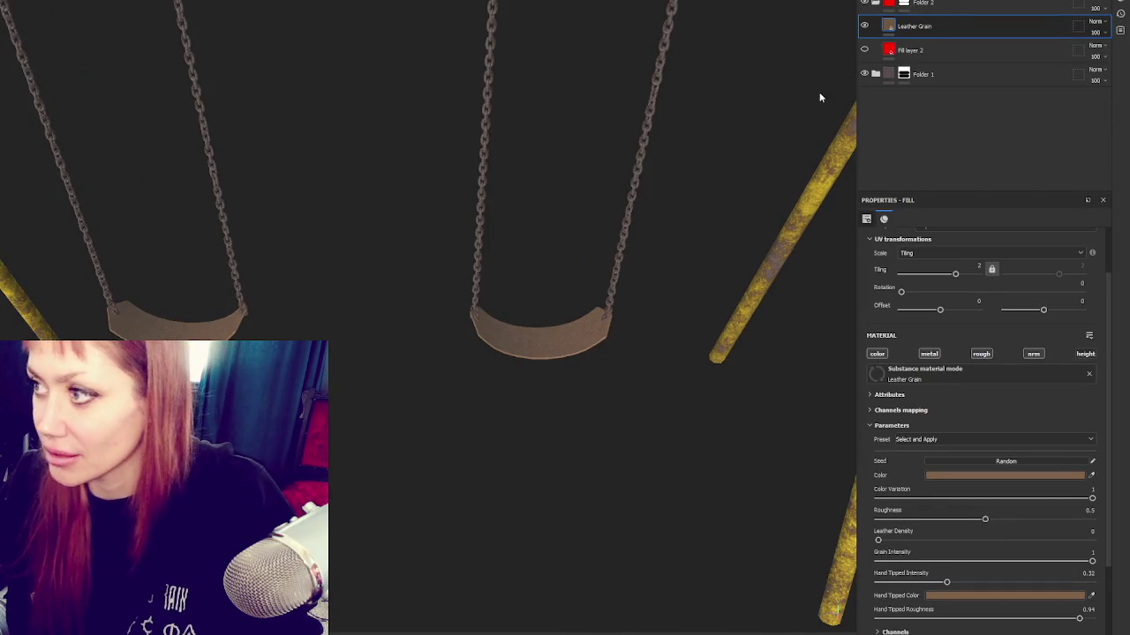
# Step: Set the leather color to near-black #191A1F, then add a new folder with a fill layer
pyautogui.click(985, 477)
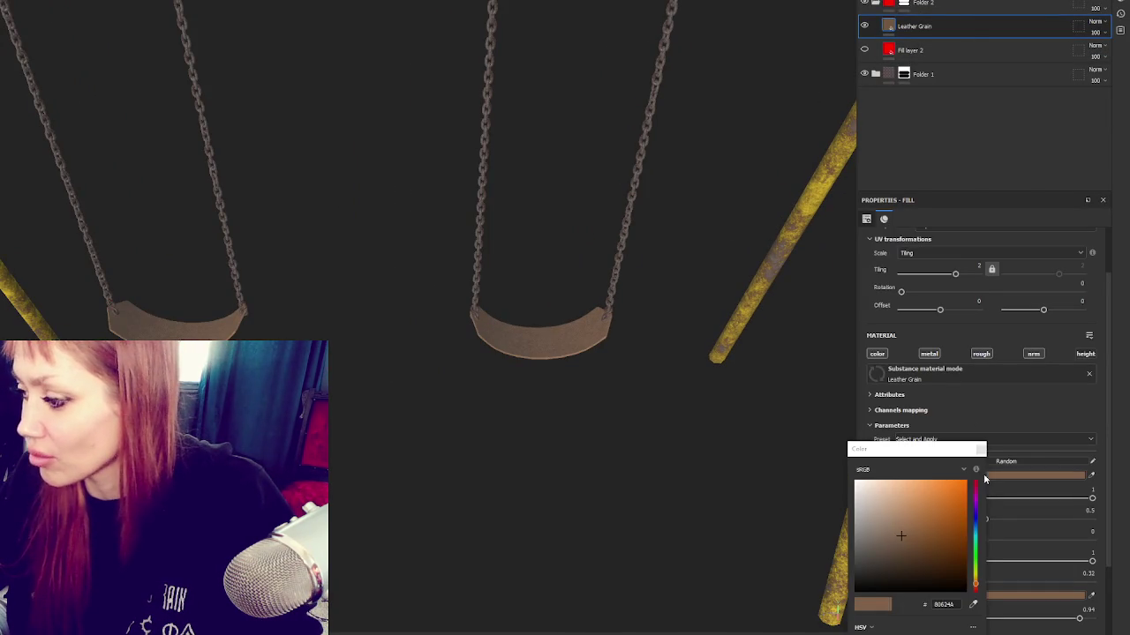
pyautogui.click(975, 521)
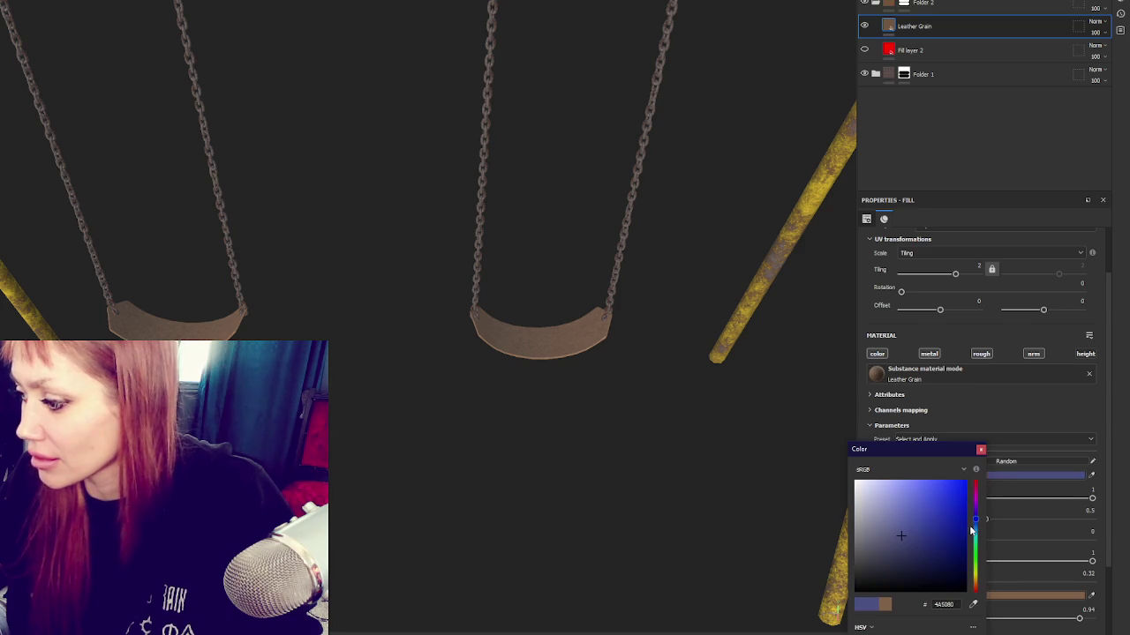
pyautogui.click(900, 560)
pyautogui.click(876, 578)
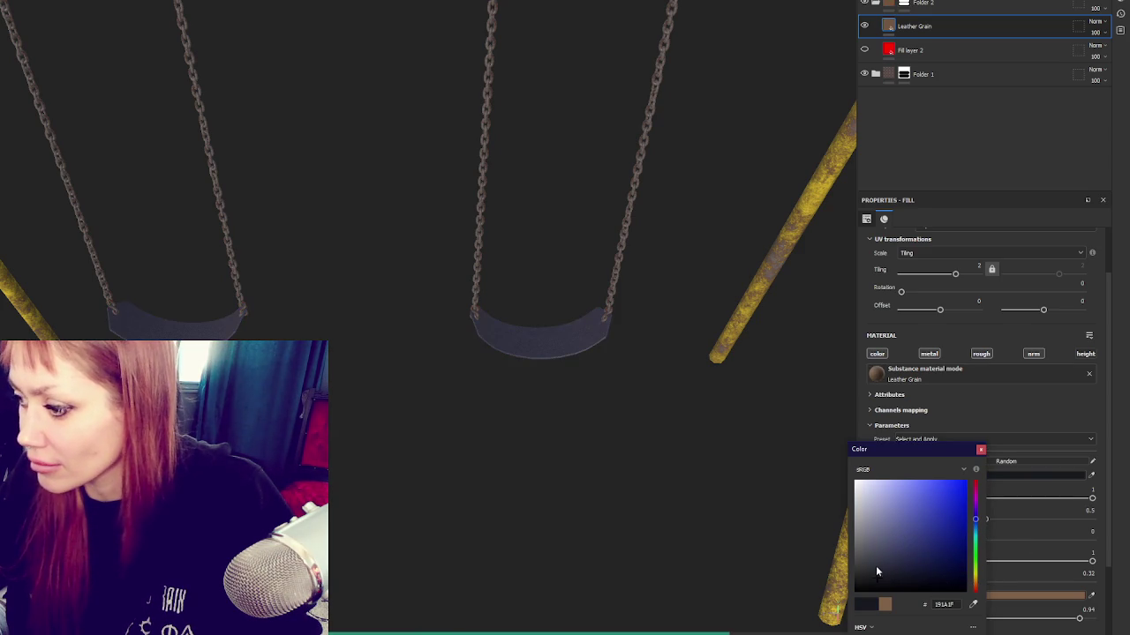
pyautogui.click(981, 449)
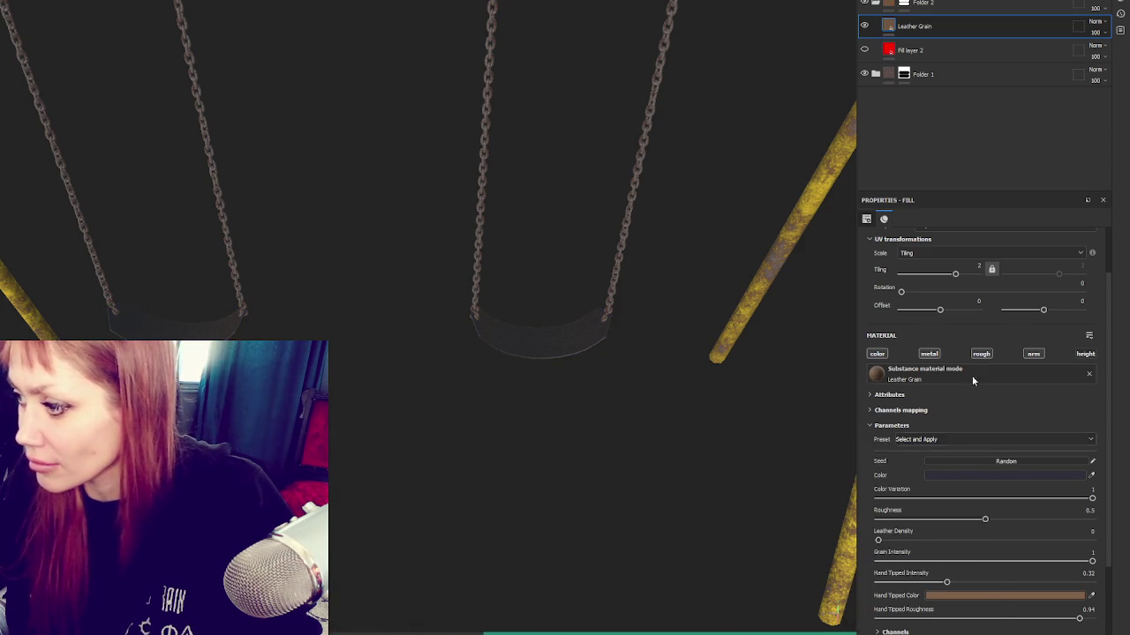
pyautogui.click(944, 4)
pyautogui.click(986, 4)
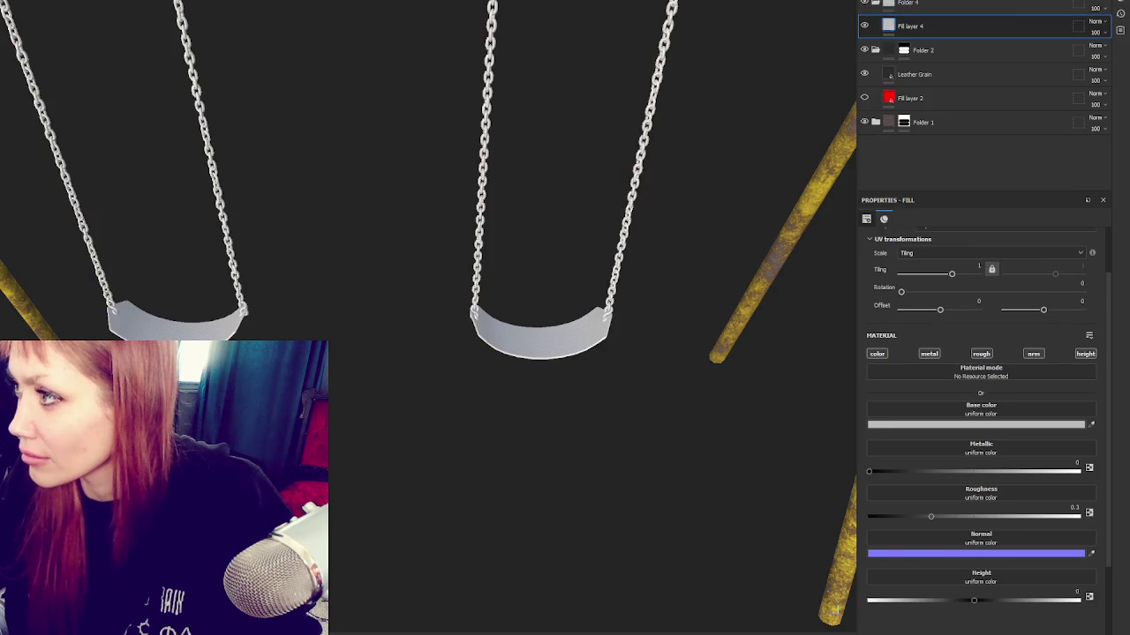
# Step: Move Fill layer 4 into Folder 4, keep only color and roughness, base color #291009
pyautogui.moveTo(909, 26); pyautogui.dragTo(922, 51)
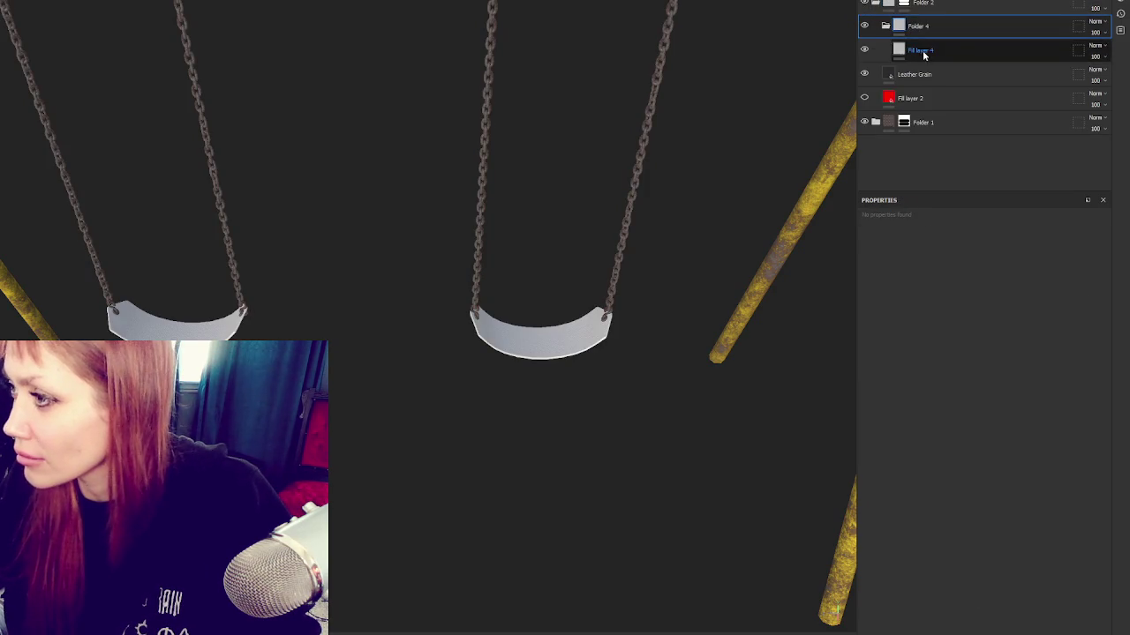
pyautogui.click(922, 50)
pyautogui.click(930, 354)
pyautogui.click(1033, 354)
pyautogui.click(1085, 353)
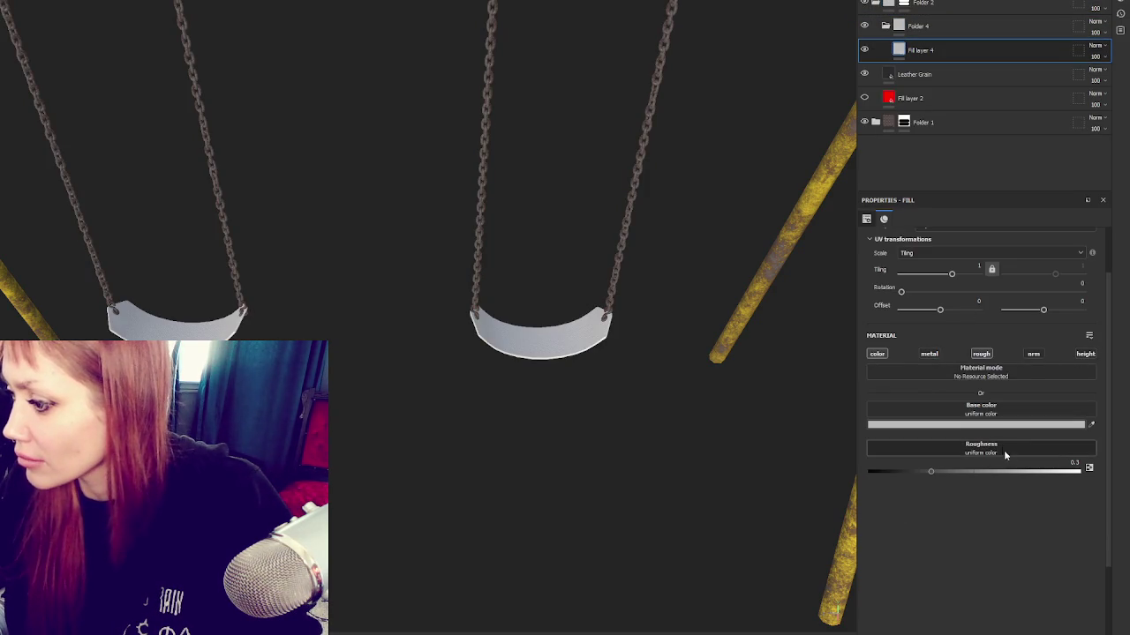
pyautogui.click(938, 425)
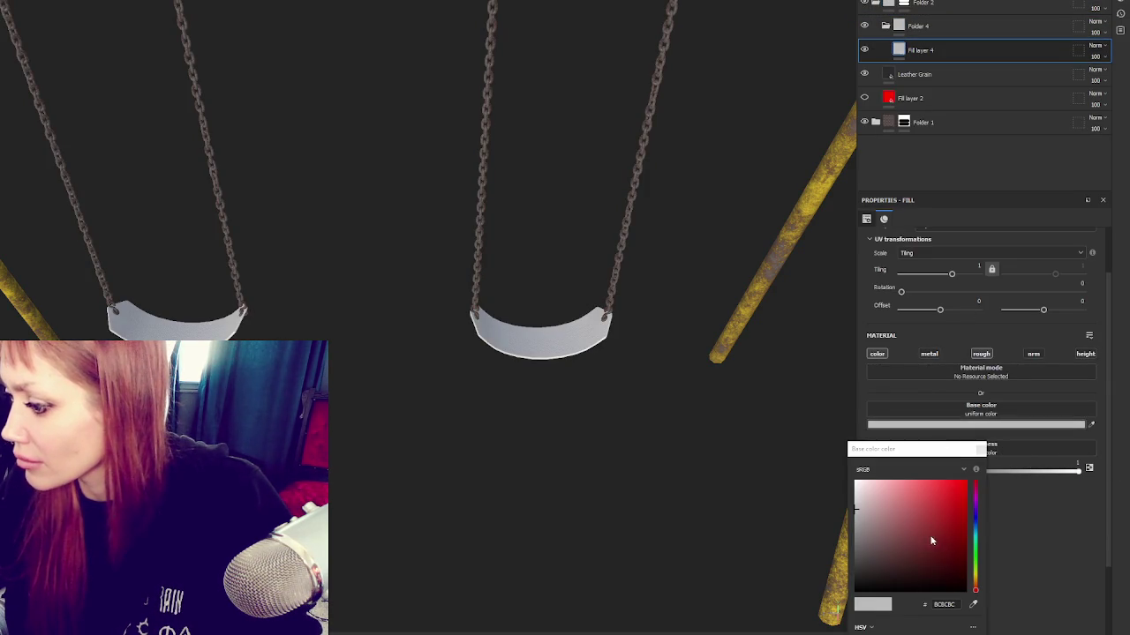
pyautogui.moveTo(919, 574); pyautogui.dragTo(941, 573)
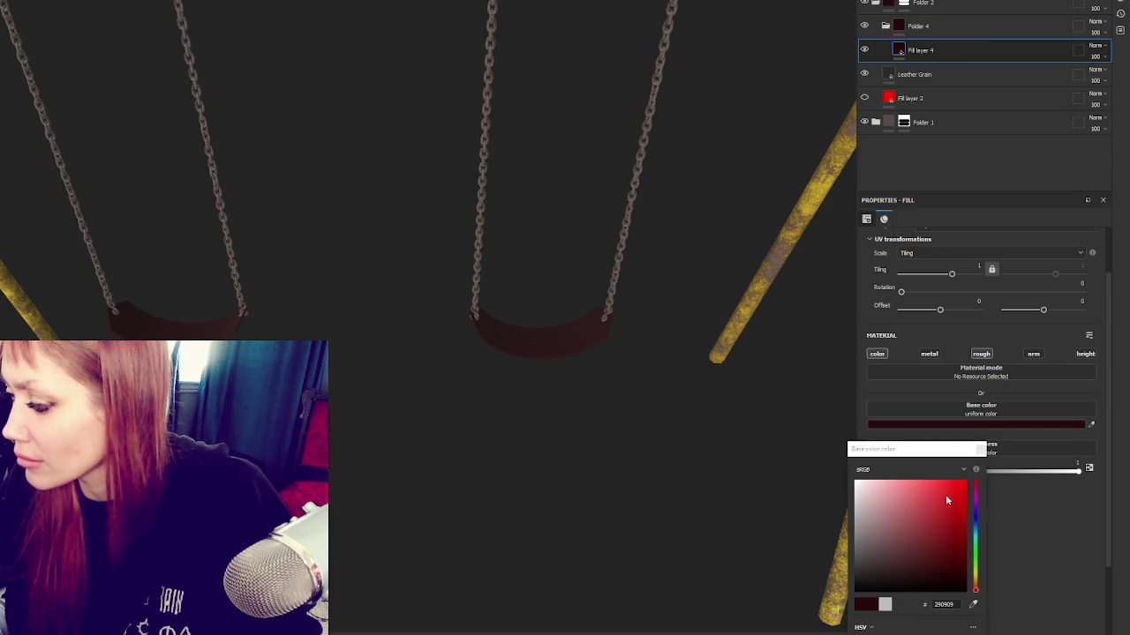
pyautogui.click(977, 592)
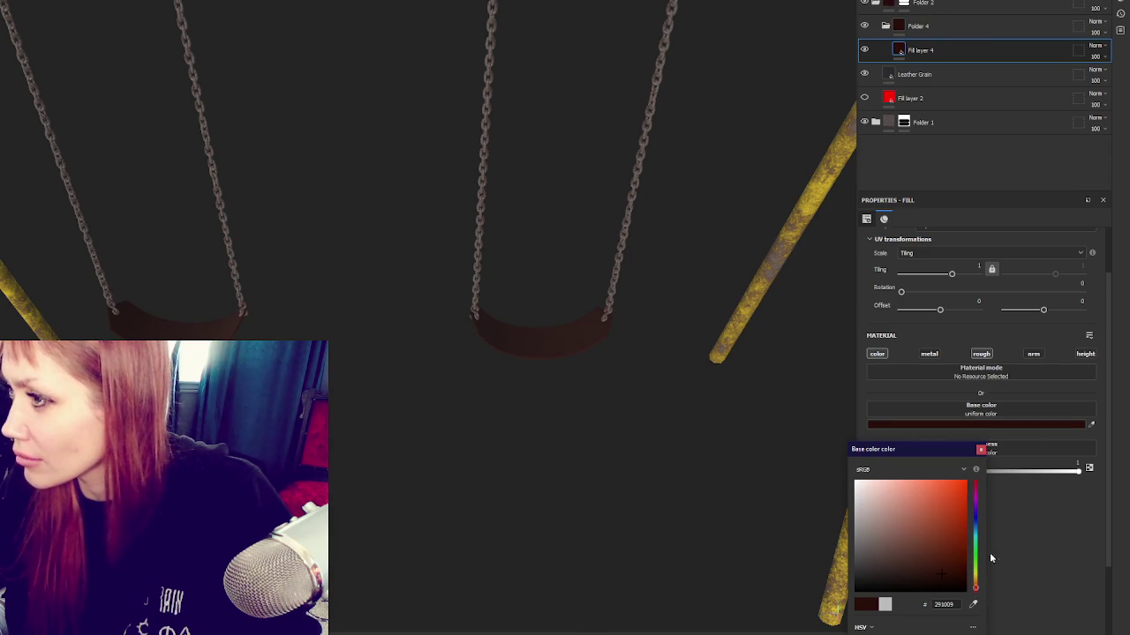
# Step: Mask Folder 4 with a Dirt generator at level 0.8 and contrast 0.35
pyautogui.rightClick(926, 26)
pyautogui.click(948, 40)
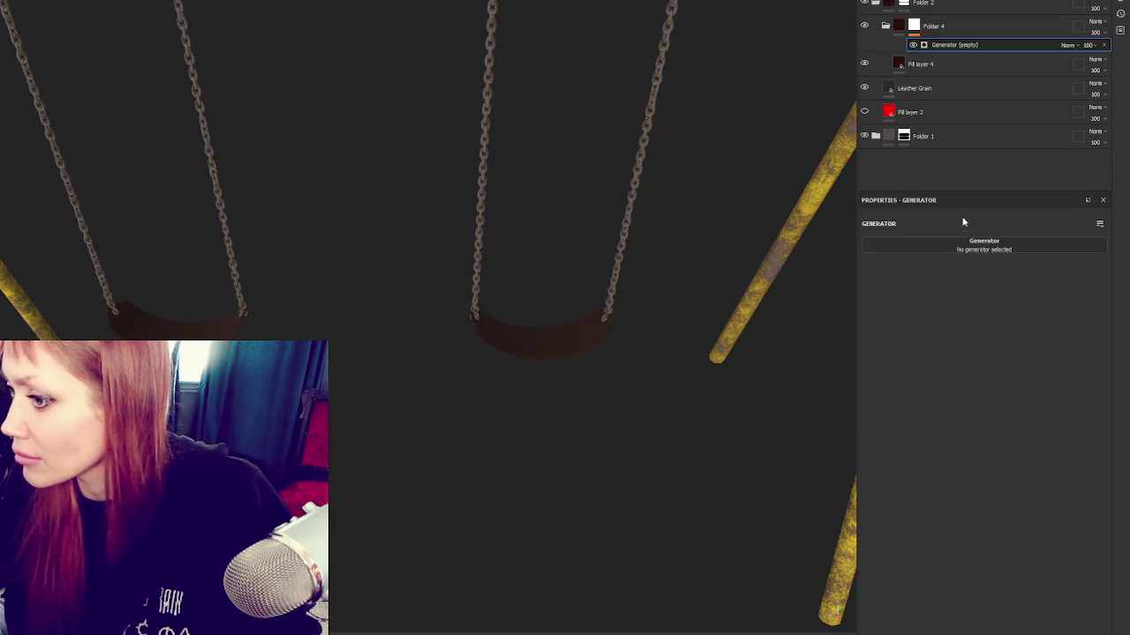
pyautogui.click(976, 245)
pyautogui.click(974, 310)
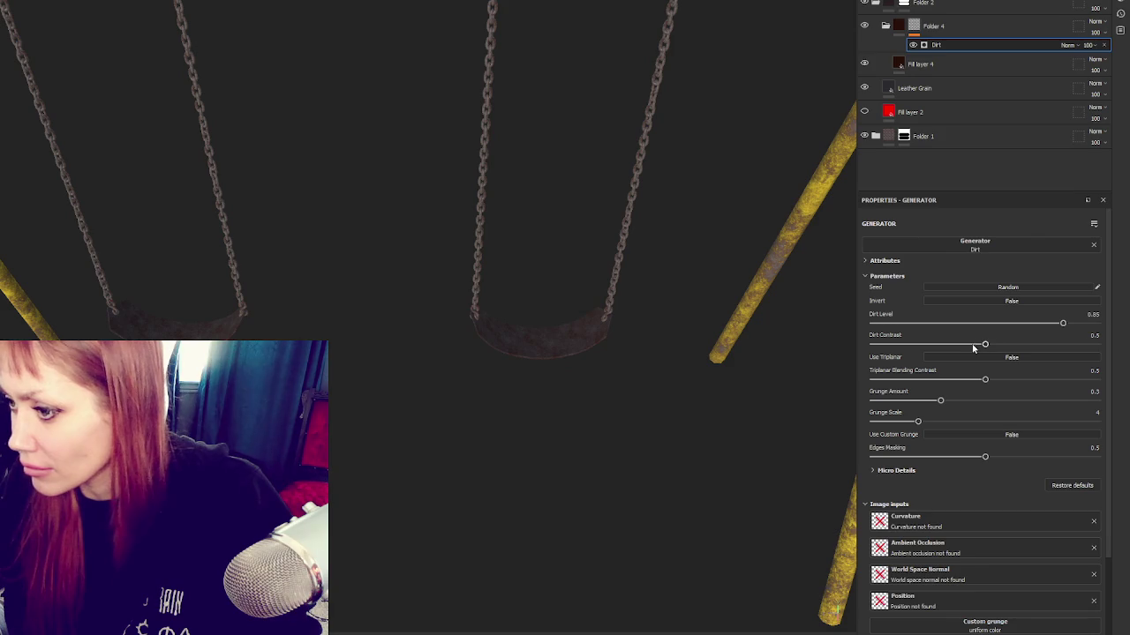
pyautogui.moveTo(938, 345); pyautogui.dragTo(952, 345)
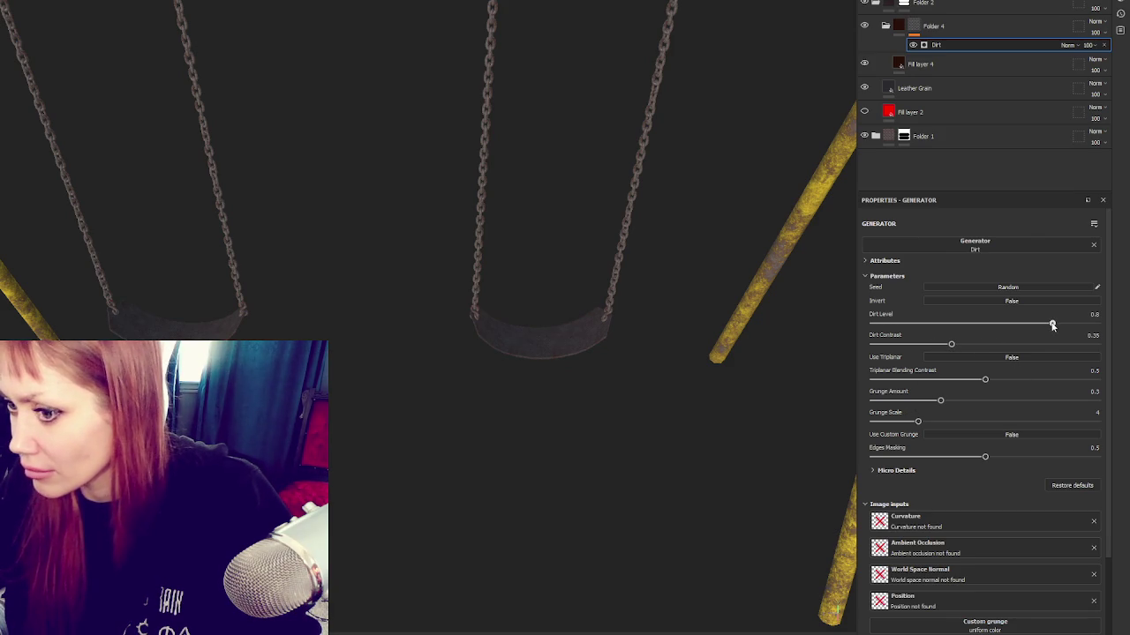
pyautogui.scroll(-3, 688, 209)
pyautogui.scroll(-2, 691, 230)
pyautogui.scroll(-3, 693, 176)
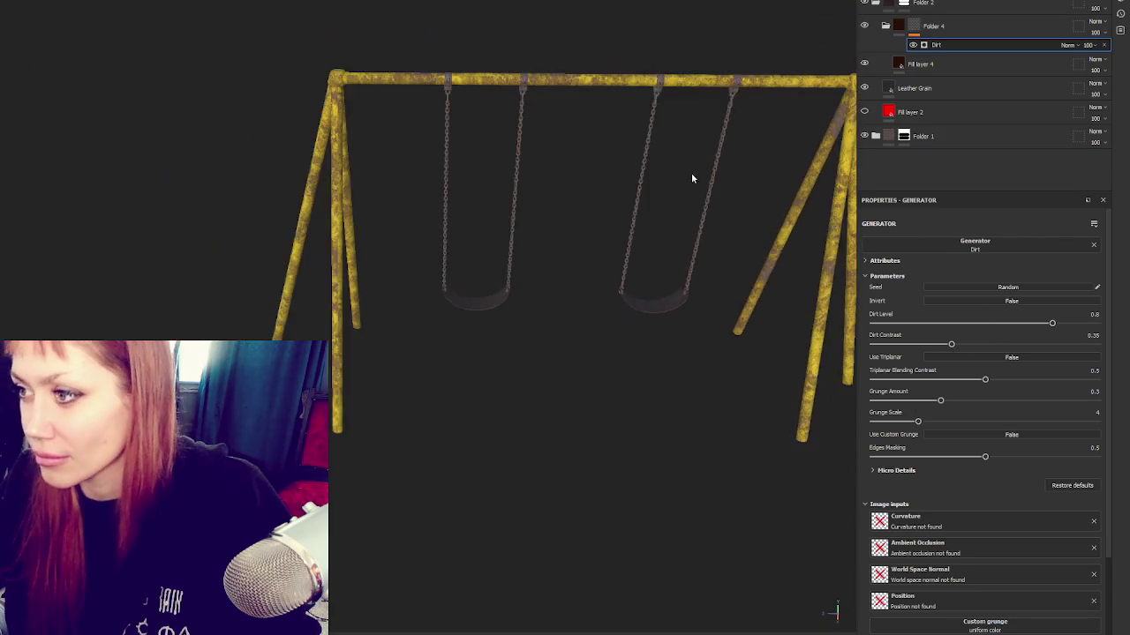
pyautogui.scroll(-2, 439, 183)
# Step: Save the project and set texture export to 2048×2048 with the Unity URP template
pyautogui.hotkey('ctrl', 's')
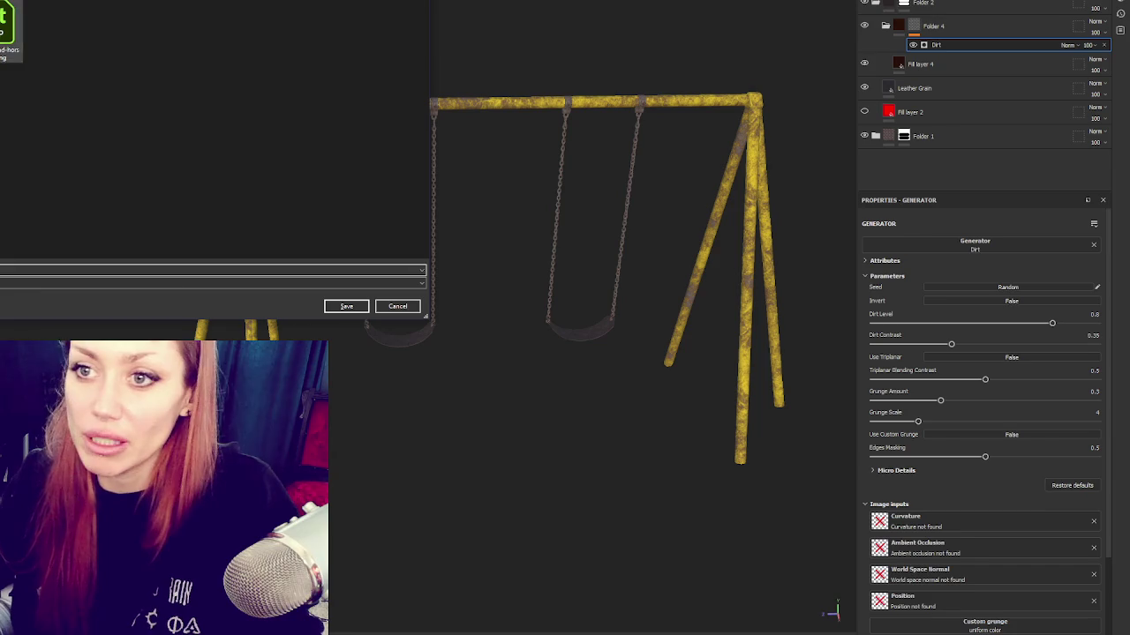
pyautogui.press('Return')
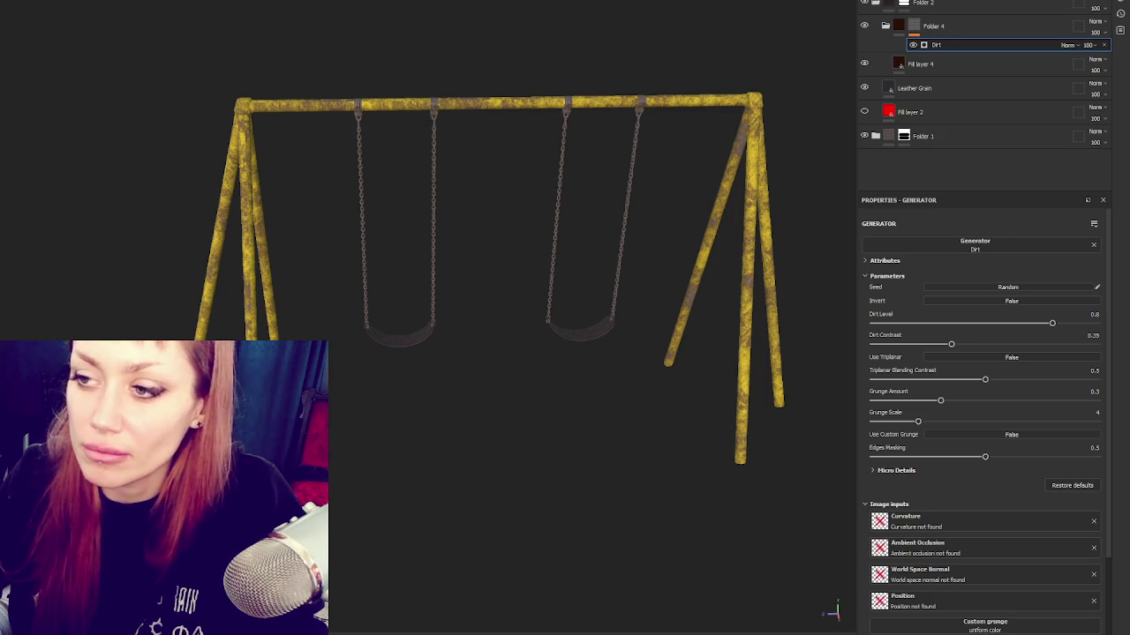
pyautogui.hotkey('ctrl', 'shift', 'e')
pyautogui.click(582, 218)
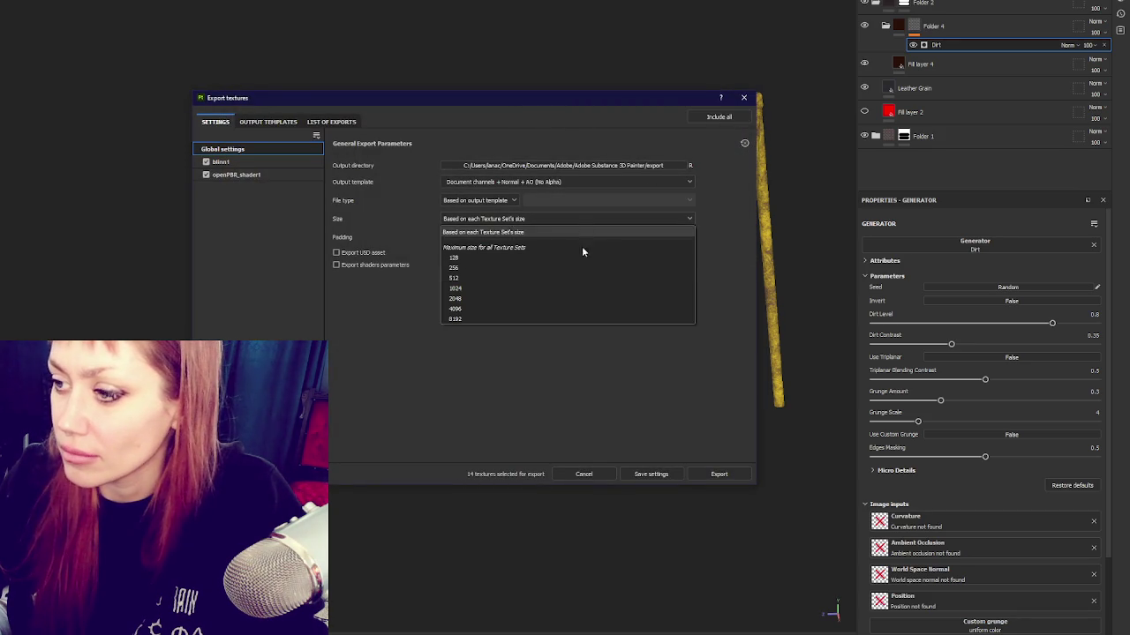
pyautogui.click(529, 298)
pyautogui.click(564, 182)
pyautogui.scroll(-5, 576, 227)
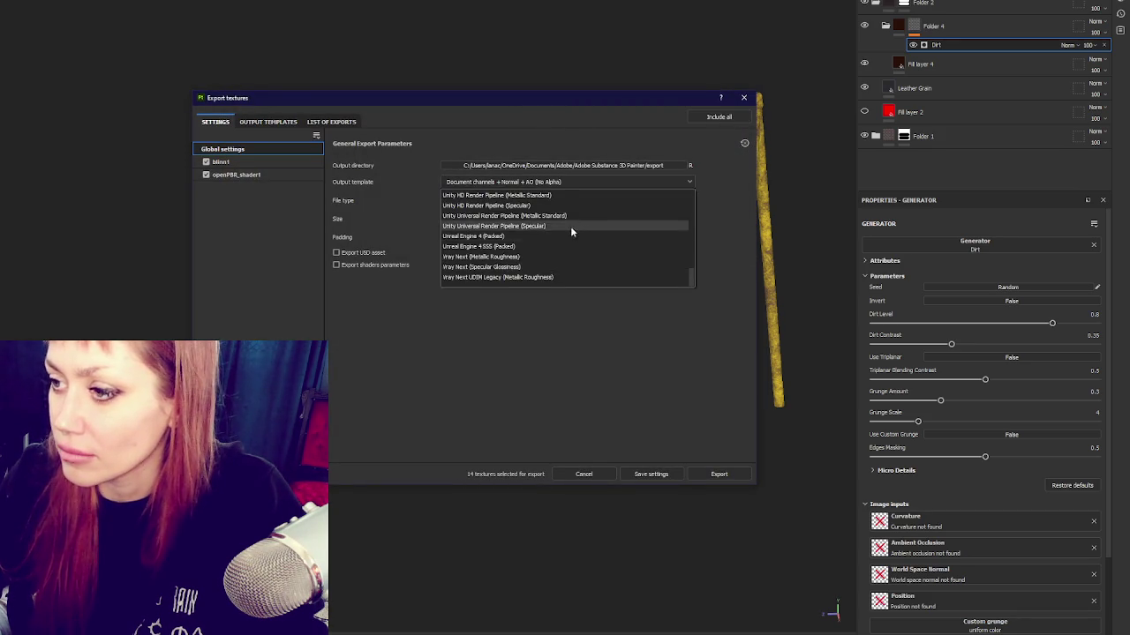
pyautogui.click(559, 225)
# Step: Export the PNG textures, then close the project, saving changes
pyautogui.click(718, 474)
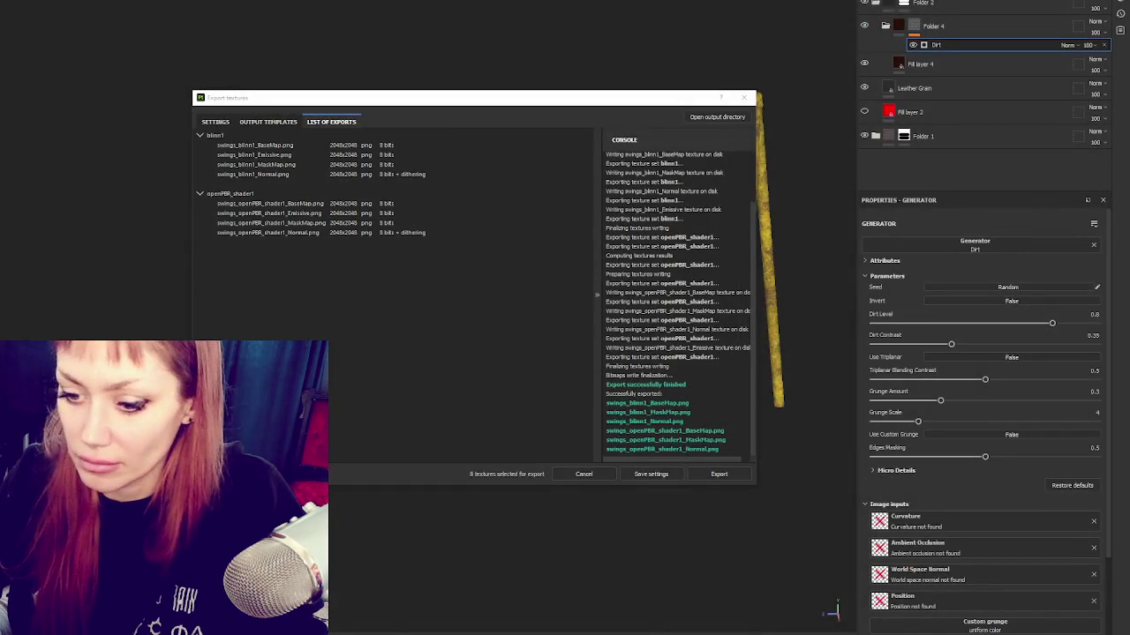
pyautogui.click(746, 100)
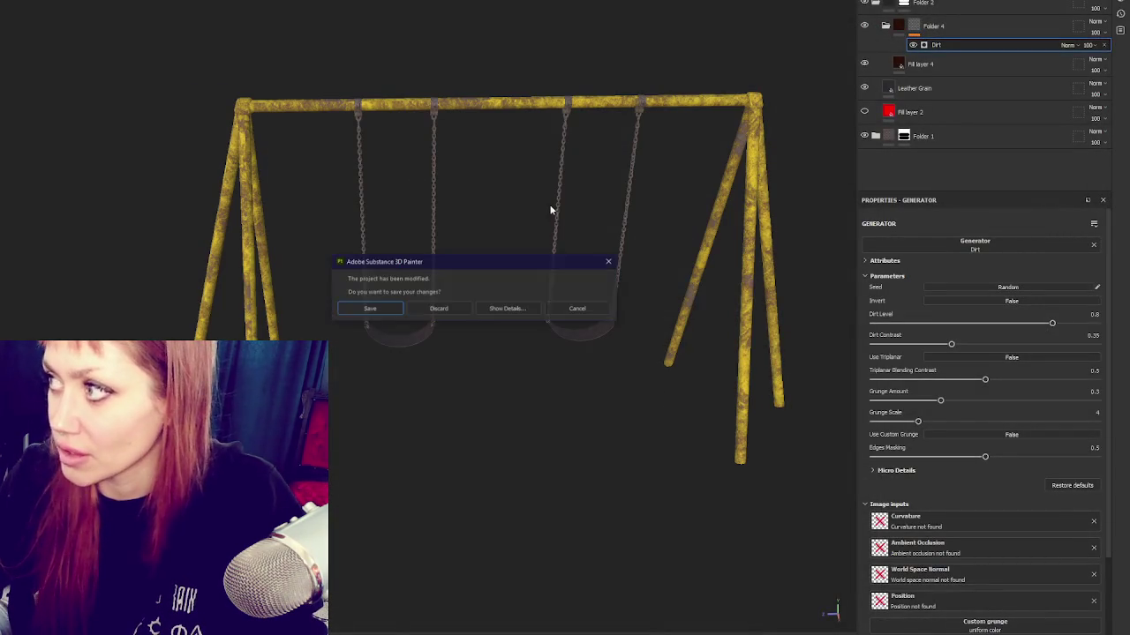
pyautogui.click(371, 308)
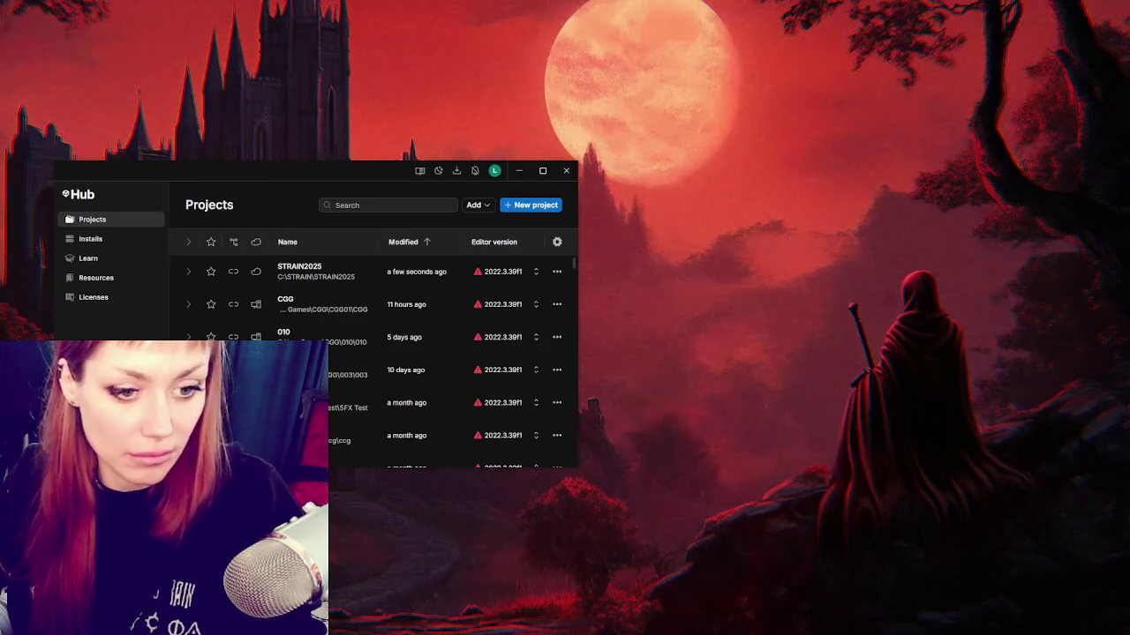
# Step: Launch the STRAIN2025 project from Unity Hub and close the Hub while it loads
pyautogui.click(320, 275)
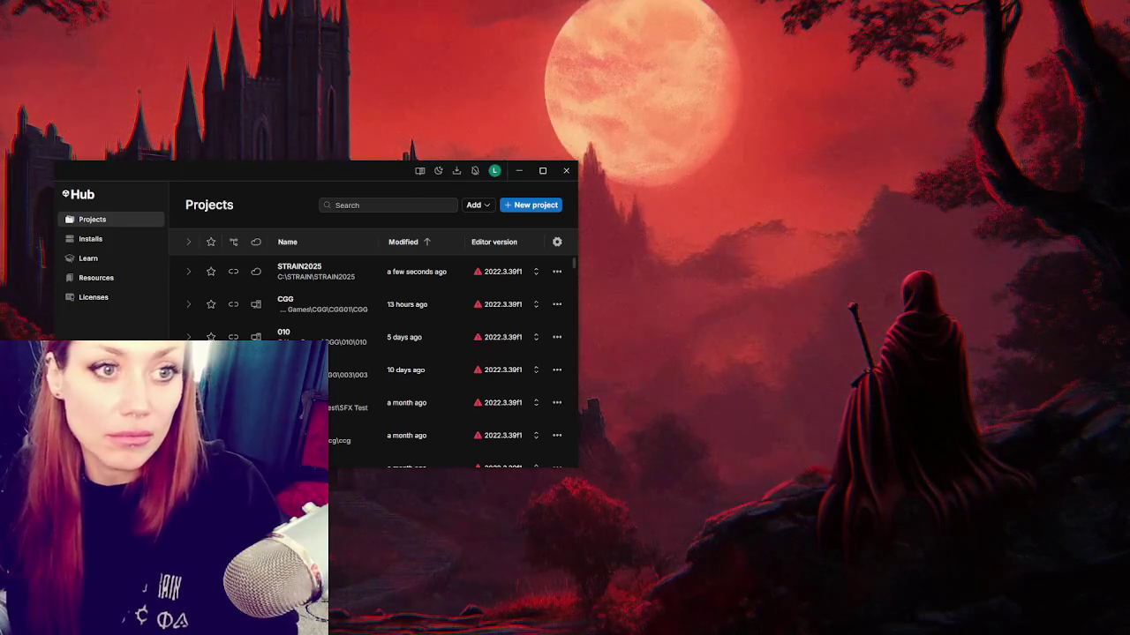
pyautogui.click(567, 171)
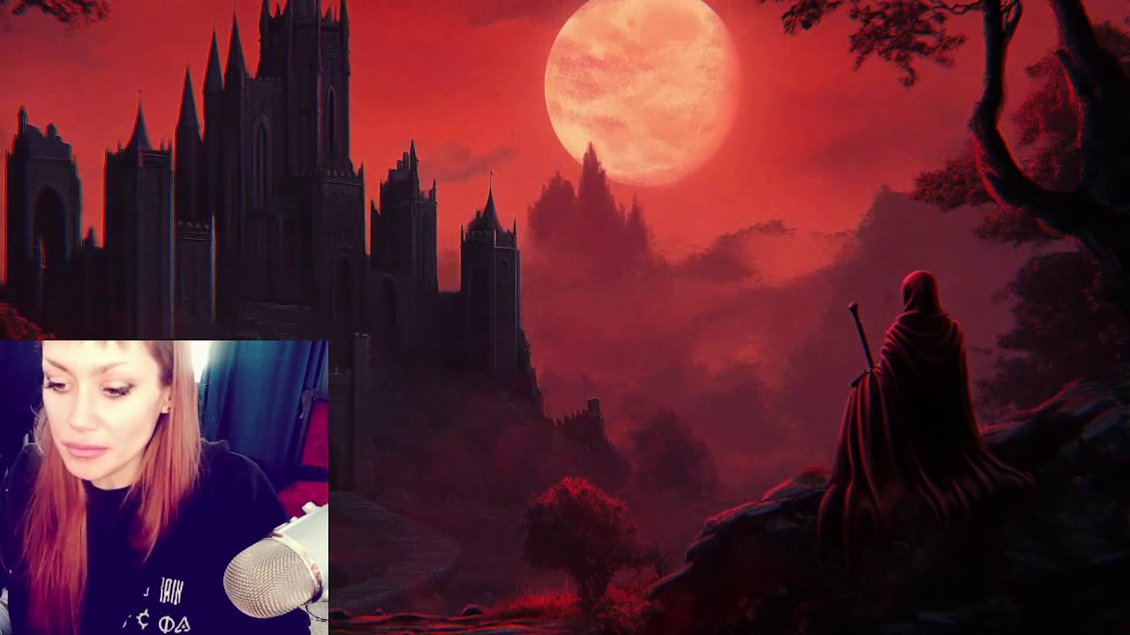